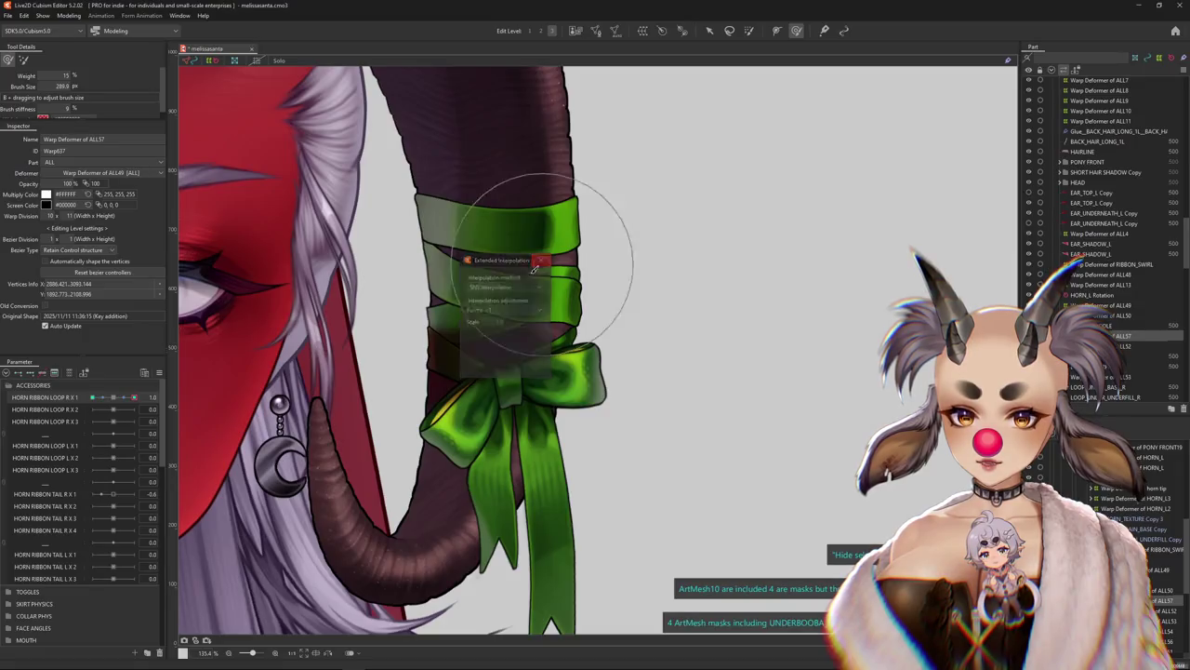
Close the Extended Interpolation settings and preview the zoomed-in bow across HORN RIBBON LOOP R X 1
{"action": "left_click", "coordinate": [91, 398]}
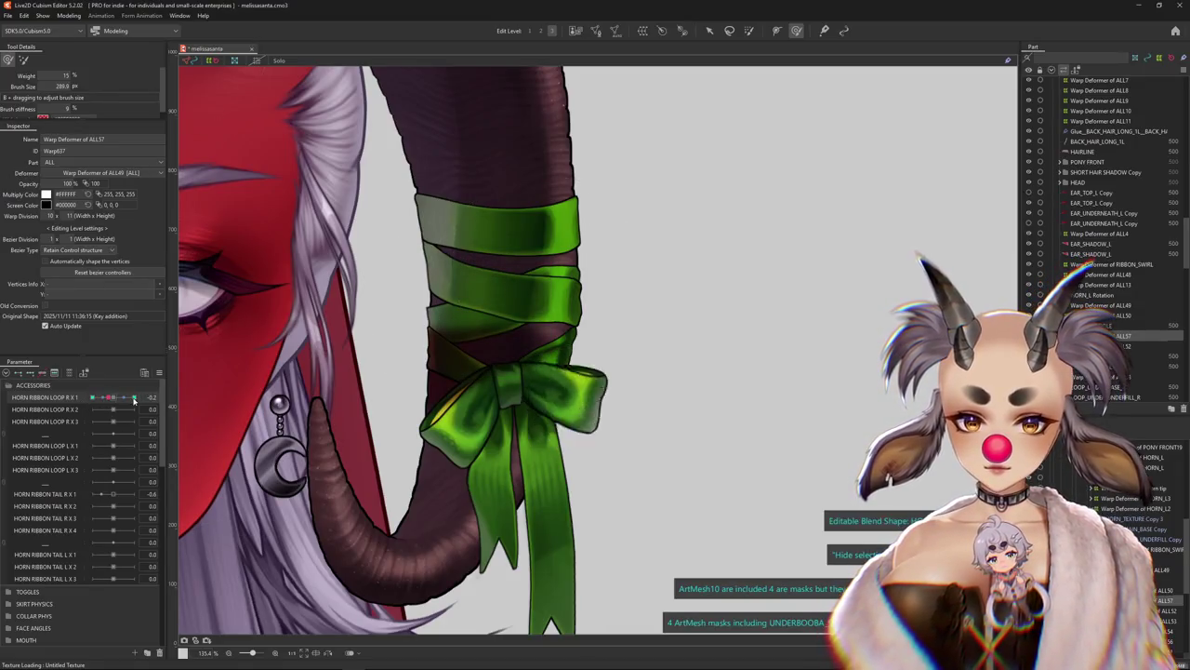
{"action": "scroll", "coordinate": [558, 450], "scroll_direction": "up", "scroll_amount": 1}
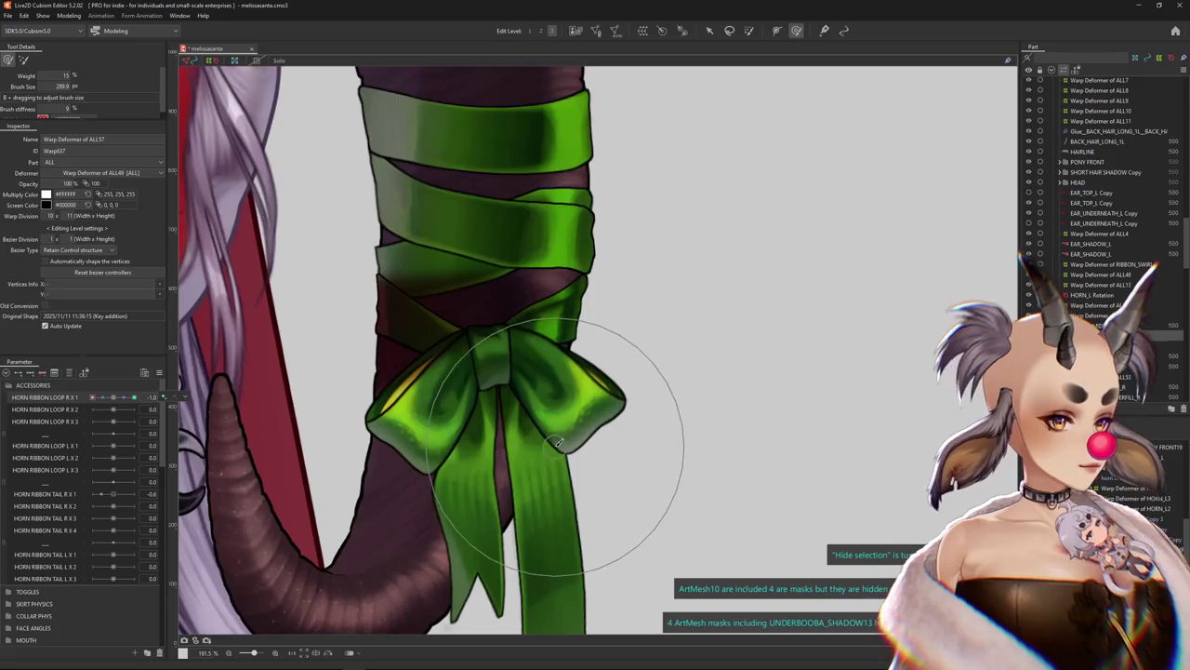
{"action": "scroll", "coordinate": [558, 453], "scroll_direction": "up", "scroll_amount": 1}
{"action": "mouse_move", "coordinate": [115, 403]}
{"action": "left_mouse_down"}
{"action": "mouse_move", "coordinate": [131, 402]}
{"action": "mouse_move", "coordinate": [130, 413]}
{"action": "mouse_move", "coordinate": [113, 398]}
{"action": "left_mouse_up"}
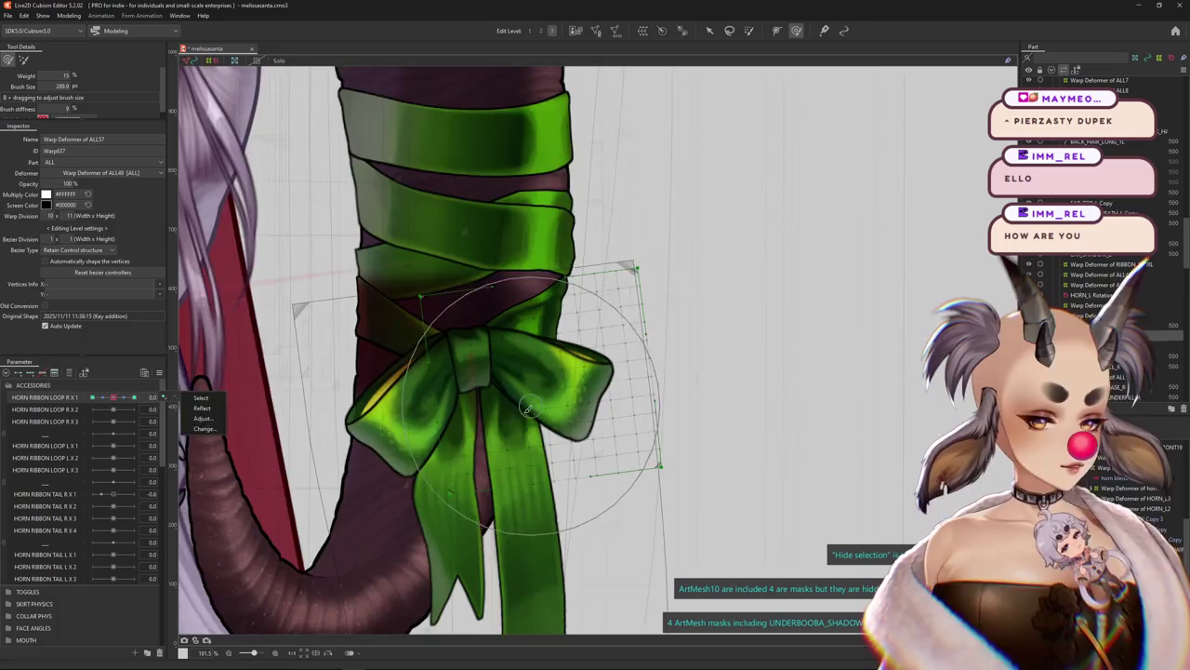
{"action": "scroll", "coordinate": [519, 403], "scroll_direction": "down", "scroll_amount": 3}
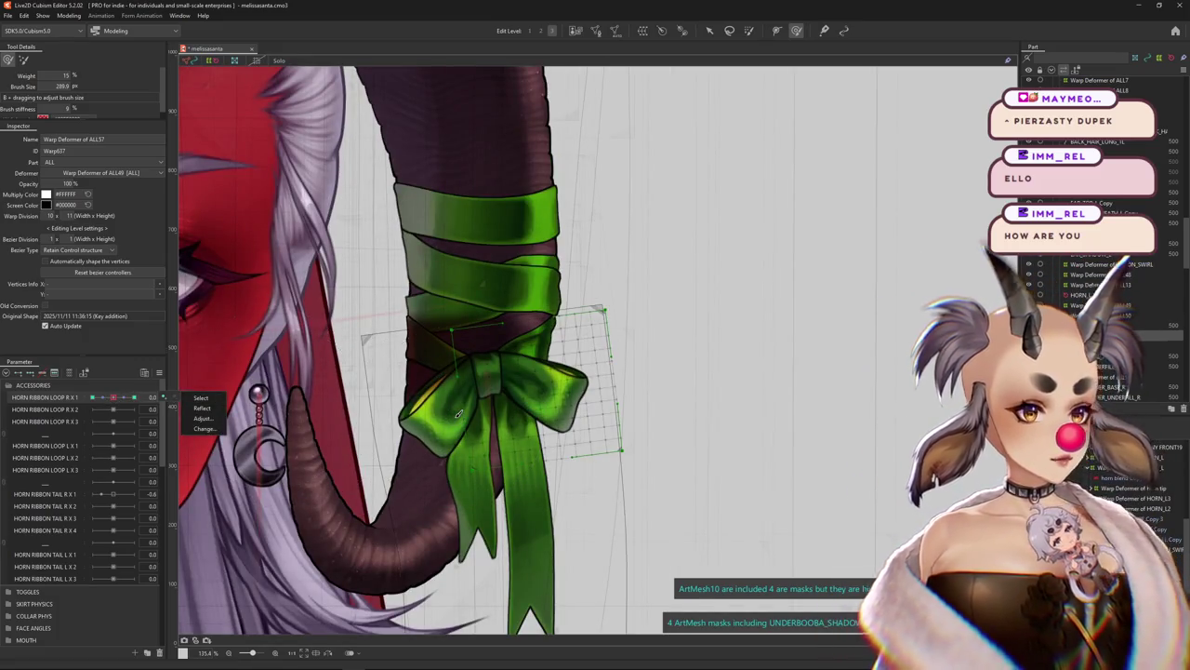
Check the bow at HORN RIBBON LOOP R X 1 keys 1.0 and -1.0 with its warp grid shown
{"action": "left_click", "coordinate": [101, 398]}
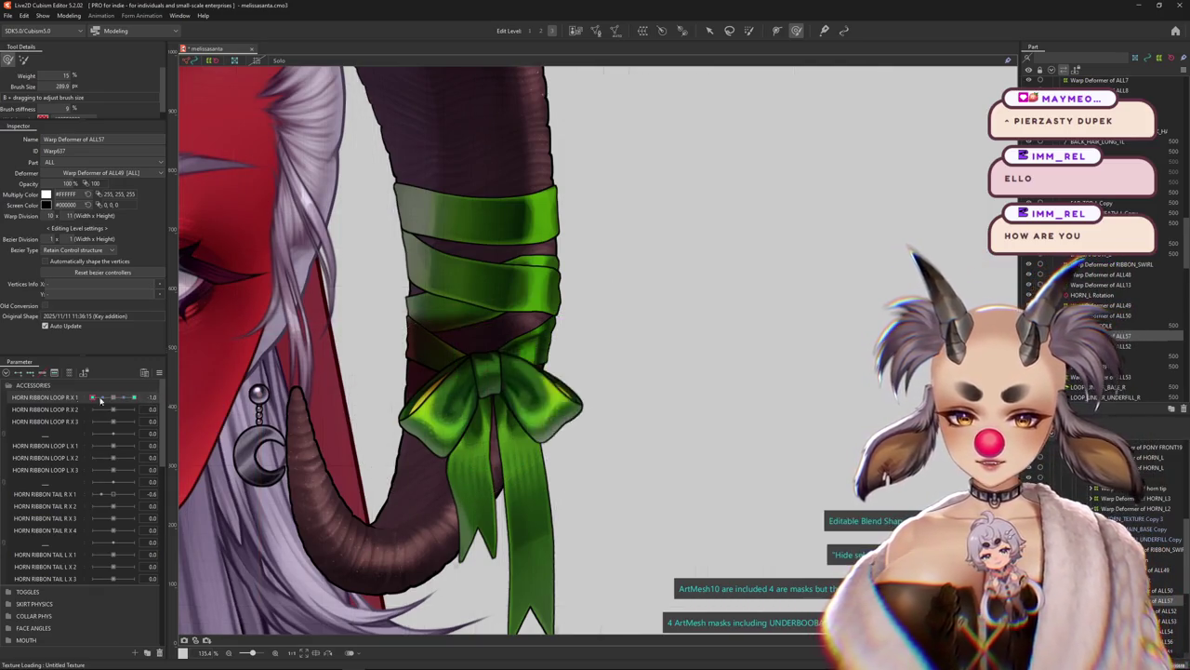
{"action": "scroll", "coordinate": [345, 359], "scroll_direction": "up", "scroll_amount": 2}
{"action": "left_click", "coordinate": [92, 397]}
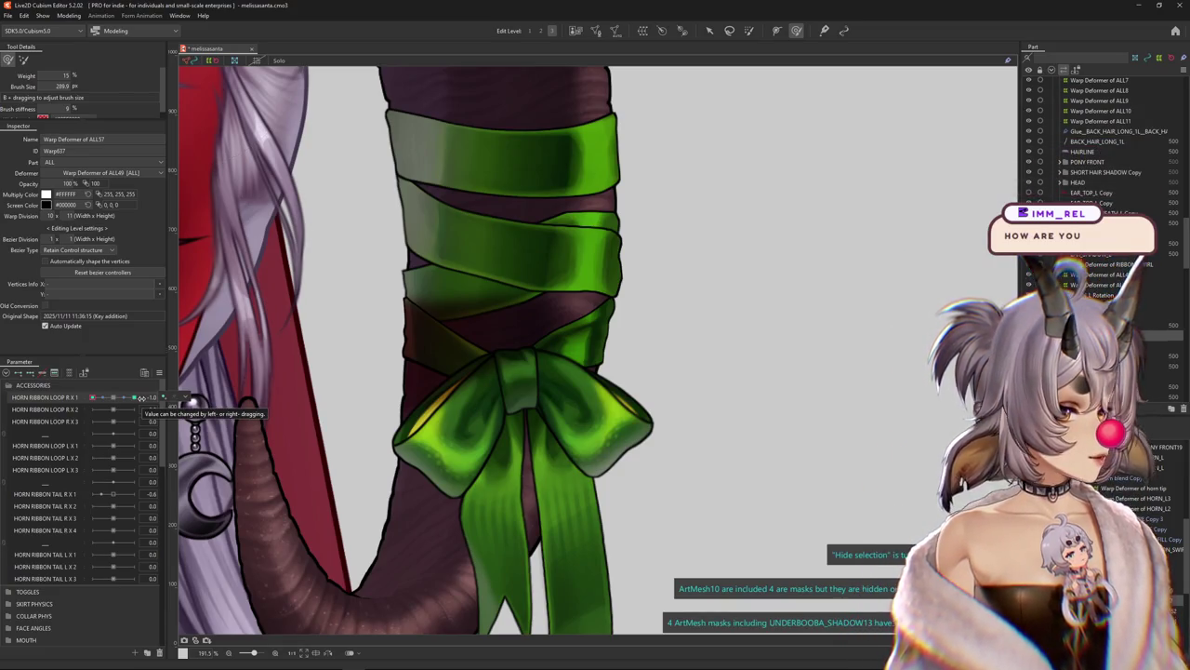
{"action": "left_click", "coordinate": [604, 437]}
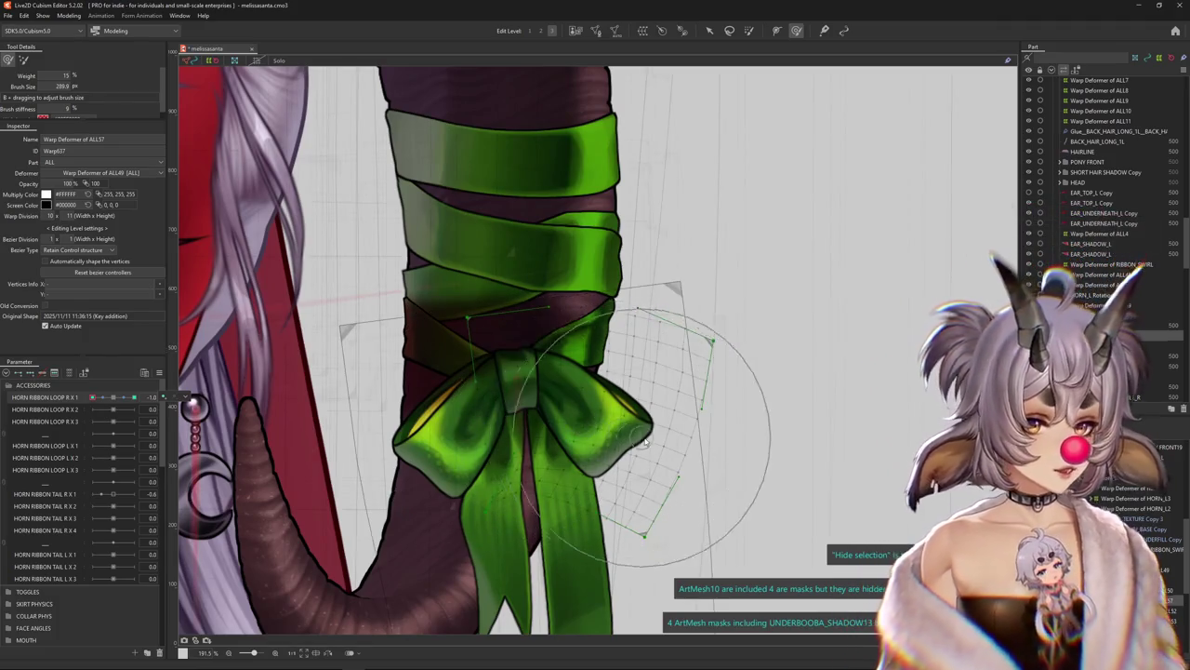
{"action": "left_click_drag", "start_coordinate": [92, 397], "coordinate": [114, 399]}
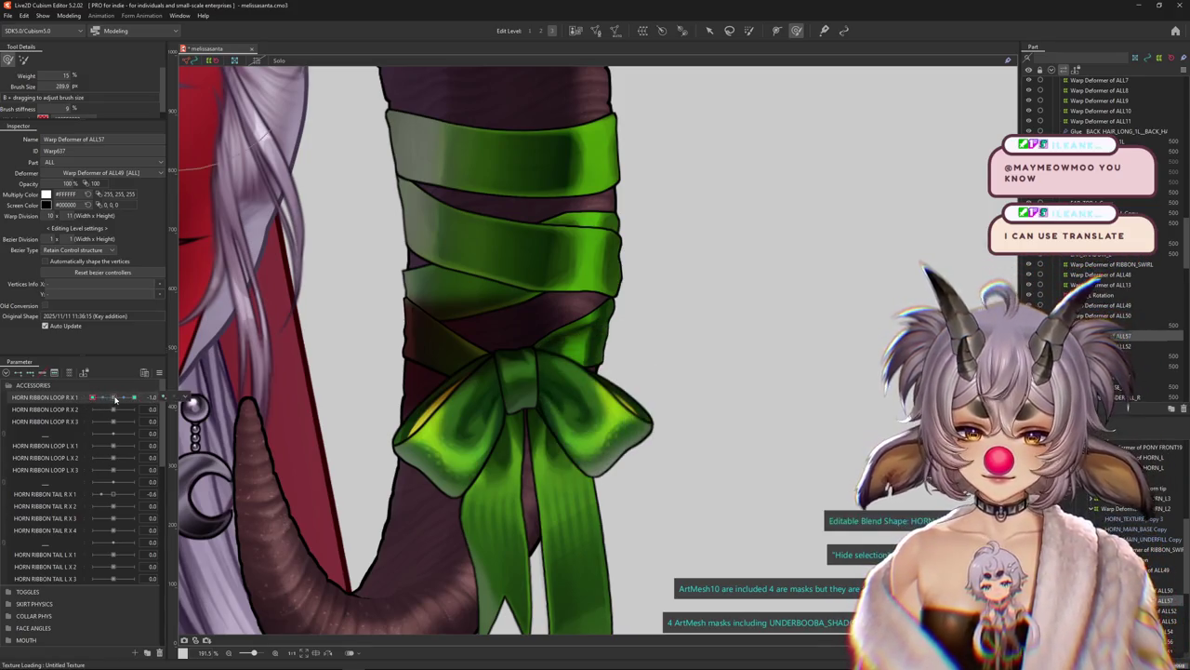
Show the bow's deformer grid, select Warp Deformer of ALL58, and key HORN RIBBON LOOP R X 2 at 1.0
{"action": "right_click", "coordinate": [194, 398]}
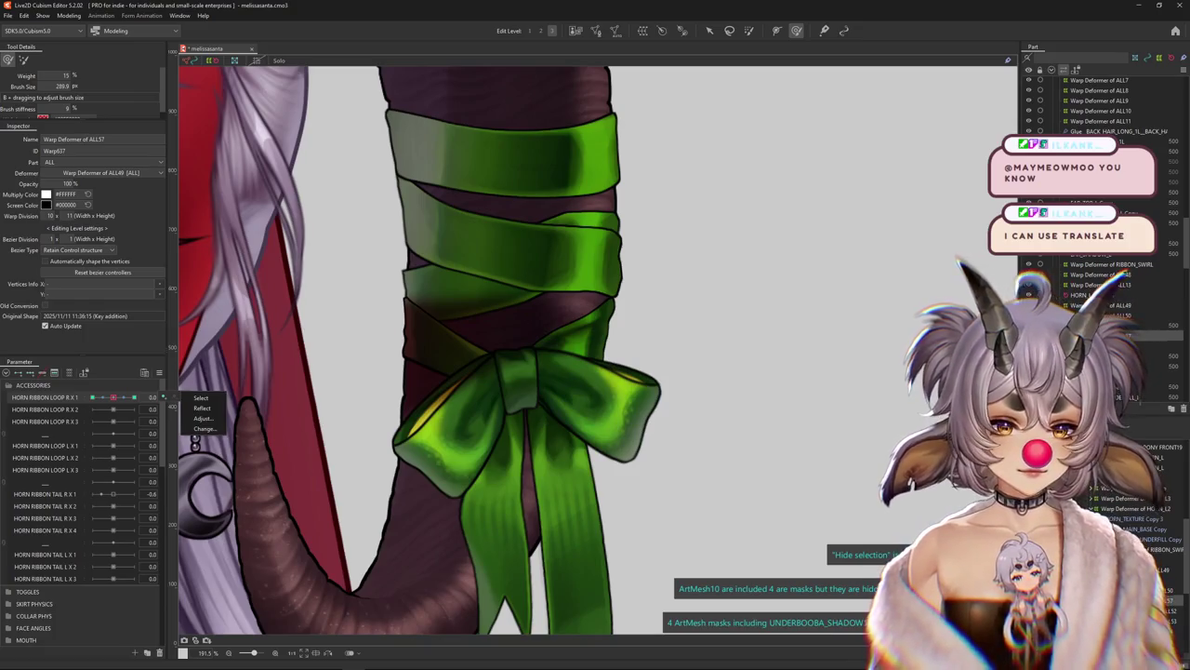
{"action": "left_click", "coordinate": [1102, 275]}
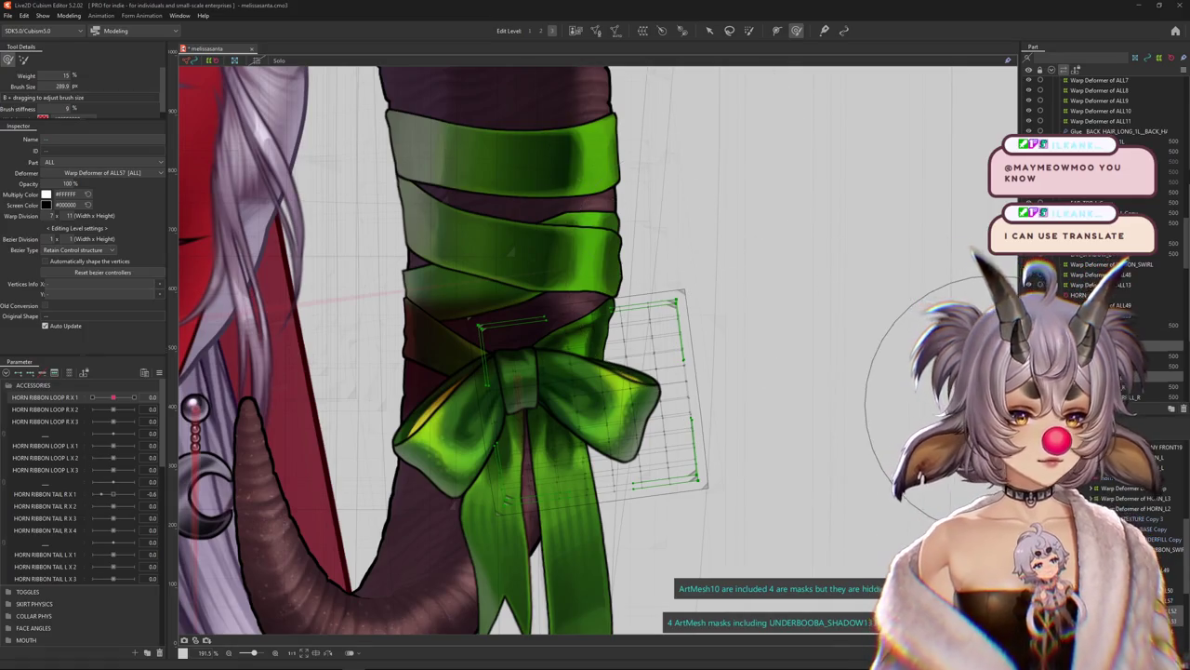
{"action": "left_click", "coordinate": [642, 342]}
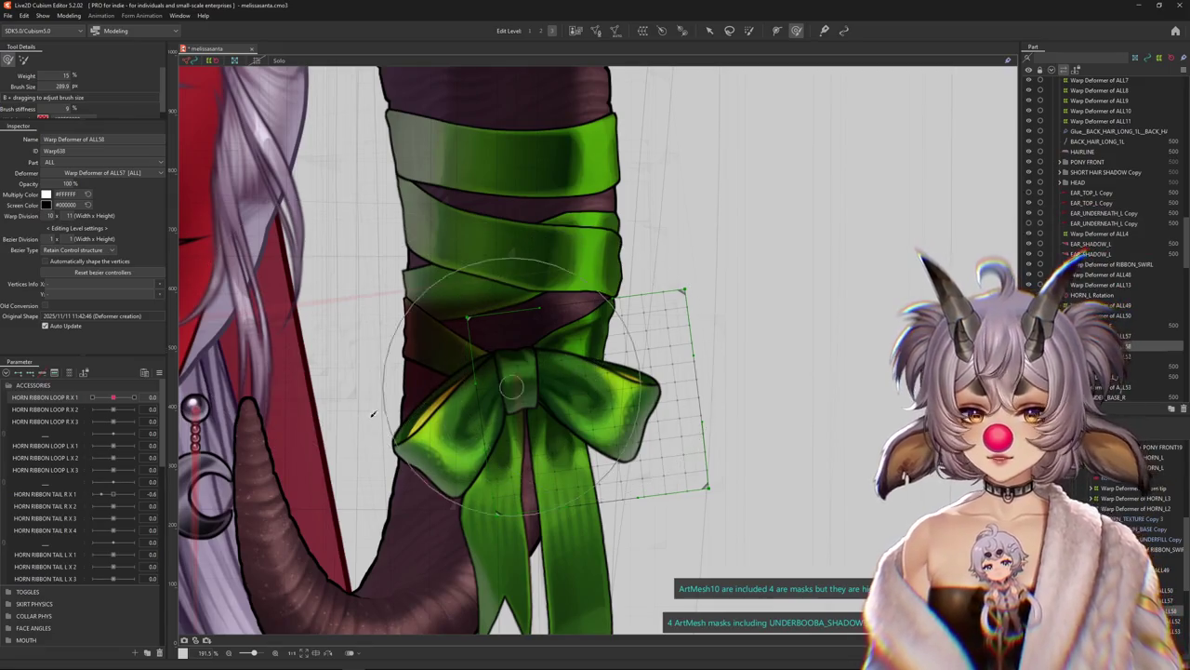
{"action": "left_click_drag", "start_coordinate": [111, 407], "coordinate": [133, 409]}
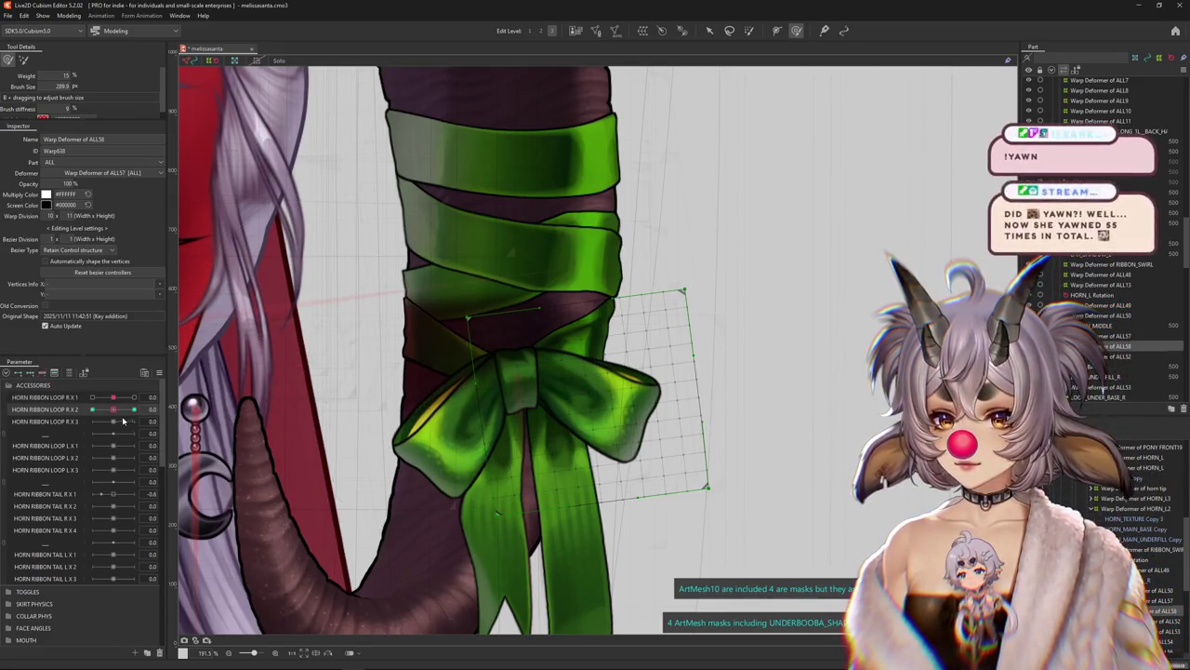
{"action": "left_click", "coordinate": [709, 29]}
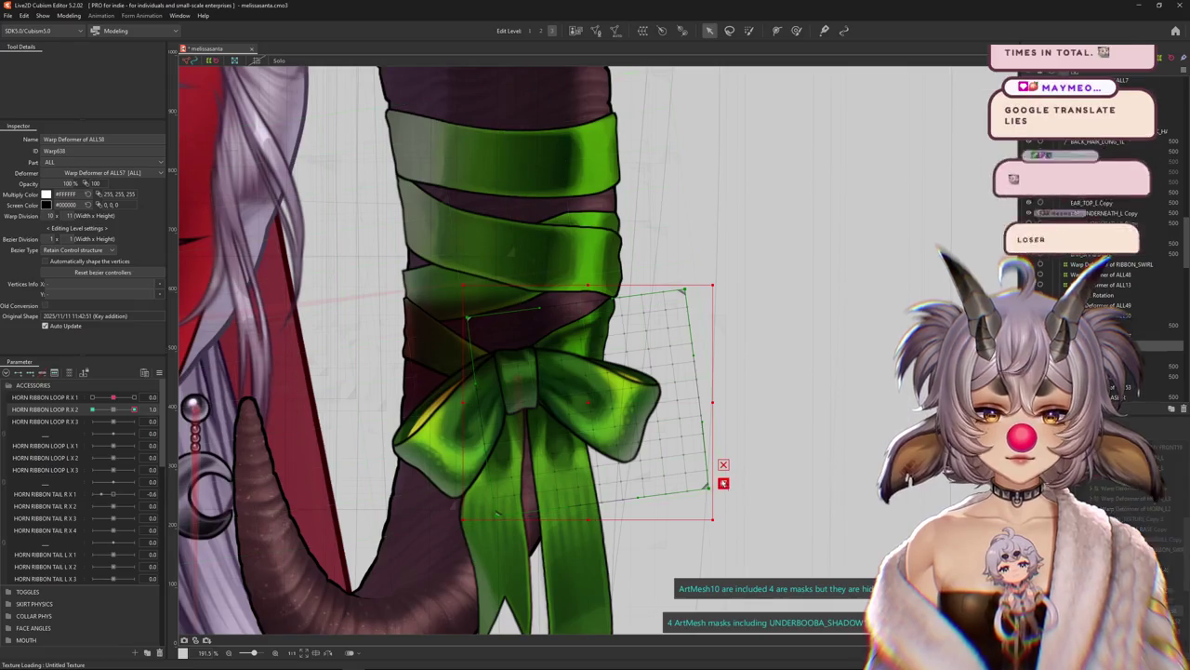
Bend the ALL58 warp grid along a temporary deform path for the 1.0 key
{"action": "left_click", "coordinate": [723, 483]}
{"action": "scroll", "coordinate": [545, 338], "scroll_direction": "down", "scroll_amount": 1}
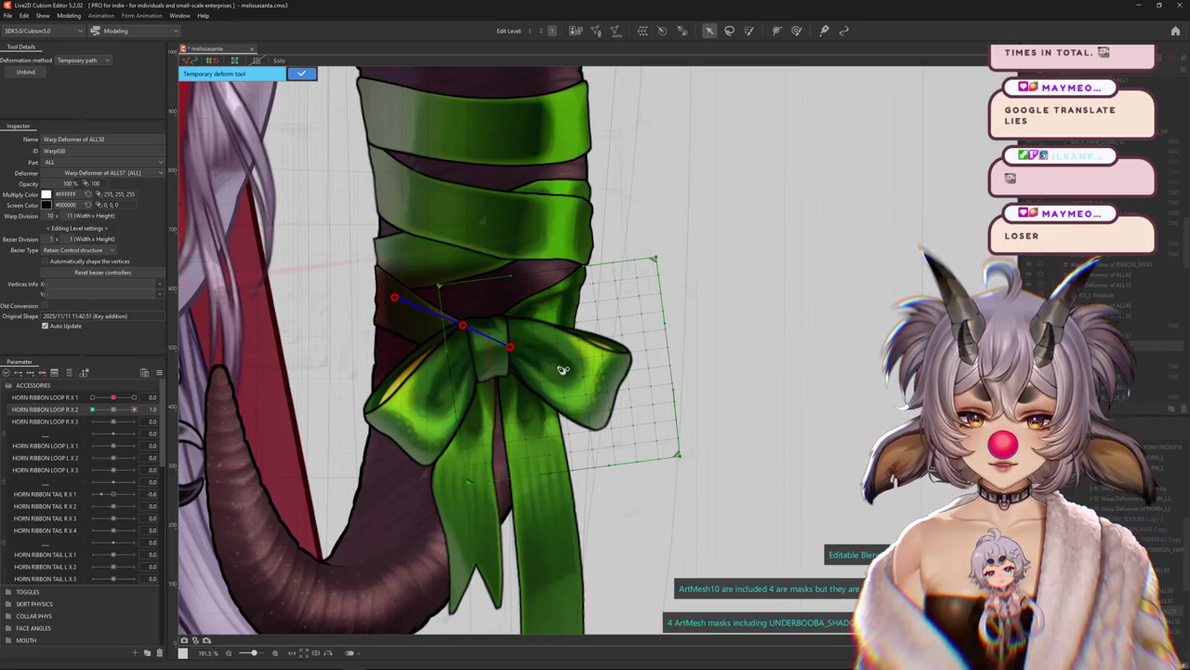
{"action": "left_click_drag", "start_coordinate": [752, 489], "coordinate": [774, 356]}
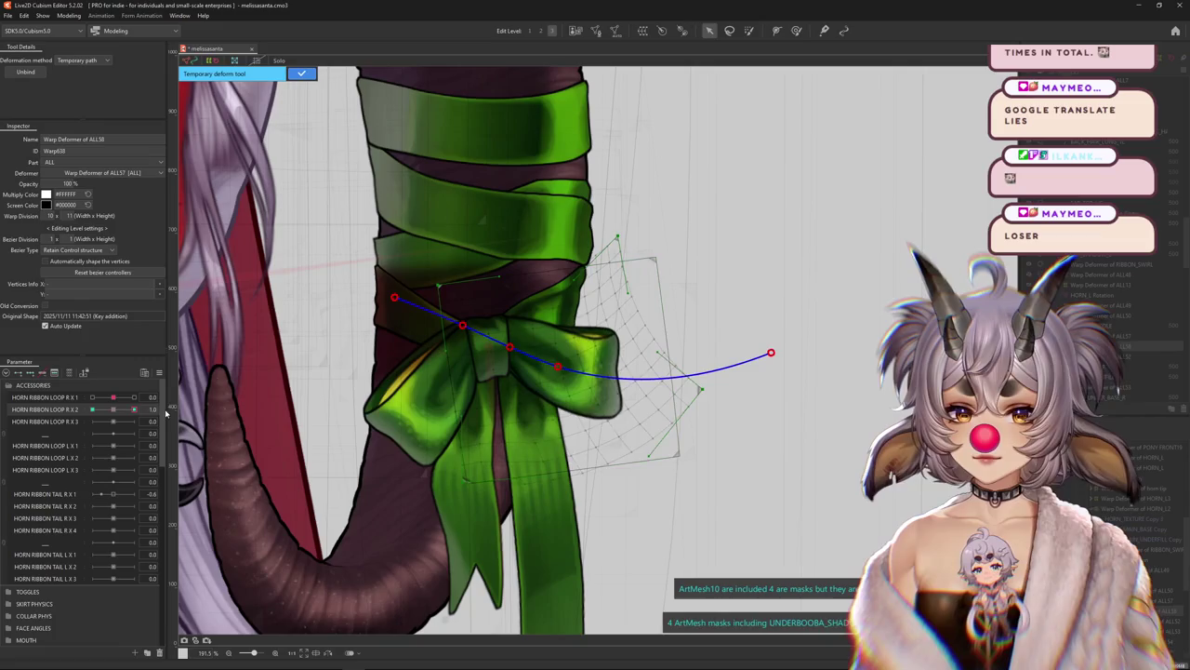
{"action": "left_click", "coordinate": [589, 375]}
{"action": "left_click_drag", "start_coordinate": [589, 375], "coordinate": [592, 366]}
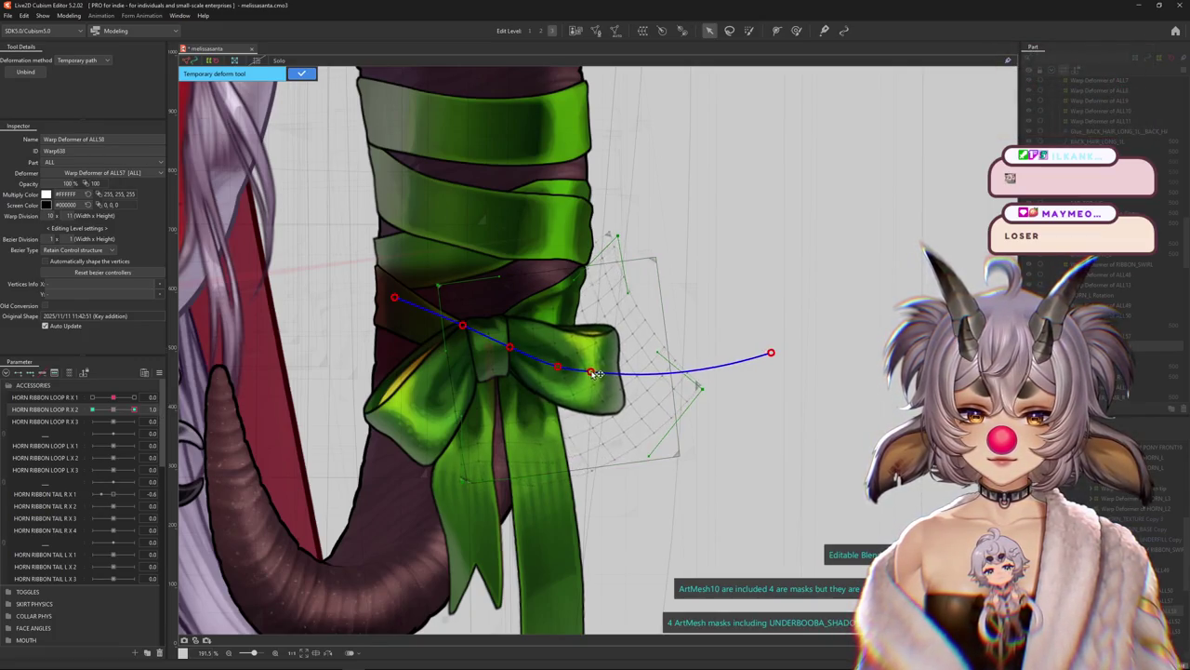
{"action": "left_click", "coordinate": [303, 74]}
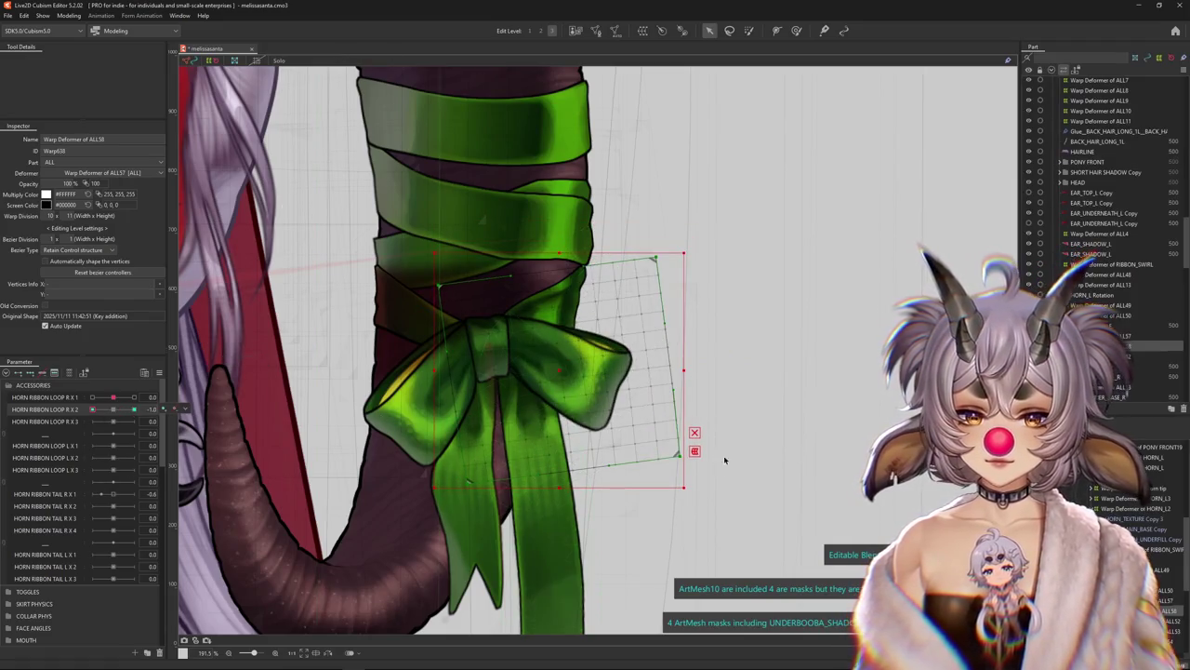
Curl the warp grid downward with a Temporary path deformation for the -1.0 key
{"action": "left_click", "coordinate": [695, 451]}
{"action": "left_click", "coordinate": [76, 60]}
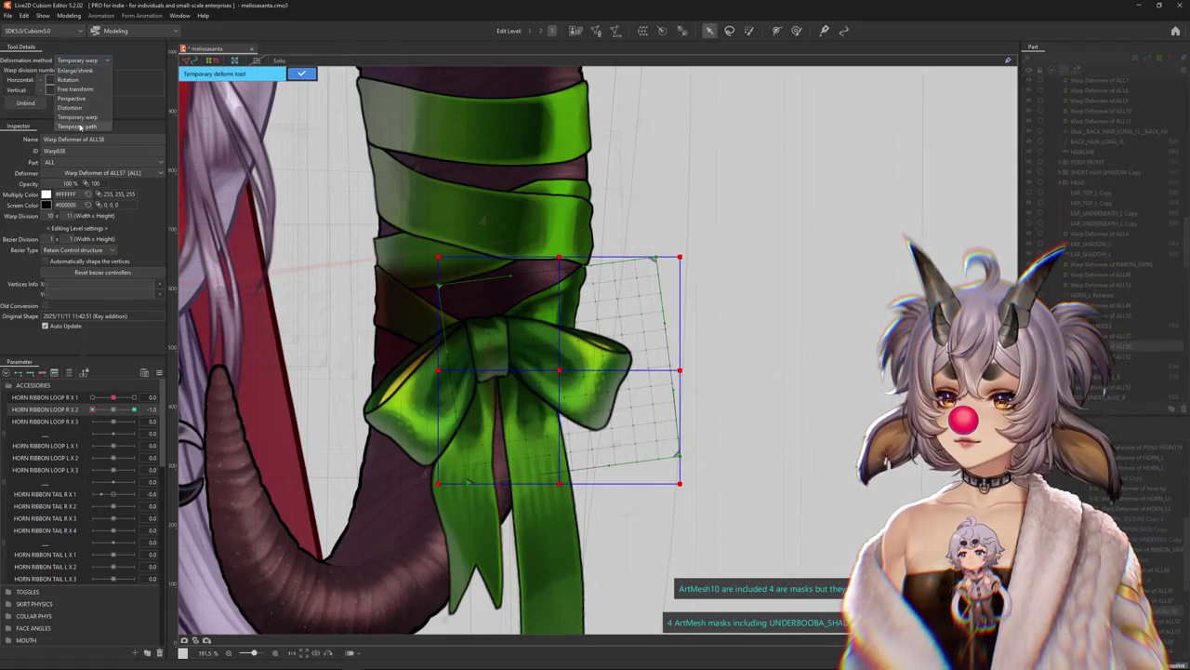
{"action": "left_click", "coordinate": [75, 126]}
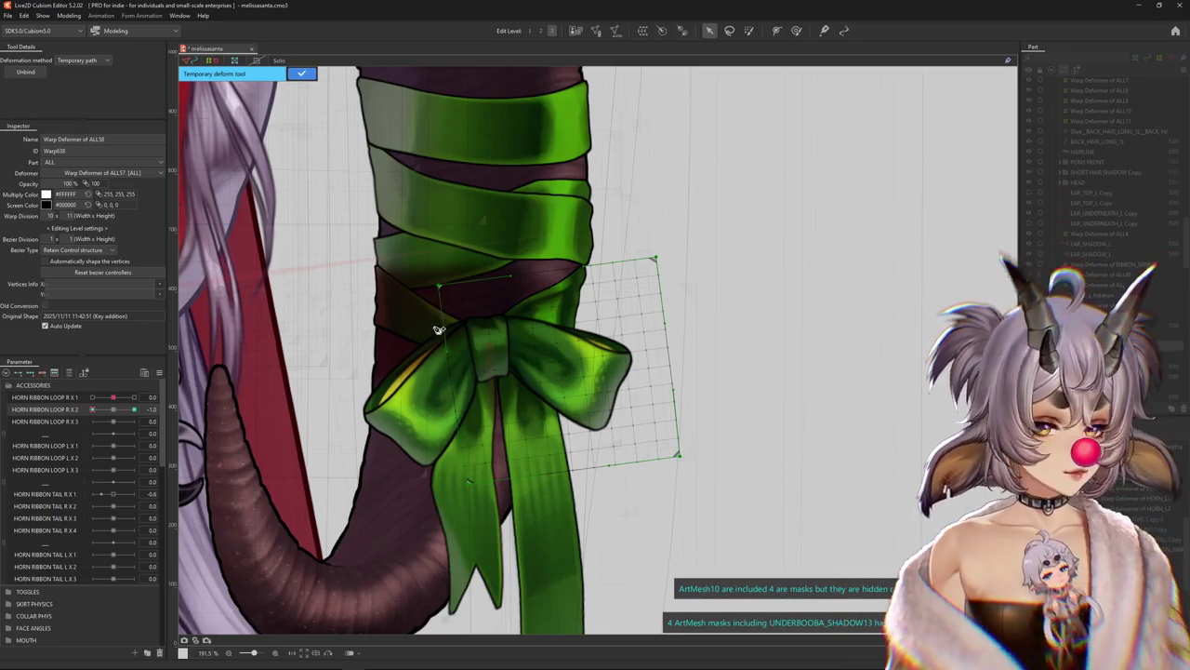
{"action": "left_click", "coordinate": [378, 333]}
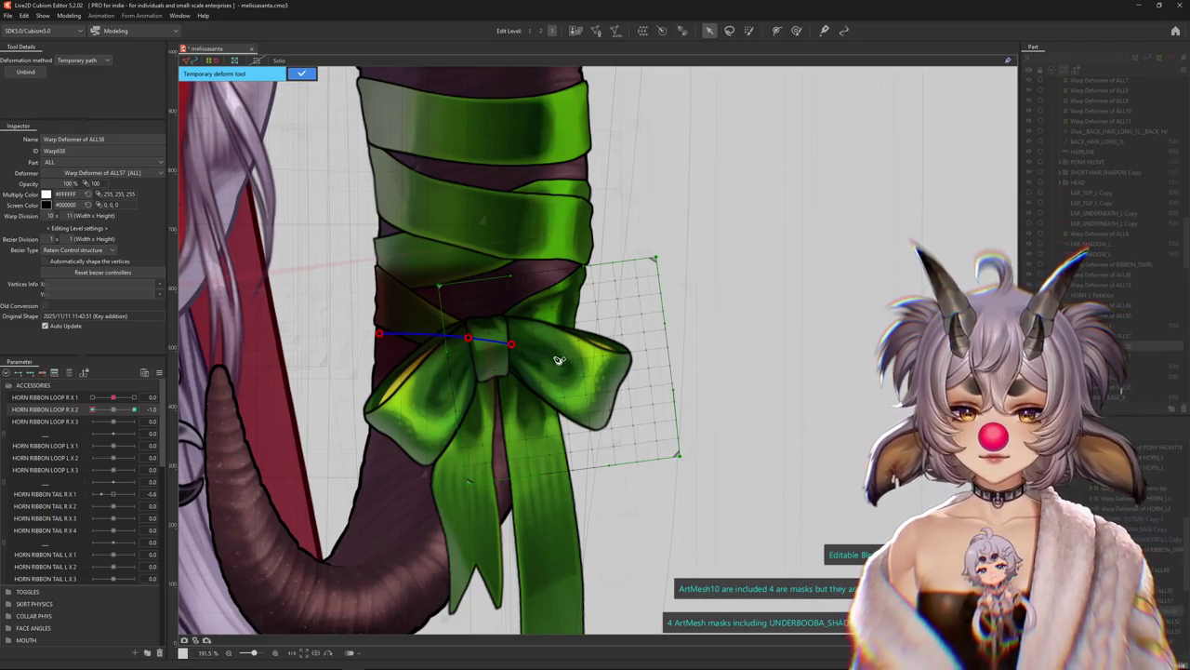
{"action": "left_click_drag", "start_coordinate": [700, 486], "coordinate": [636, 526]}
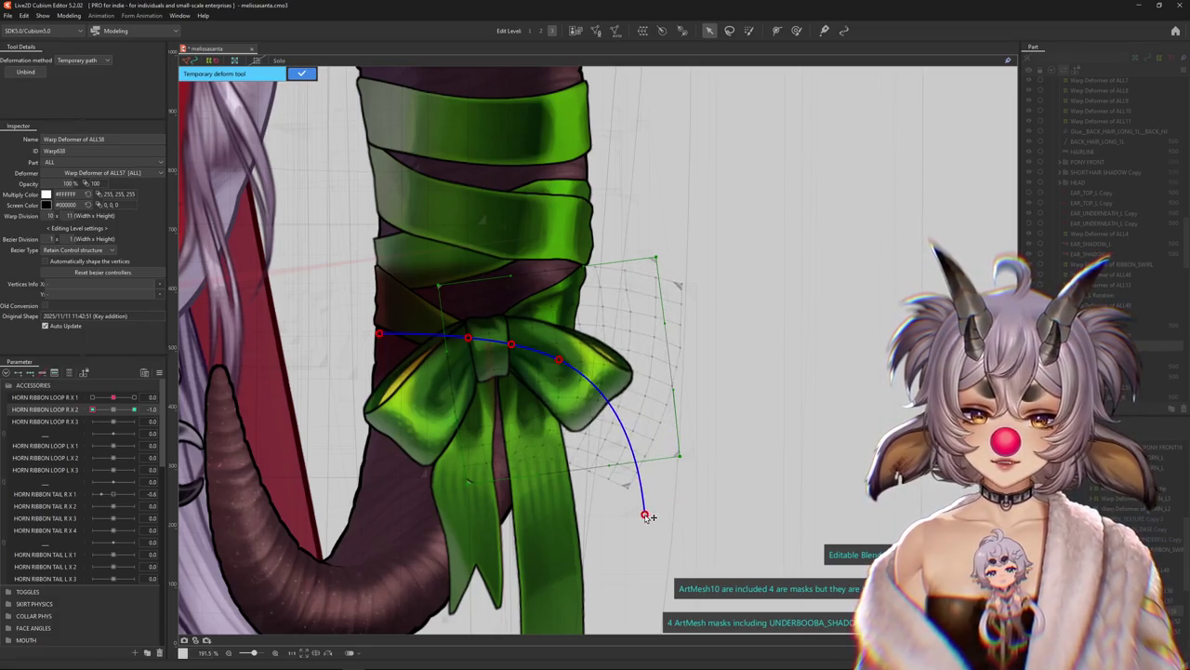
Apply the downward curve and rework the 1.0 keyform with a smaller Deform Brush
{"action": "left_click", "coordinate": [301, 76]}
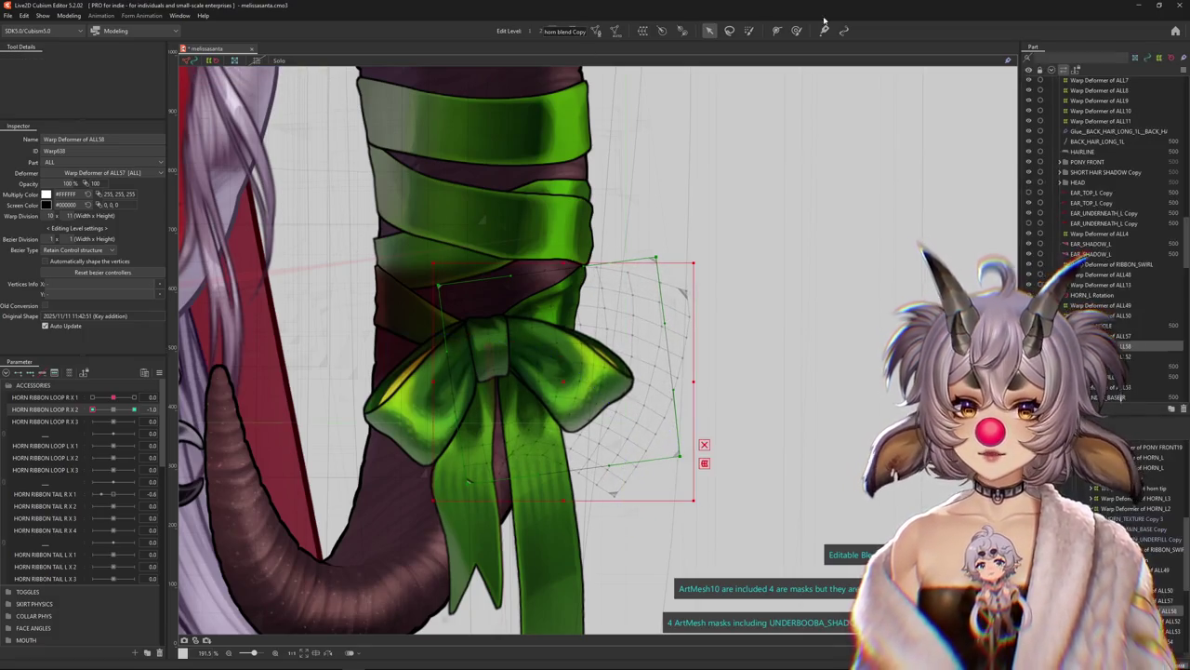
{"action": "left_click", "coordinate": [796, 30]}
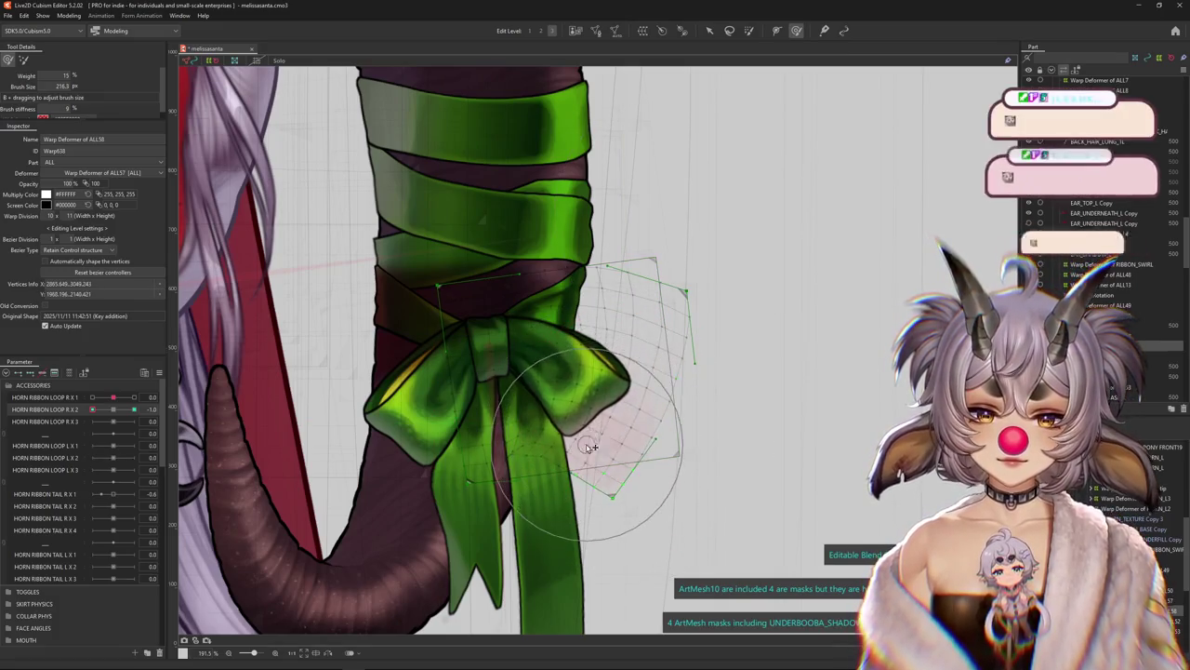
{"action": "left_click_drag", "start_coordinate": [600, 437], "coordinate": [443, 446]}
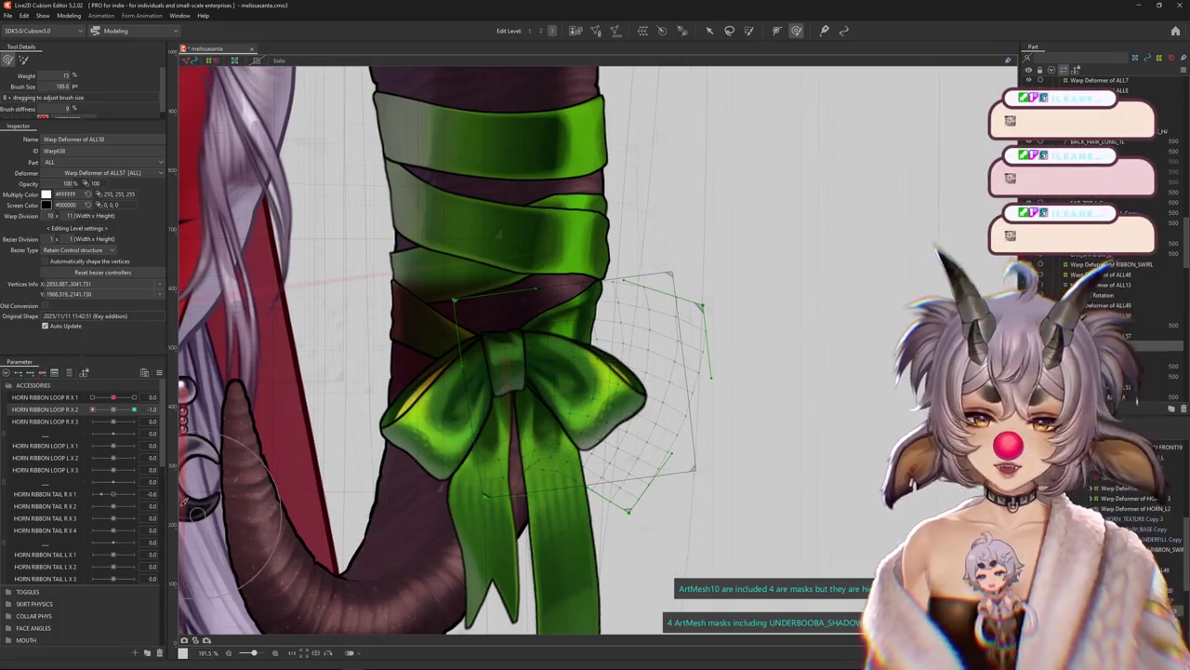
{"action": "left_click", "coordinate": [133, 409]}
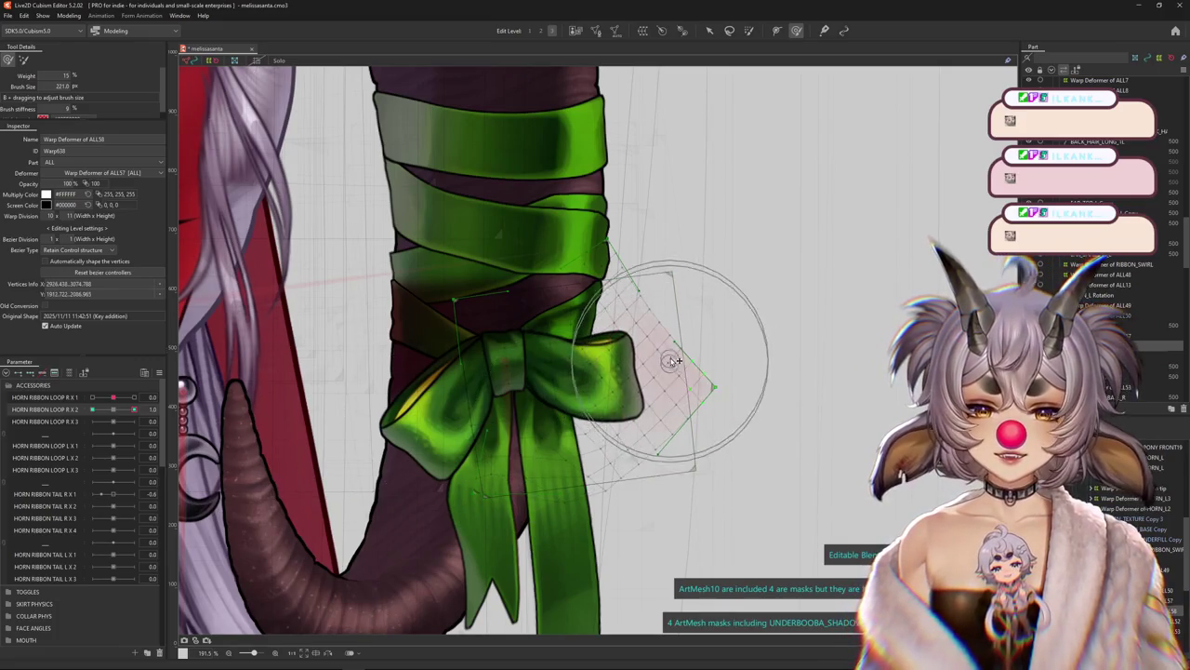
{"action": "left_click", "coordinate": [112, 409]}
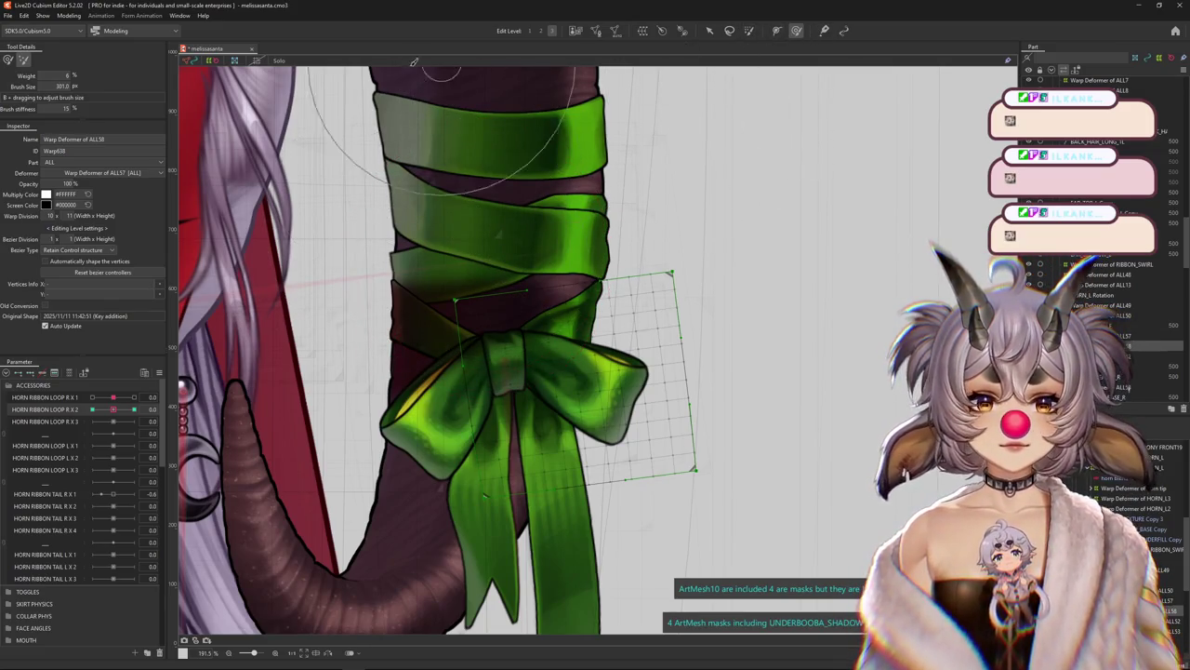
Paint deformation weight over the bow centre, test the HORN RIBBON LOOP R X 2 swing, and hide the overlay
{"action": "left_click", "coordinate": [750, 31]}
{"action": "left_click_drag", "start_coordinate": [353, 297], "coordinate": [372, 372]}
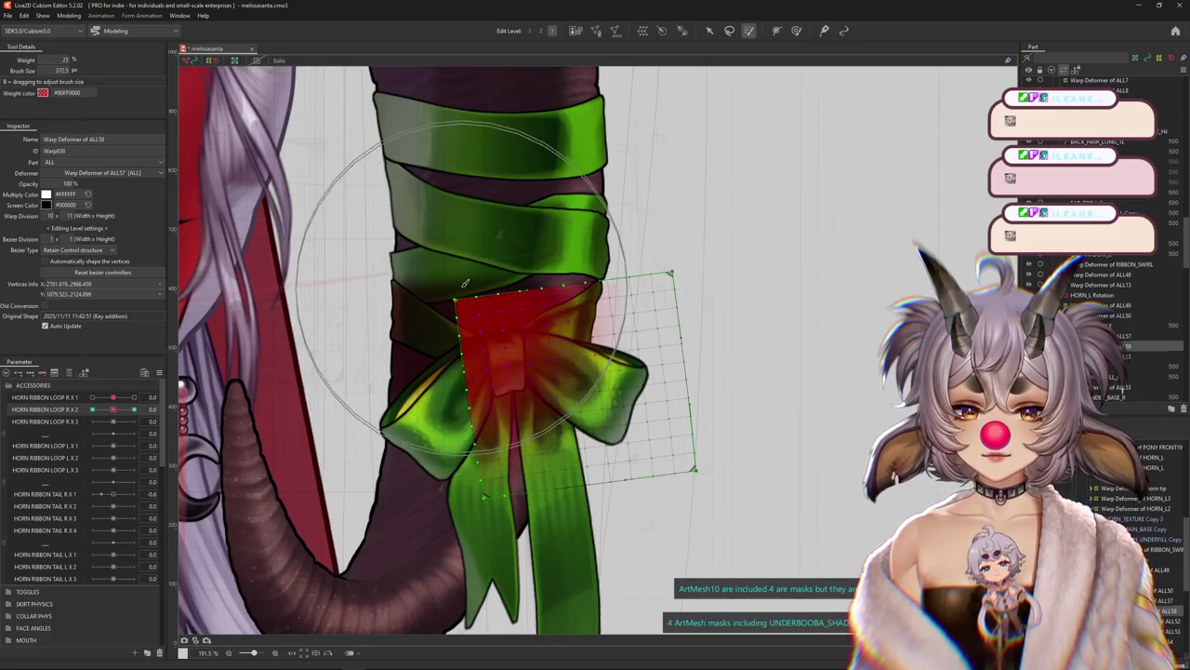
{"action": "left_click_drag", "start_coordinate": [131, 412], "coordinate": [212, 409]}
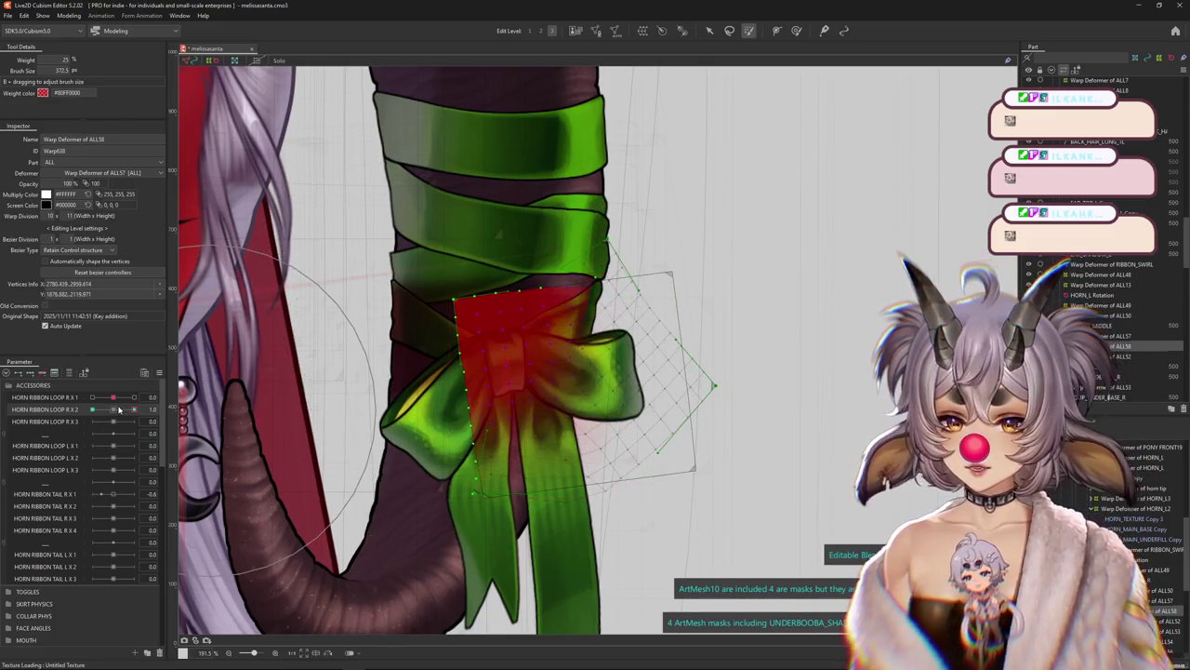
{"action": "left_click_drag", "start_coordinate": [118, 409], "coordinate": [168, 416]}
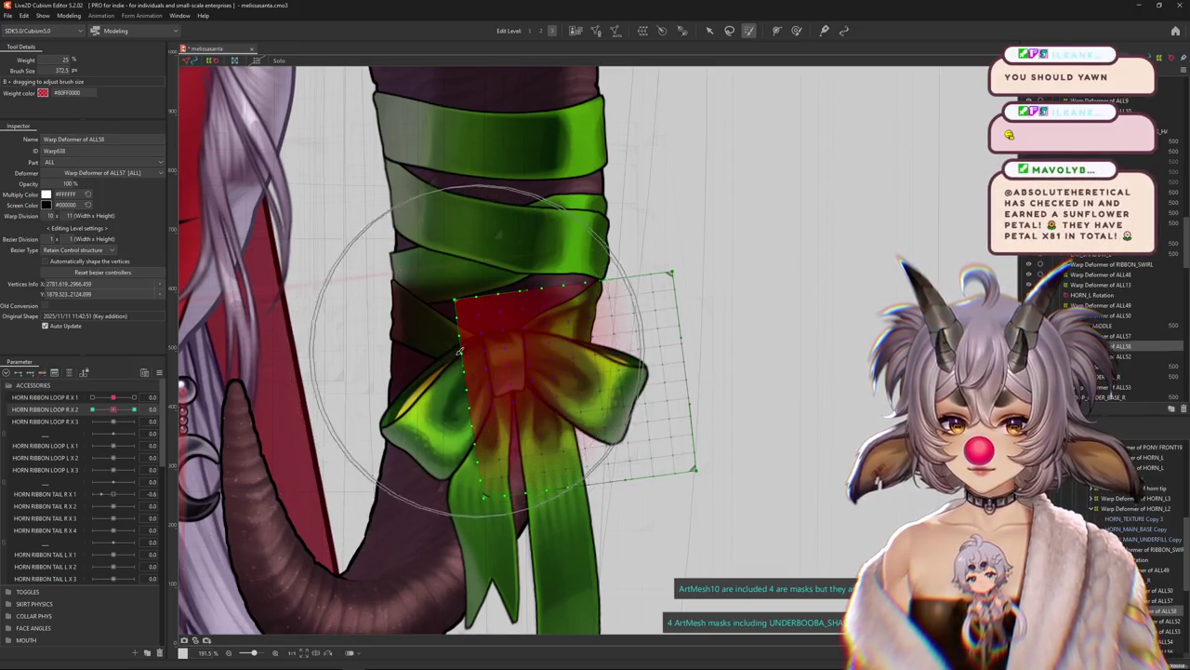
{"action": "left_click_drag", "start_coordinate": [113, 409], "coordinate": [115, 413]}
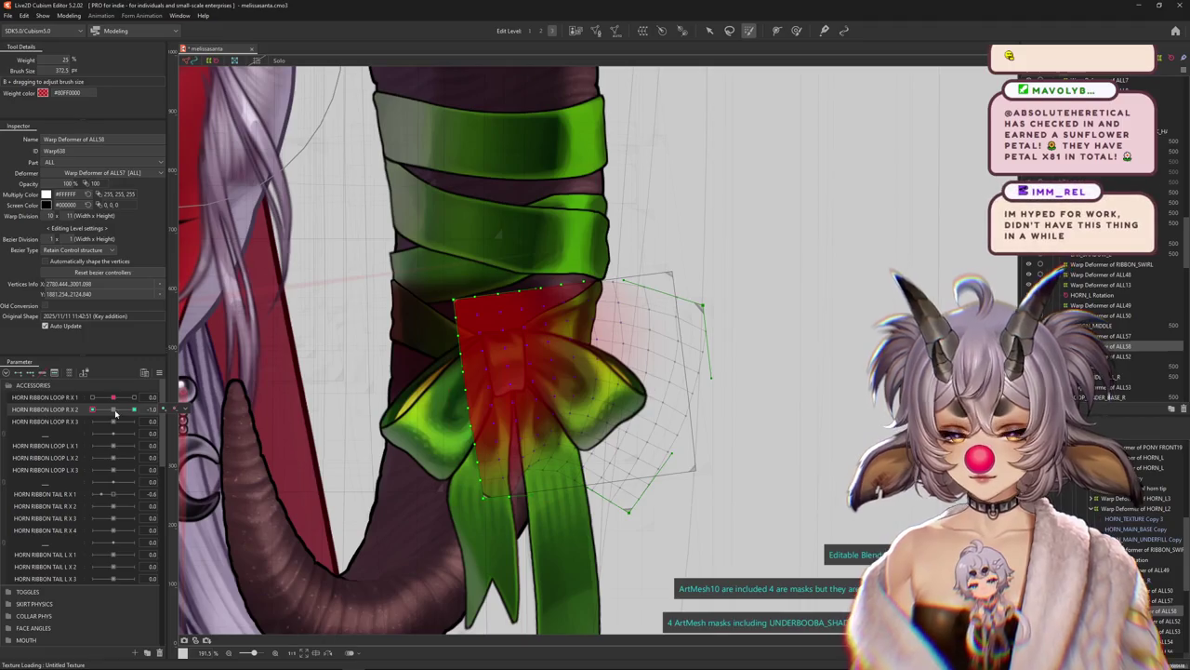
{"action": "key", "text": "ctrl+h"}
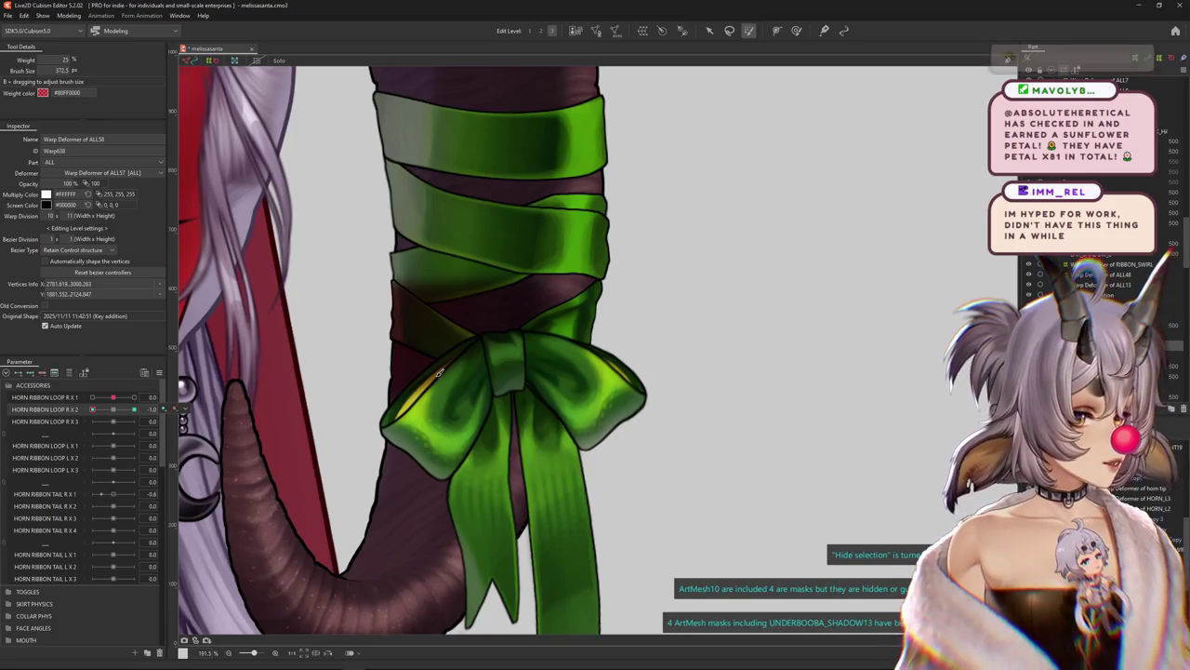
Sculpt the right loop's warp grid with a resized Deform Brush, toggling the grid to preview the bow
{"action": "key", "text": "b"}
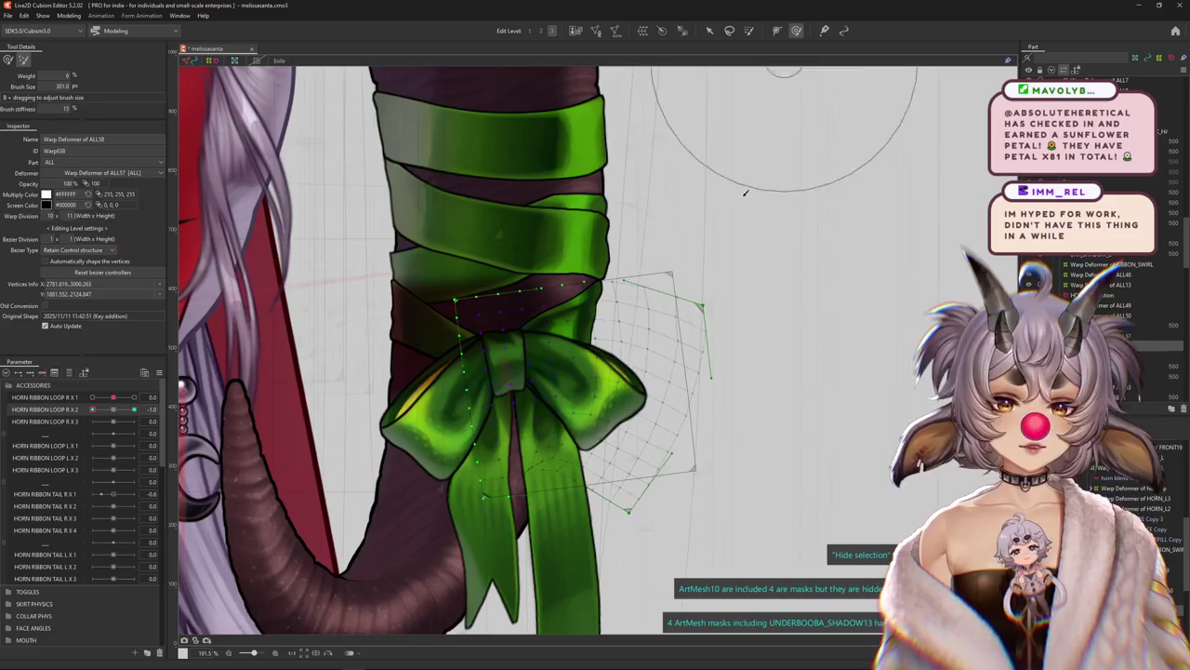
{"action": "left_click_drag", "start_coordinate": [192, 395], "coordinate": [596, 383]}
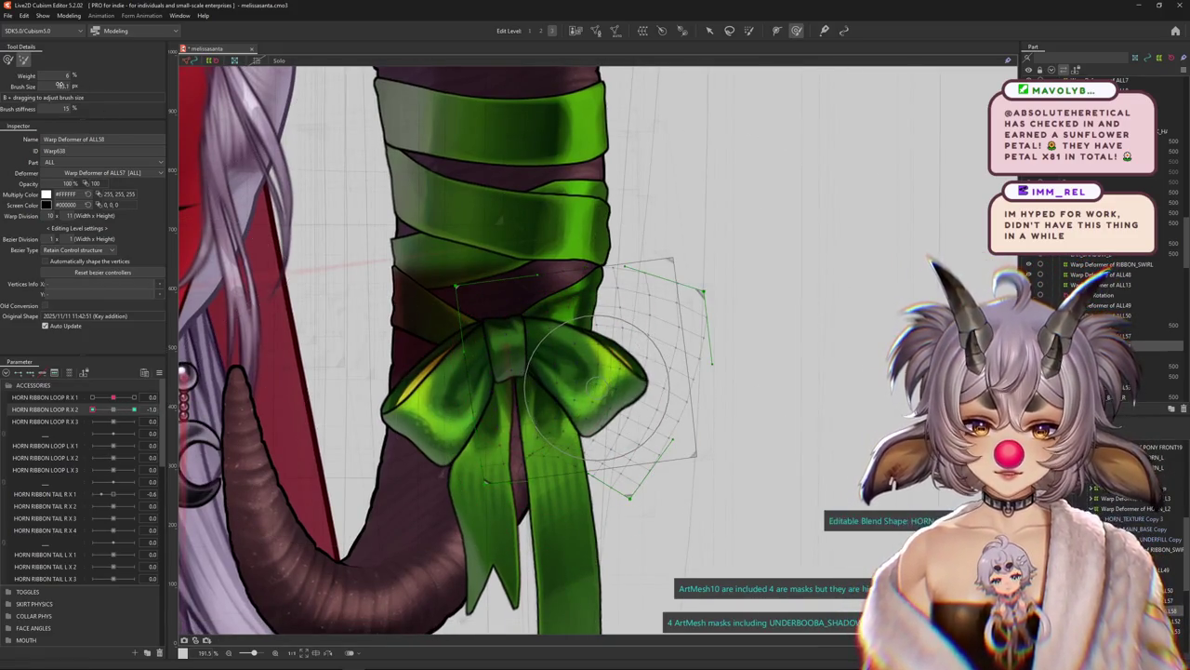
{"action": "mouse_move", "coordinate": [596, 383]}
{"action": "left_mouse_down"}
{"action": "mouse_move", "coordinate": [578, 410]}
{"action": "mouse_move", "coordinate": [597, 386]}
{"action": "left_mouse_up"}
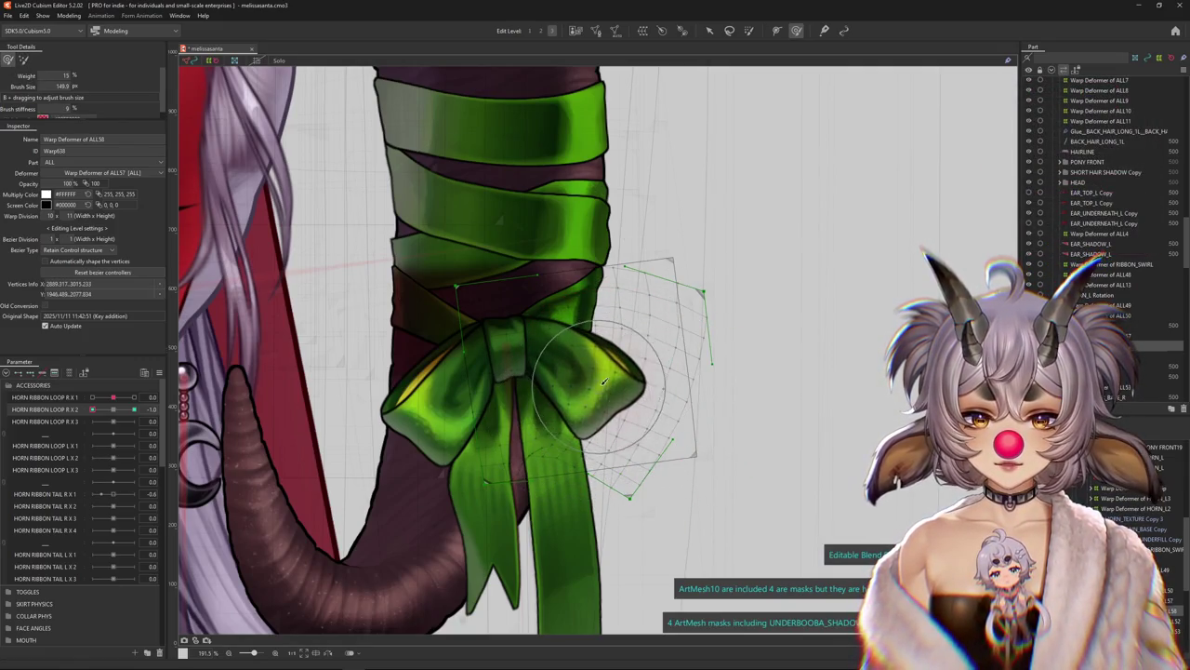
{"action": "key", "text": "ctrl+h"}
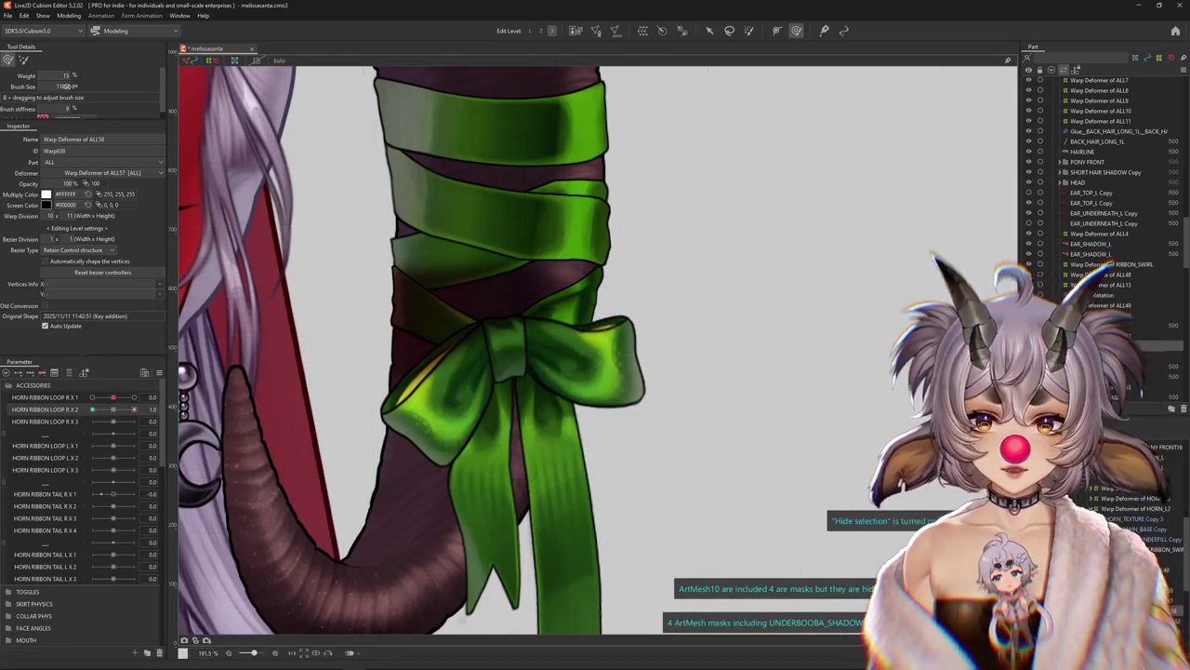
{"action": "key", "text": "ctrl+h"}
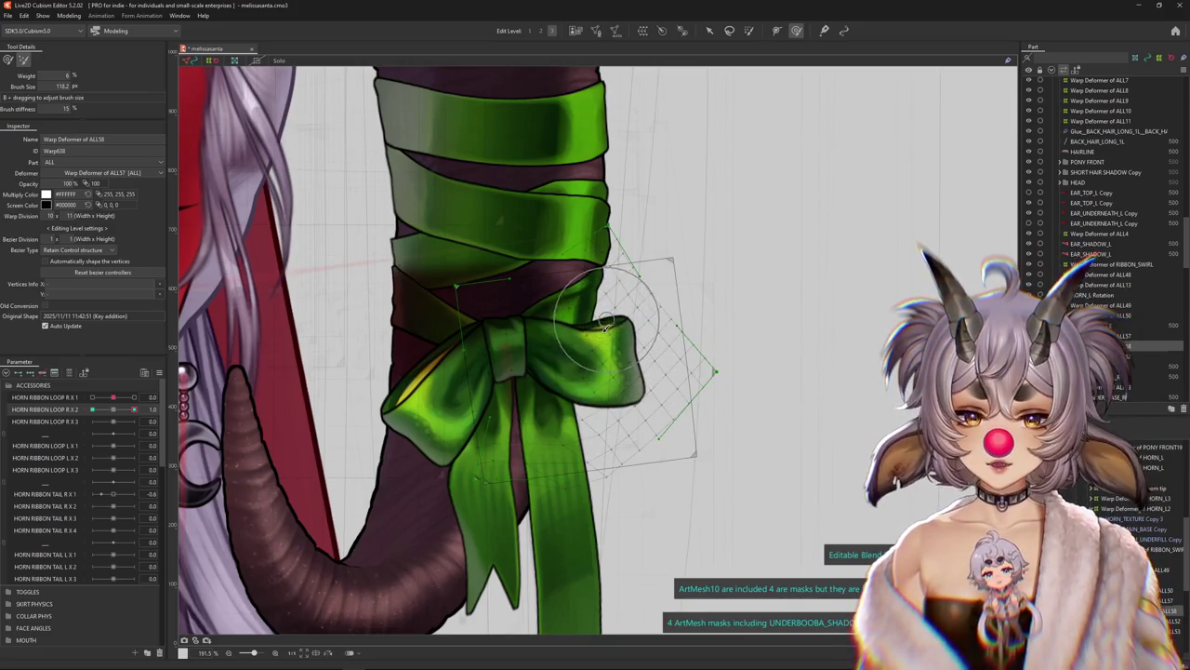
{"action": "left_click_drag", "start_coordinate": [616, 350], "coordinate": [611, 342]}
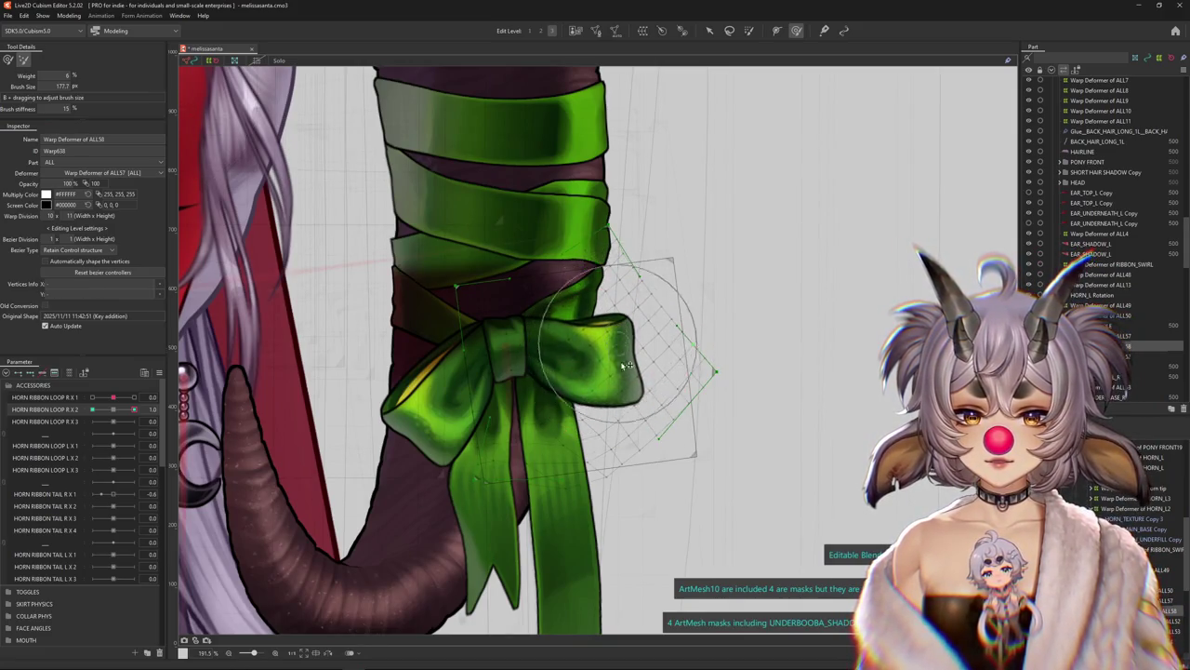
{"action": "key", "text": "ctrl+h"}
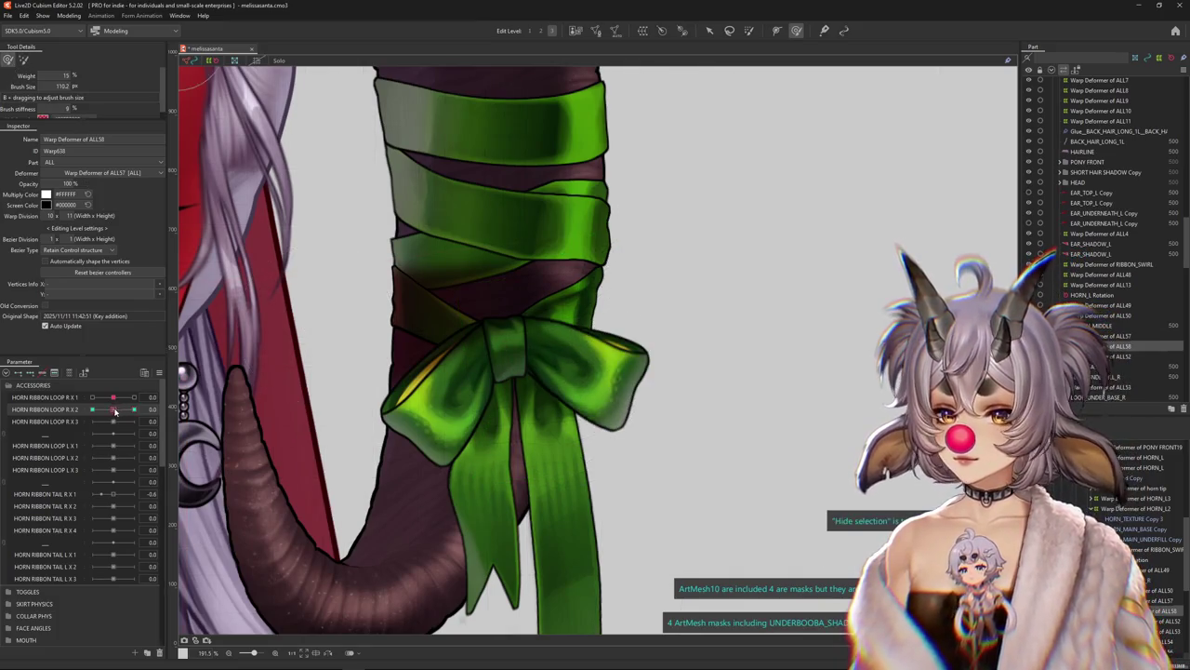
{"action": "left_click_drag", "start_coordinate": [135, 409], "coordinate": [116, 411]}
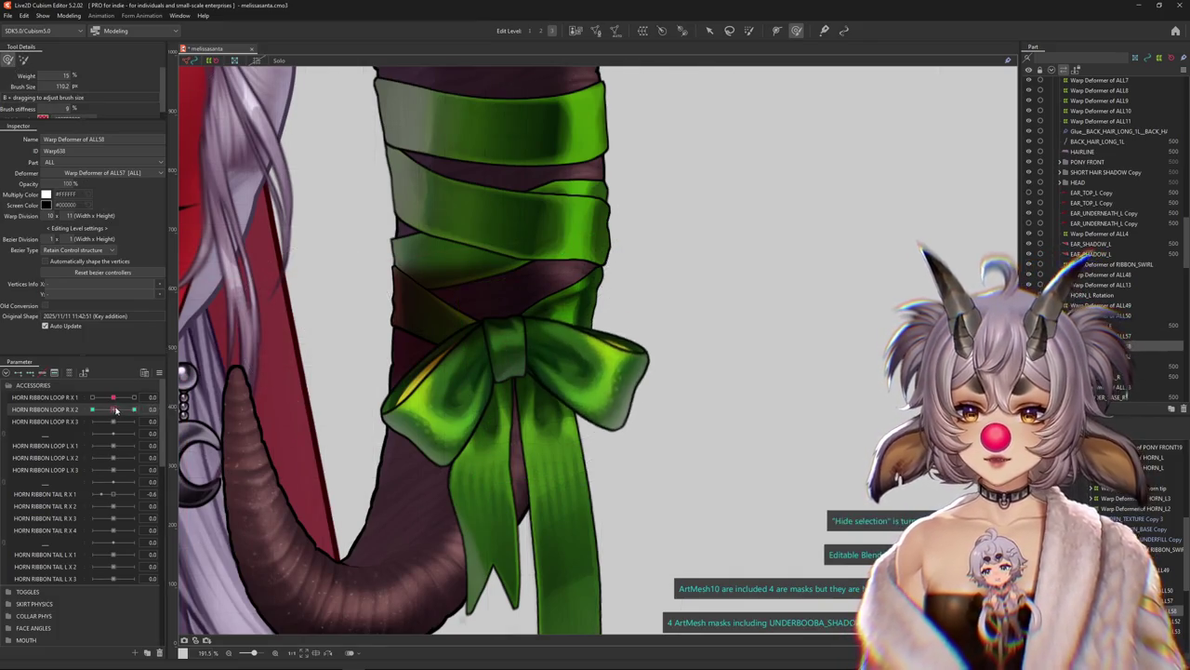
Paint weight on the bow centre, then sculpt the right loop at HORN RIBBON LOOP R X 2 = 1
{"action": "left_click", "coordinate": [777, 30]}
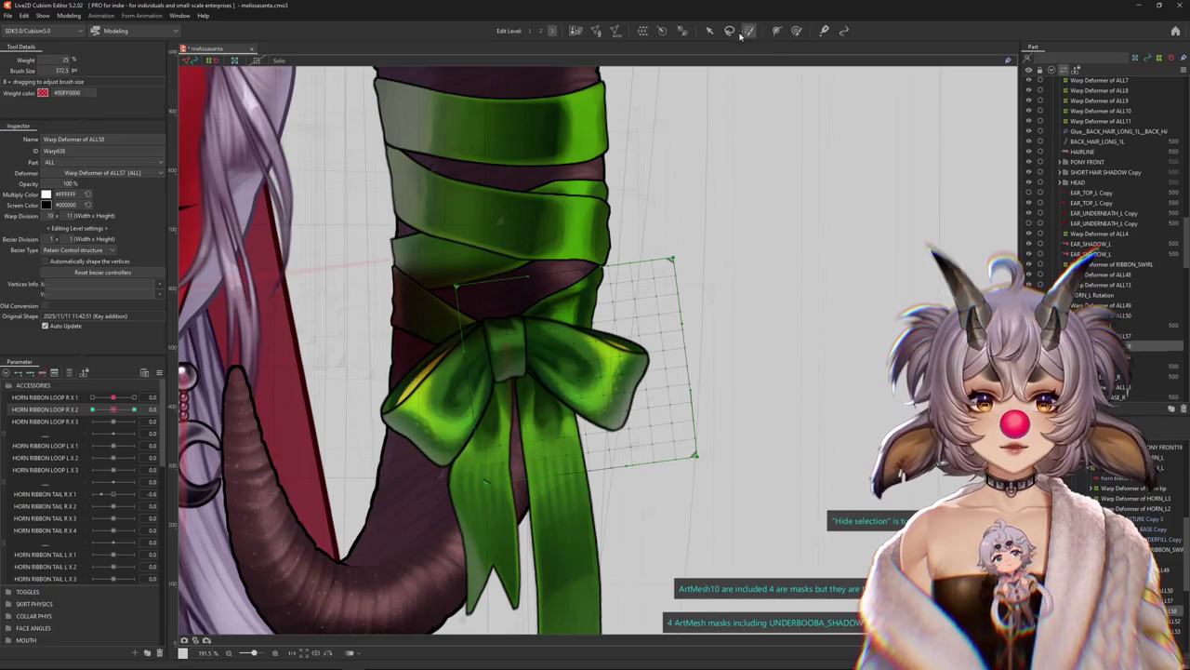
{"action": "left_click", "coordinate": [467, 336]}
{"action": "scroll", "coordinate": [467, 337], "scroll_direction": "up", "scroll_amount": 3}
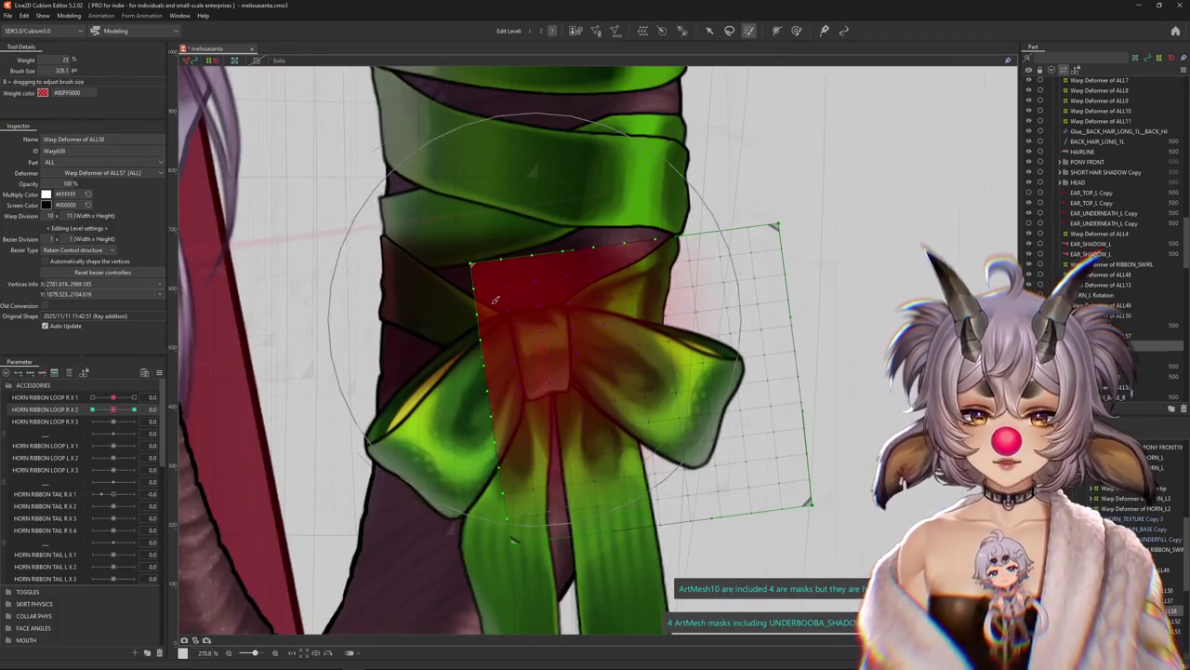
{"action": "scroll", "coordinate": [409, 348], "scroll_direction": "down", "scroll_amount": 3}
{"action": "left_click_drag", "start_coordinate": [134, 409], "coordinate": [110, 410]}
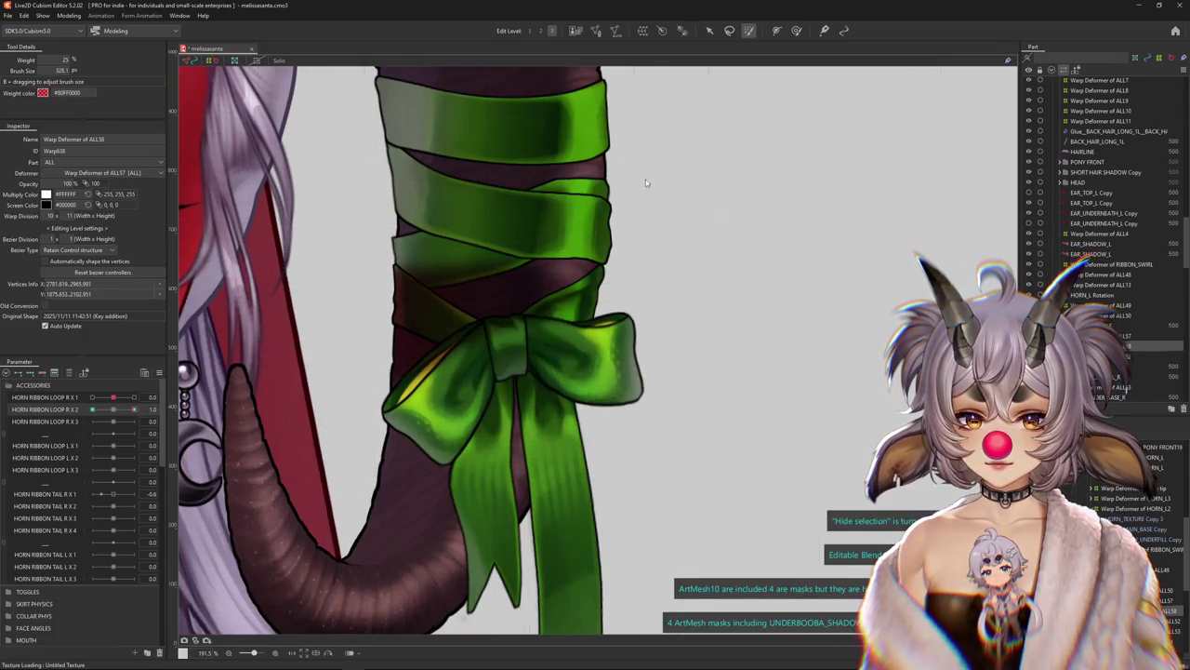
{"action": "left_click_drag", "start_coordinate": [110, 410], "coordinate": [645, 179]}
{"action": "left_click", "coordinate": [800, 31]}
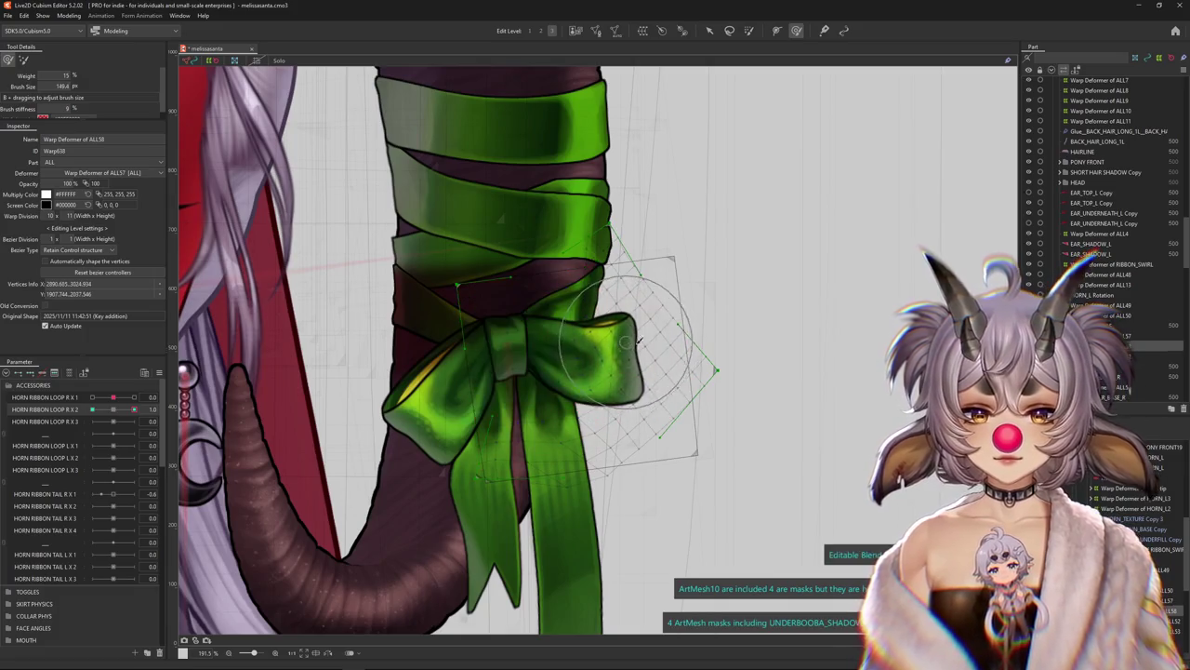
{"action": "mouse_move", "coordinate": [617, 421]}
{"action": "left_mouse_down"}
{"action": "mouse_move", "coordinate": [587, 419]}
{"action": "mouse_move", "coordinate": [619, 425]}
{"action": "left_mouse_up"}
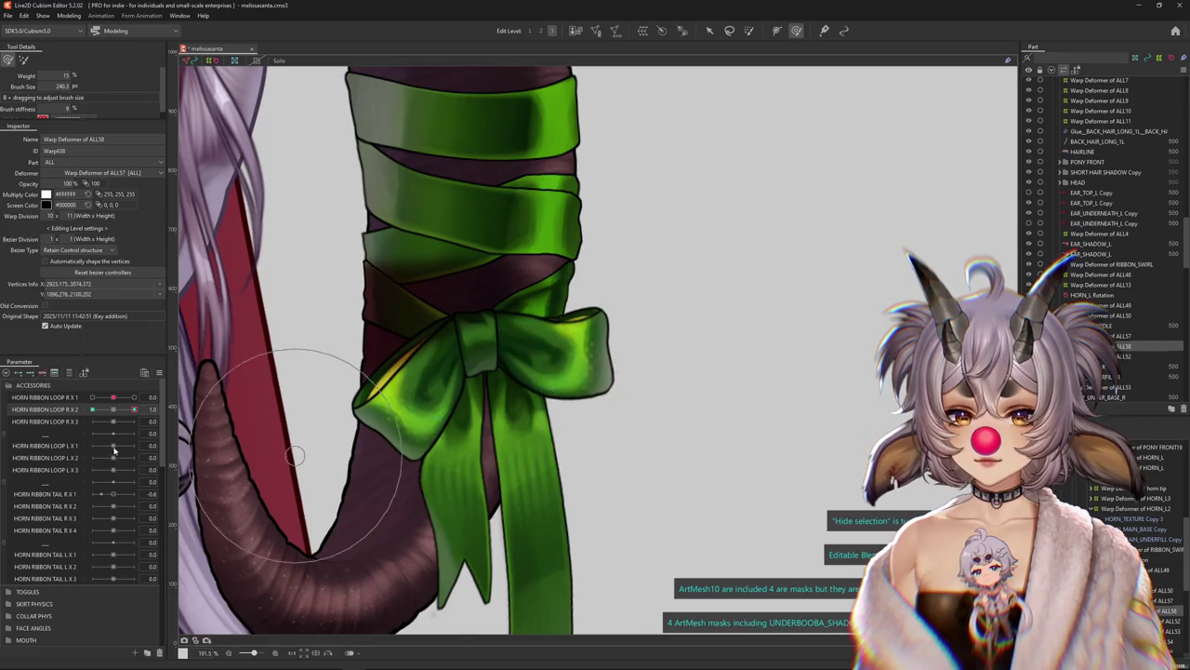
Reshape the loop's warp grid at -1, pulling the lattice's right edge inward, and test the motion
{"action": "left_click_drag", "start_coordinate": [113, 410], "coordinate": [92, 409]}
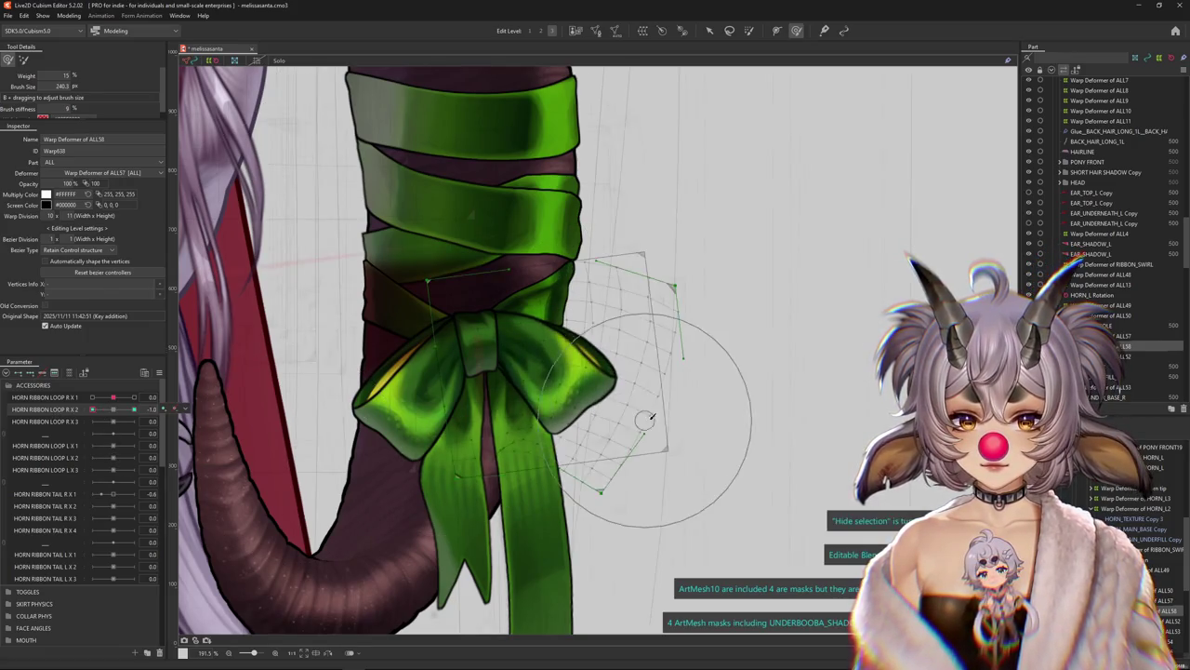
{"action": "left_click_drag", "start_coordinate": [648, 375], "coordinate": [606, 485]}
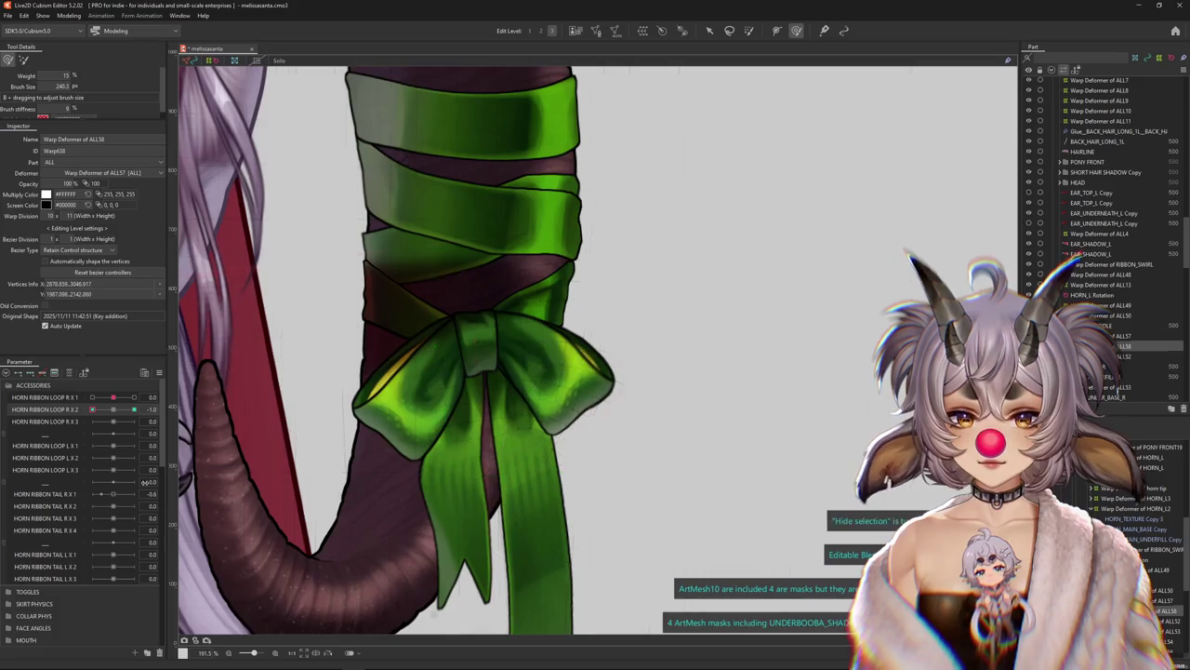
{"action": "left_click_drag", "start_coordinate": [93, 410], "coordinate": [112, 410]}
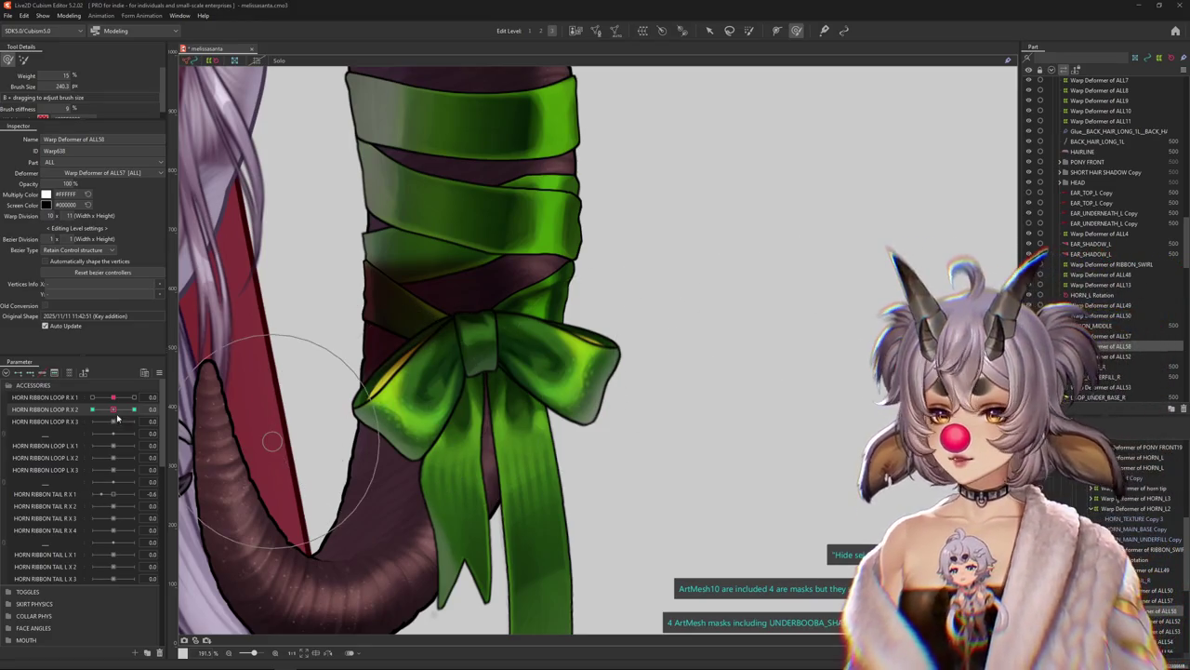
{"action": "mouse_move", "coordinate": [117, 419]}
{"action": "left_mouse_down"}
{"action": "mouse_move", "coordinate": [120, 405]}
{"action": "mouse_move", "coordinate": [92, 409]}
{"action": "left_mouse_up"}
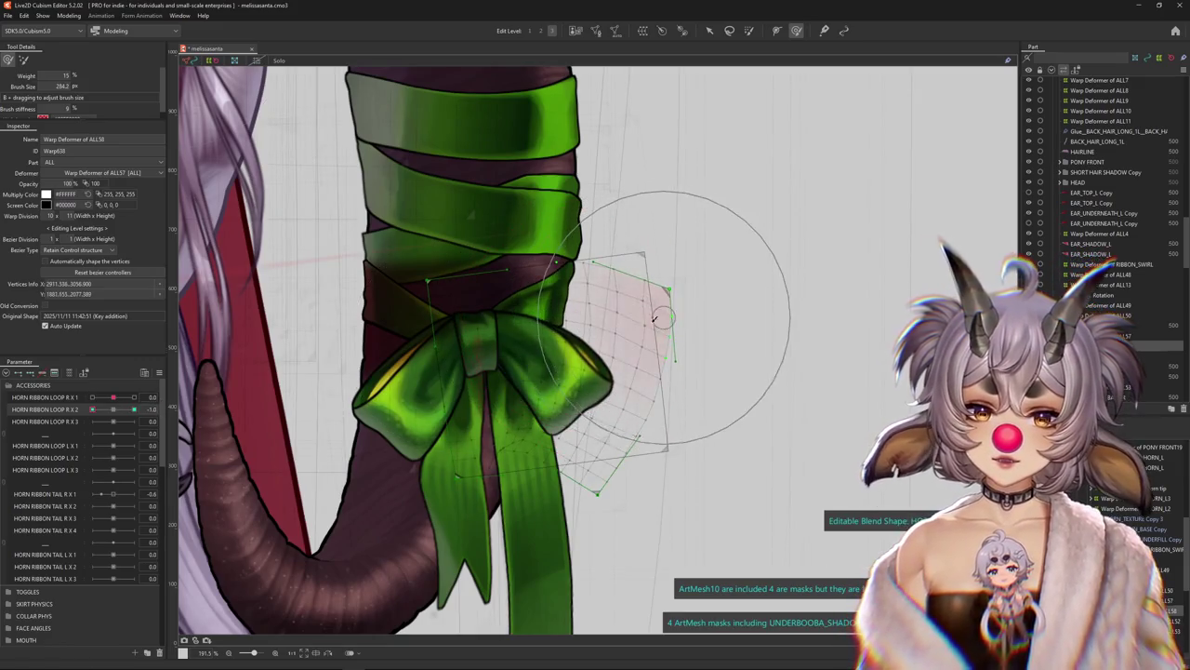
{"action": "left_click_drag", "start_coordinate": [682, 295], "coordinate": [641, 319]}
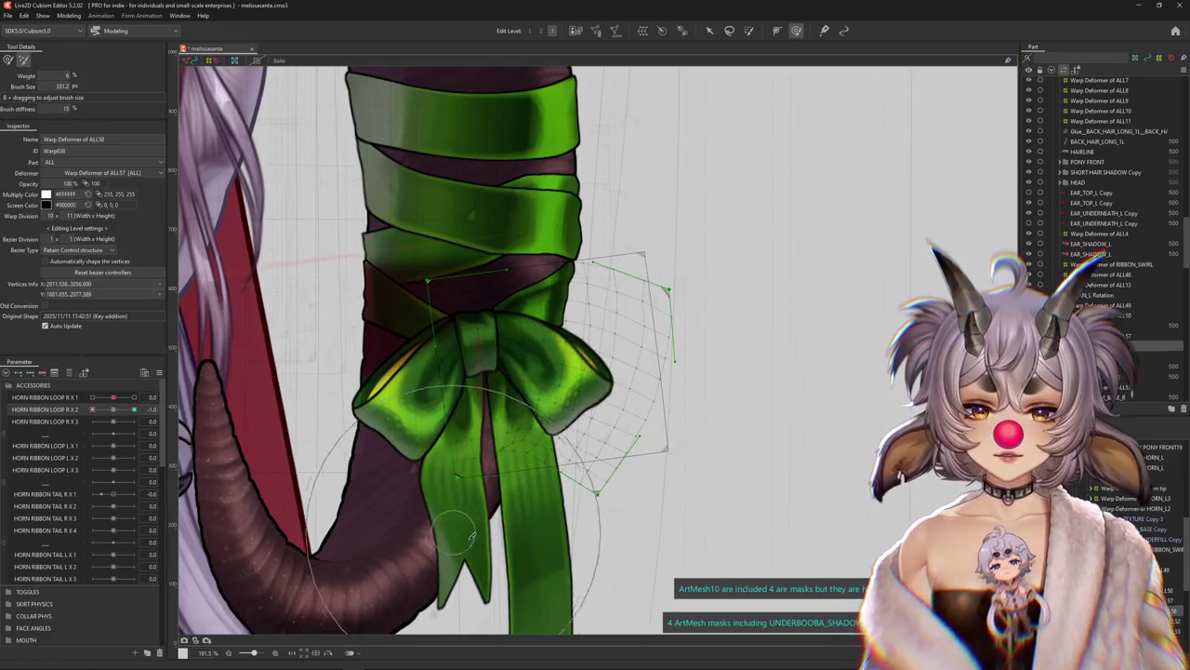
{"action": "mouse_move", "coordinate": [576, 520]}
{"action": "left_mouse_down"}
{"action": "mouse_move", "coordinate": [579, 491]}
{"action": "mouse_move", "coordinate": [579, 502]}
{"action": "left_mouse_up"}
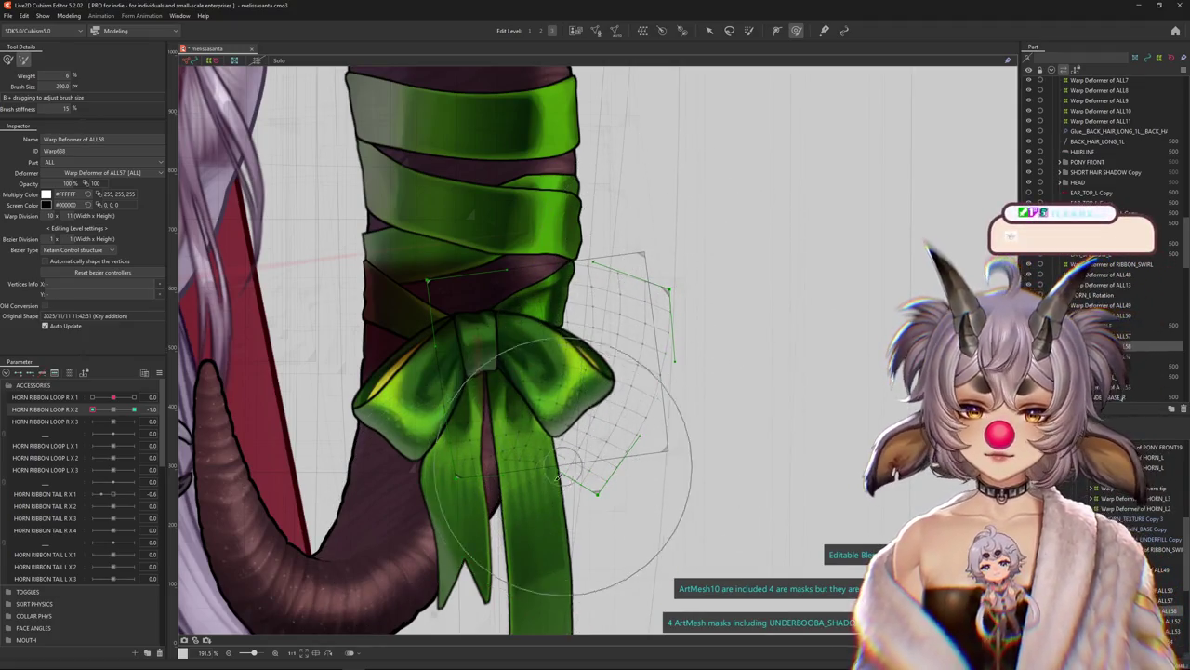
{"action": "mouse_move", "coordinate": [93, 410]}
{"action": "left_mouse_down"}
{"action": "mouse_move", "coordinate": [115, 411]}
{"action": "mouse_move", "coordinate": [92, 411]}
{"action": "left_mouse_up"}
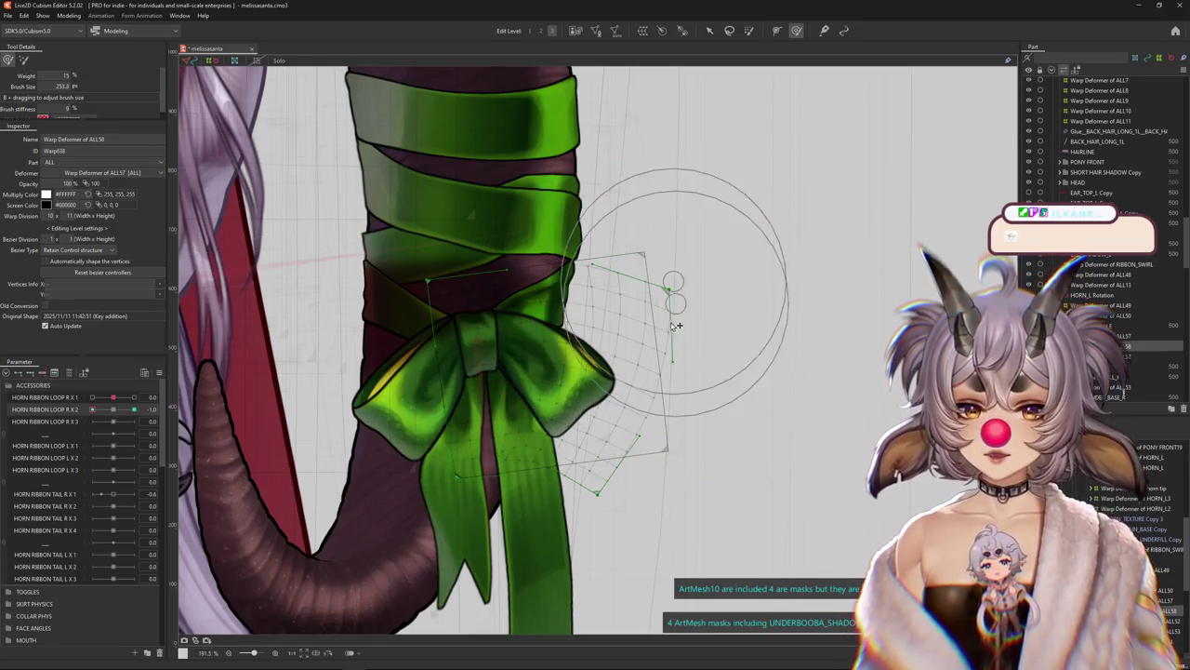
Adjust the brush size and strength, touch up the 1.0 shape, and reset HORN RIBBON LOOP R X 2 to 0
{"action": "mouse_move", "coordinate": [685, 319]}
{"action": "left_mouse_down"}
{"action": "mouse_move", "coordinate": [677, 345]}
{"action": "mouse_move", "coordinate": [588, 361]}
{"action": "left_mouse_up"}
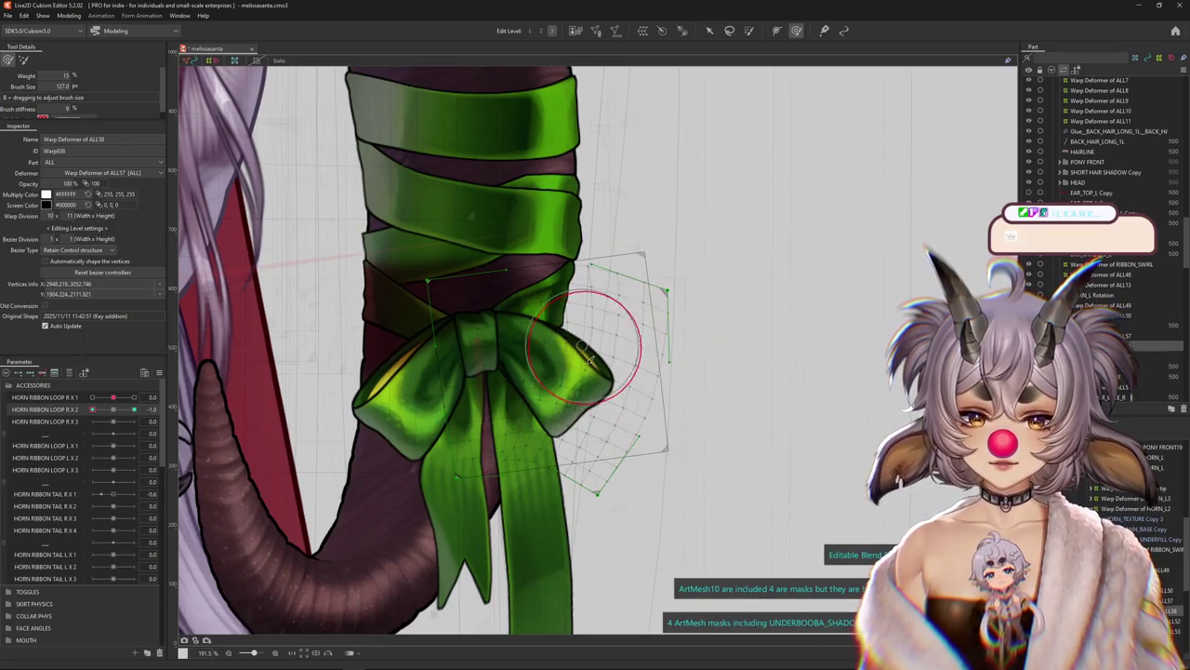
{"action": "left_click_drag", "start_coordinate": [564, 400], "coordinate": [549, 423]}
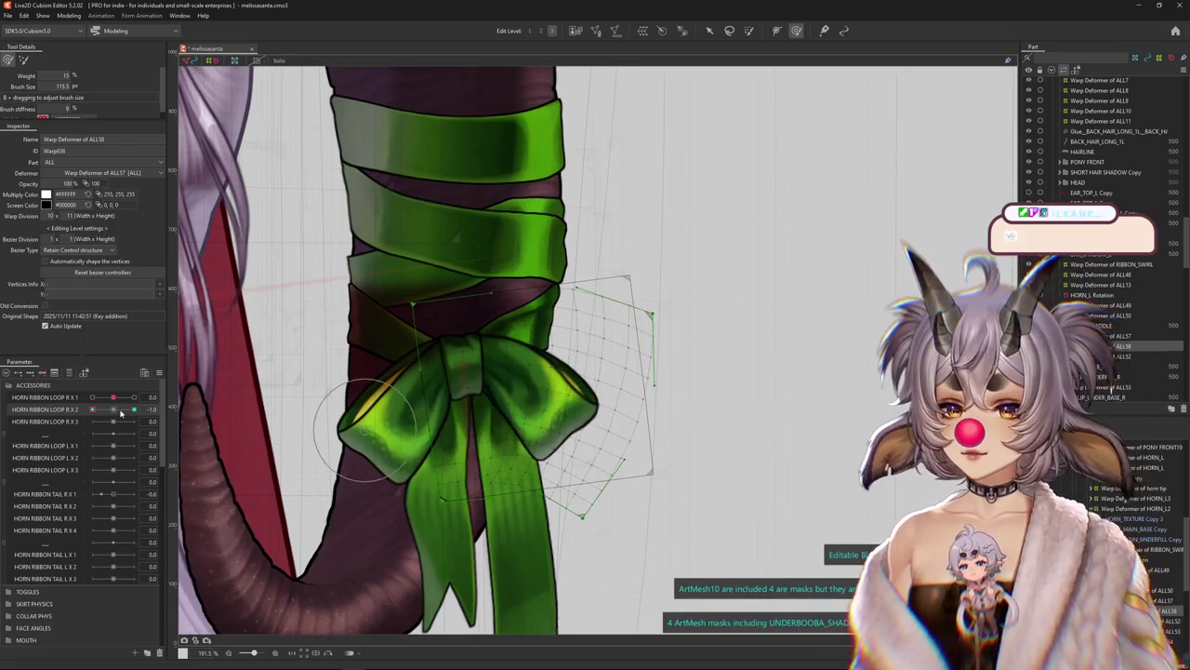
{"action": "left_click", "coordinate": [135, 409]}
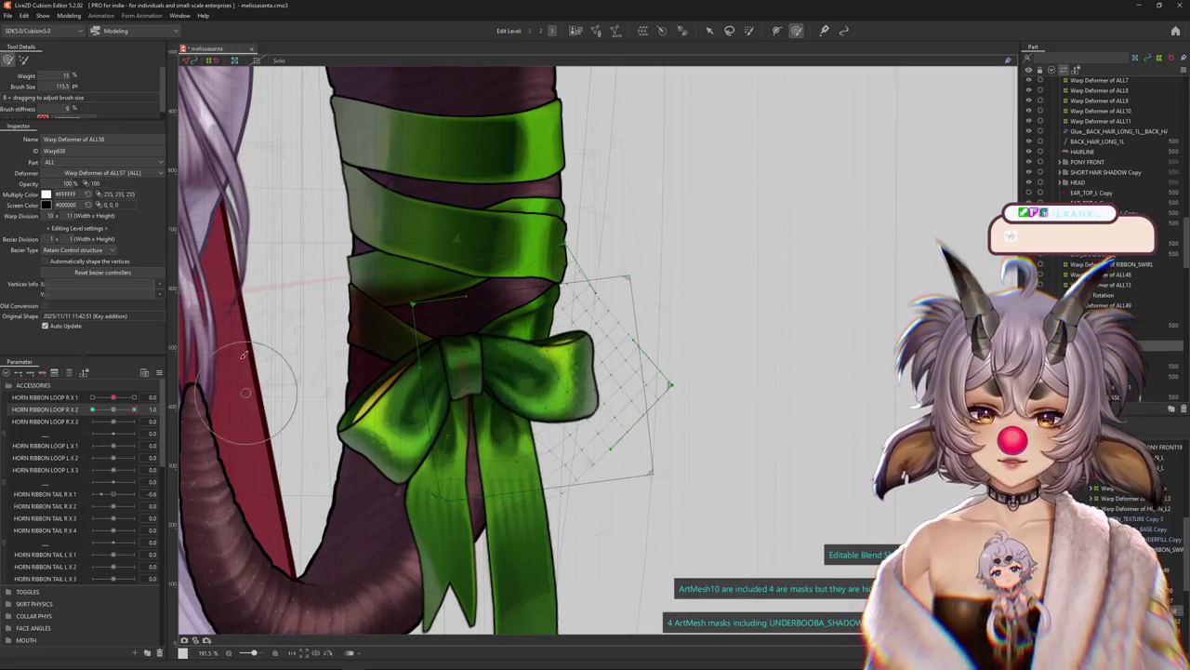
{"action": "left_click", "coordinate": [24, 59]}
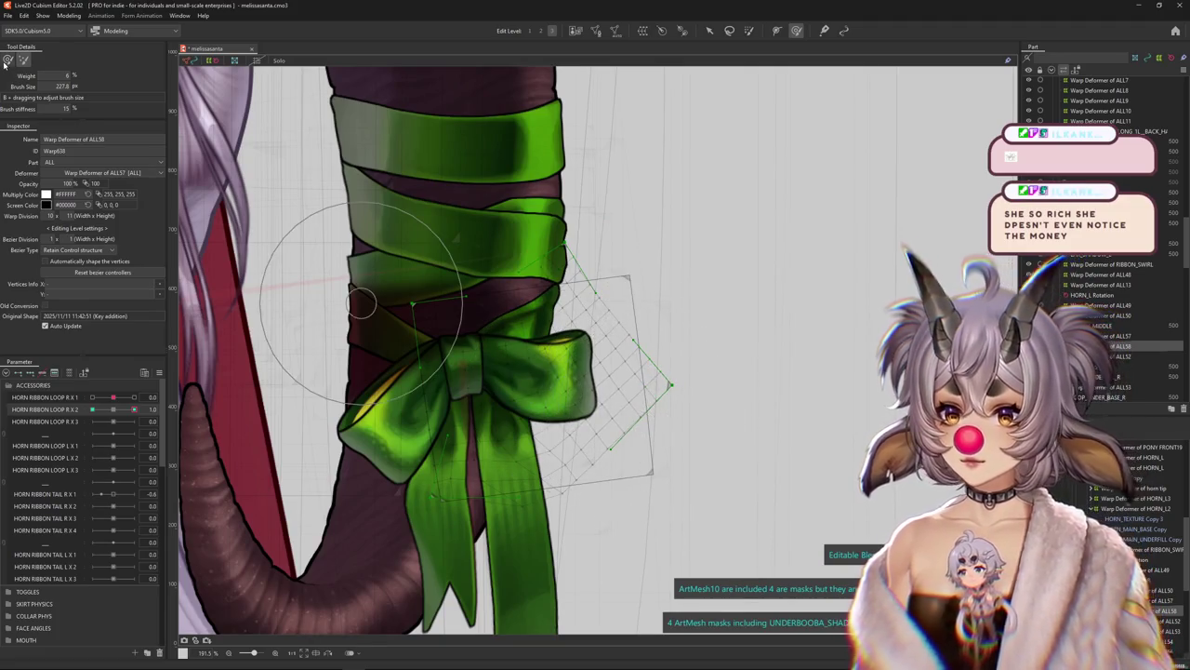
{"action": "left_click", "coordinate": [7, 60]}
{"action": "left_click", "coordinate": [112, 409]}
{"action": "left_click", "coordinate": [748, 30]}
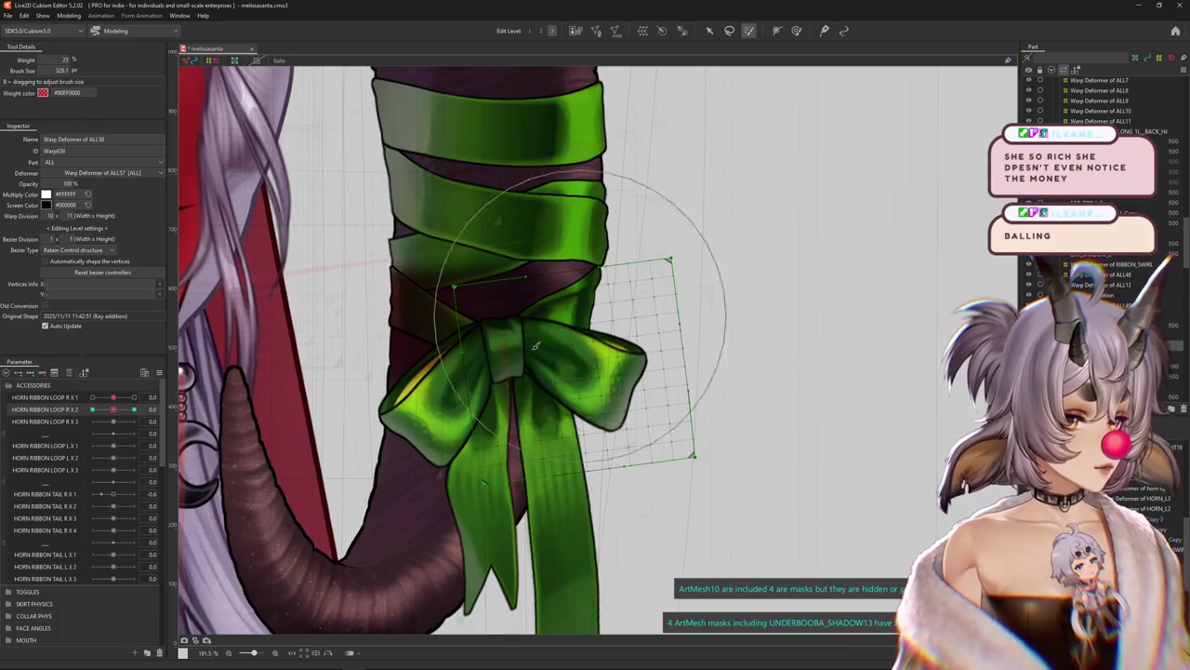
Paint weight over the bow centre toward its lower-left and check the loop at 1, 0 and -1
{"action": "left_click_drag", "start_coordinate": [521, 297], "coordinate": [489, 320]}
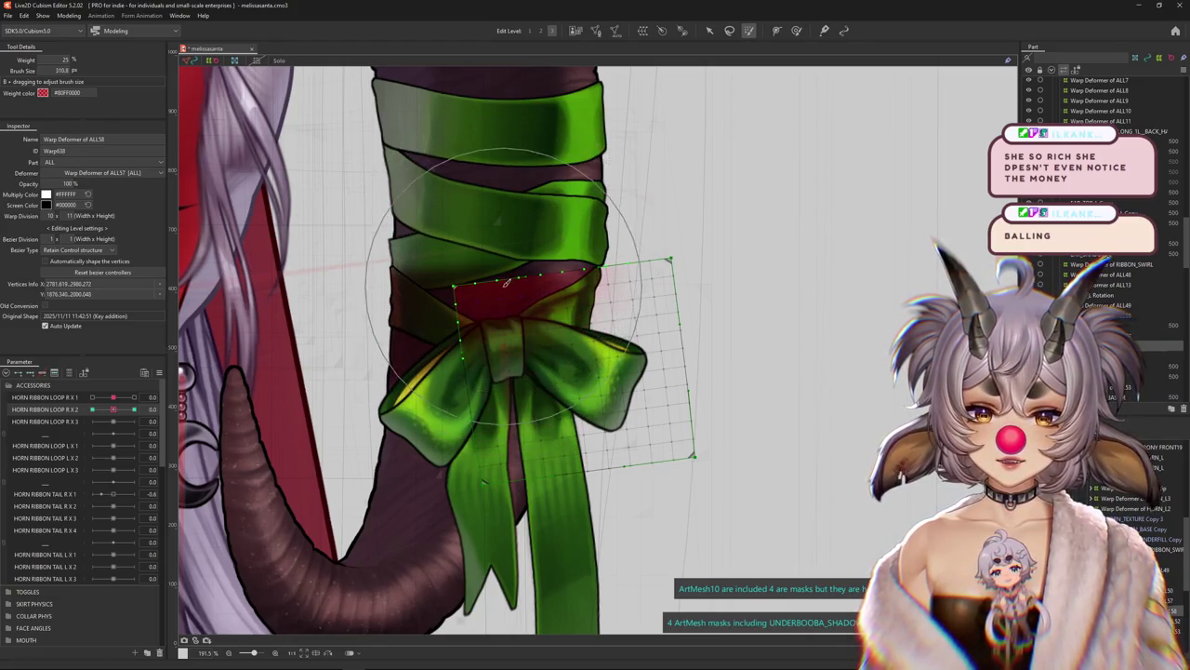
{"action": "mouse_move", "coordinate": [524, 229]}
{"action": "left_mouse_down"}
{"action": "mouse_move", "coordinate": [444, 379]}
{"action": "mouse_move", "coordinate": [481, 309]}
{"action": "mouse_move", "coordinate": [260, 389]}
{"action": "left_mouse_up"}
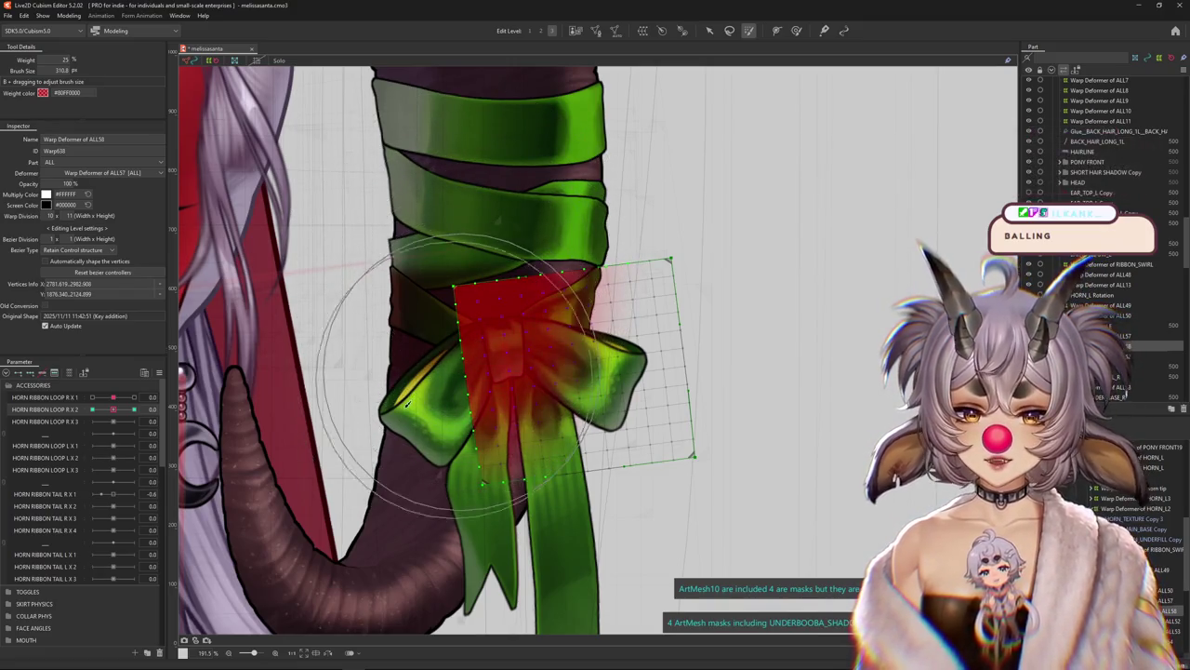
{"action": "left_click_drag", "start_coordinate": [112, 412], "coordinate": [227, 390]}
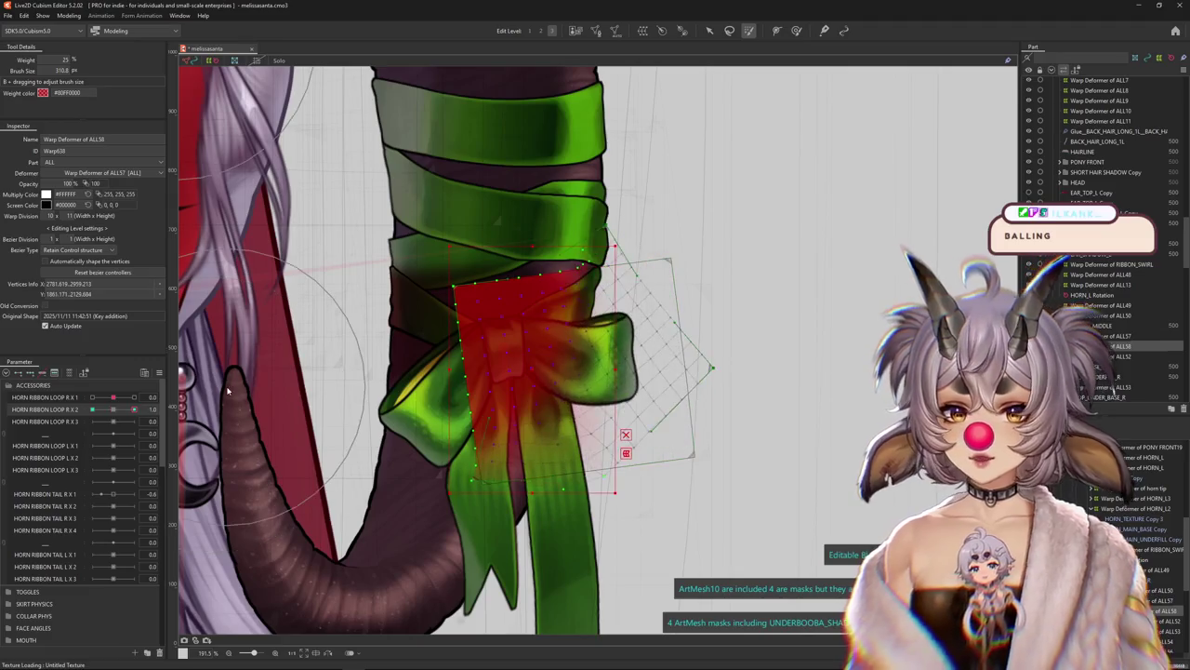
{"action": "left_click", "coordinate": [114, 412]}
{"action": "mouse_move", "coordinate": [115, 411]}
{"action": "left_mouse_down"}
{"action": "mouse_move", "coordinate": [93, 414]}
{"action": "mouse_move", "coordinate": [133, 410]}
{"action": "left_mouse_up"}
{"action": "key", "text": "ctrl+h"}
{"action": "key", "text": "b"}
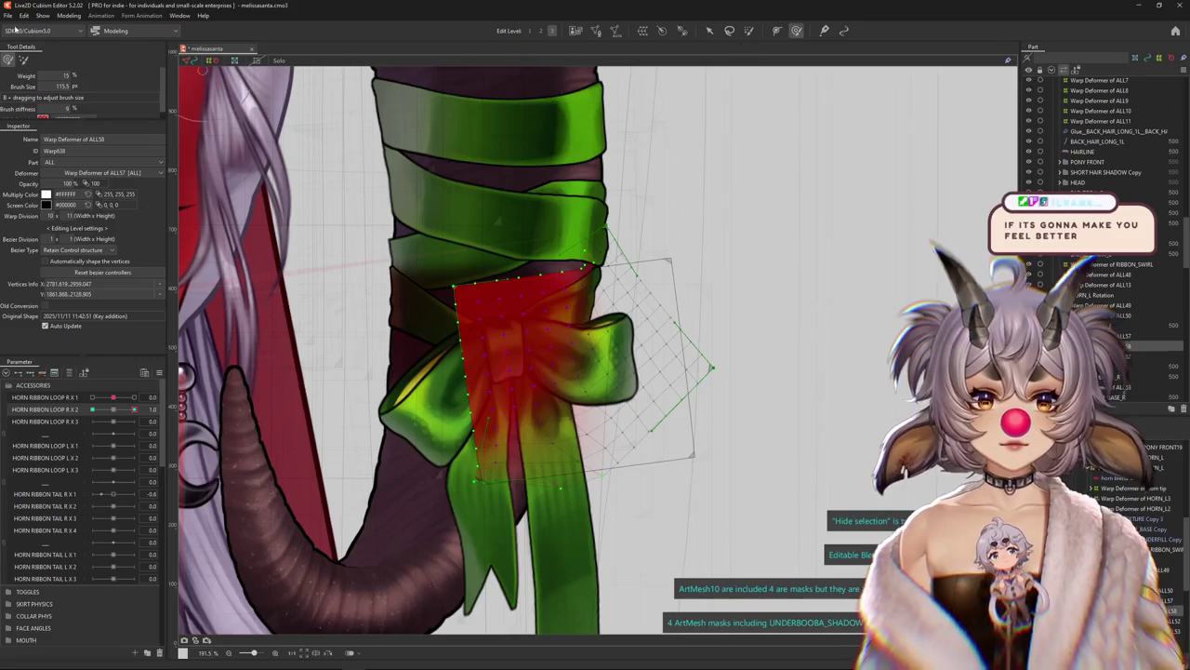
{"action": "key", "text": "Escape"}
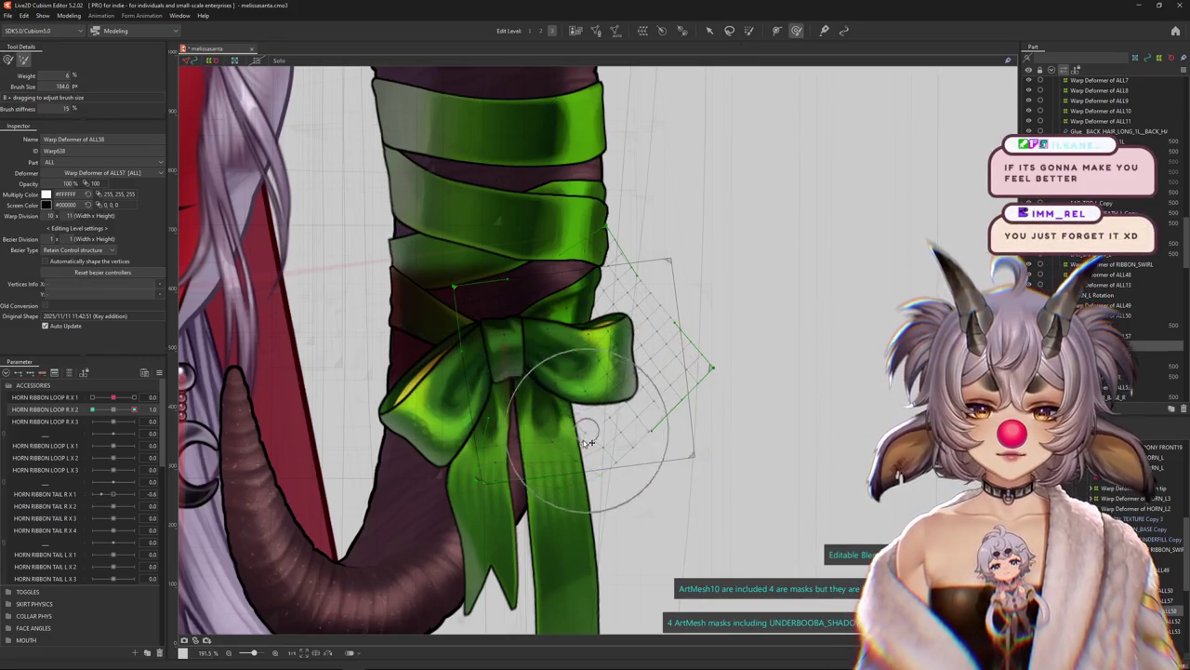
Reshape the bow's warp grid around the loop with a slightly larger Deform Brush
{"action": "mouse_move", "coordinate": [596, 299]}
{"action": "left_mouse_down"}
{"action": "mouse_move", "coordinate": [619, 302]}
{"action": "mouse_move", "coordinate": [590, 323]}
{"action": "mouse_move", "coordinate": [731, 332]}
{"action": "left_mouse_up"}
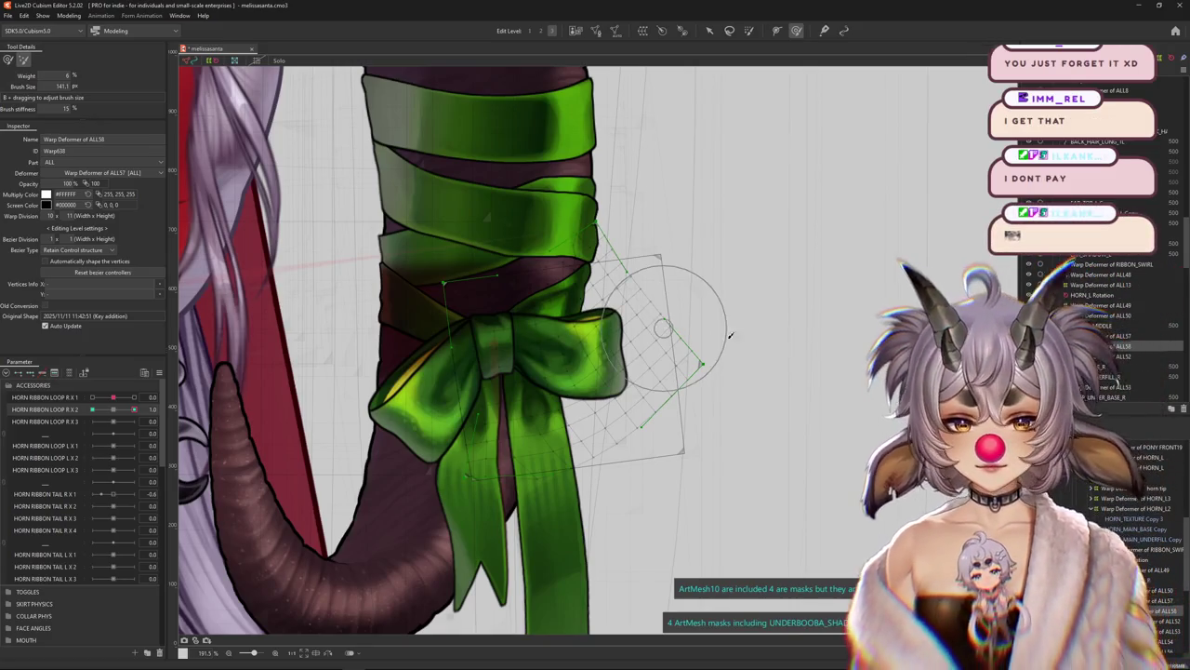
{"action": "mouse_move", "coordinate": [633, 337]}
{"action": "left_mouse_down"}
{"action": "mouse_move", "coordinate": [605, 389]}
{"action": "mouse_move", "coordinate": [657, 391]}
{"action": "mouse_move", "coordinate": [614, 421]}
{"action": "mouse_move", "coordinate": [569, 408]}
{"action": "left_mouse_up"}
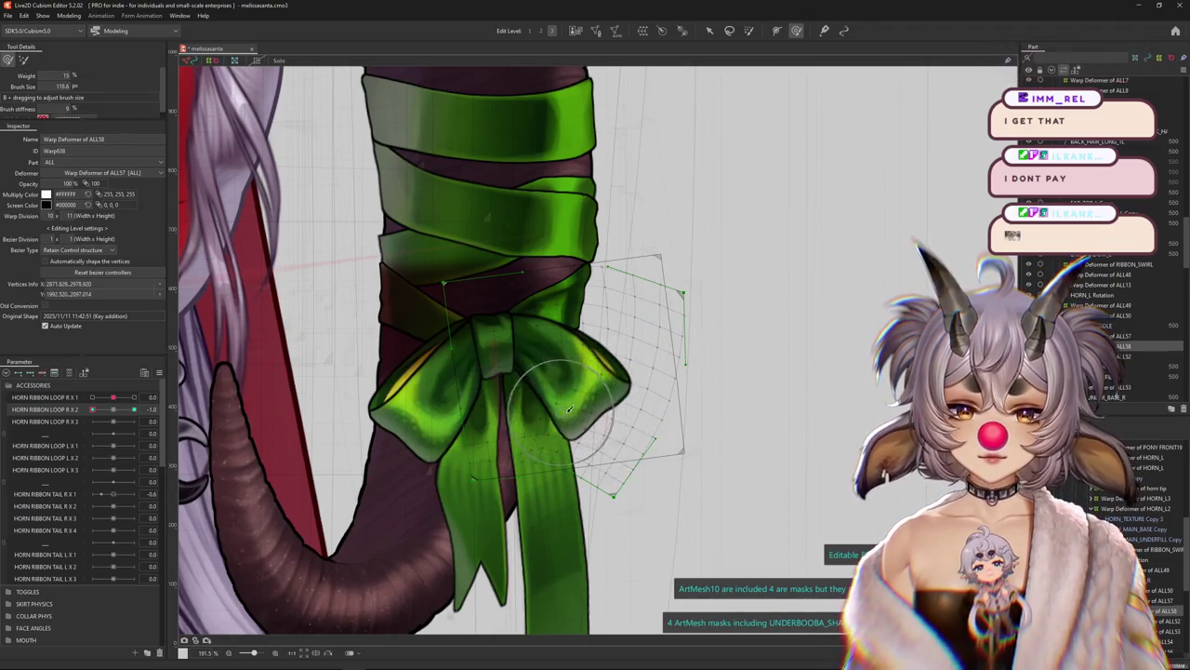
{"action": "left_click_drag", "start_coordinate": [133, 409], "coordinate": [78, 409]}
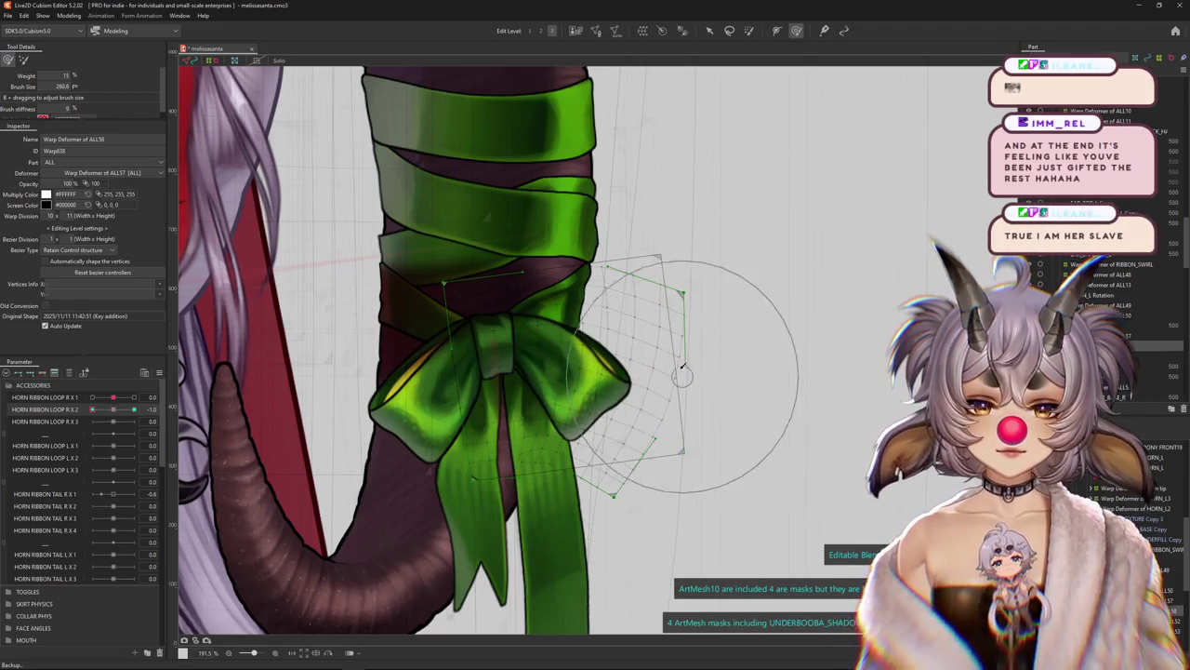
{"action": "left_click_drag", "start_coordinate": [642, 391], "coordinate": [656, 370]}
{"action": "scroll", "coordinate": [656, 370], "scroll_direction": "down", "scroll_amount": 3}
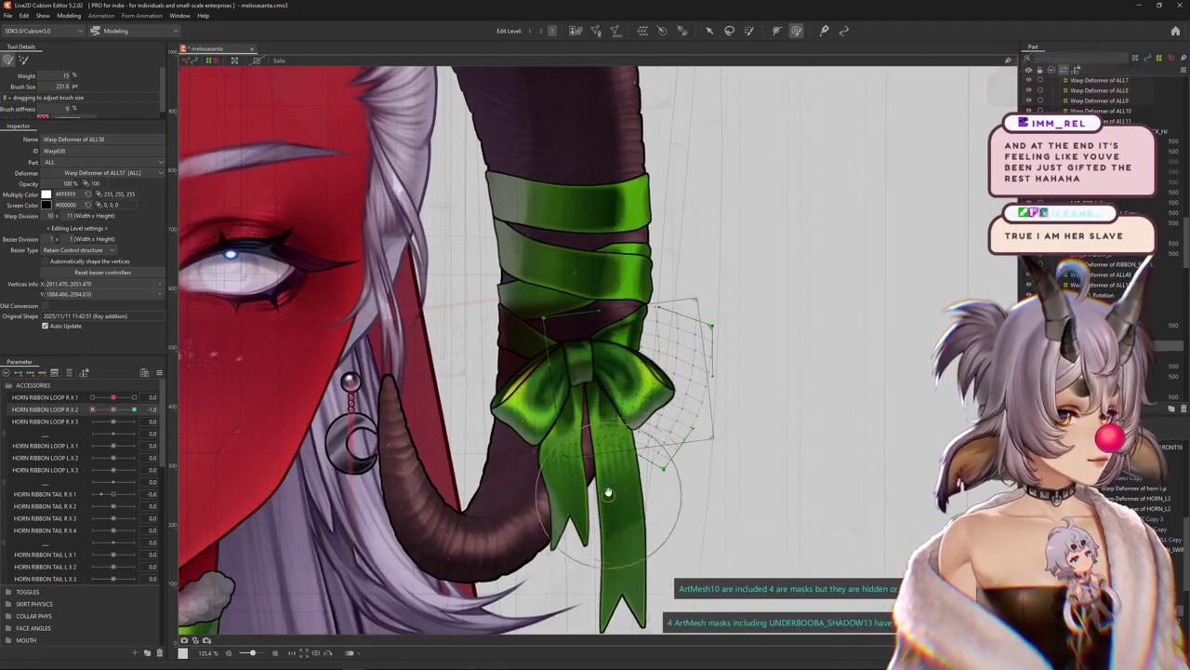
{"action": "scroll", "coordinate": [610, 502], "scroll_direction": "up", "scroll_amount": 3}
{"action": "scroll", "coordinate": [609, 502], "scroll_direction": "down", "scroll_amount": 3}
{"action": "scroll", "coordinate": [558, 419], "scroll_direction": "up", "scroll_amount": 3}
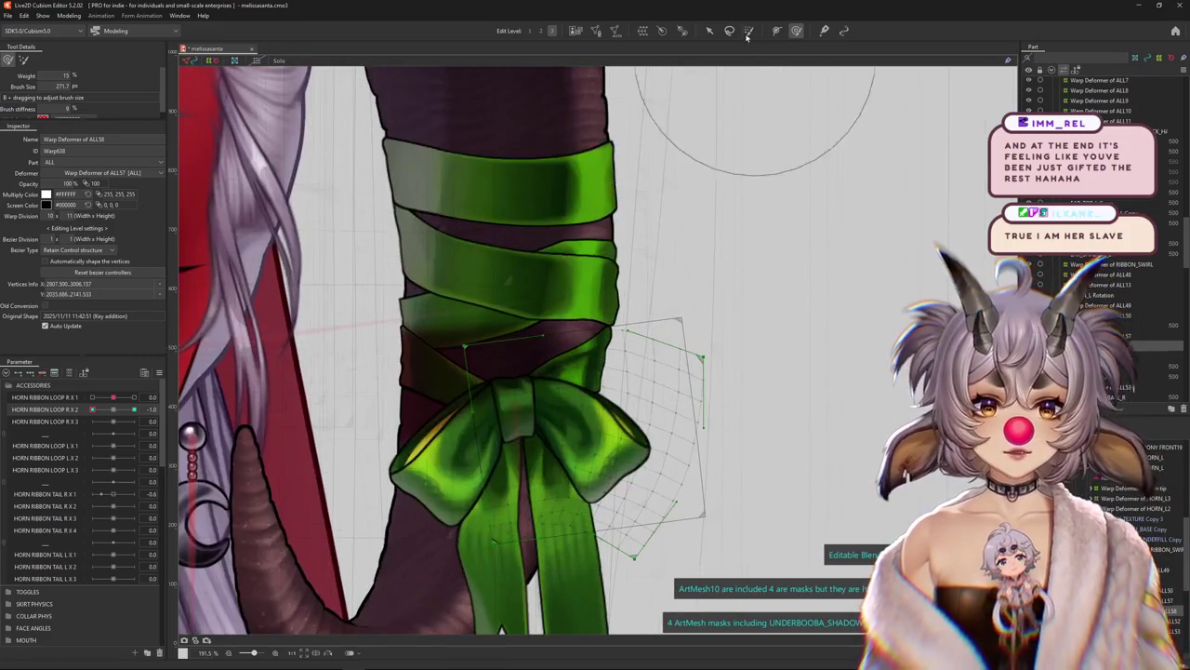
{"action": "scroll", "coordinate": [372, 326], "scroll_direction": "down", "scroll_amount": 3}
Refine the bow's warp mesh, set HORN RIBBON LOOP R X 2 to 1.0, and hide the overlay
{"action": "left_click_drag", "start_coordinate": [558, 317], "coordinate": [507, 305]}
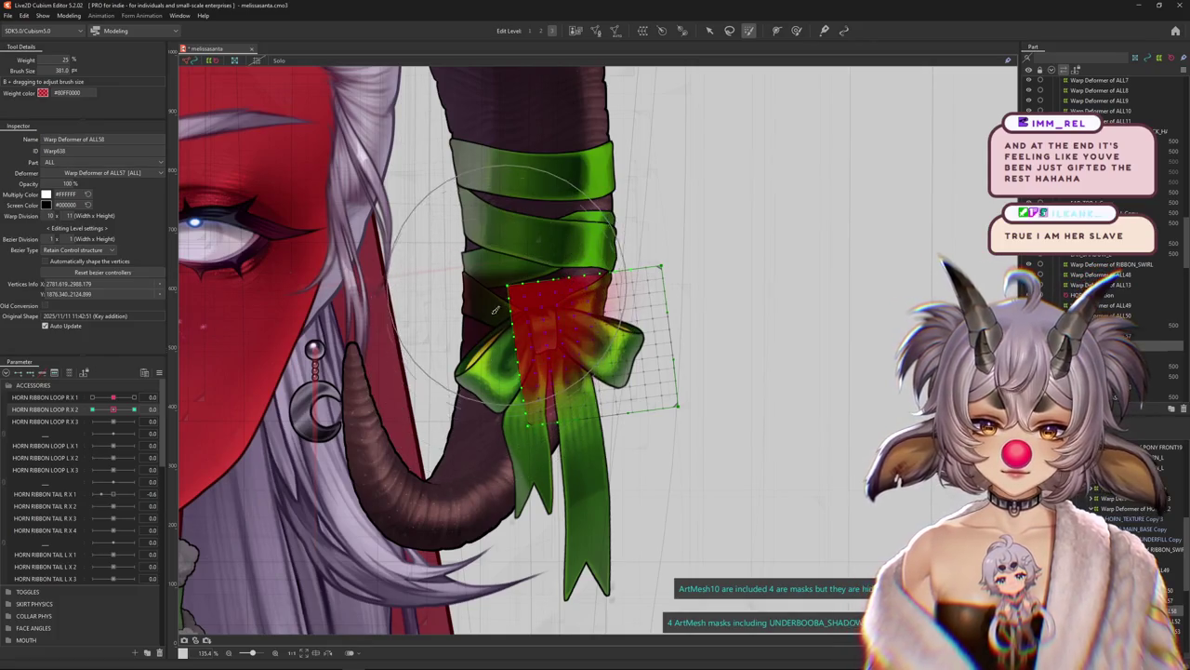
{"action": "left_click_drag", "start_coordinate": [113, 410], "coordinate": [83, 428]}
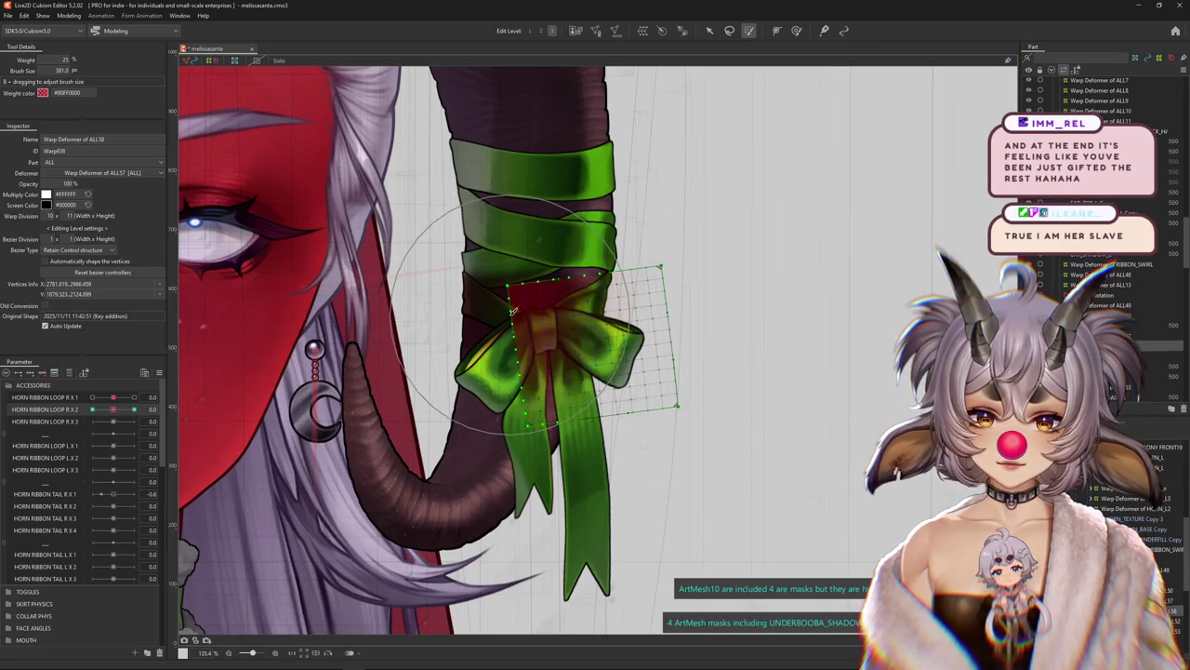
{"action": "left_click_drag", "start_coordinate": [425, 372], "coordinate": [400, 367]}
{"action": "left_click", "coordinate": [133, 409]}
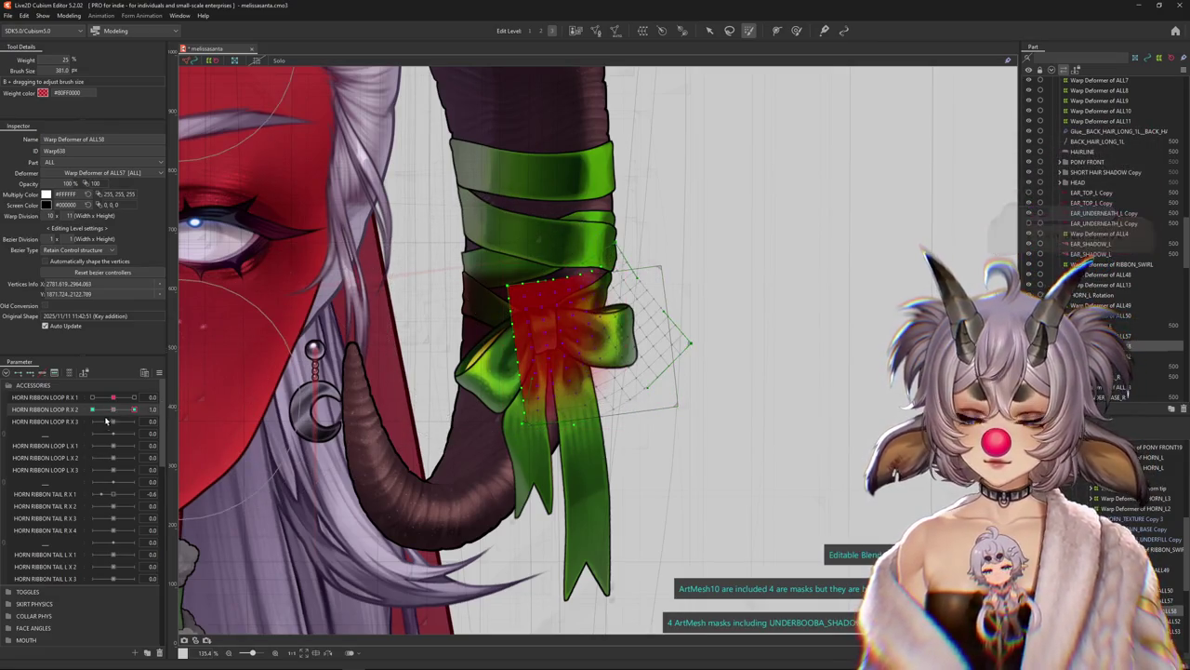
{"action": "key", "text": "ctrl+h"}
Reset HORN RIBBON LOOP R X 2 to 0, scrub it to test the loop, and pick the nested warp deformer
{"action": "key", "text": "b"}
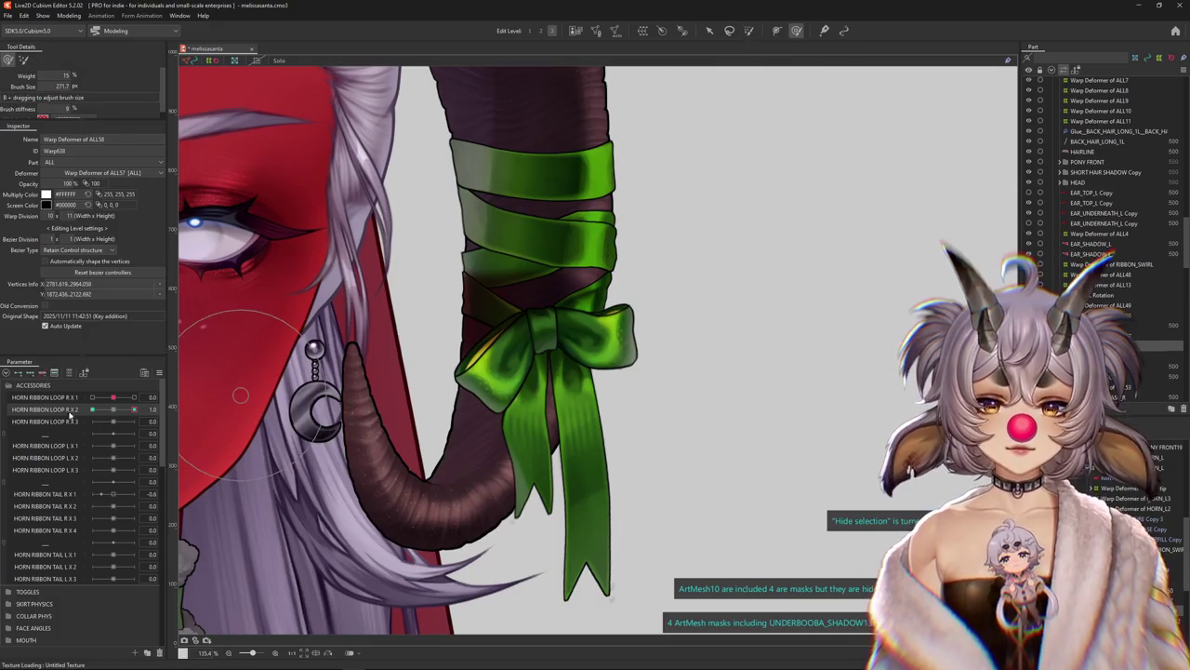
{"action": "left_click", "coordinate": [154, 411]}
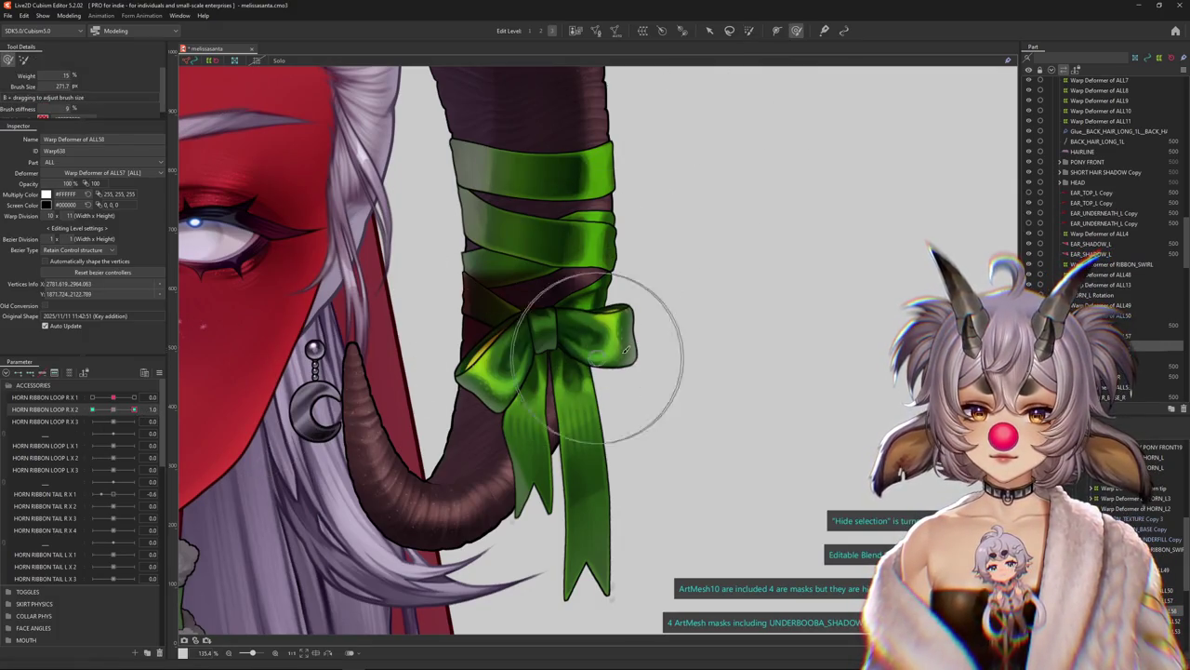
{"action": "left_click", "coordinate": [114, 409]}
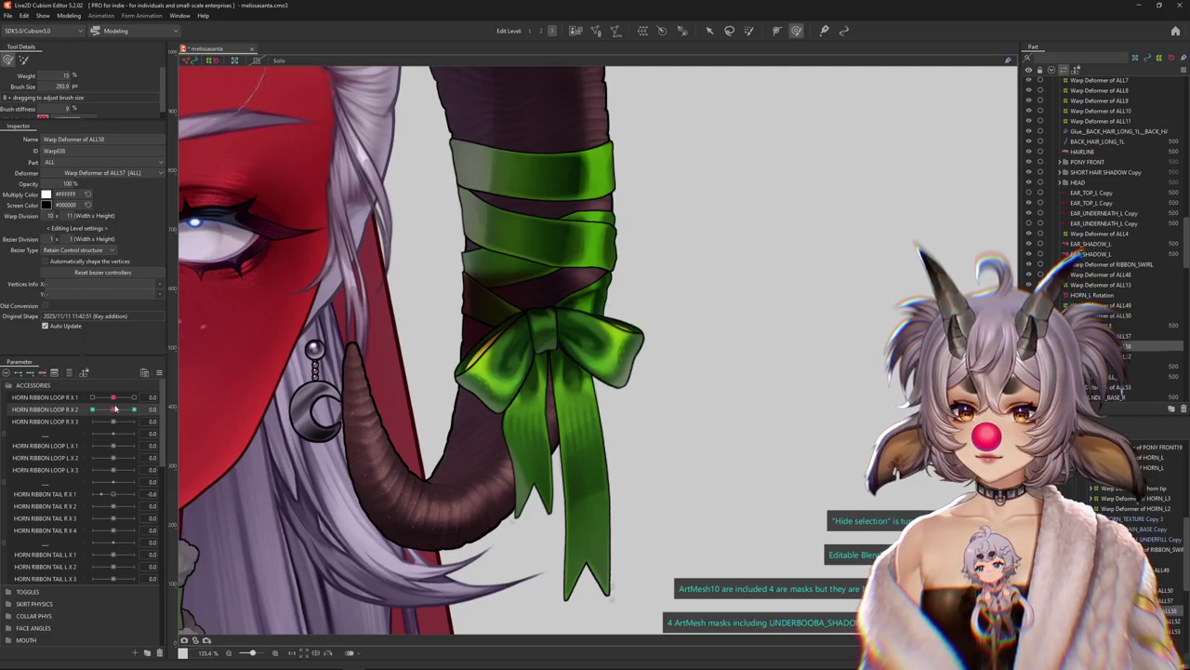
{"action": "mouse_move", "coordinate": [114, 409]}
{"action": "left_mouse_down"}
{"action": "mouse_move", "coordinate": [129, 410]}
{"action": "mouse_move", "coordinate": [119, 414]}
{"action": "left_mouse_up"}
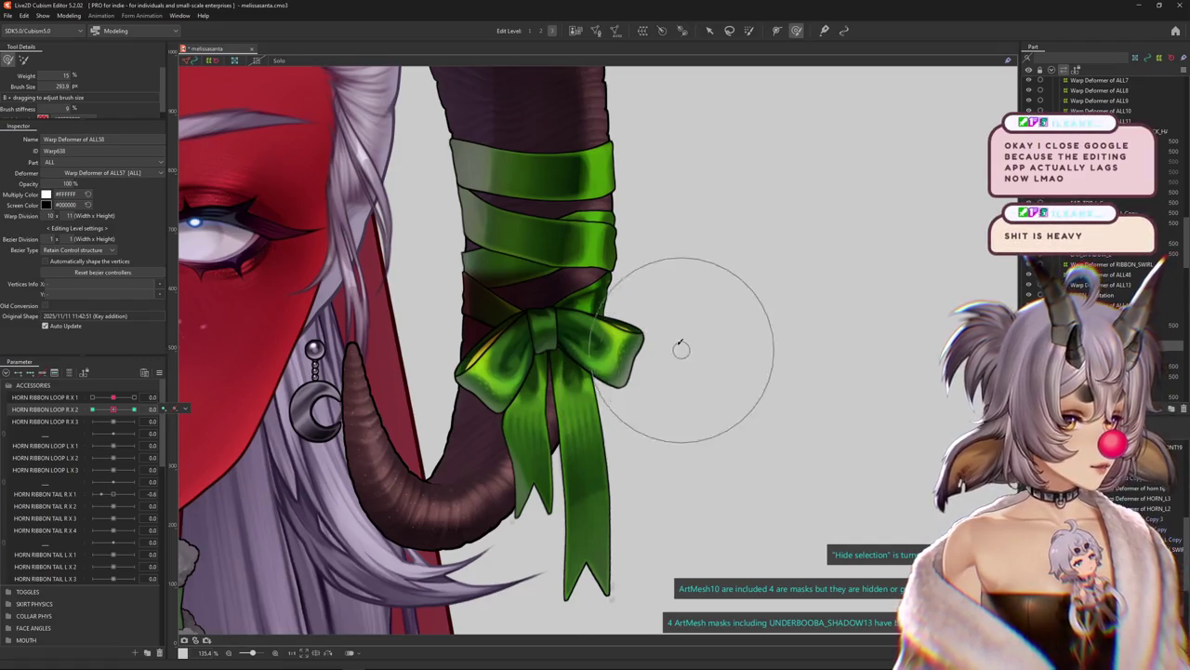
{"action": "scroll", "coordinate": [679, 345], "scroll_direction": "up", "scroll_amount": 2}
{"action": "scroll", "coordinate": [679, 345], "scroll_direction": "up", "scroll_amount": 1}
{"action": "left_click_drag", "start_coordinate": [114, 410], "coordinate": [119, 405]}
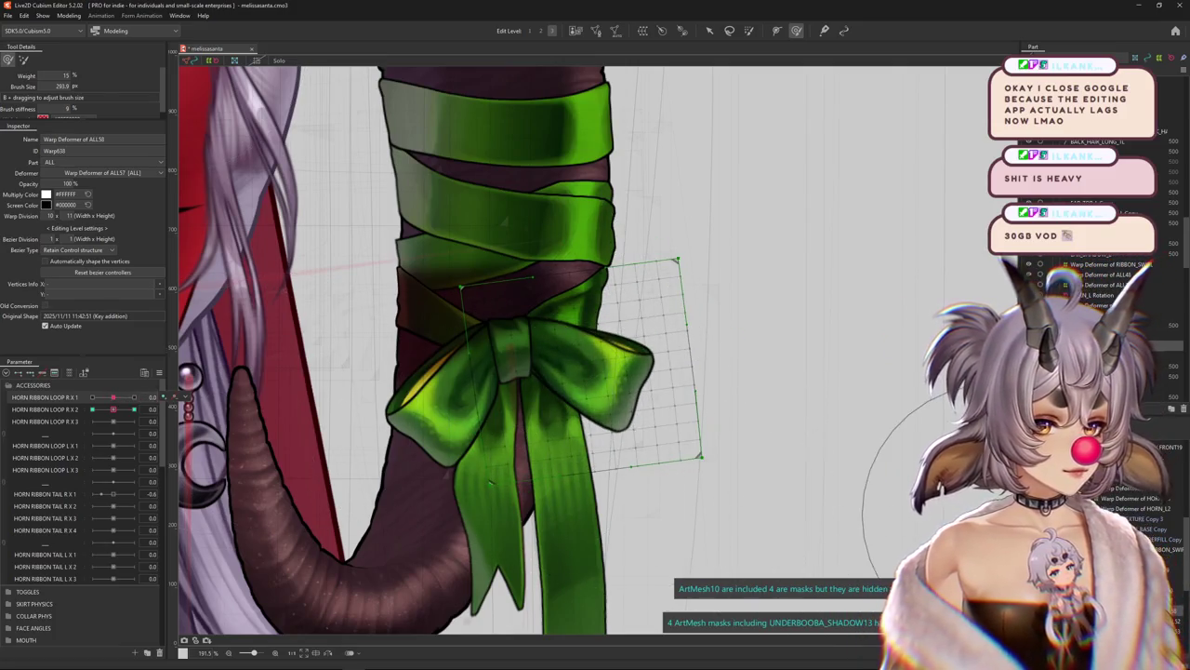
{"action": "left_click", "coordinate": [702, 428]}
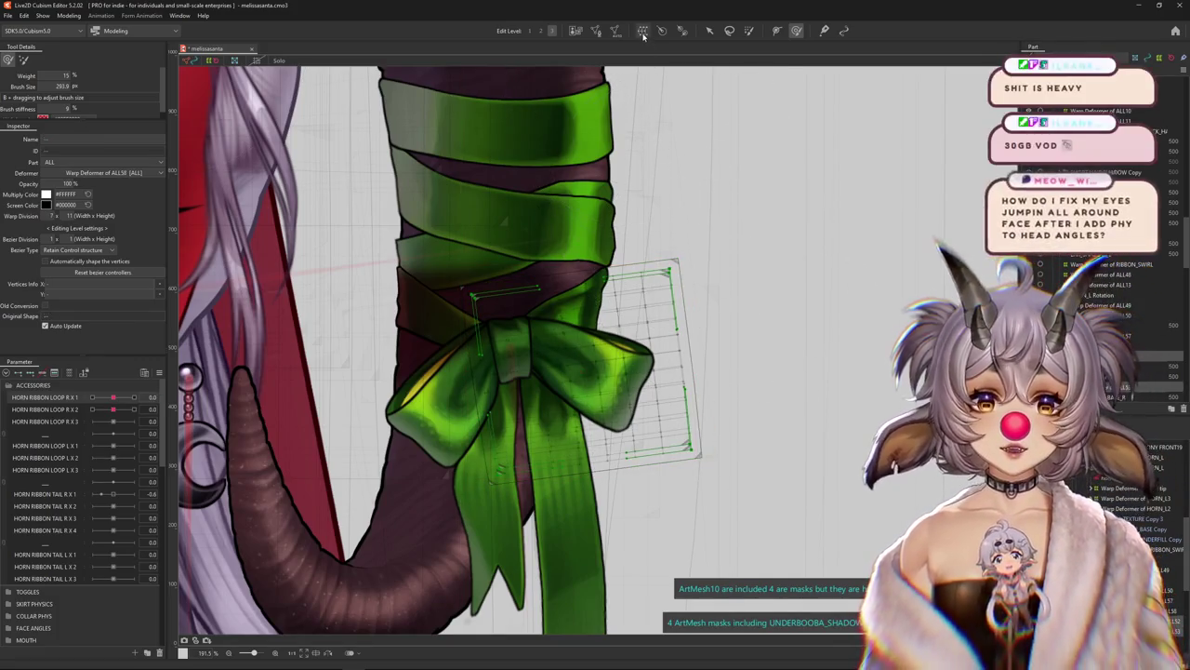
Select the bow's new nested warp deformer and preview it at a negative HORN RIBBON LOOP R X 1 value
{"action": "left_click", "coordinate": [640, 346]}
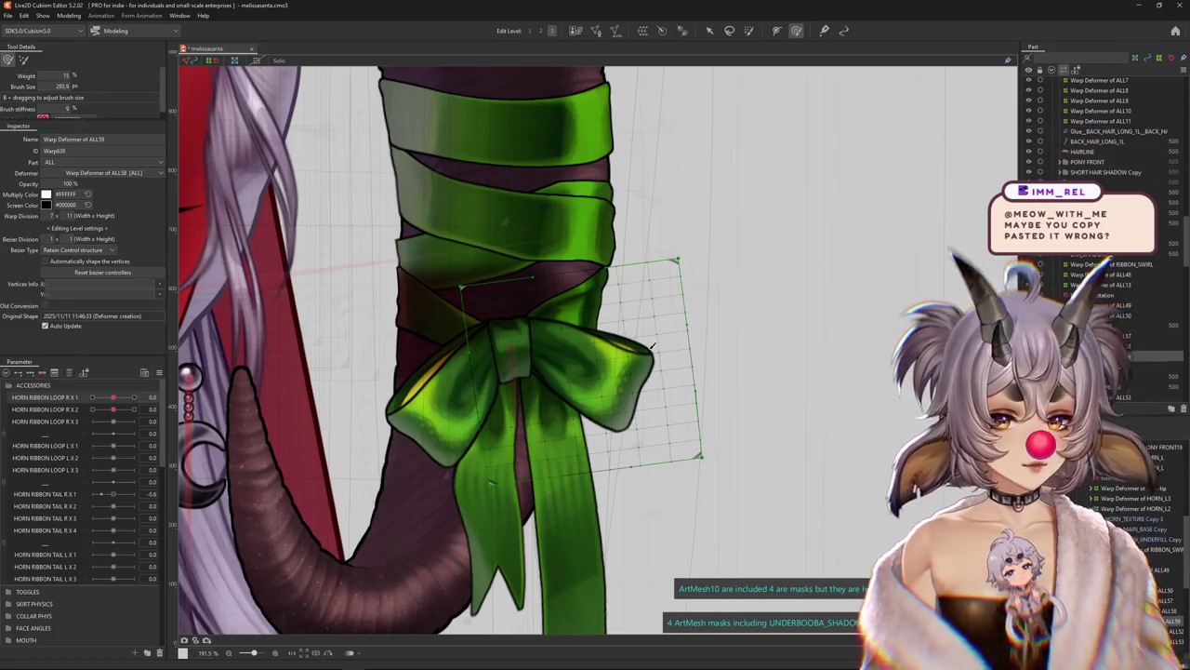
{"action": "mouse_move", "coordinate": [138, 410]}
{"action": "left_mouse_down"}
{"action": "mouse_move", "coordinate": [97, 410]}
{"action": "mouse_move", "coordinate": [120, 397]}
{"action": "left_mouse_up"}
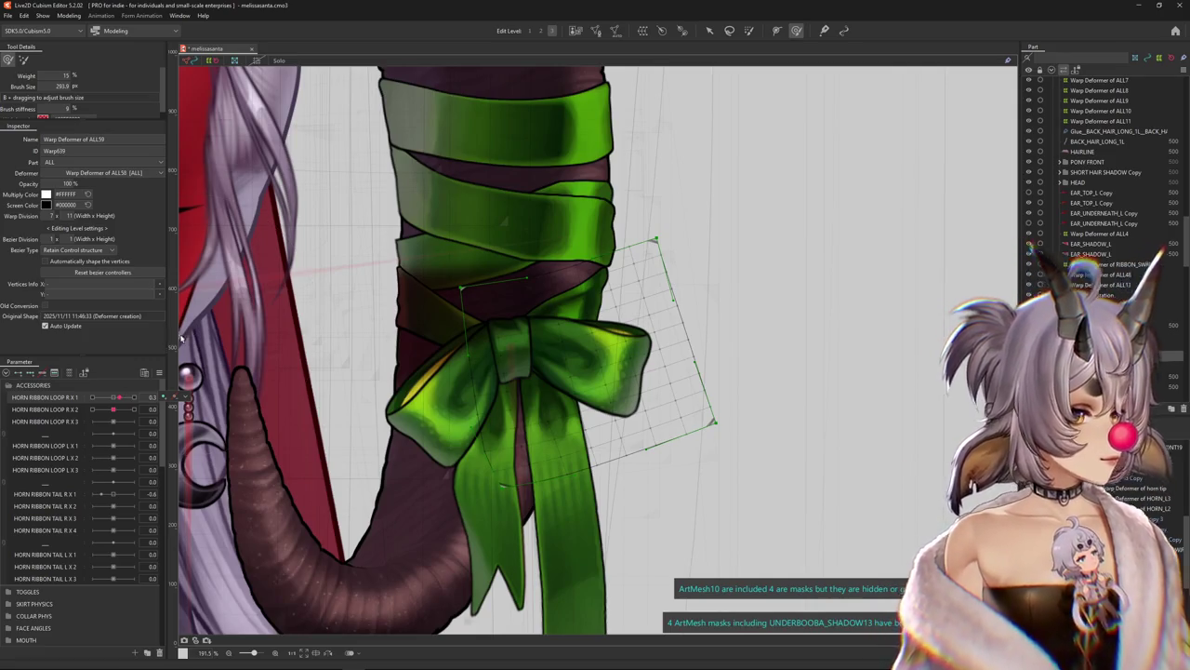
Reset HORN RIBBON LOOP R X 1 to 0 and choose HORN RIBBON LOOP R X 3 for editing
{"action": "scroll", "coordinate": [478, 319], "scroll_direction": "down", "scroll_amount": 3}
{"action": "left_click_drag", "start_coordinate": [119, 397], "coordinate": [113, 398]}
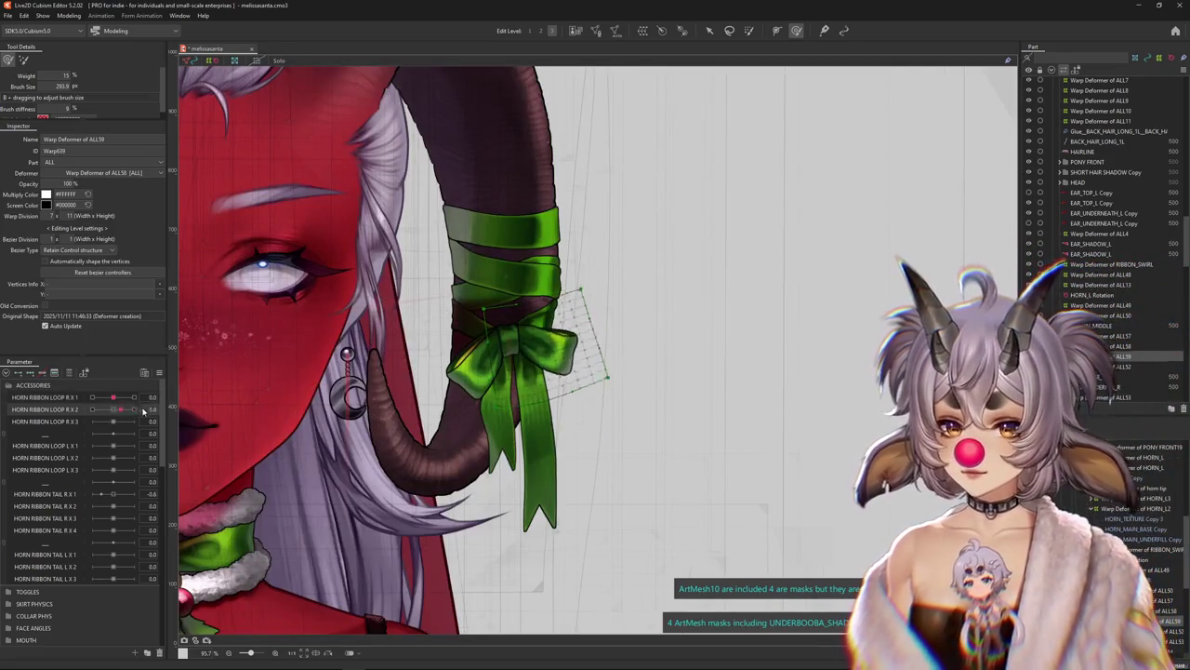
{"action": "right_click", "coordinate": [160, 407]}
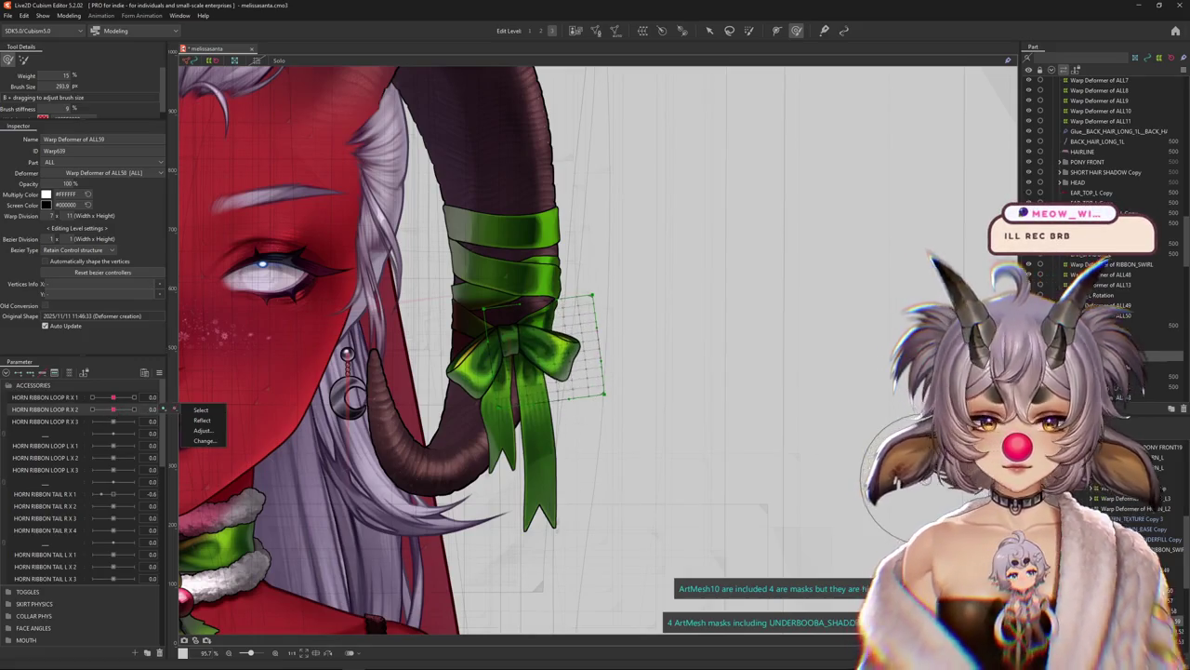
{"action": "scroll", "coordinate": [410, 387], "scroll_direction": "up", "scroll_amount": 2}
{"action": "left_click_drag", "start_coordinate": [410, 387], "coordinate": [399, 398]}
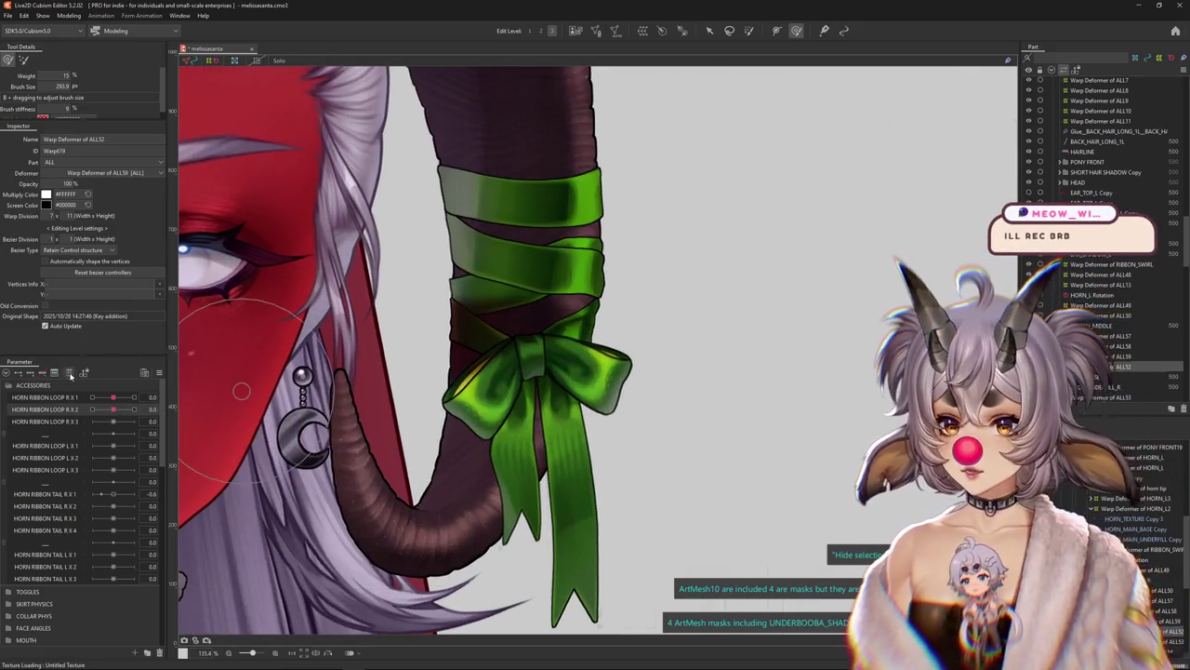
{"action": "left_click", "coordinate": [69, 372]}
{"action": "left_click", "coordinate": [69, 373]}
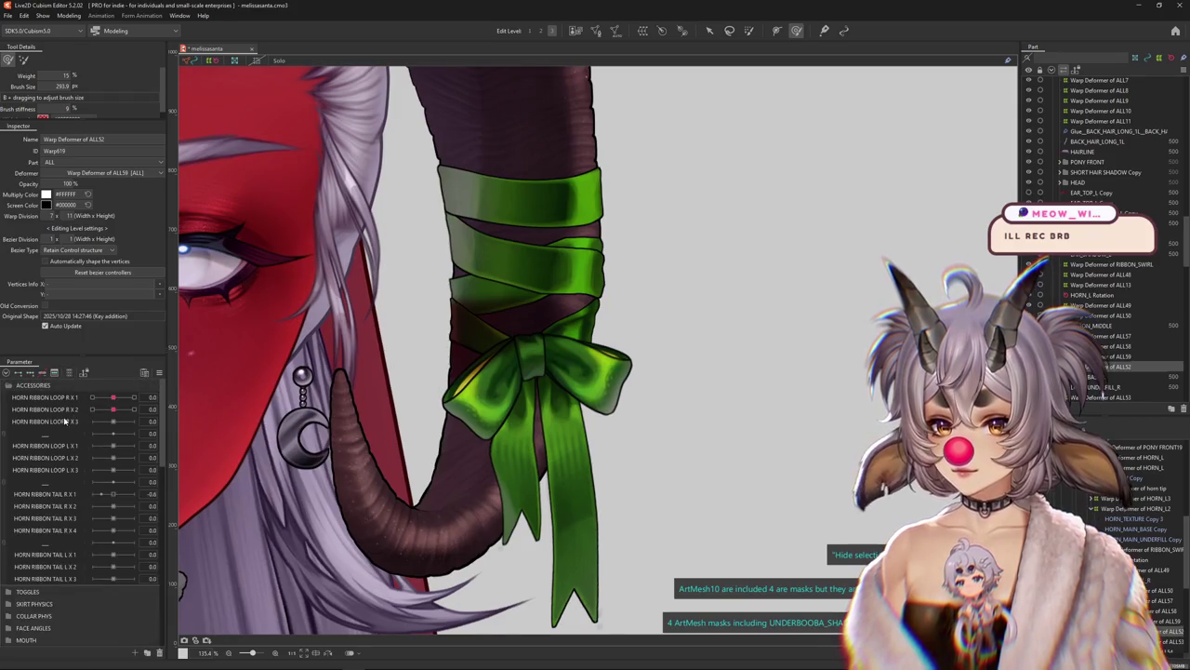
{"action": "left_click", "coordinate": [66, 421]}
Sculpt the bow's right loop, setting HORN RIBBON LOOP R X 3 to about -0.2 and refining its curve
{"action": "scroll", "coordinate": [624, 372], "scroll_direction": "up", "scroll_amount": 1}
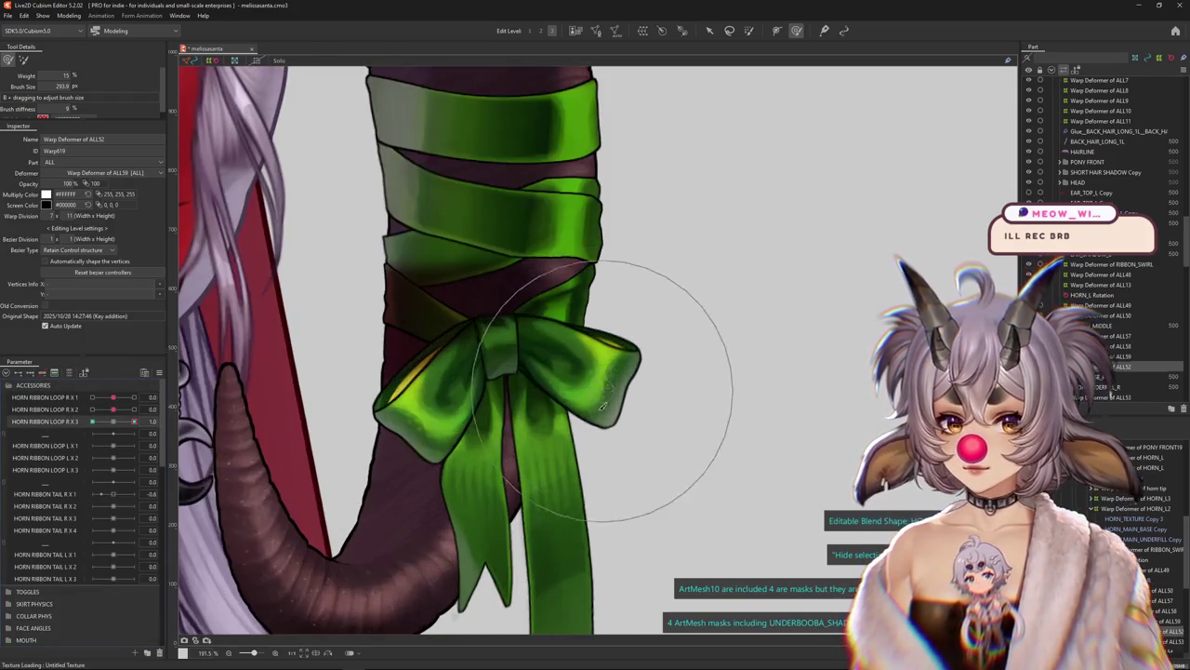
{"action": "scroll", "coordinate": [579, 374], "scroll_direction": "up", "scroll_amount": 1}
{"action": "mouse_move", "coordinate": [579, 375]}
{"action": "left_mouse_down"}
{"action": "mouse_move", "coordinate": [563, 358]}
{"action": "mouse_move", "coordinate": [514, 373]}
{"action": "left_mouse_up"}
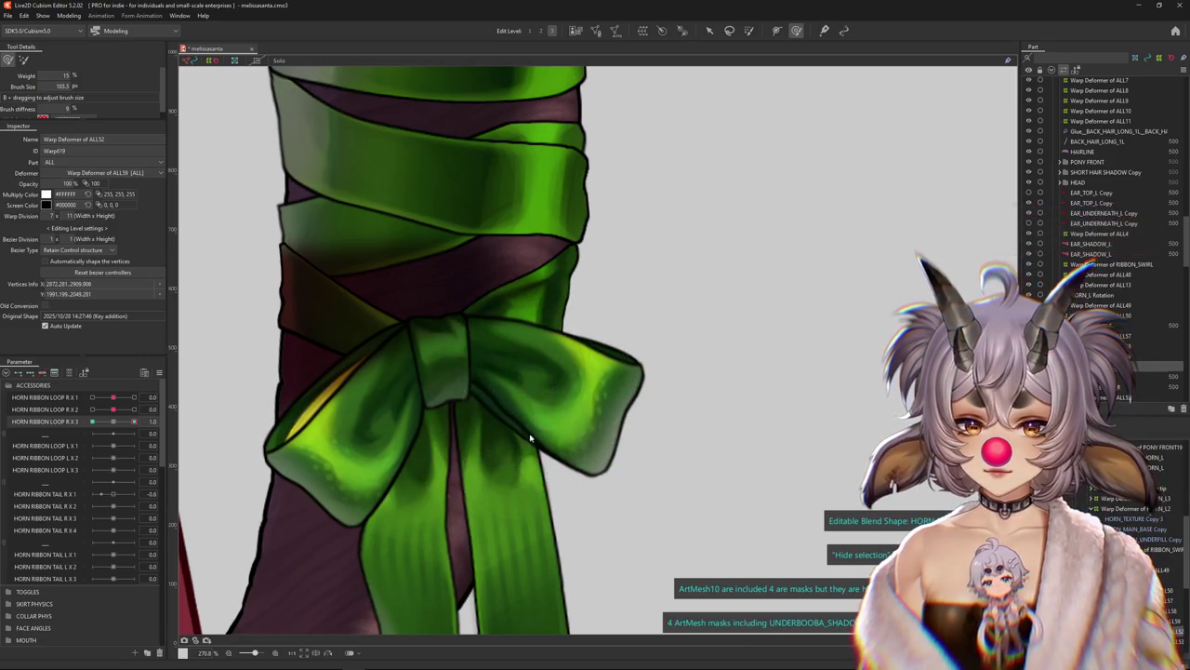
{"action": "mouse_move", "coordinate": [488, 415]}
{"action": "left_mouse_down"}
{"action": "mouse_move", "coordinate": [549, 357]}
{"action": "mouse_move", "coordinate": [583, 367]}
{"action": "left_mouse_up"}
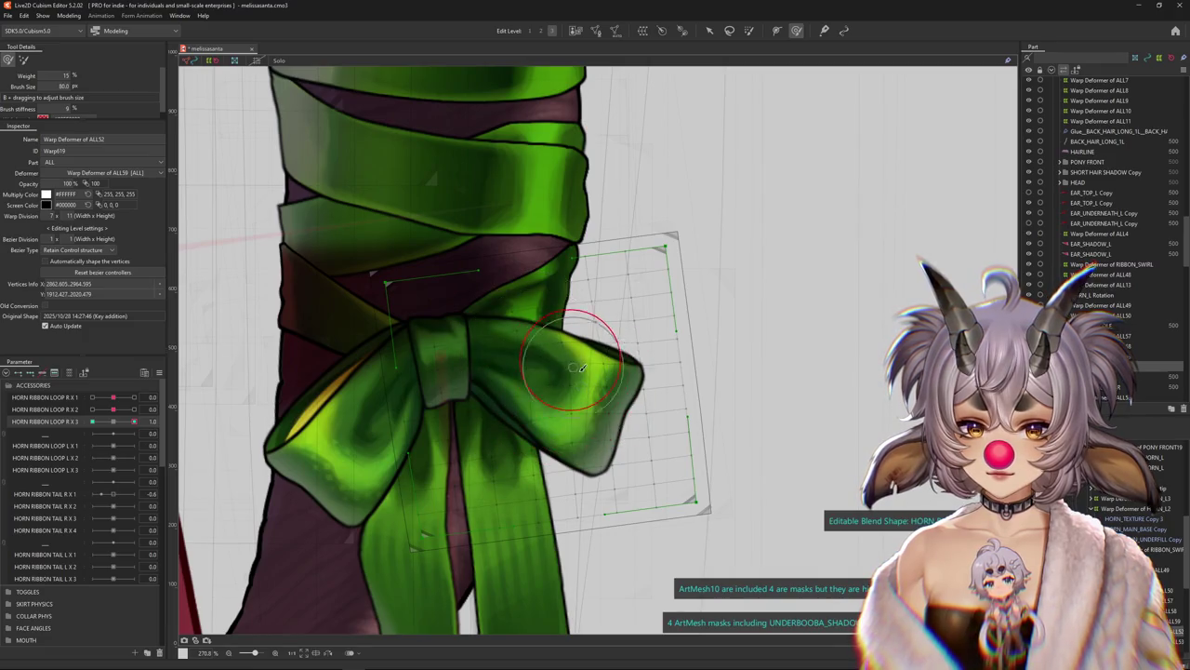
{"action": "key", "text": "h"}
{"action": "left_click_drag", "start_coordinate": [134, 422], "coordinate": [95, 433]}
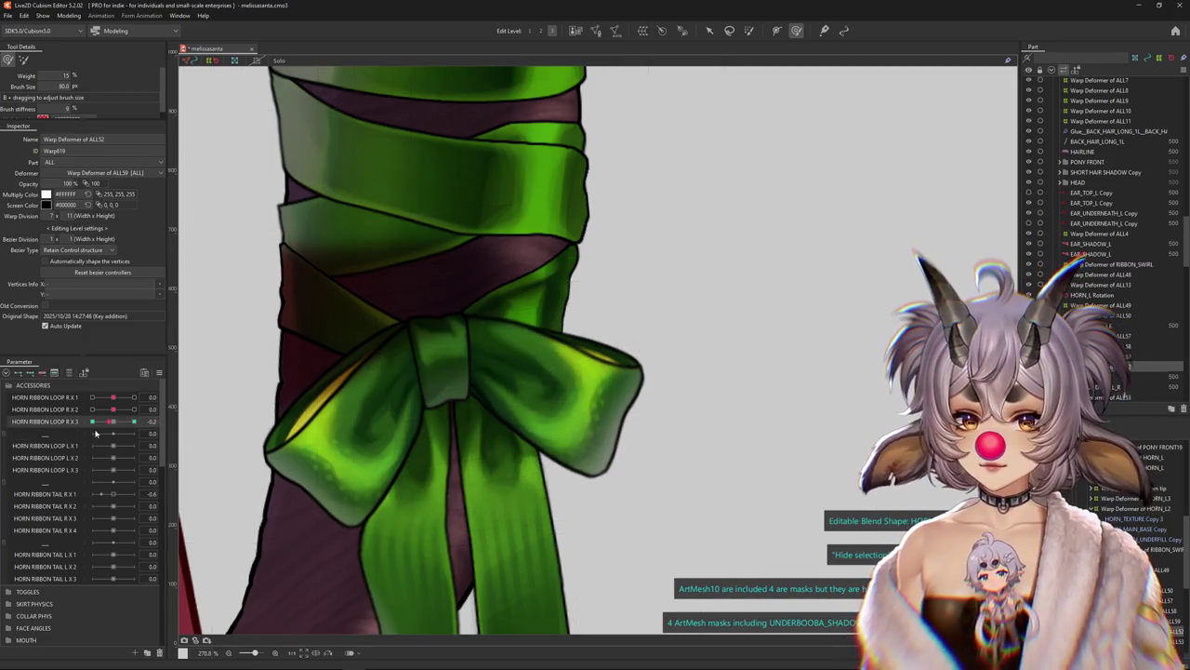
{"action": "key", "text": "h"}
{"action": "mouse_move", "coordinate": [471, 369]}
{"action": "left_mouse_down"}
{"action": "mouse_move", "coordinate": [558, 401]}
{"action": "mouse_move", "coordinate": [564, 447]}
{"action": "left_mouse_up"}
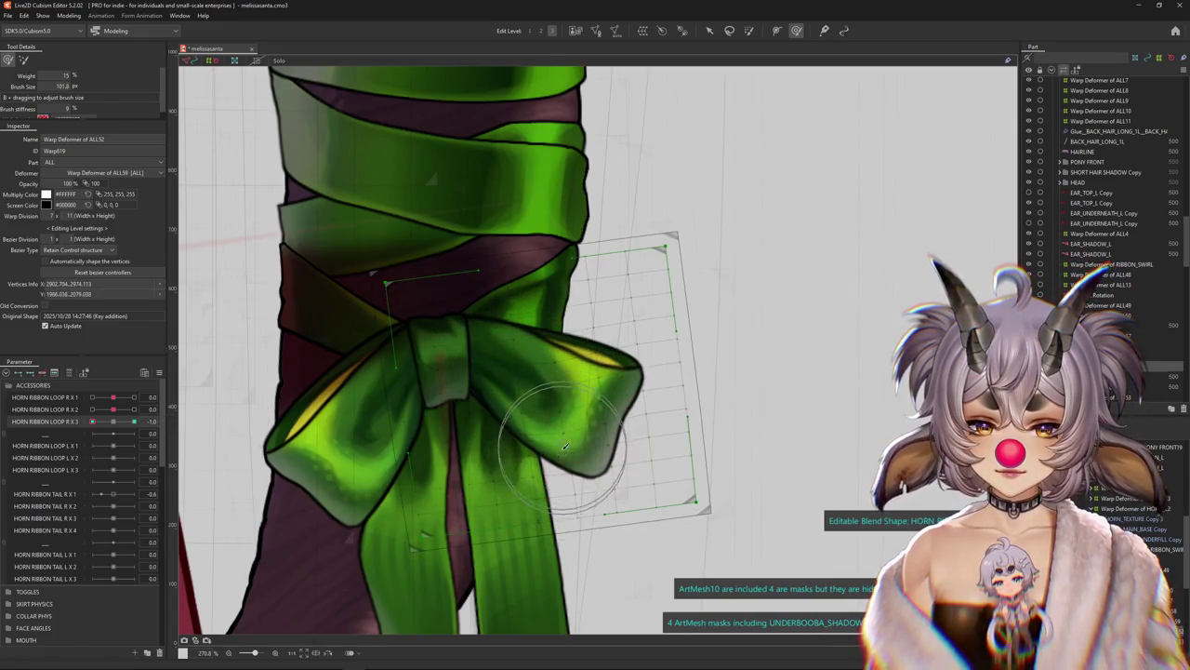
{"action": "mouse_move", "coordinate": [571, 376]}
{"action": "left_mouse_down"}
{"action": "mouse_move", "coordinate": [561, 404]}
{"action": "mouse_move", "coordinate": [551, 378]}
{"action": "mouse_move", "coordinate": [545, 398]}
{"action": "left_mouse_up"}
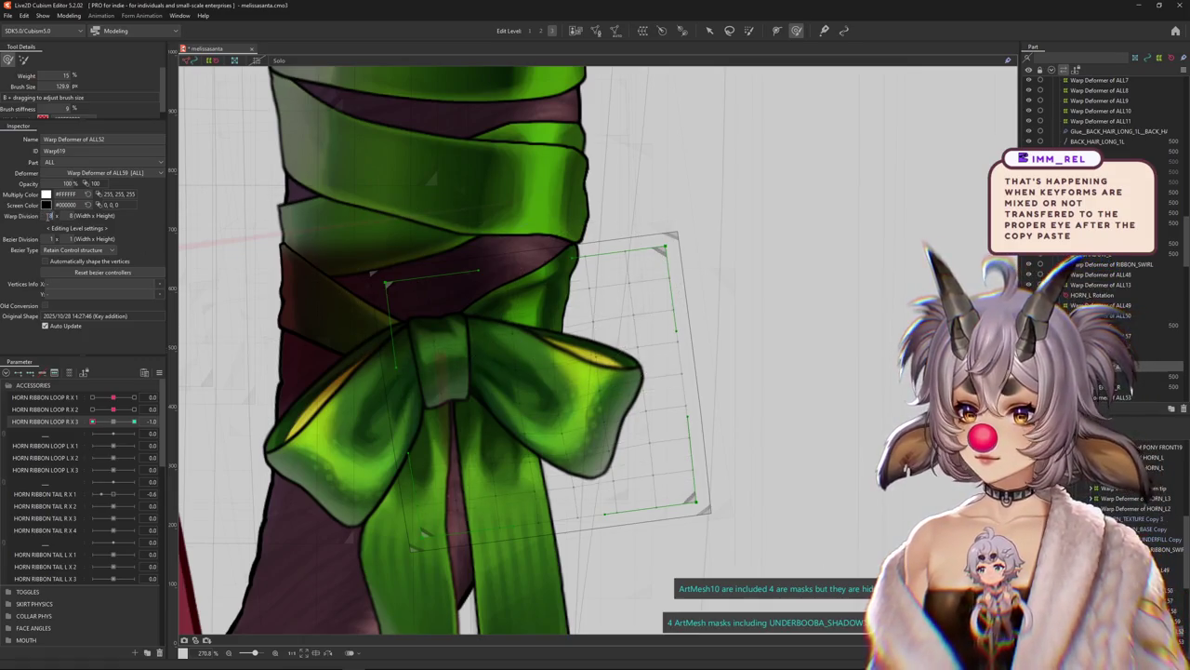
Touch up the right loop's edge and smooth its top with the grid hidden
{"action": "key", "text": "w"}
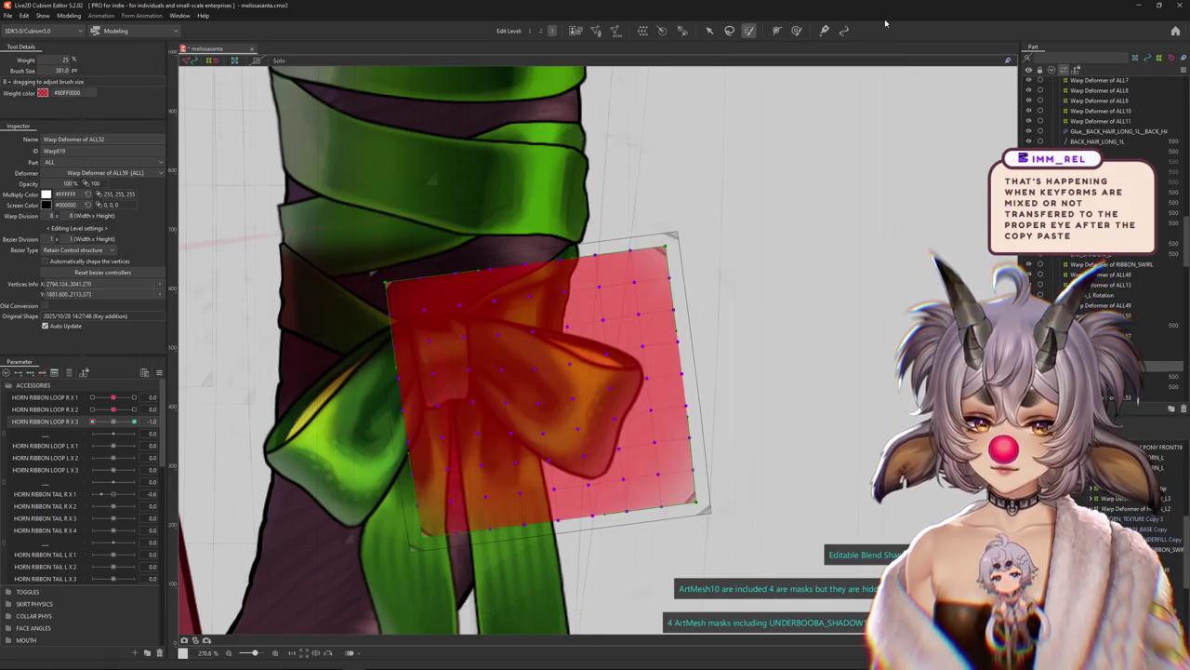
{"action": "key", "text": "b"}
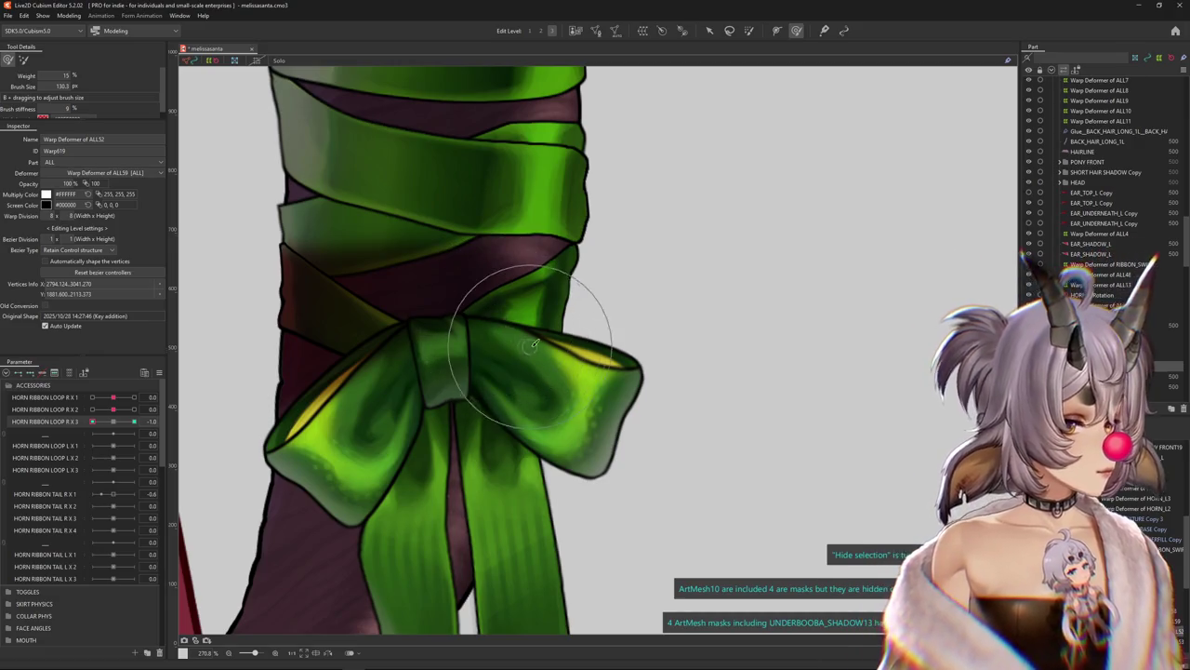
{"action": "left_click", "coordinate": [535, 352]}
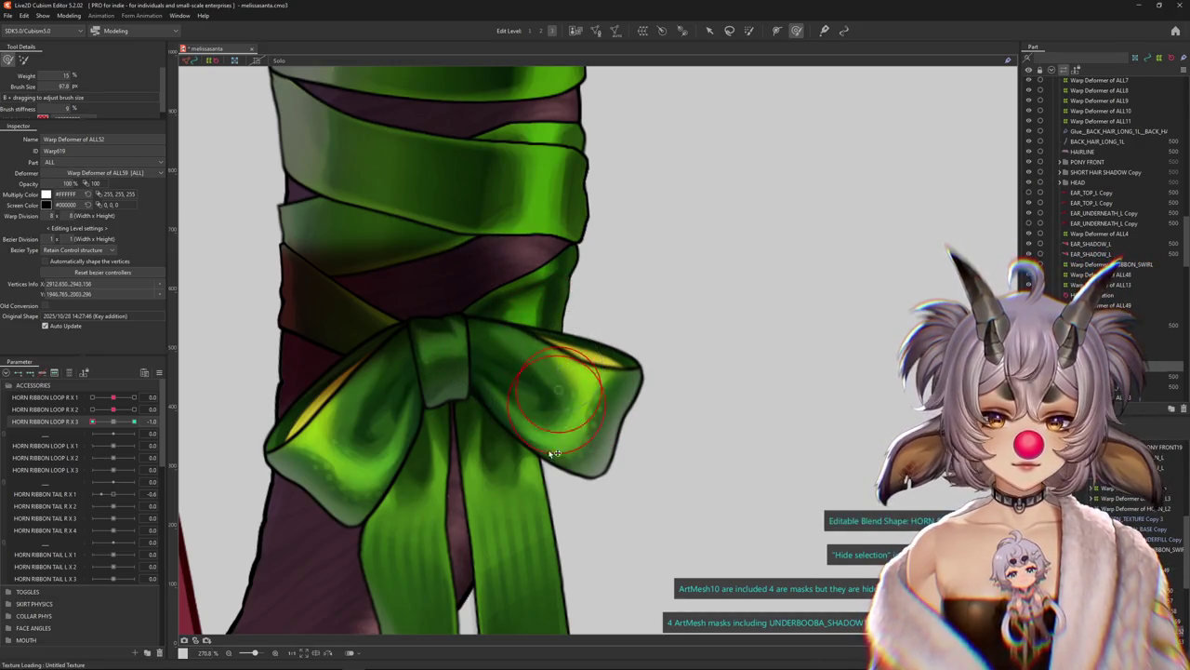
{"action": "mouse_move", "coordinate": [551, 453]}
{"action": "left_mouse_down"}
{"action": "mouse_move", "coordinate": [566, 402]}
{"action": "mouse_move", "coordinate": [545, 430]}
{"action": "left_mouse_up"}
{"action": "left_click", "coordinate": [538, 348]}
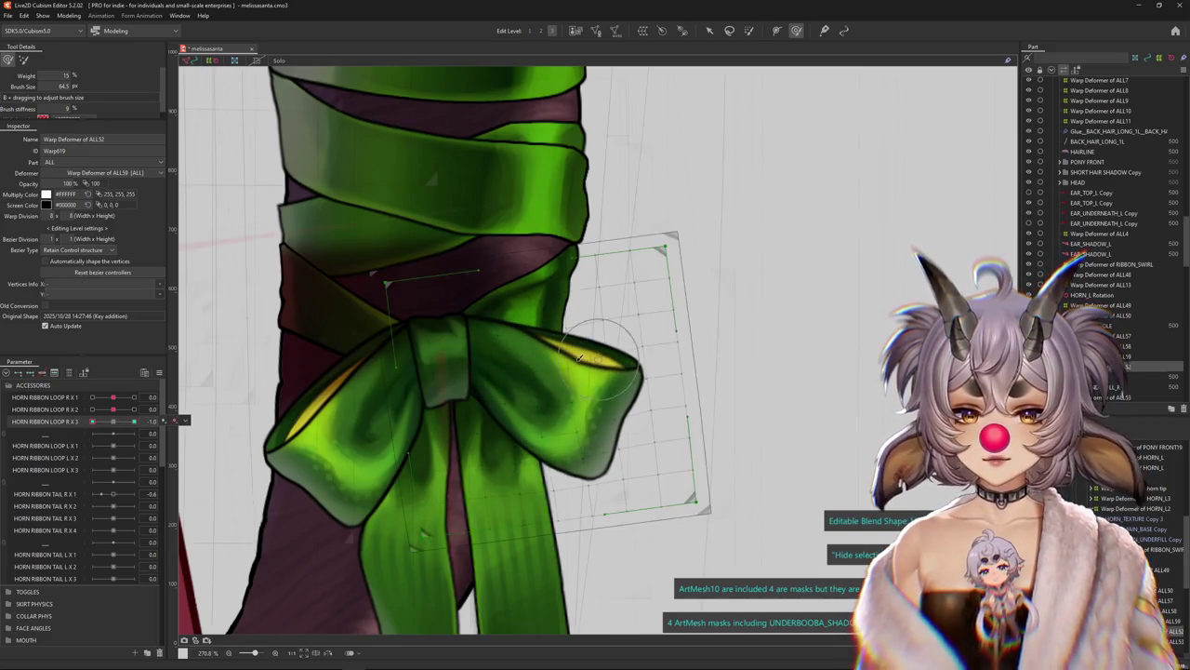
{"action": "left_click_drag", "start_coordinate": [542, 369], "coordinate": [526, 370]}
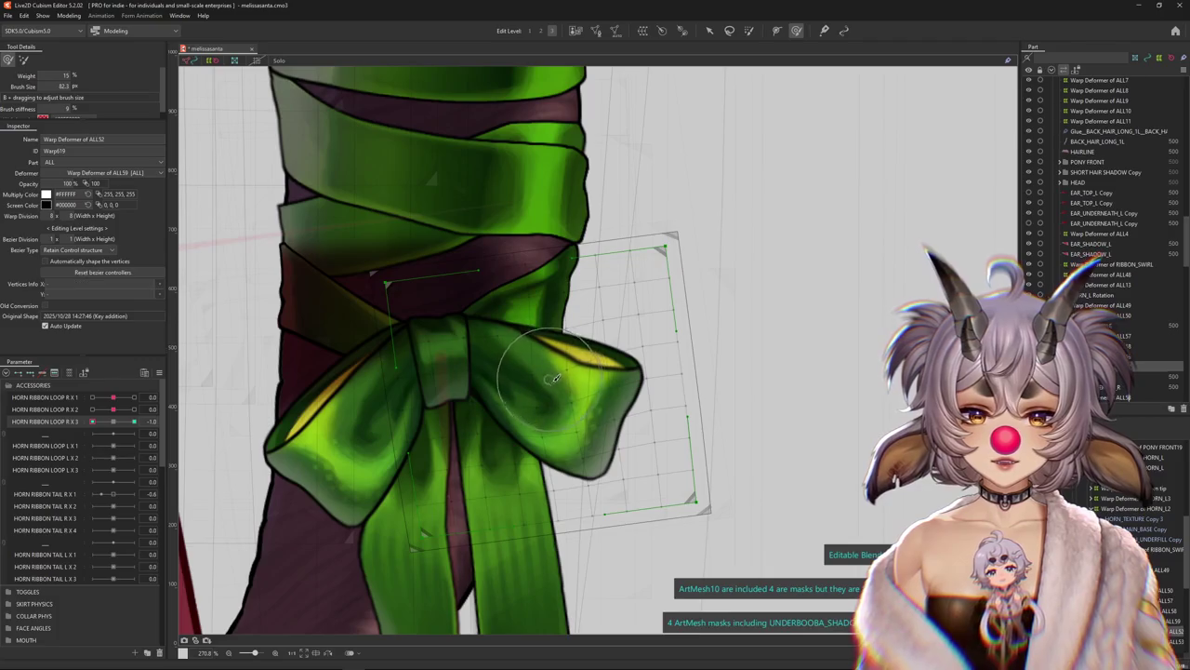
{"action": "scroll", "coordinate": [554, 377], "scroll_direction": "down", "scroll_amount": 3}
{"action": "scroll", "coordinate": [554, 377], "scroll_direction": "down", "scroll_amount": 3}
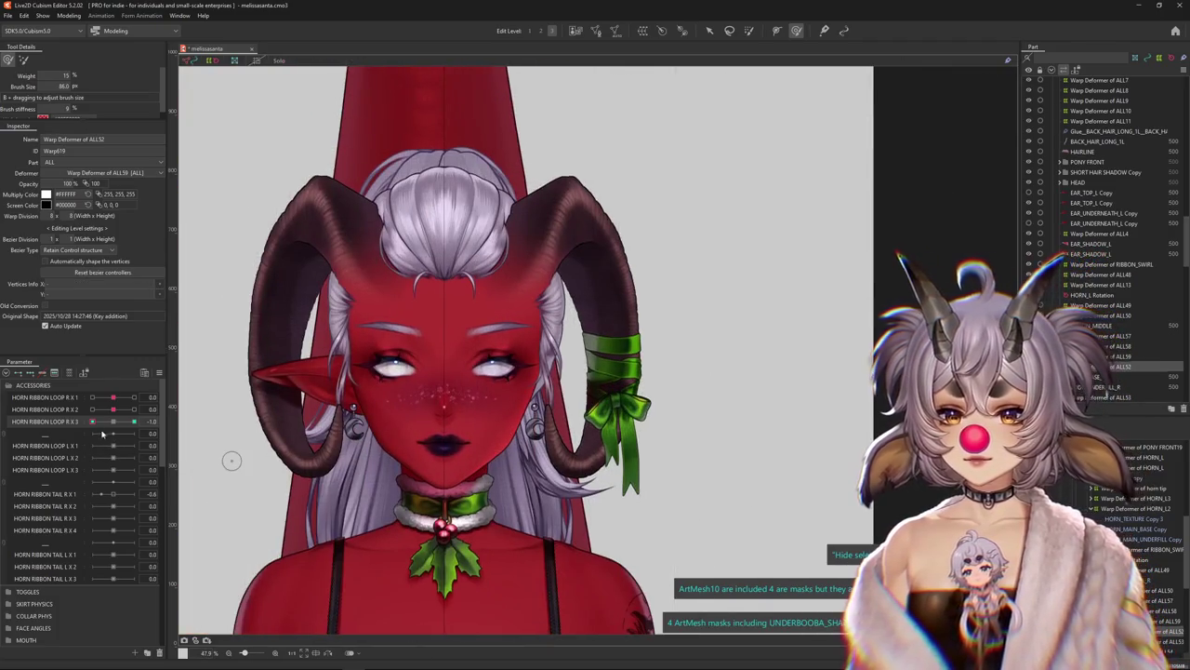
Toggle the parameter filter, collapse ACCESSORIES, and expand the FACE ANGLES parameter group
{"action": "left_click", "coordinate": [55, 373]}
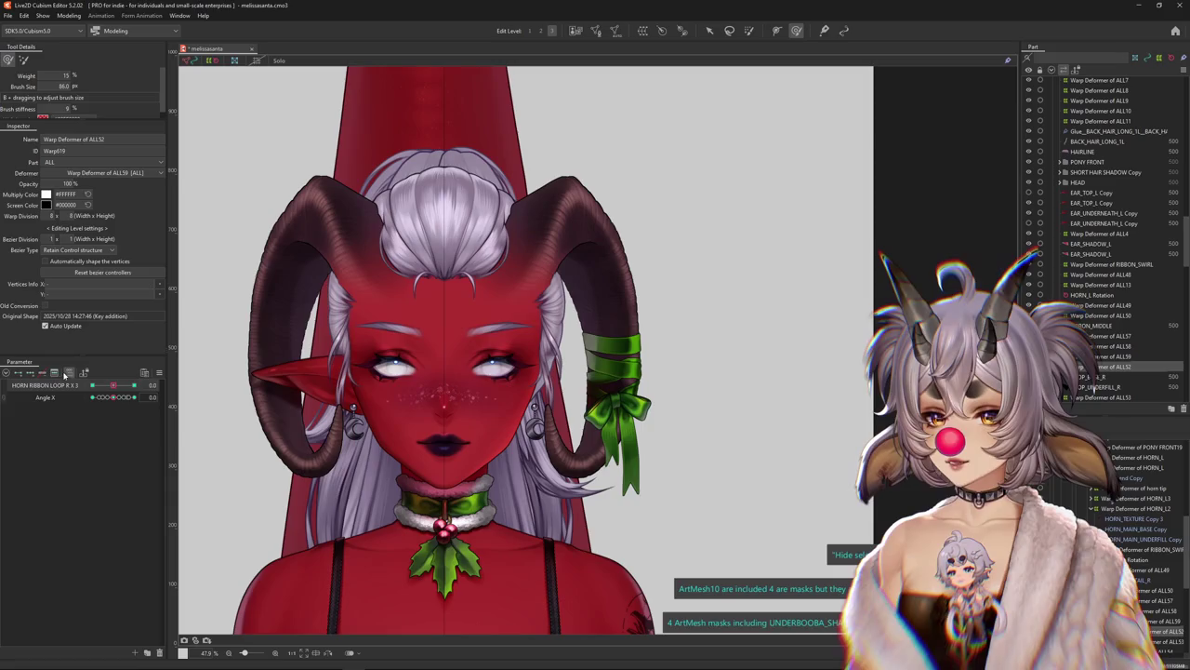
{"action": "left_click", "coordinate": [67, 373]}
{"action": "left_click", "coordinate": [13, 383]}
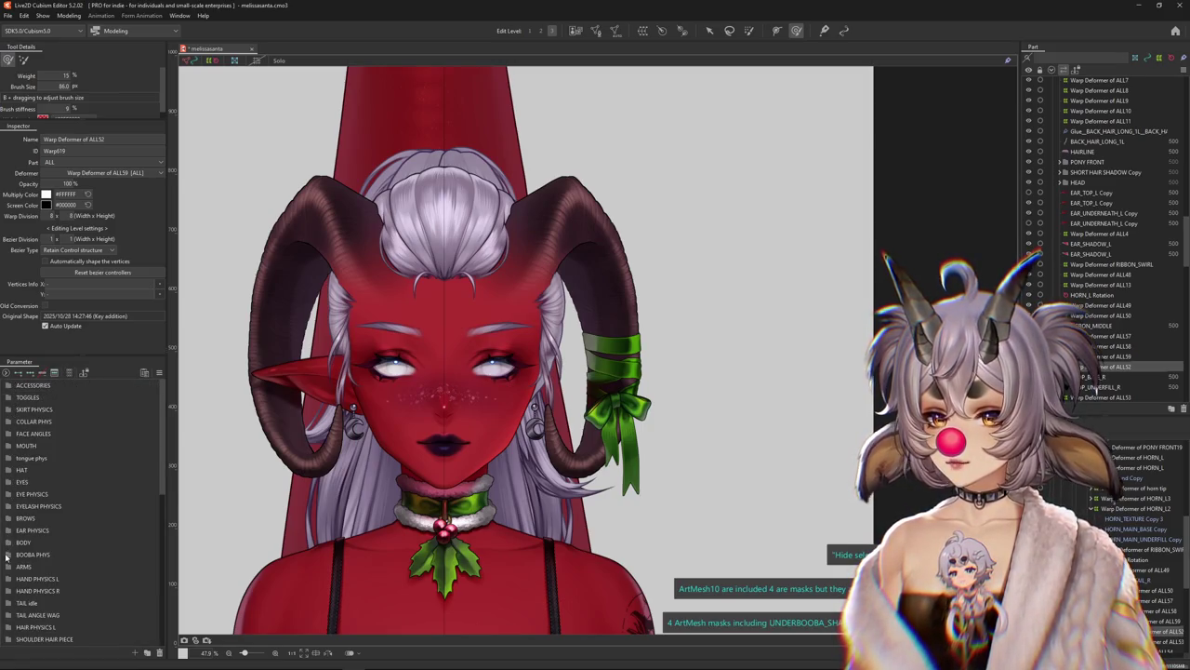
{"action": "left_click", "coordinate": [8, 433]}
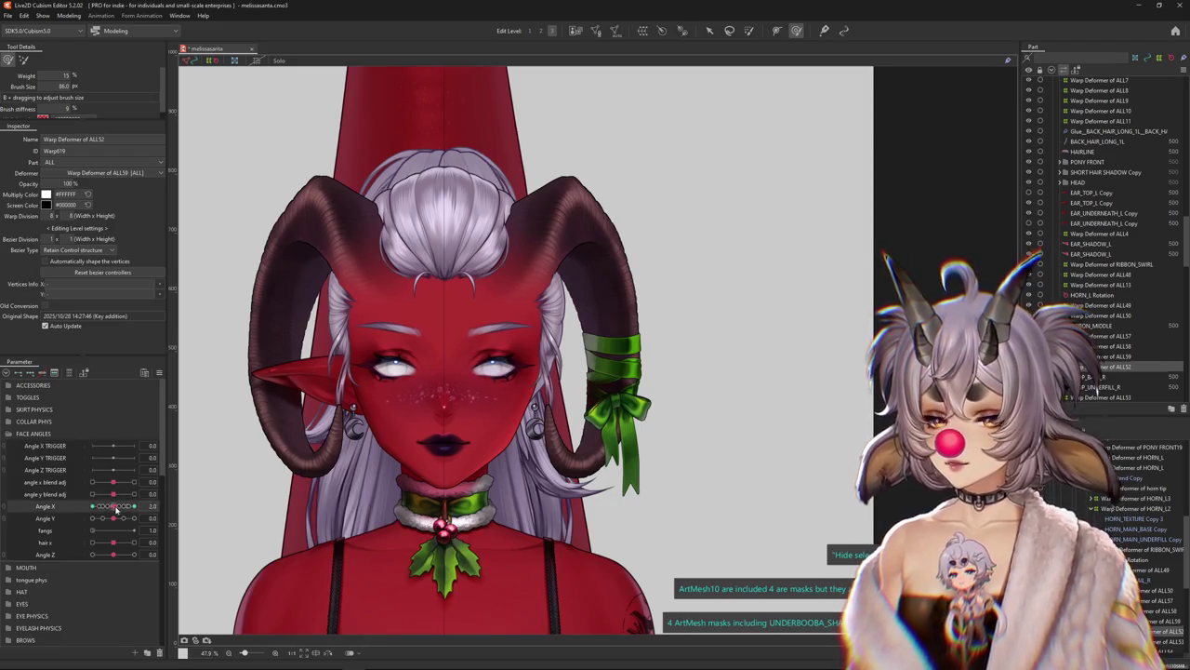
{"action": "left_click_drag", "start_coordinate": [116, 507], "coordinate": [120, 508]}
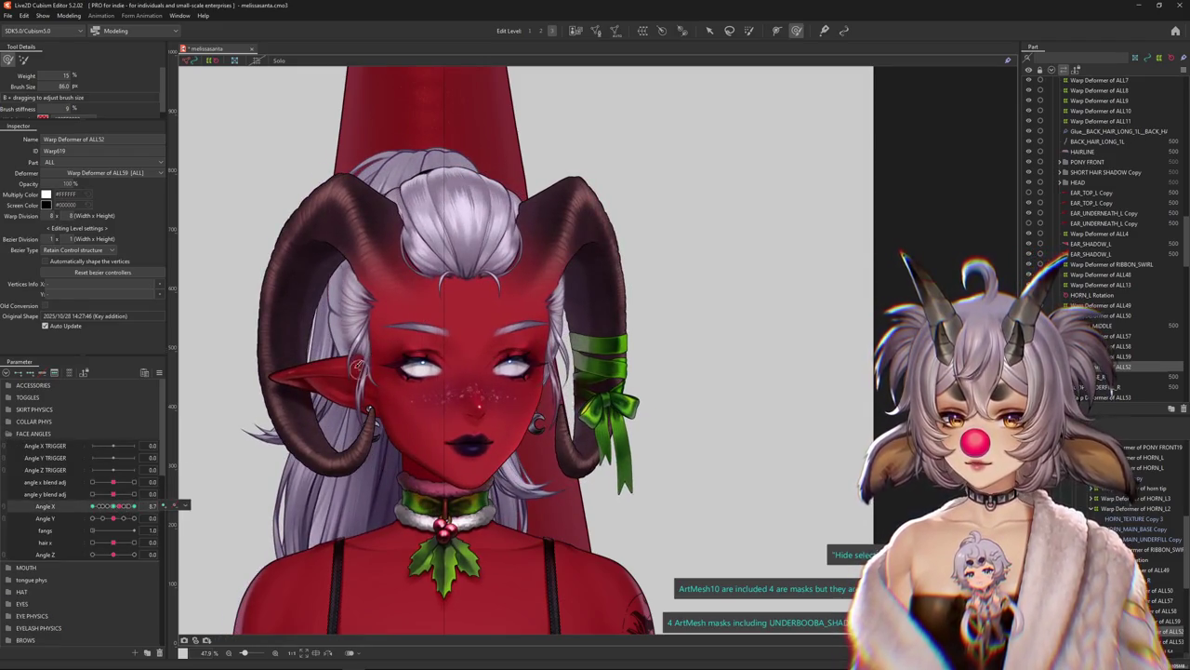
{"action": "left_click_drag", "start_coordinate": [120, 505], "coordinate": [91, 518]}
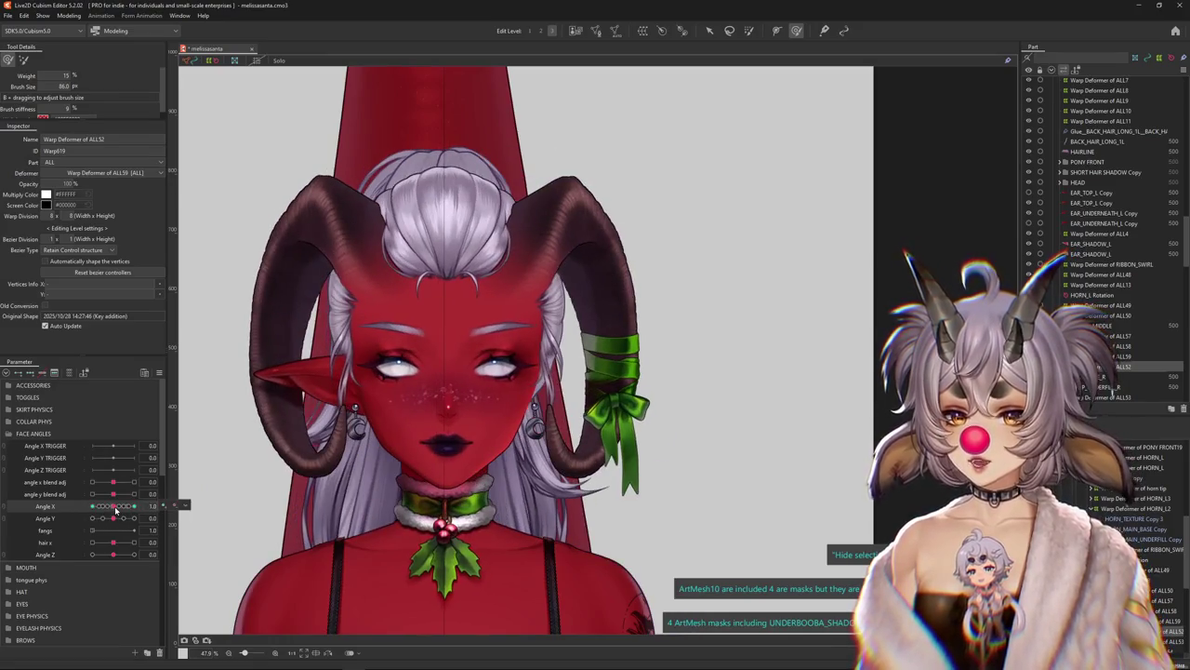
{"action": "mouse_move", "coordinate": [112, 506]}
{"action": "left_mouse_down"}
{"action": "mouse_move", "coordinate": [88, 509]}
{"action": "mouse_move", "coordinate": [116, 507]}
{"action": "left_mouse_up"}
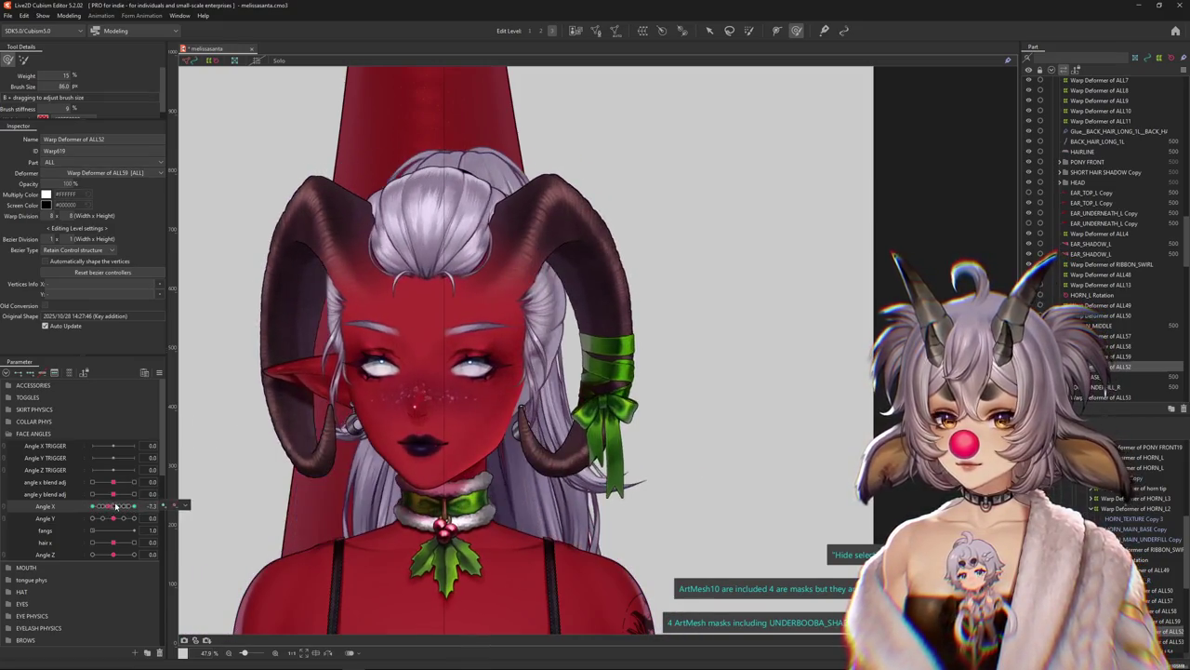
{"action": "right_click", "coordinate": [154, 506]}
{"action": "left_click", "coordinate": [204, 376]}
Zoom in on the bow and show only the bow deformer's parameters
{"action": "scroll", "coordinate": [511, 397], "scroll_direction": "up", "scroll_amount": 3}
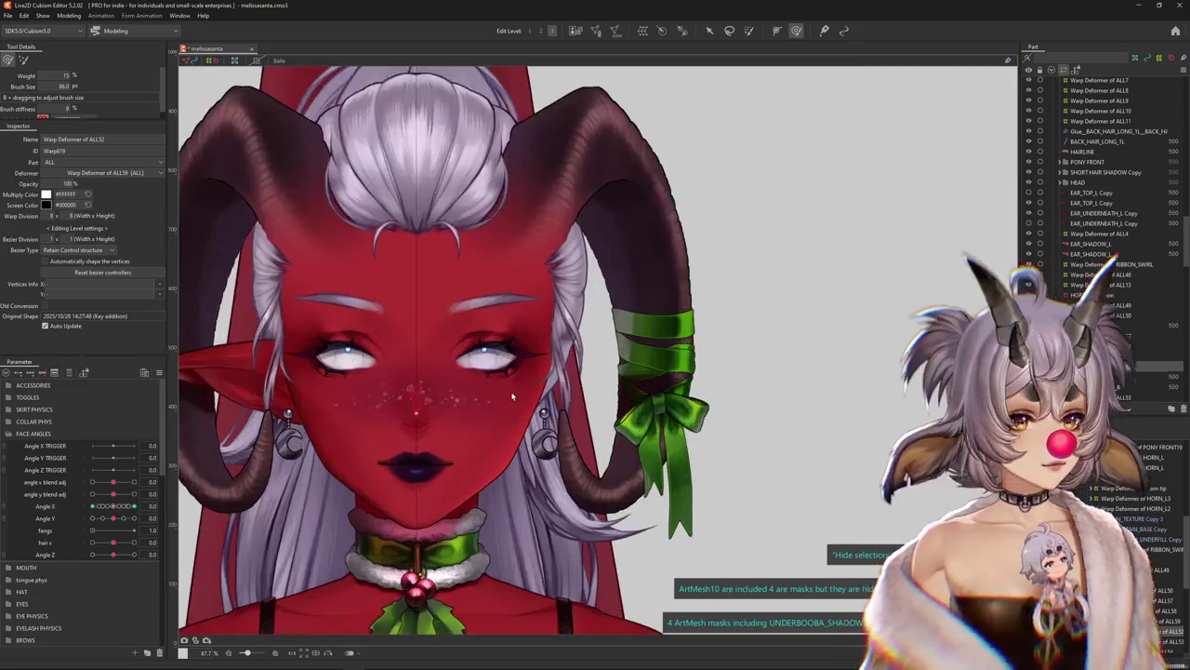
{"action": "scroll", "coordinate": [511, 397], "scroll_direction": "up", "scroll_amount": 2}
{"action": "scroll", "coordinate": [635, 410], "scroll_direction": "up", "scroll_amount": 3}
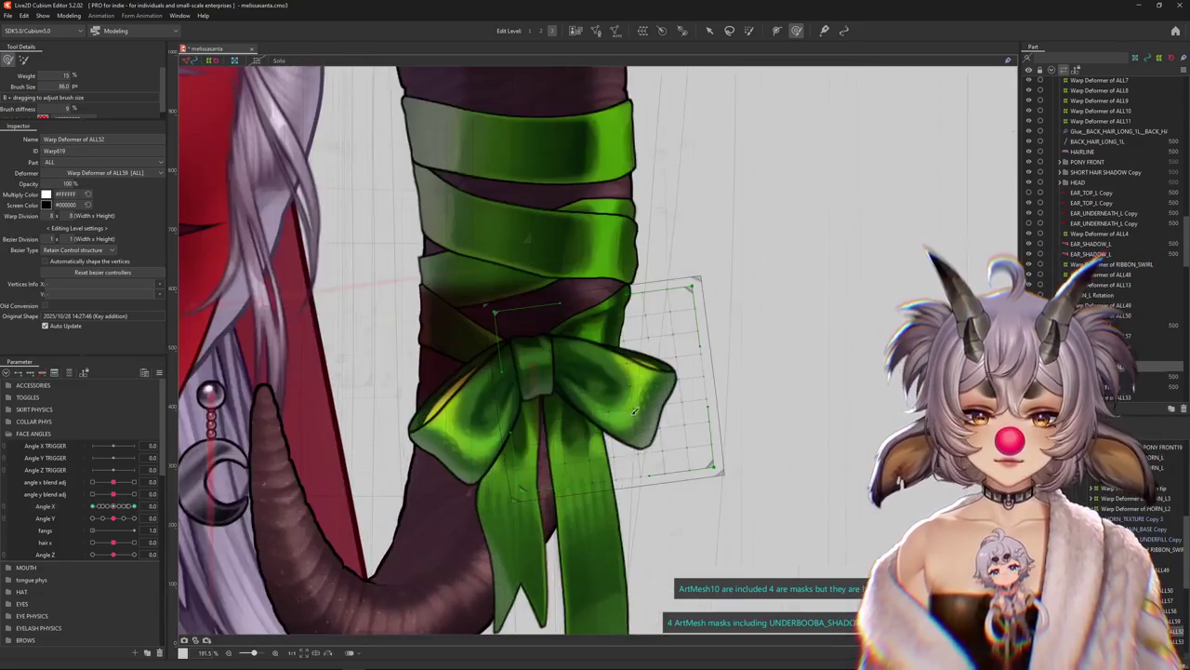
{"action": "left_click", "coordinate": [70, 373]}
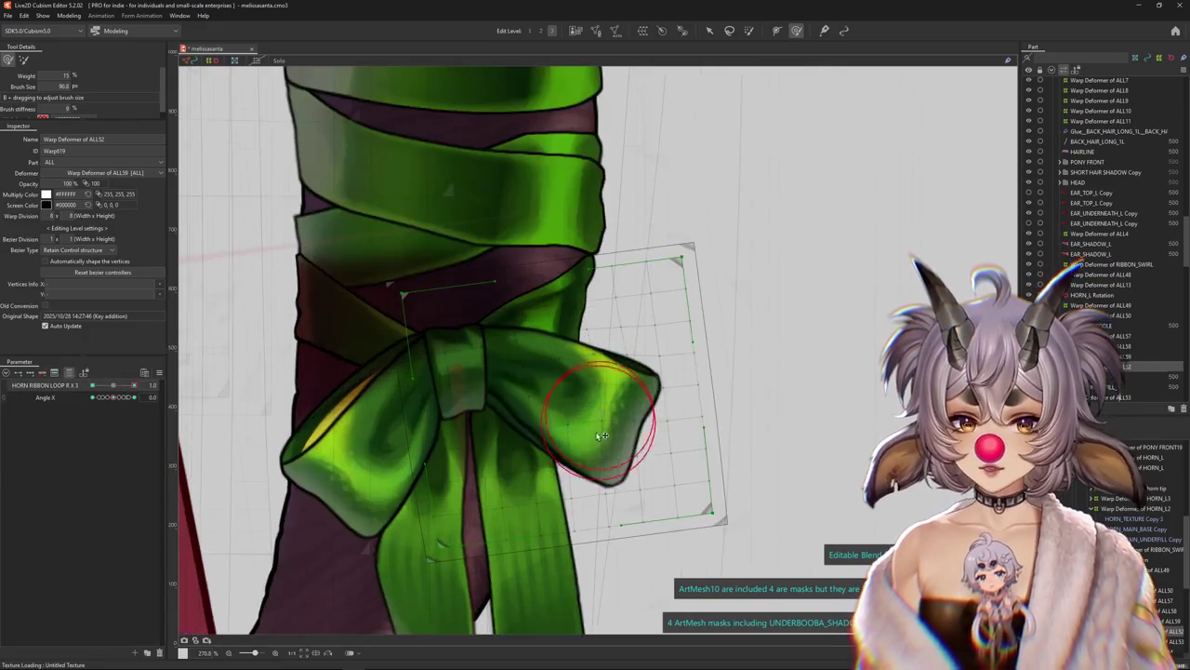
Brush-bend the right loop upward, reset HORN RIBBON LOOP R X 3 to 0, and select LOOP_BASE_R
{"action": "scroll", "coordinate": [638, 437], "scroll_direction": "up", "scroll_amount": 2}
{"action": "left_click_drag", "start_coordinate": [603, 404], "coordinate": [530, 390]}
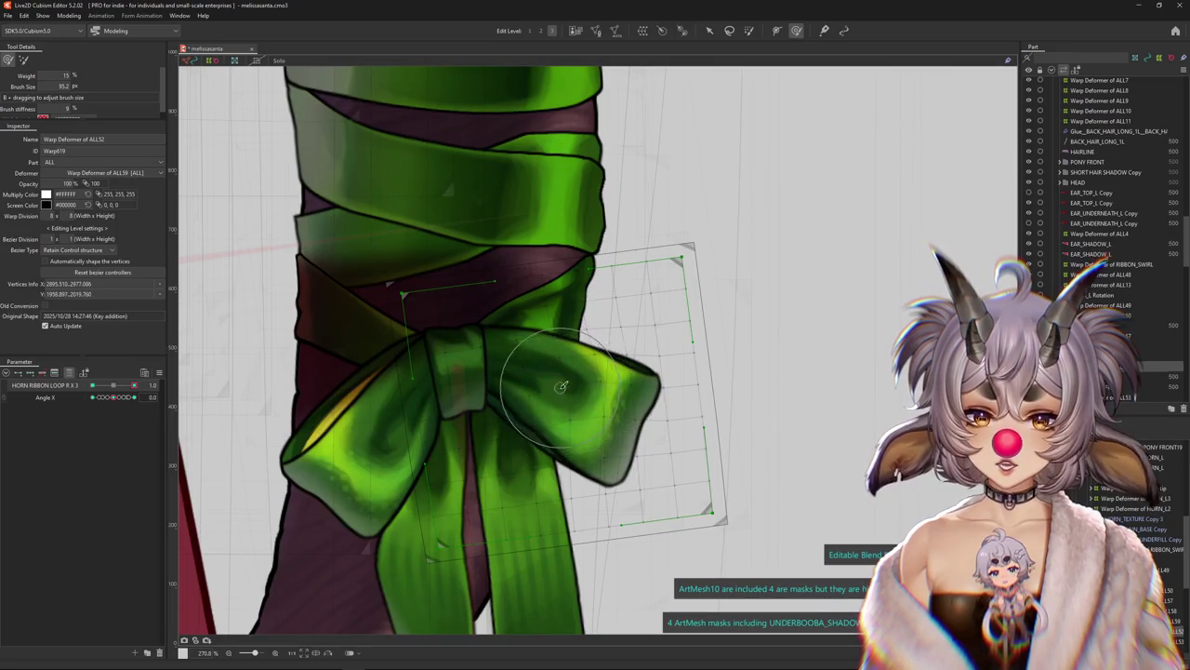
{"action": "left_click", "coordinate": [113, 385]}
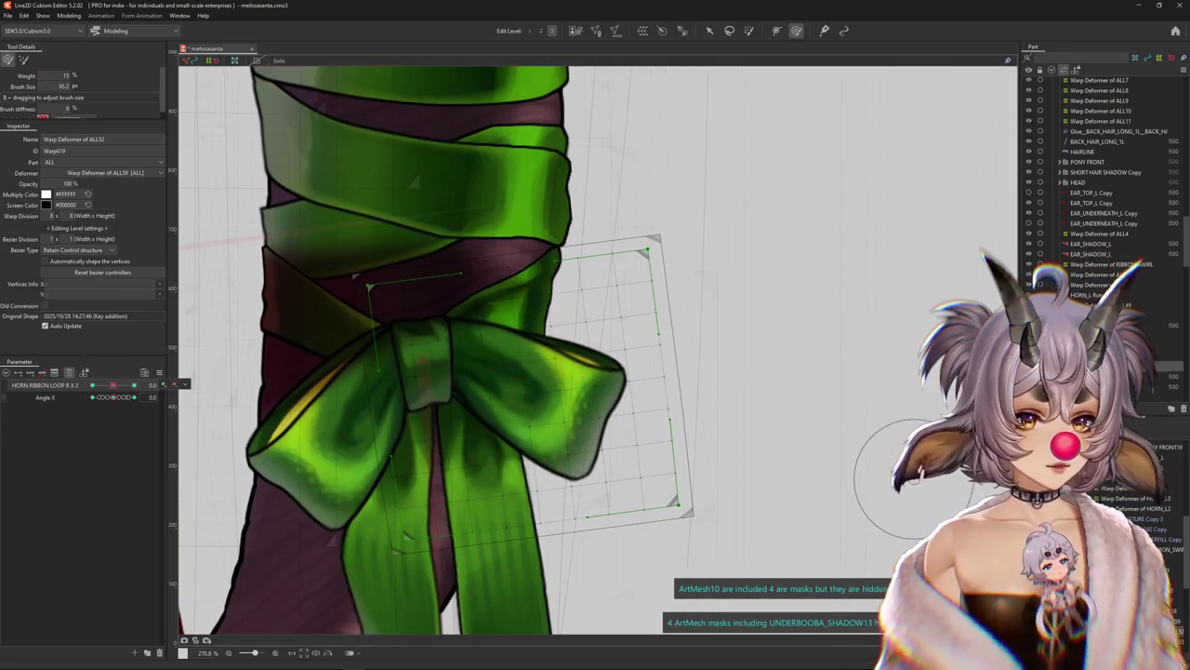
{"action": "left_click", "coordinate": [507, 390]}
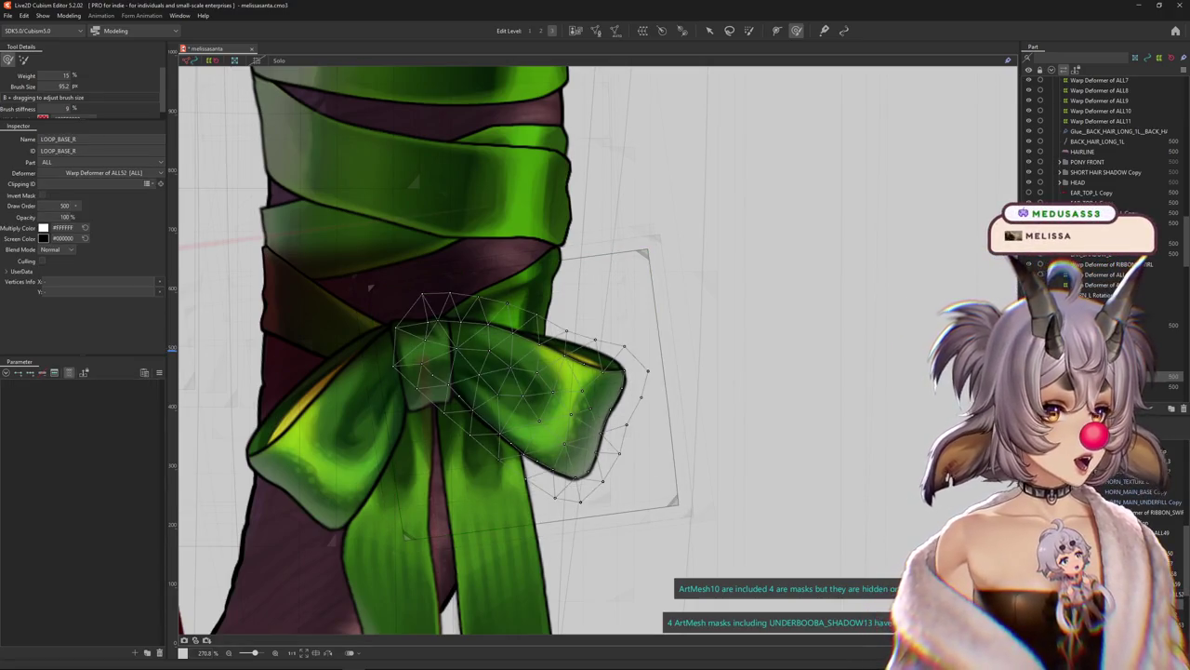
In Mesh Edit, add vertices on LOOP_BASE_R's right and lower-left edges, then apply the edit
{"action": "left_click", "coordinate": [596, 31]}
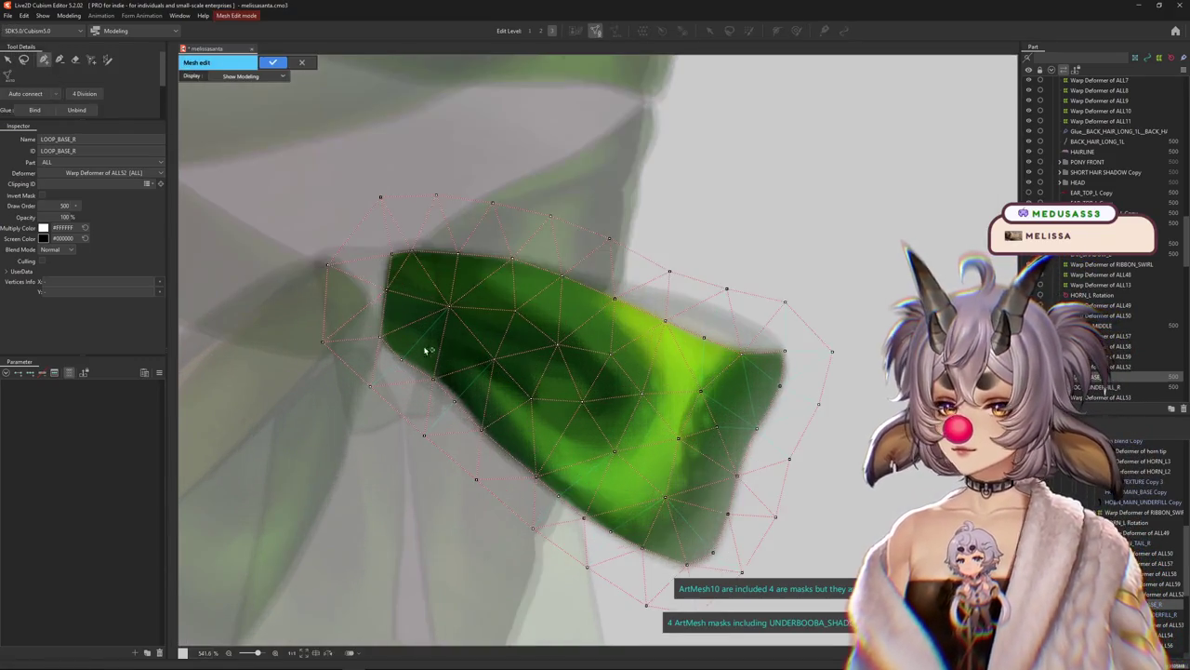
{"action": "scroll", "coordinate": [425, 345], "scroll_direction": "up", "scroll_amount": 2}
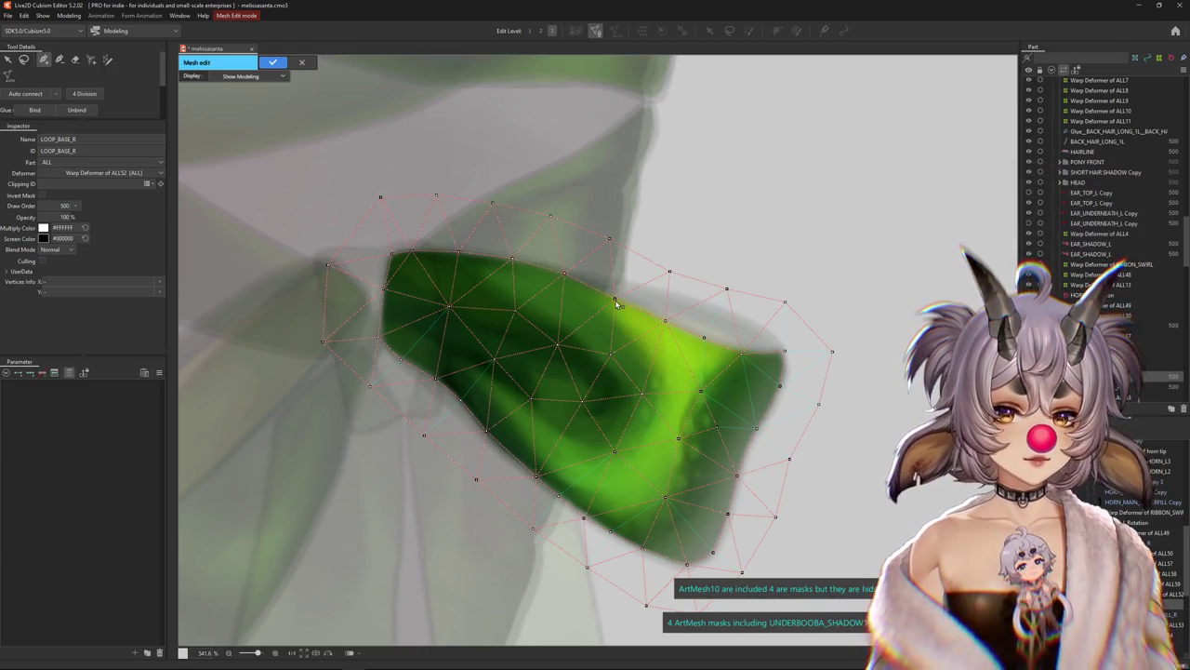
{"action": "left_click", "coordinate": [741, 351]}
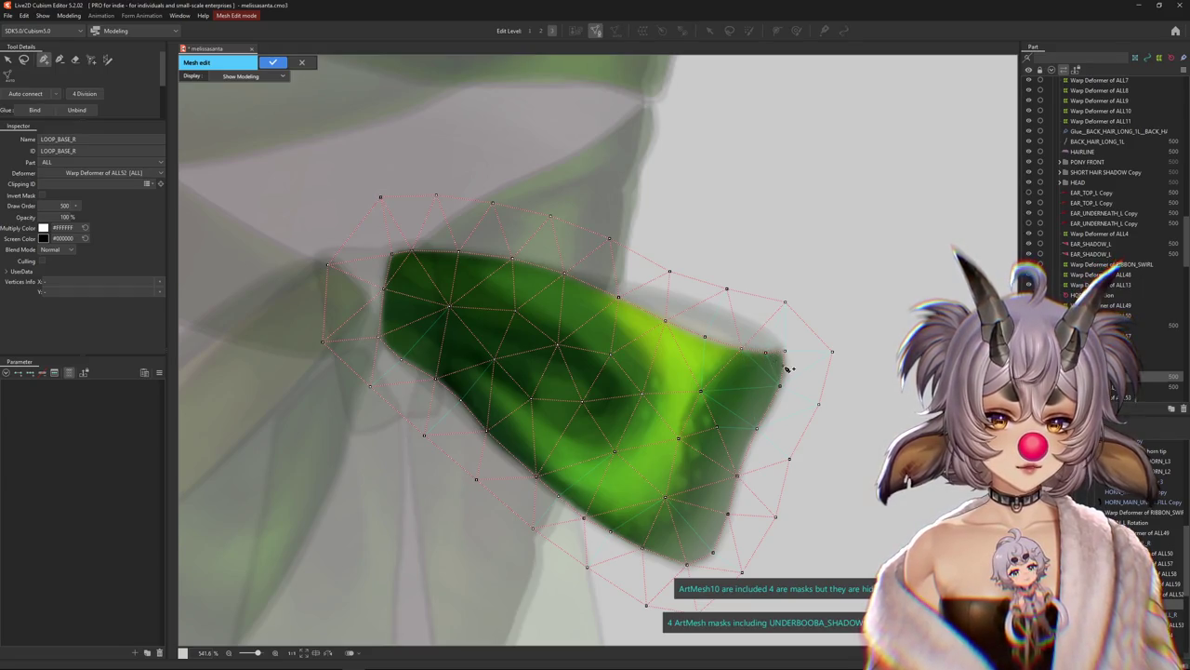
{"action": "left_click", "coordinate": [784, 367]}
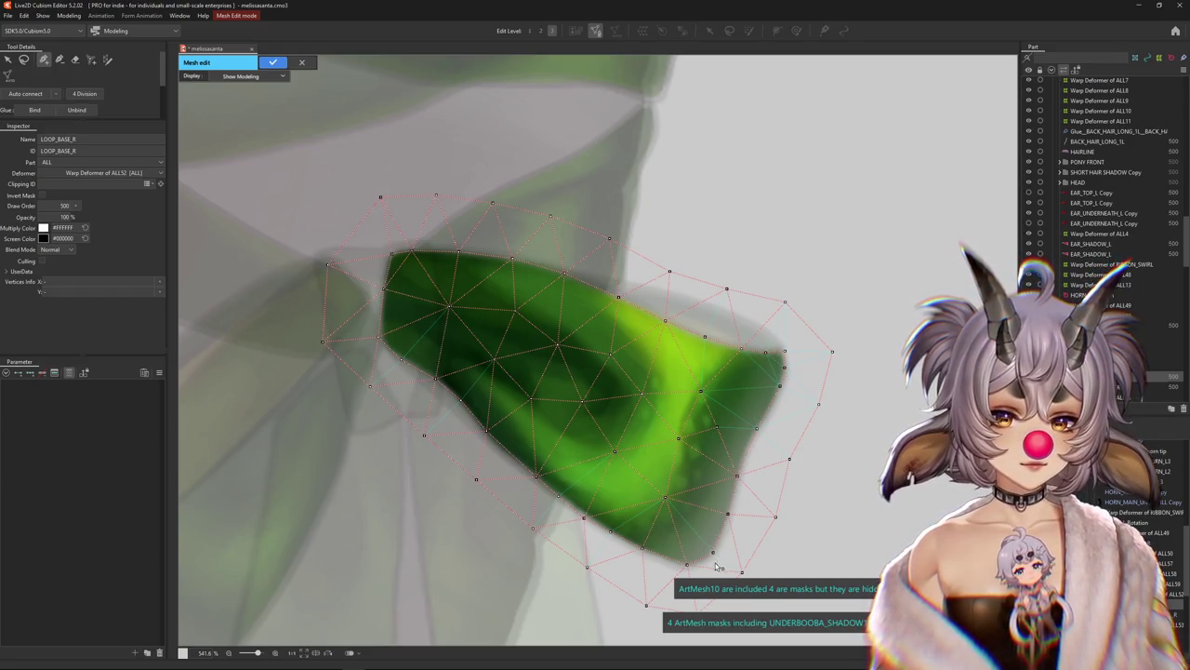
{"action": "scroll", "coordinate": [758, 465], "scroll_direction": "down", "scroll_amount": 1}
{"action": "left_click", "coordinate": [744, 527]}
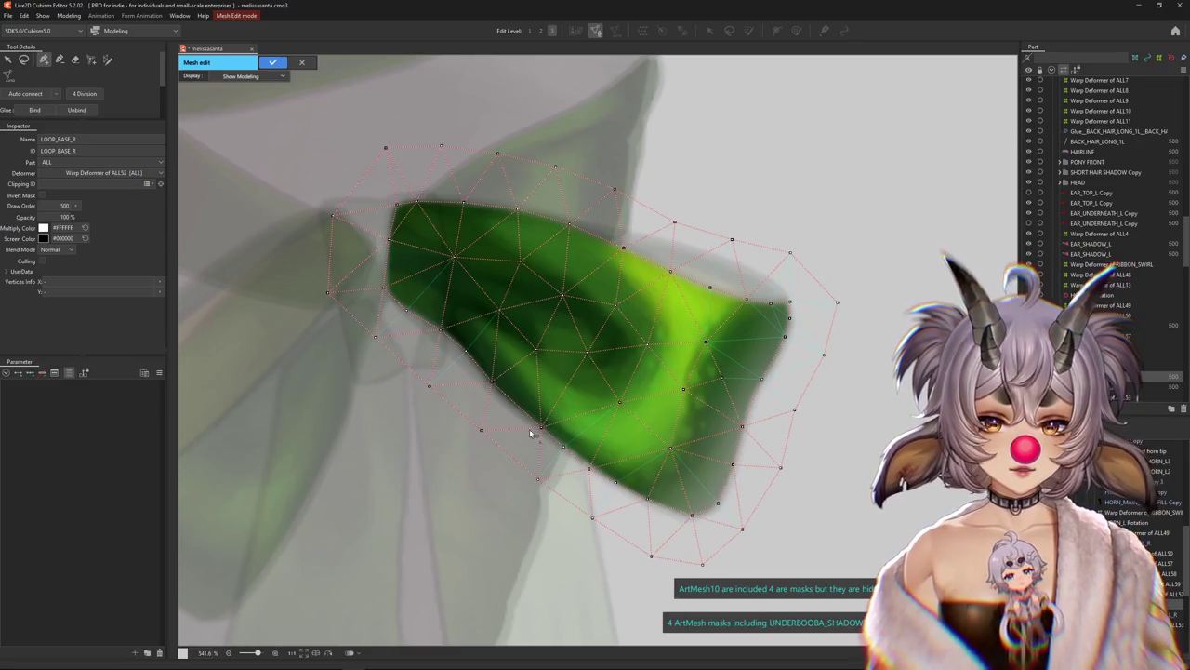
{"action": "left_click", "coordinate": [496, 385]}
{"action": "left_click", "coordinate": [539, 426]}
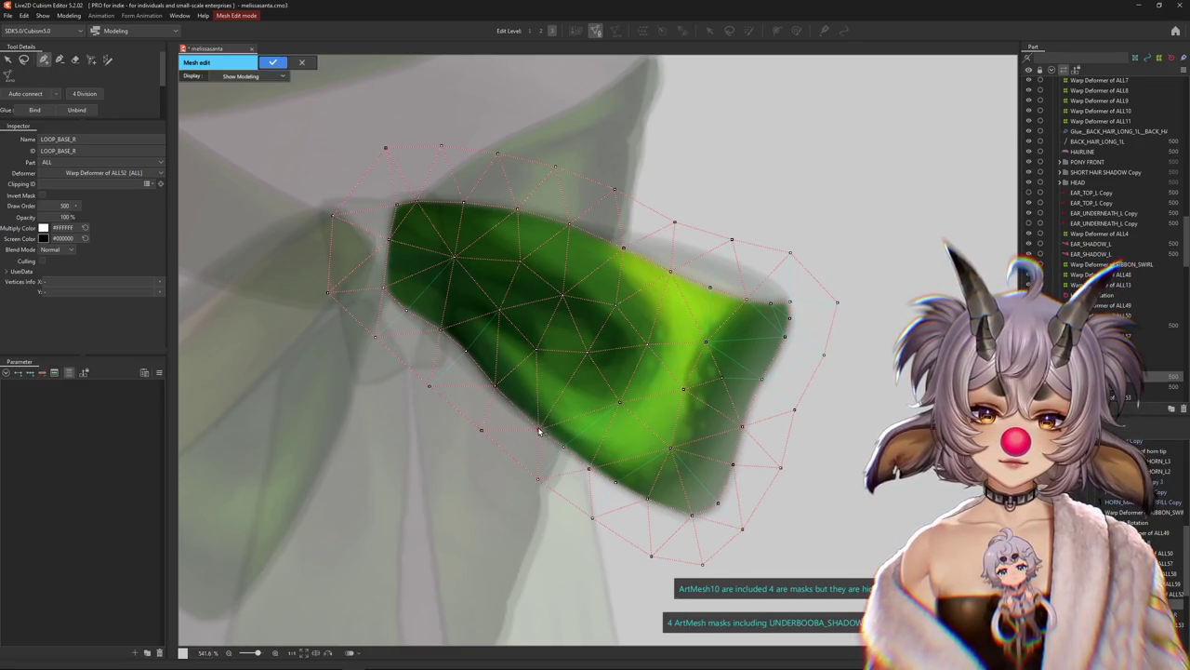
{"action": "left_click", "coordinate": [589, 468]}
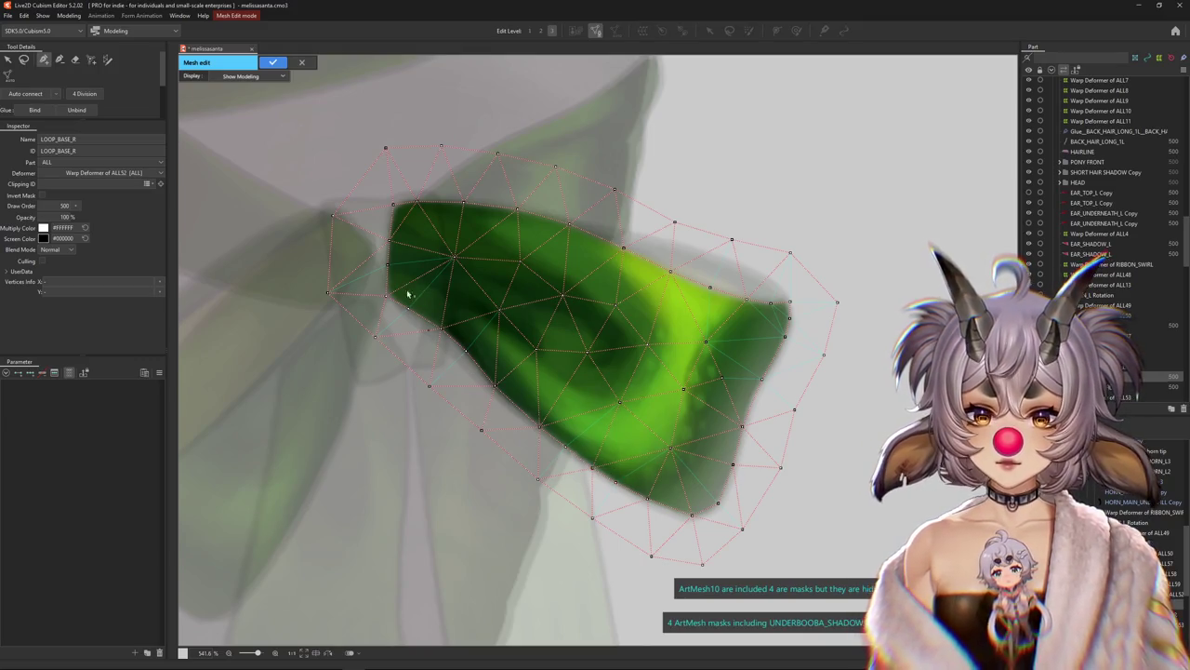
{"action": "left_click", "coordinate": [273, 61]}
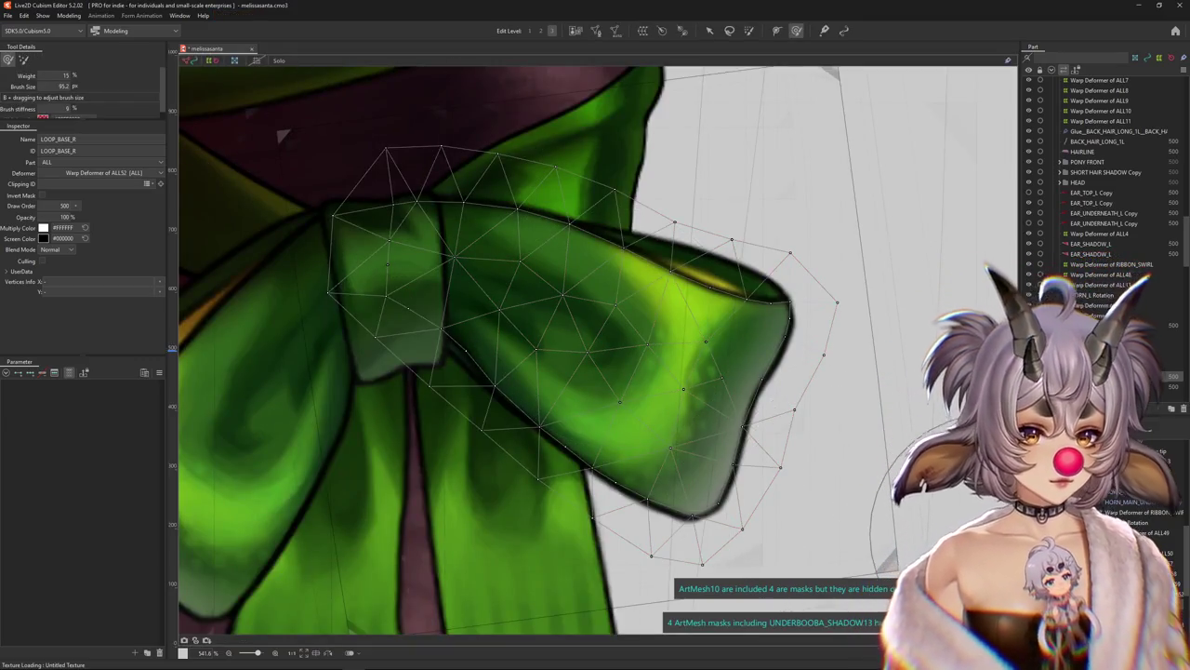
Start editing LOOP_UNDERFILL_R's mesh, adding an edge vertex and pushing right-side vertices outward
{"action": "left_click", "coordinate": [685, 138]}
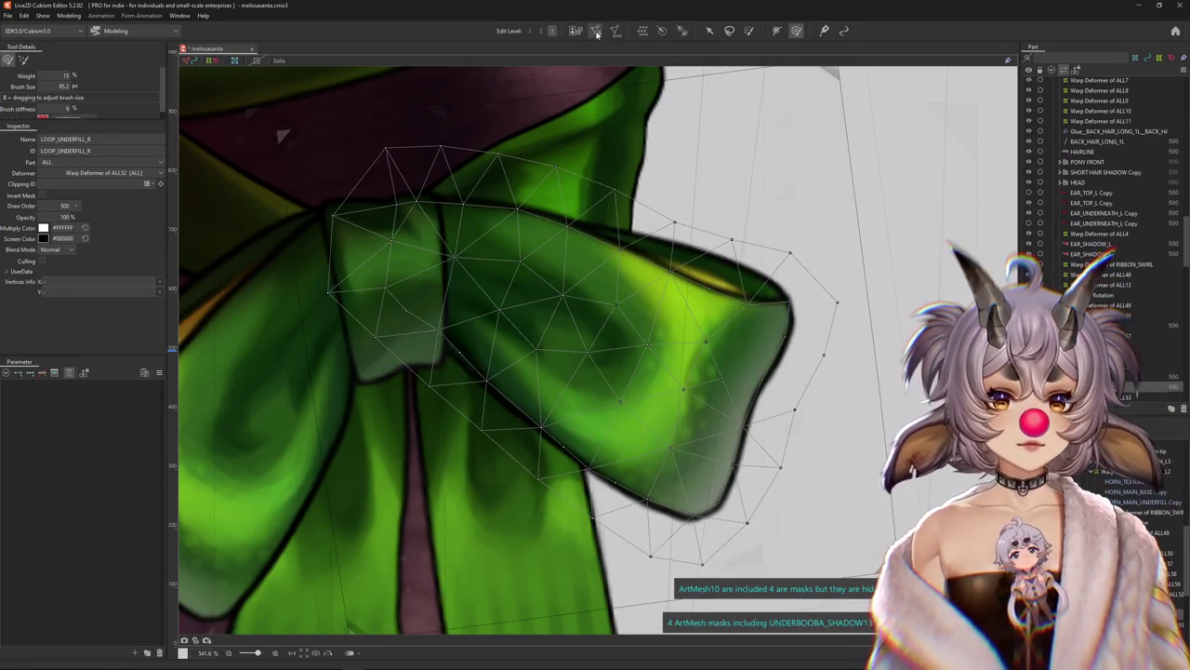
{"action": "left_click", "coordinate": [596, 31]}
{"action": "scroll", "coordinate": [405, 307], "scroll_direction": "up", "scroll_amount": 3}
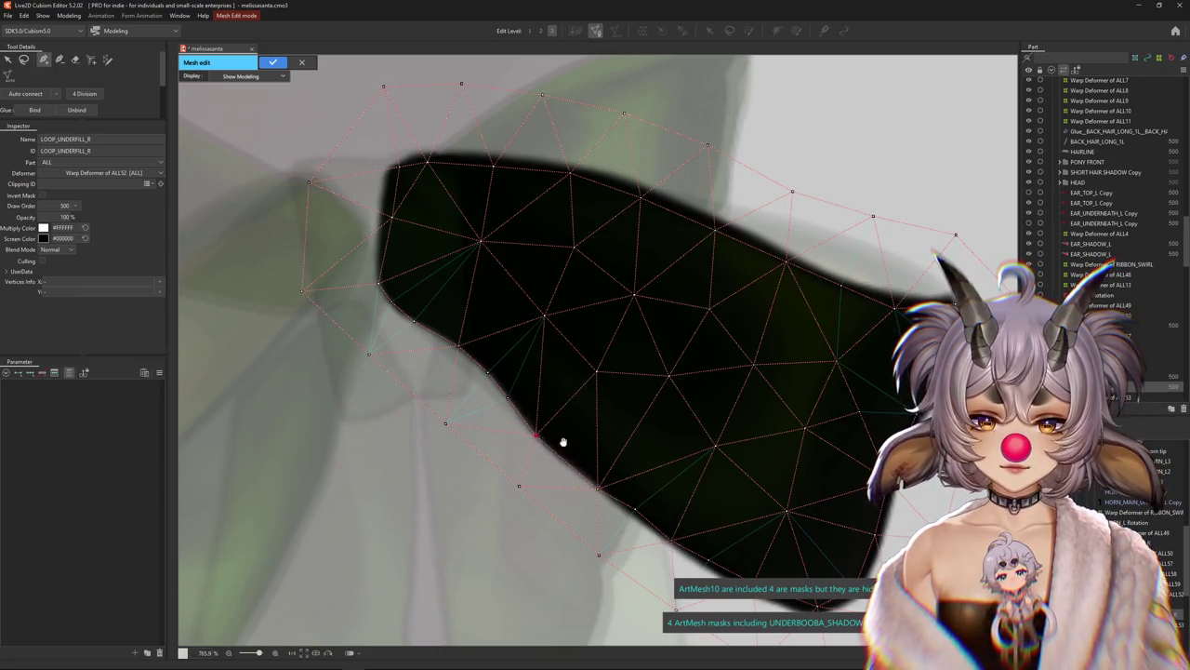
{"action": "left_click_drag", "start_coordinate": [563, 442], "coordinate": [502, 372]}
{"action": "left_click", "coordinate": [611, 477]}
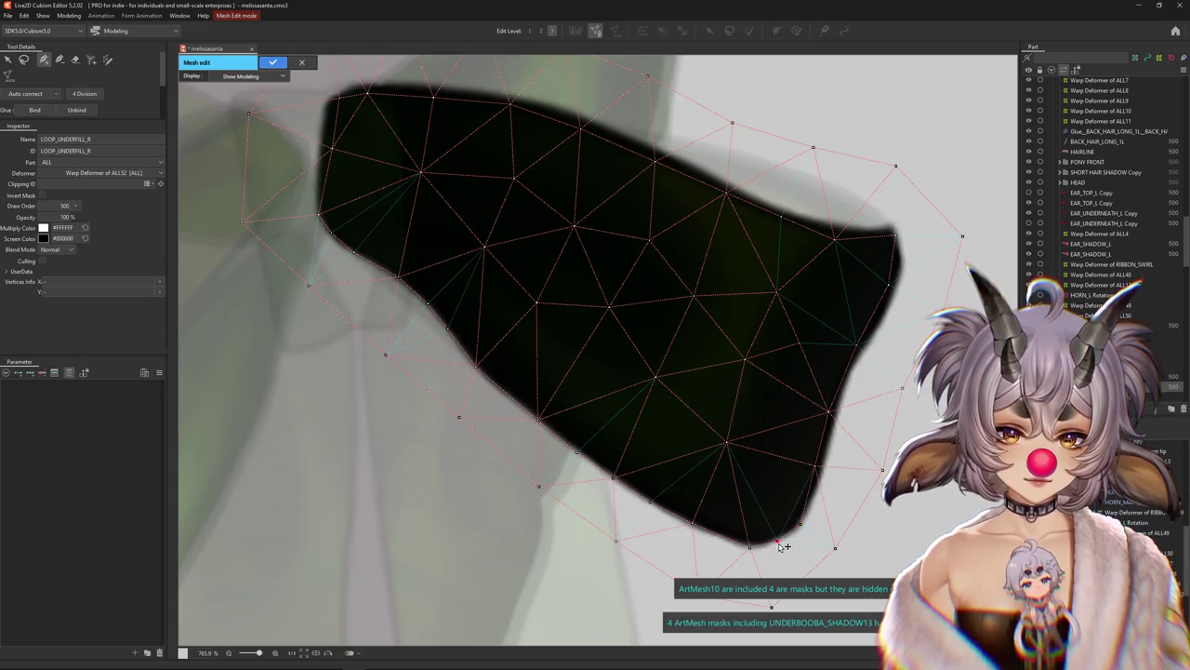
{"action": "left_click_drag", "start_coordinate": [828, 409], "coordinate": [838, 413]}
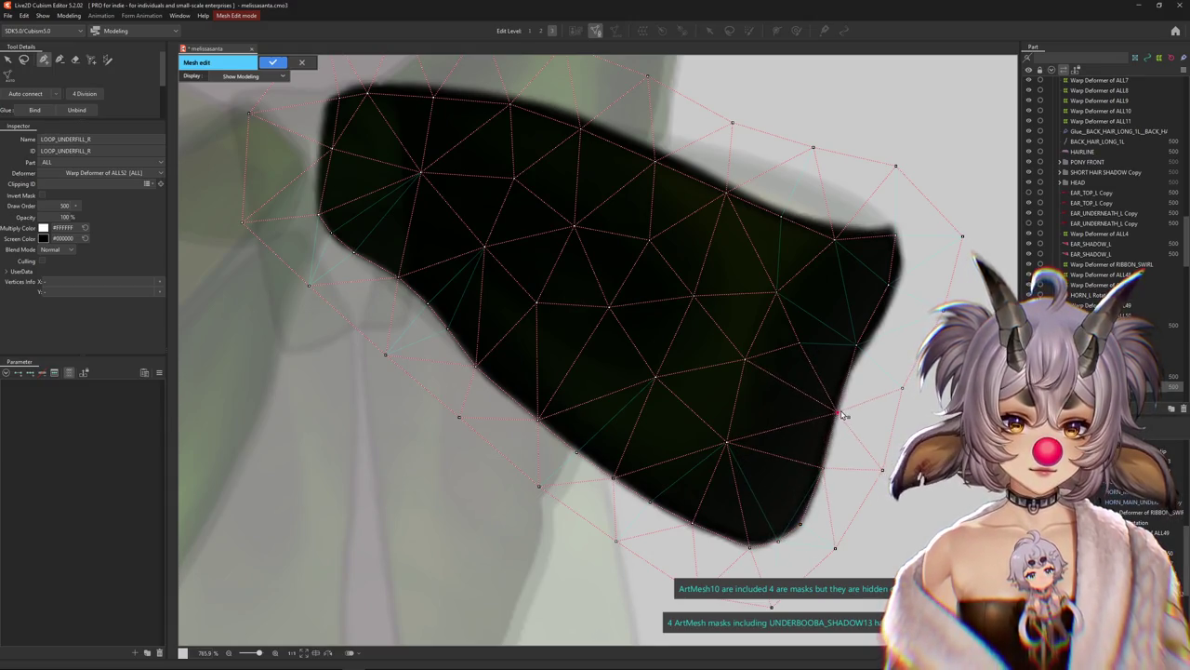
{"action": "left_click_drag", "start_coordinate": [856, 345], "coordinate": [898, 284]}
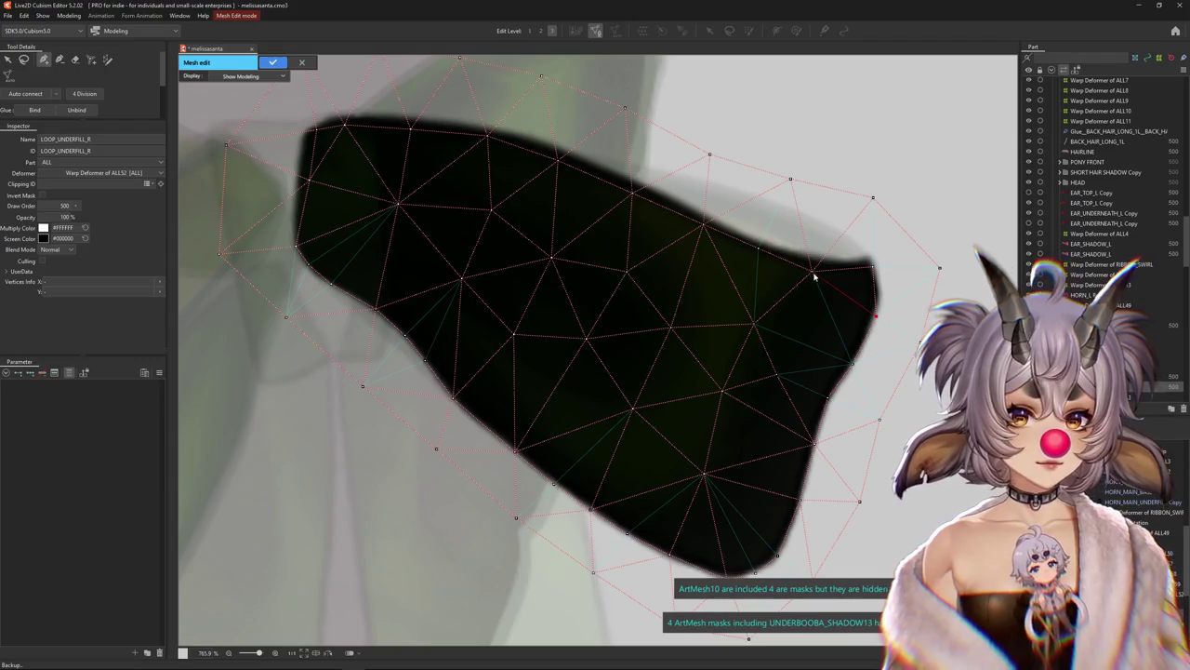
Pull LOOP_UNDERFILL_R's top-edge vertices upward to straighten the top row
{"action": "left_click", "coordinate": [815, 264]}
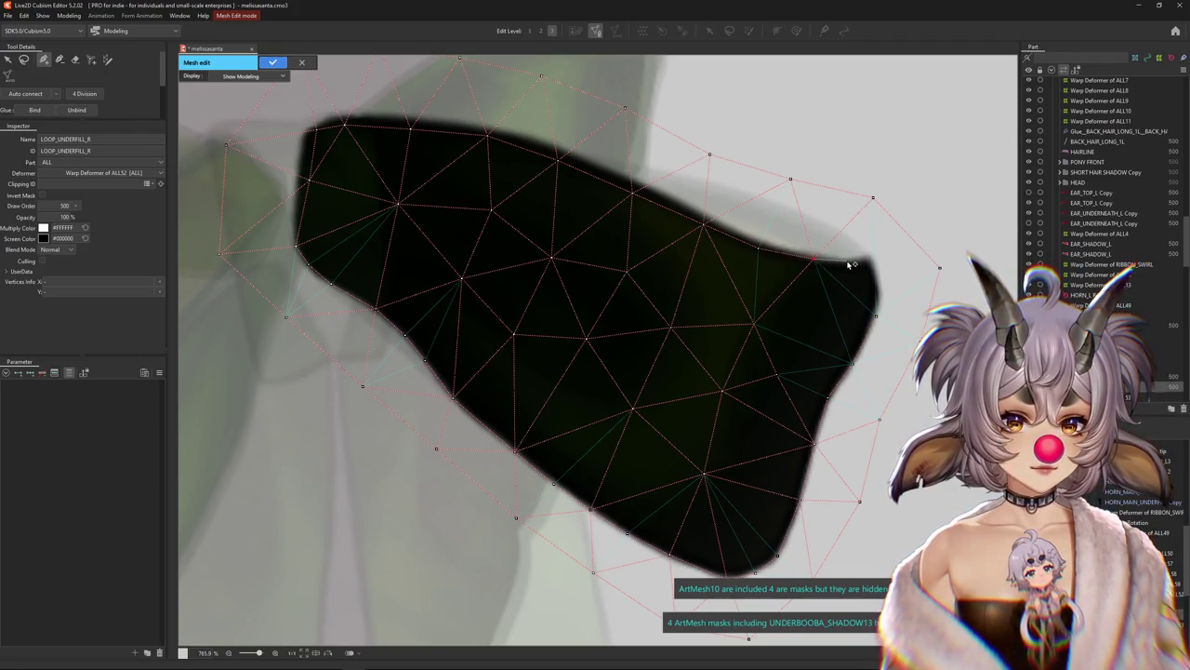
{"action": "left_click", "coordinate": [874, 255]}
{"action": "left_click", "coordinate": [877, 318]}
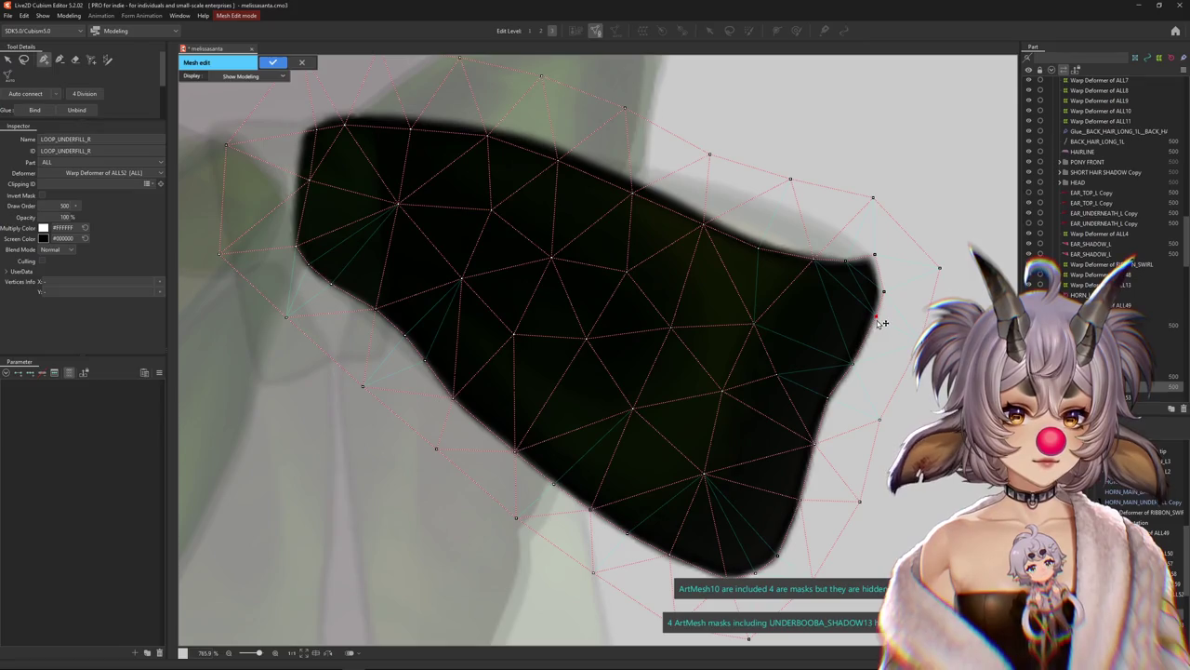
{"action": "left_click", "coordinate": [636, 184]}
{"action": "left_click_drag", "start_coordinate": [558, 160], "coordinate": [561, 149]}
{"action": "left_click_drag", "start_coordinate": [488, 138], "coordinate": [483, 129]}
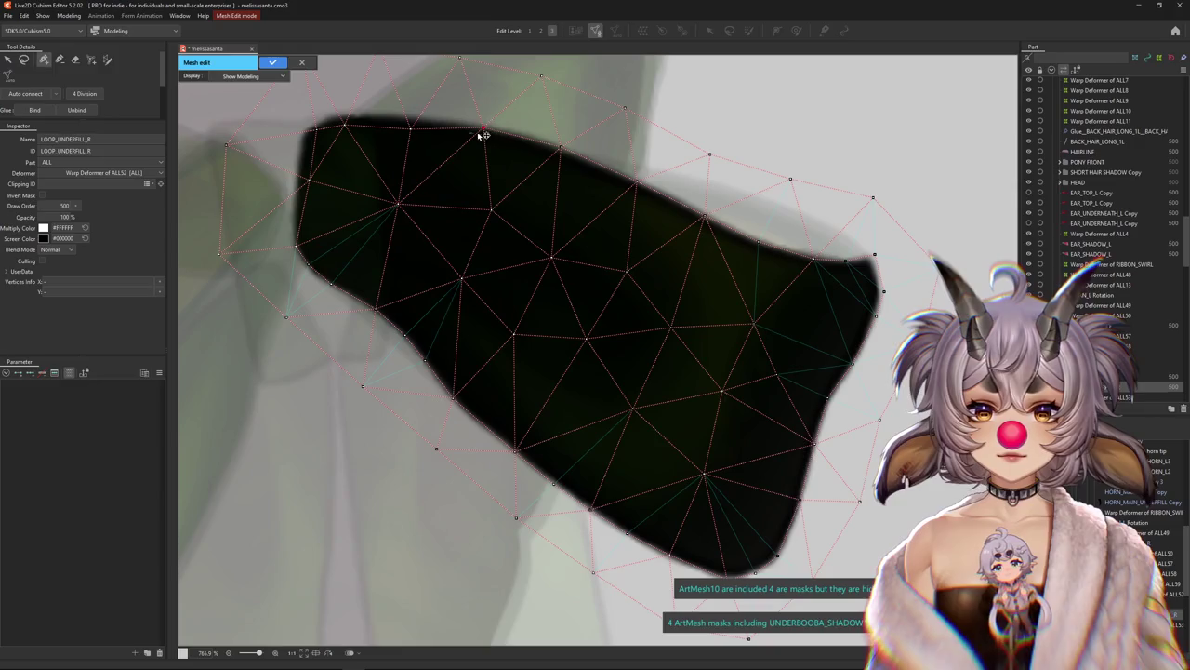
{"action": "left_click_drag", "start_coordinate": [410, 128], "coordinate": [407, 123]}
Add a vertex on the shape's left edge and apply the LOOP_UNDERFILL_R mesh edit
{"action": "scroll", "coordinate": [418, 168], "scroll_direction": "up", "scroll_amount": 2}
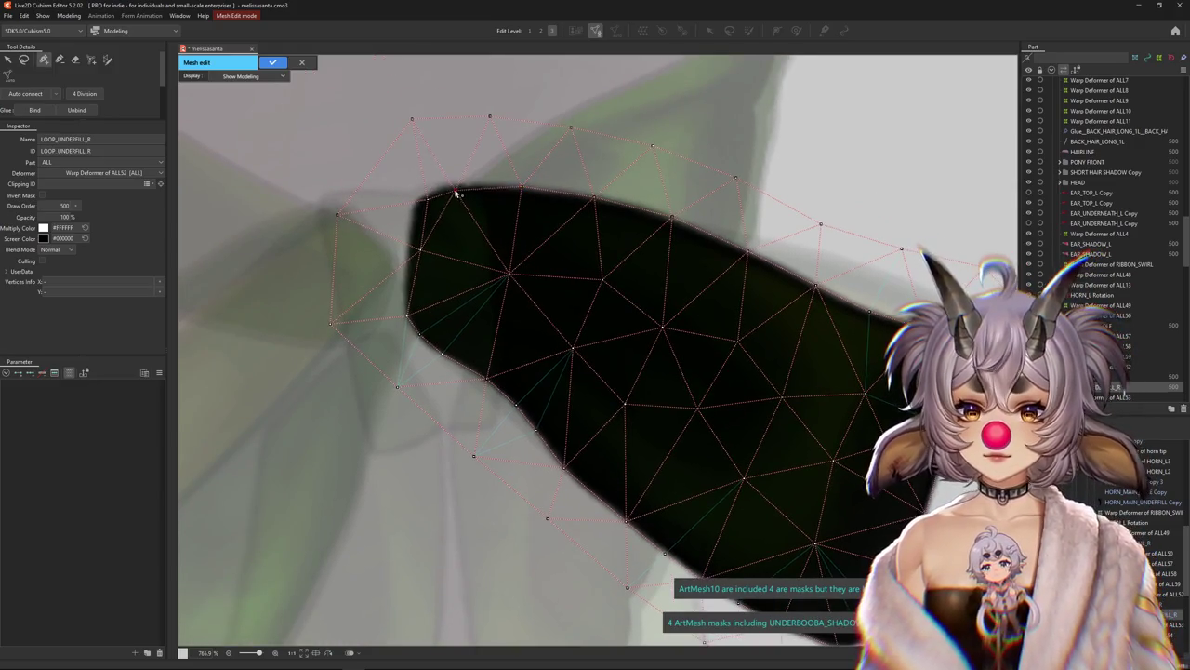
{"action": "left_click_drag", "start_coordinate": [418, 250], "coordinate": [410, 253]}
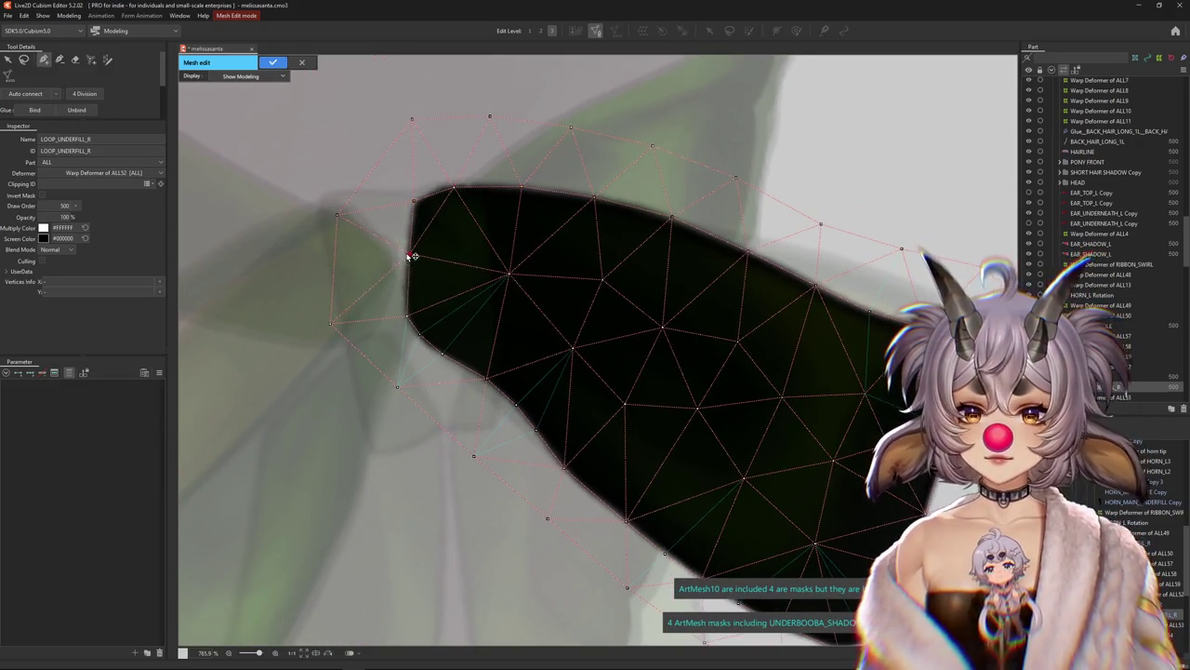
{"action": "left_click", "coordinate": [407, 291]}
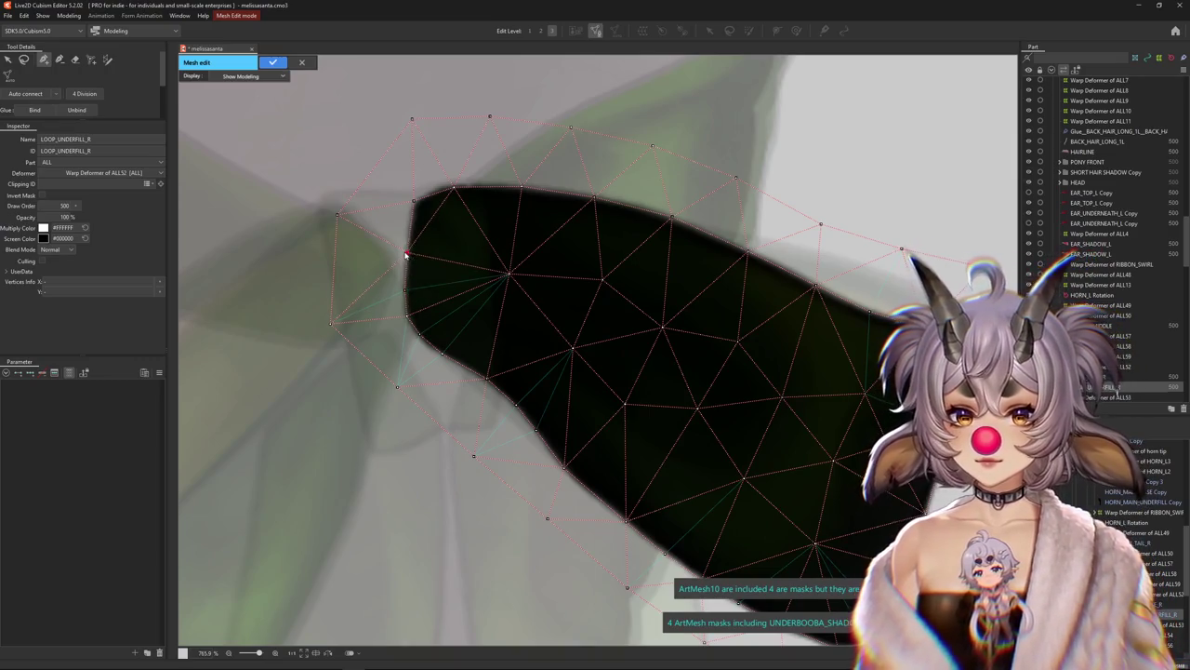
{"action": "scroll", "coordinate": [421, 332], "scroll_direction": "down", "scroll_amount": 1}
{"action": "scroll", "coordinate": [413, 306], "scroll_direction": "up", "scroll_amount": 2}
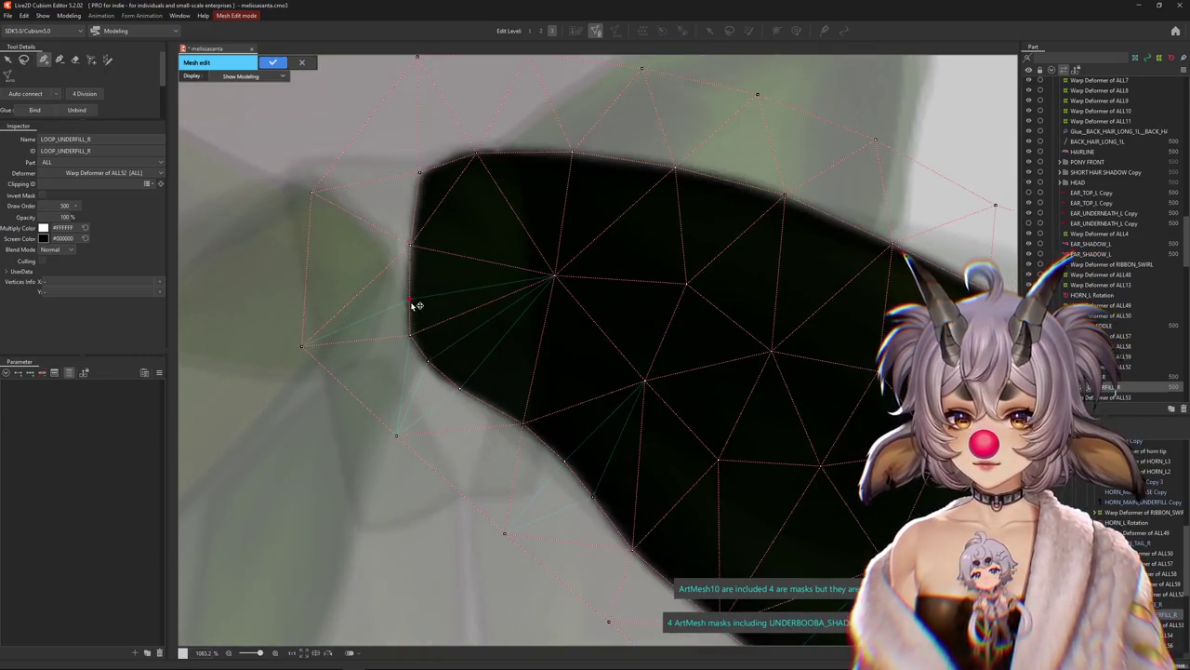
{"action": "left_click", "coordinate": [272, 61]}
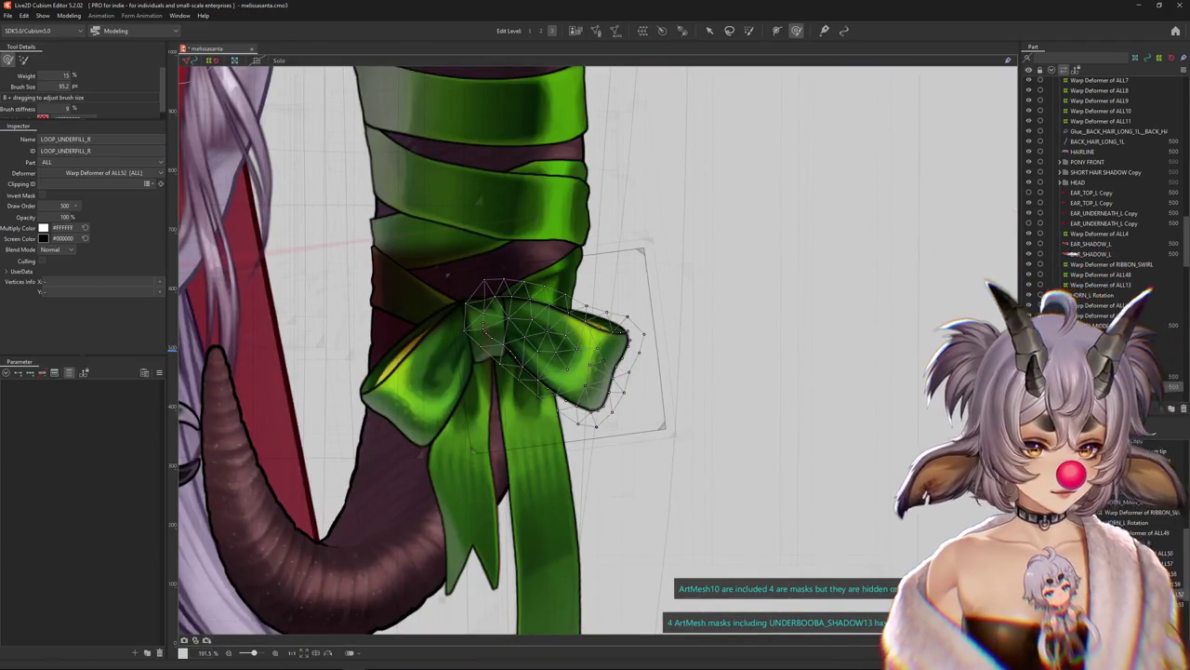
Zoom in on the bow and select the LOOP_UNDER_UNDERFILL_R art mesh
{"action": "left_click", "coordinate": [450, 276]}
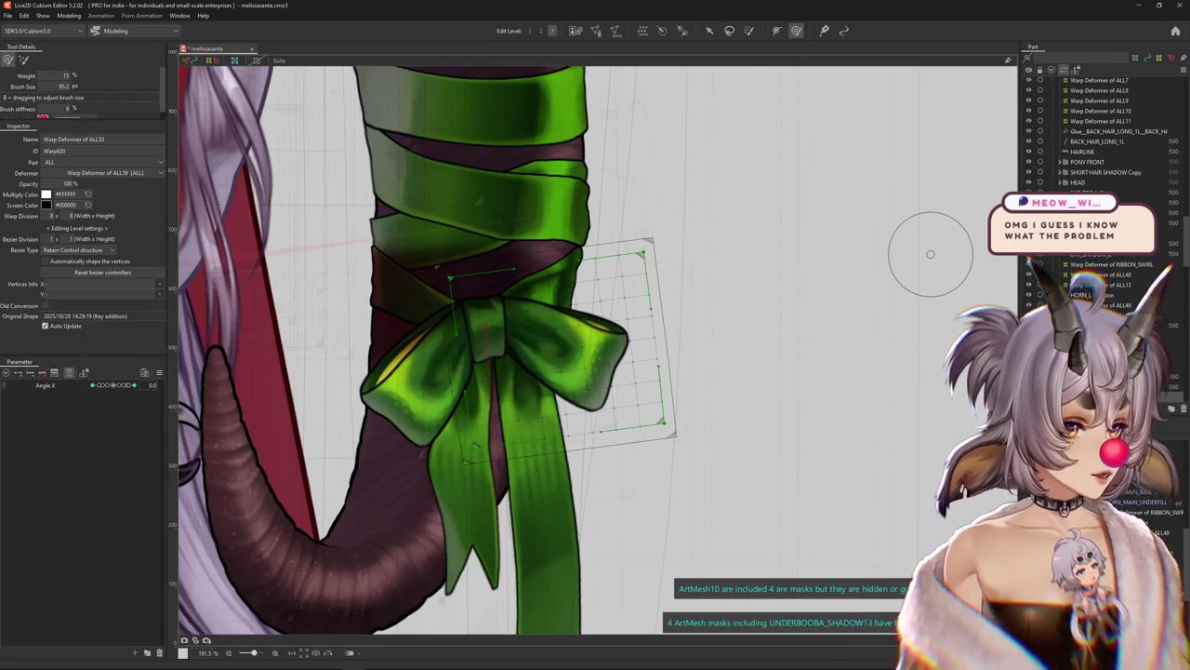
{"action": "scroll", "coordinate": [571, 213], "scroll_direction": "up", "scroll_amount": 1}
{"action": "scroll", "coordinate": [605, 298], "scroll_direction": "up", "scroll_amount": 1}
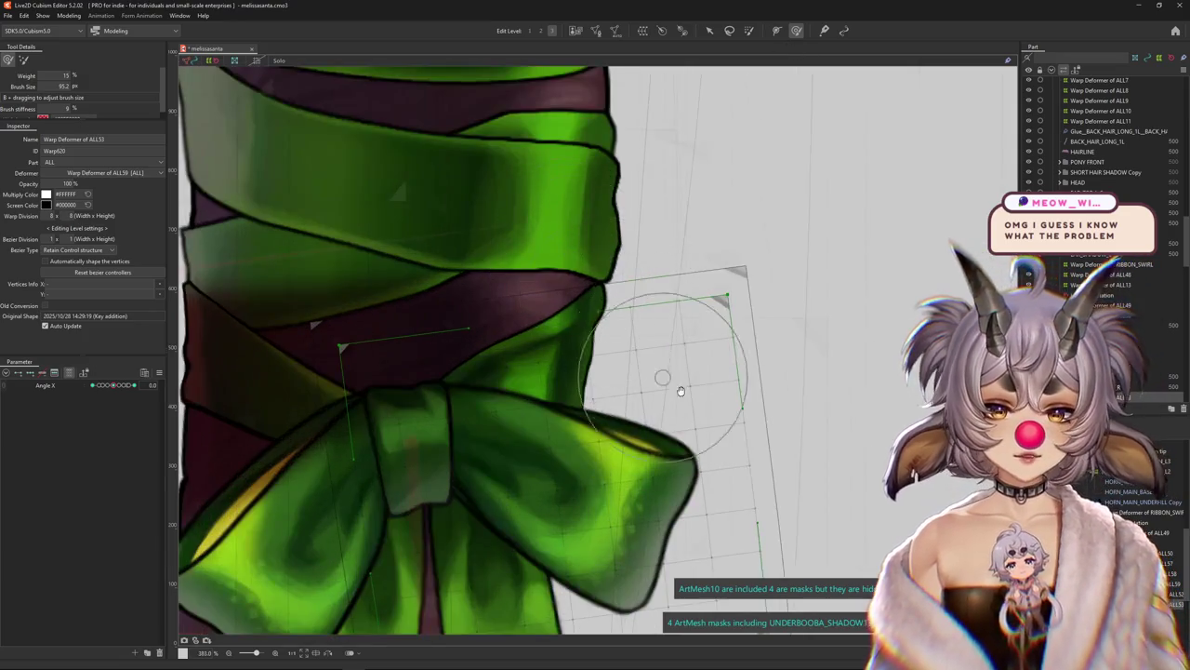
{"action": "scroll", "coordinate": [651, 385], "scroll_direction": "up", "scroll_amount": 1}
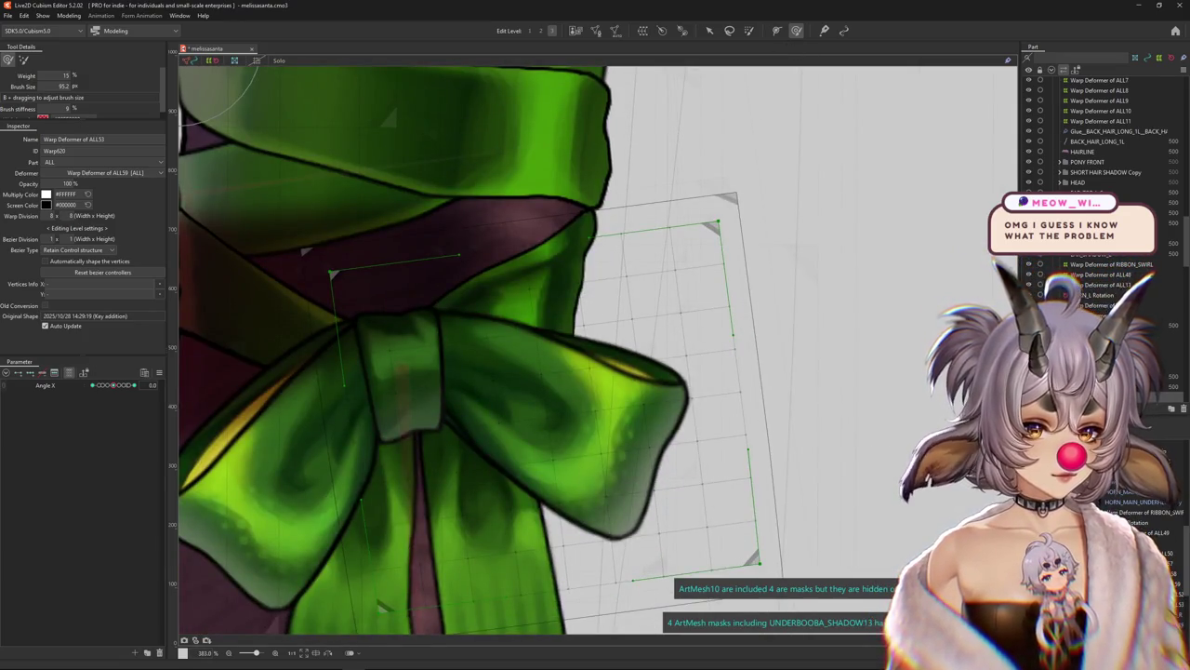
{"action": "left_click", "coordinate": [502, 391]}
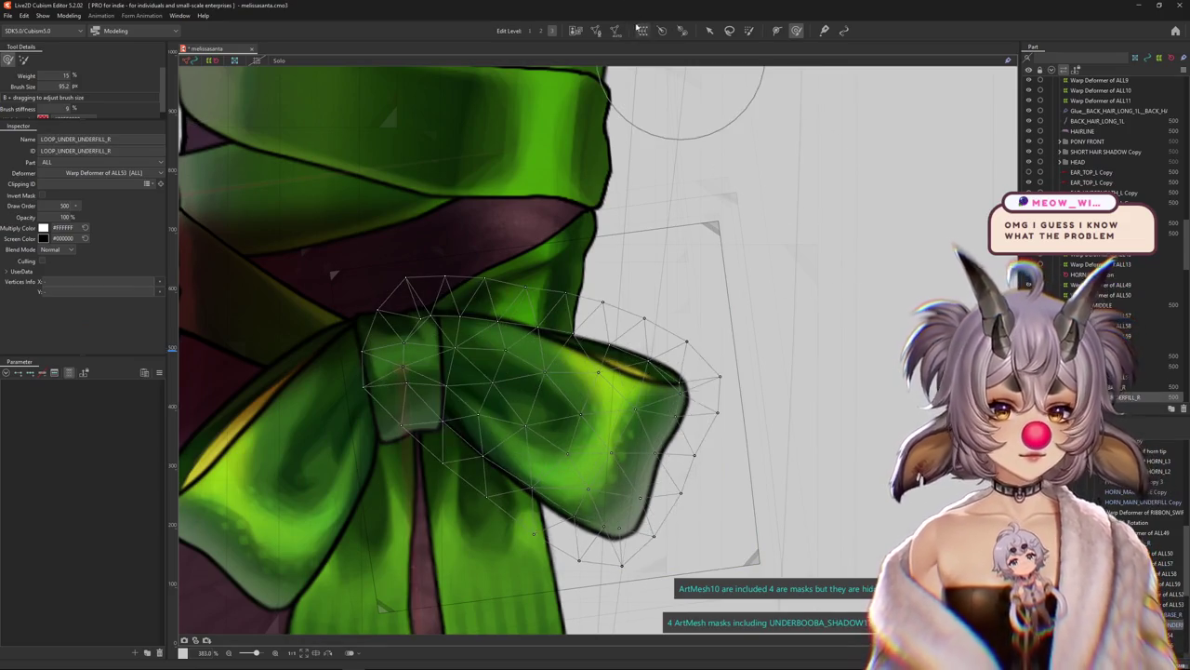
Enter Mesh Edit on LOOP_UNDER_UNDERFILL_R and add two vertices at the loop tip
{"action": "left_click", "coordinate": [638, 30]}
{"action": "scroll", "coordinate": [664, 385], "scroll_direction": "up", "scroll_amount": 2}
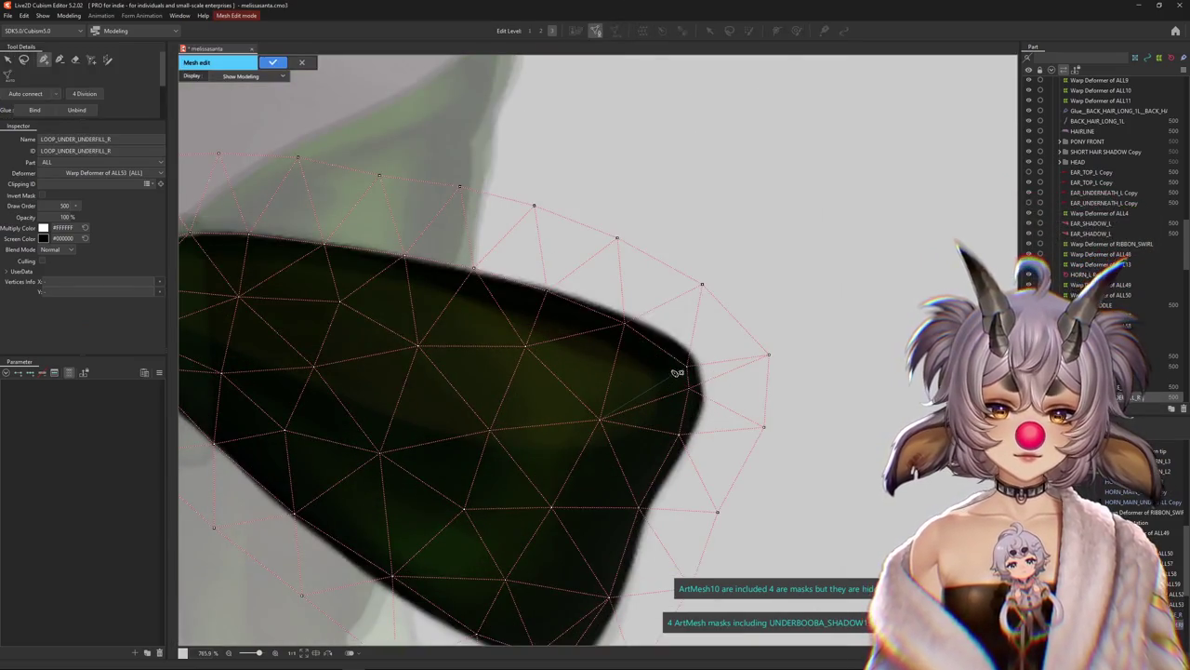
{"action": "left_click", "coordinate": [692, 357]}
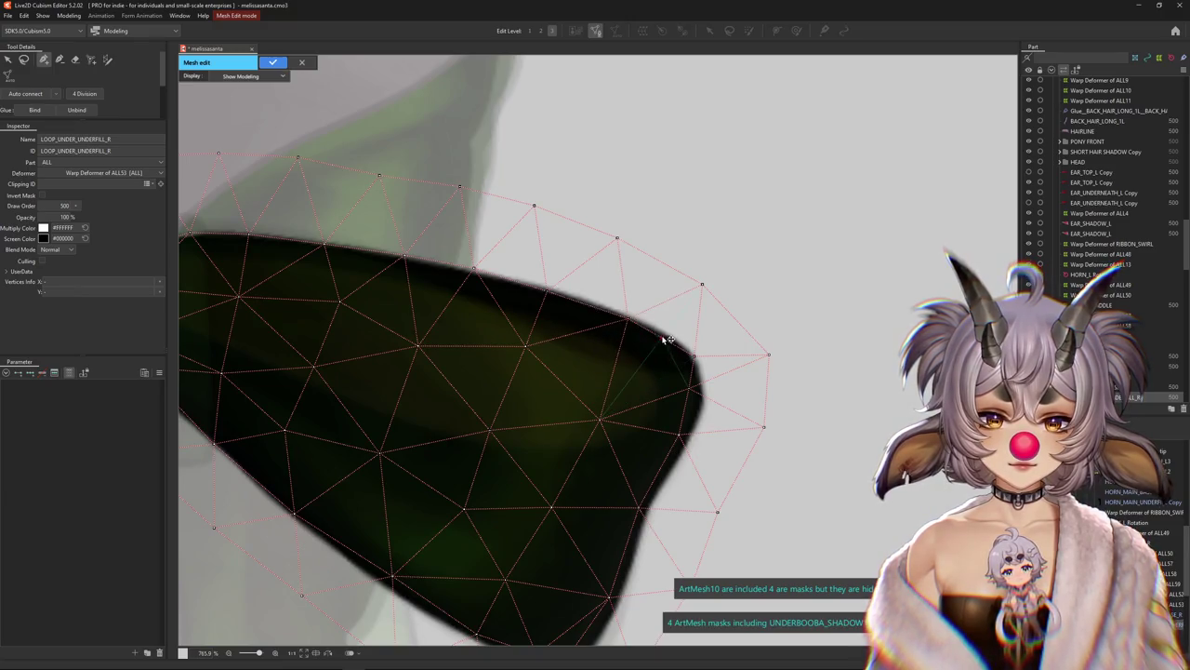
{"action": "left_click", "coordinate": [663, 333]}
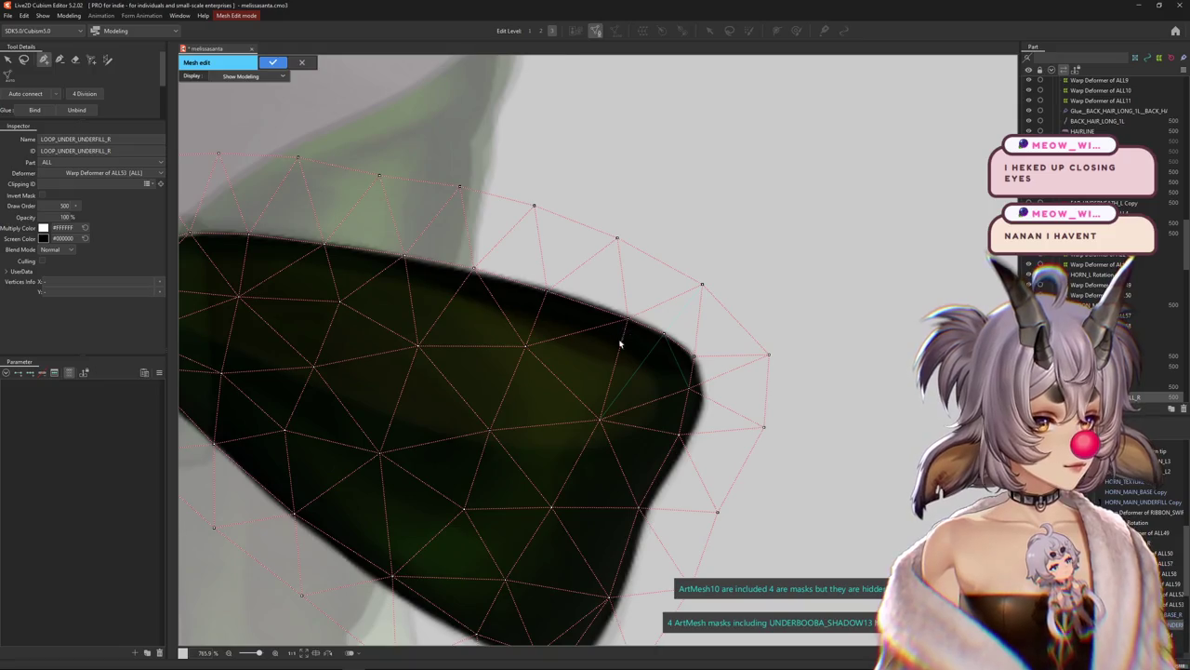
{"action": "scroll", "coordinate": [620, 344], "scroll_direction": "down", "scroll_amount": 2}
{"action": "scroll", "coordinate": [604, 308], "scroll_direction": "up", "scroll_amount": 2}
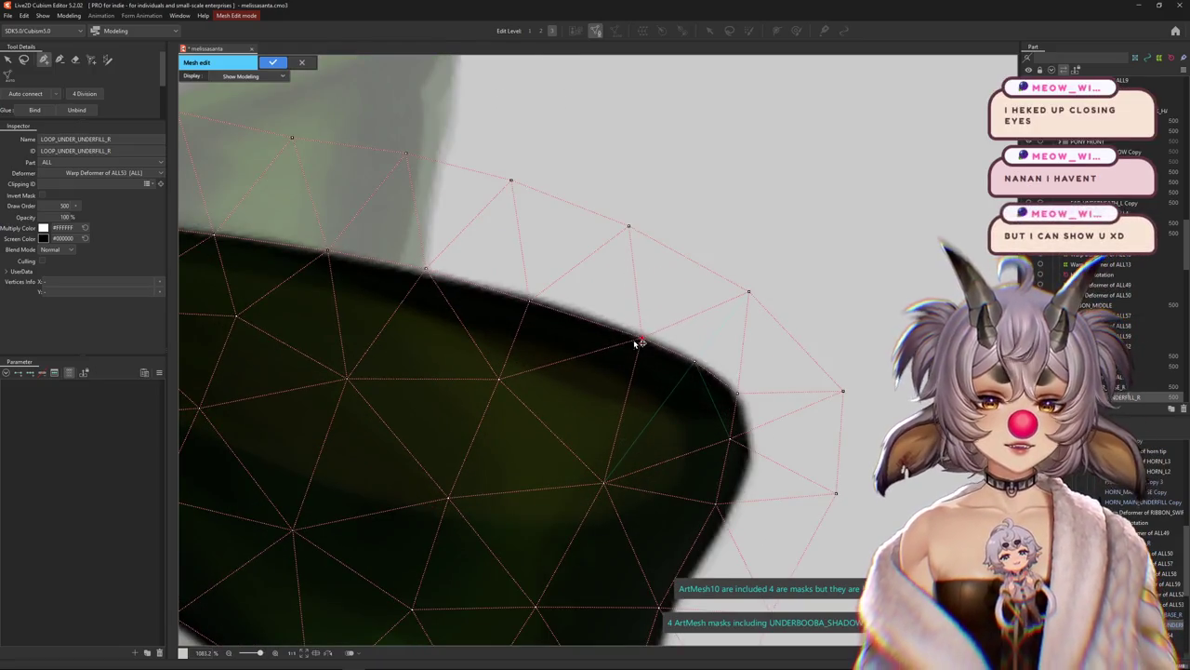
Drag the underfill's edge vertices left and down onto the loop outline
{"action": "left_click_drag", "start_coordinate": [430, 277], "coordinate": [656, 339]}
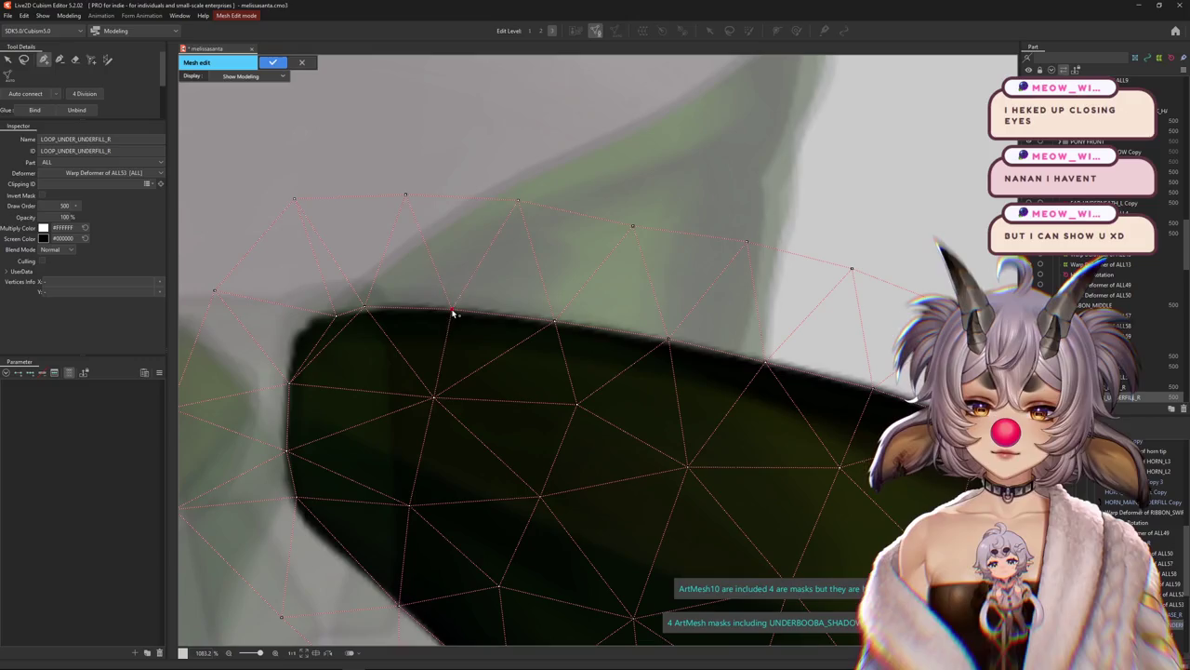
{"action": "left_click_drag", "start_coordinate": [352, 315], "coordinate": [304, 324]}
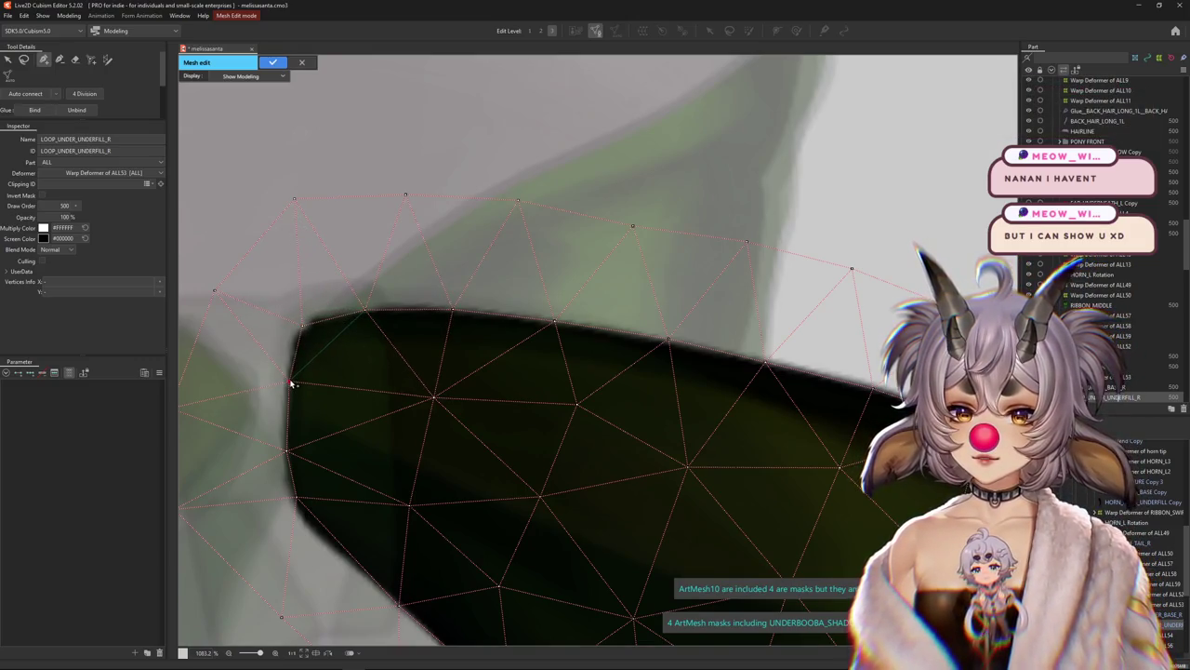
{"action": "left_click_drag", "start_coordinate": [297, 498], "coordinate": [296, 507]}
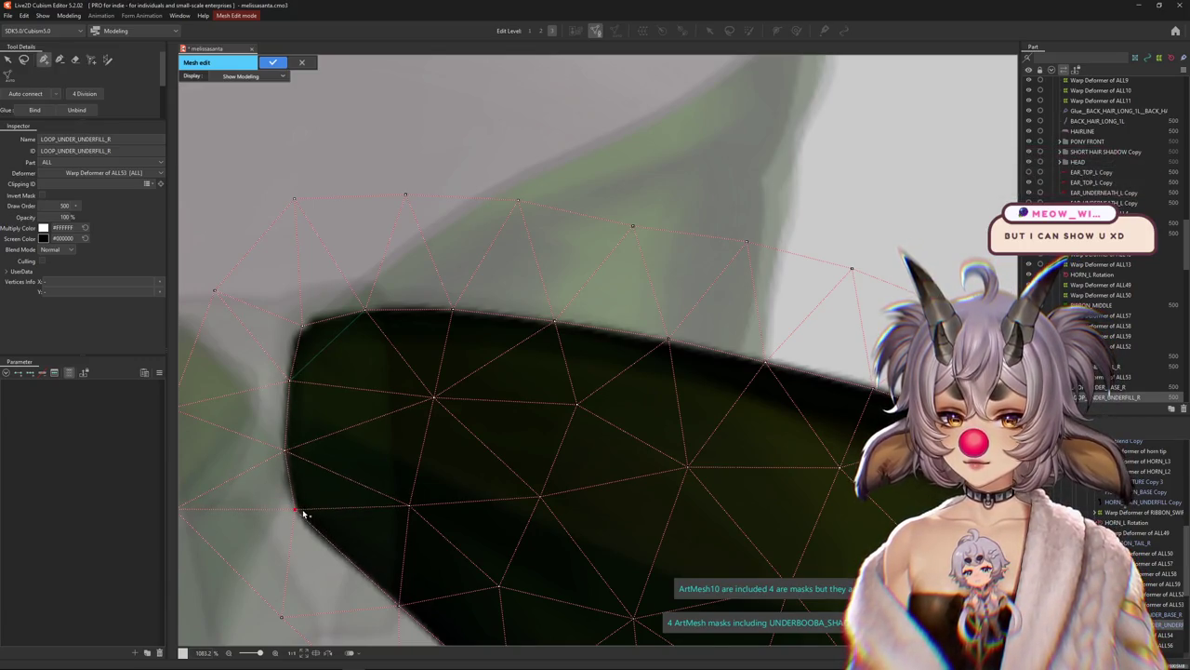
{"action": "scroll", "coordinate": [326, 437], "scroll_direction": "down", "scroll_amount": 3}
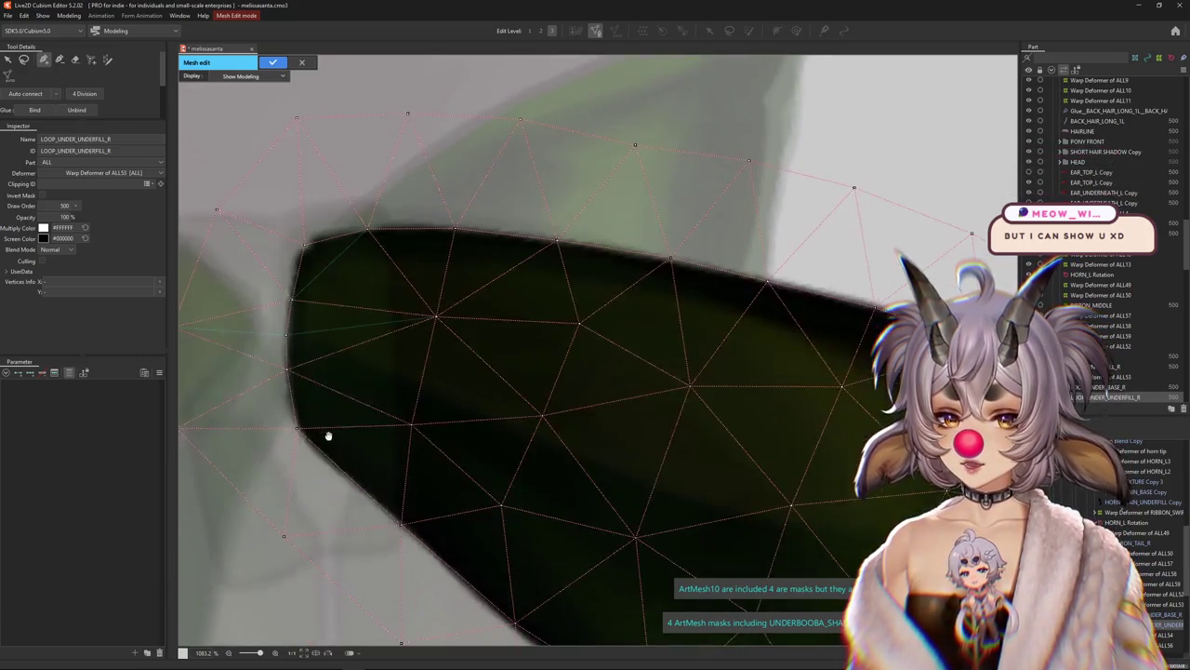
{"action": "scroll", "coordinate": [438, 502], "scroll_direction": "down", "scroll_amount": 3}
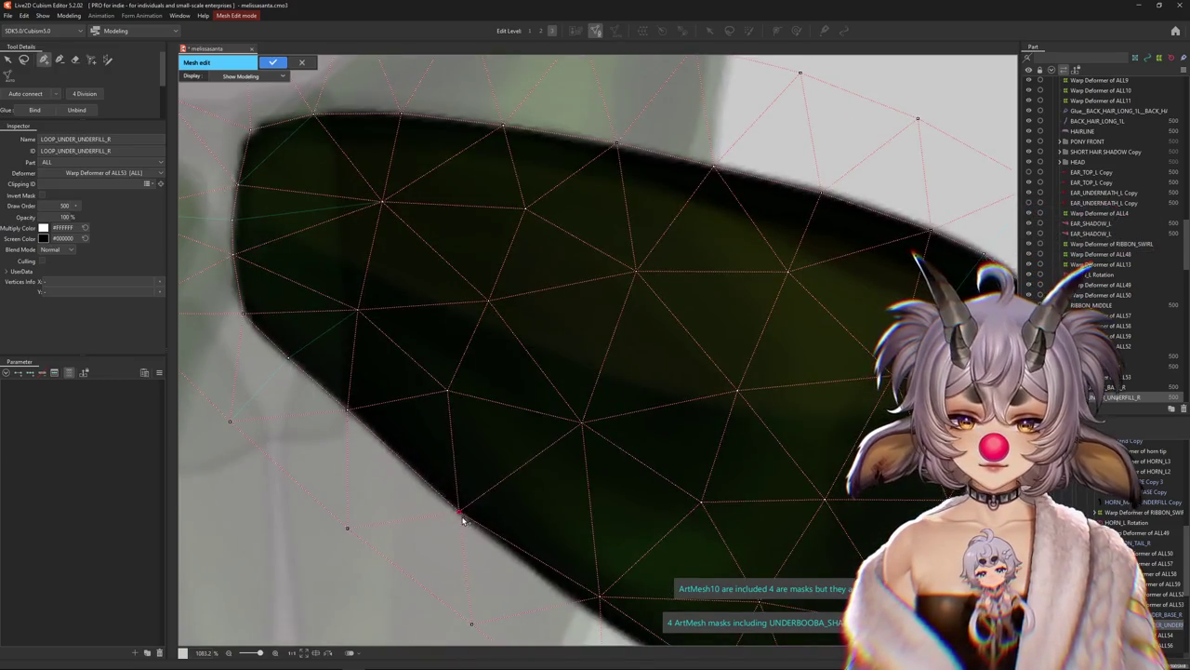
{"action": "scroll", "coordinate": [493, 465], "scroll_direction": "down", "scroll_amount": 3}
{"action": "left_click", "coordinate": [519, 484]}
{"action": "left_click_drag", "start_coordinate": [521, 486], "coordinate": [514, 484]}
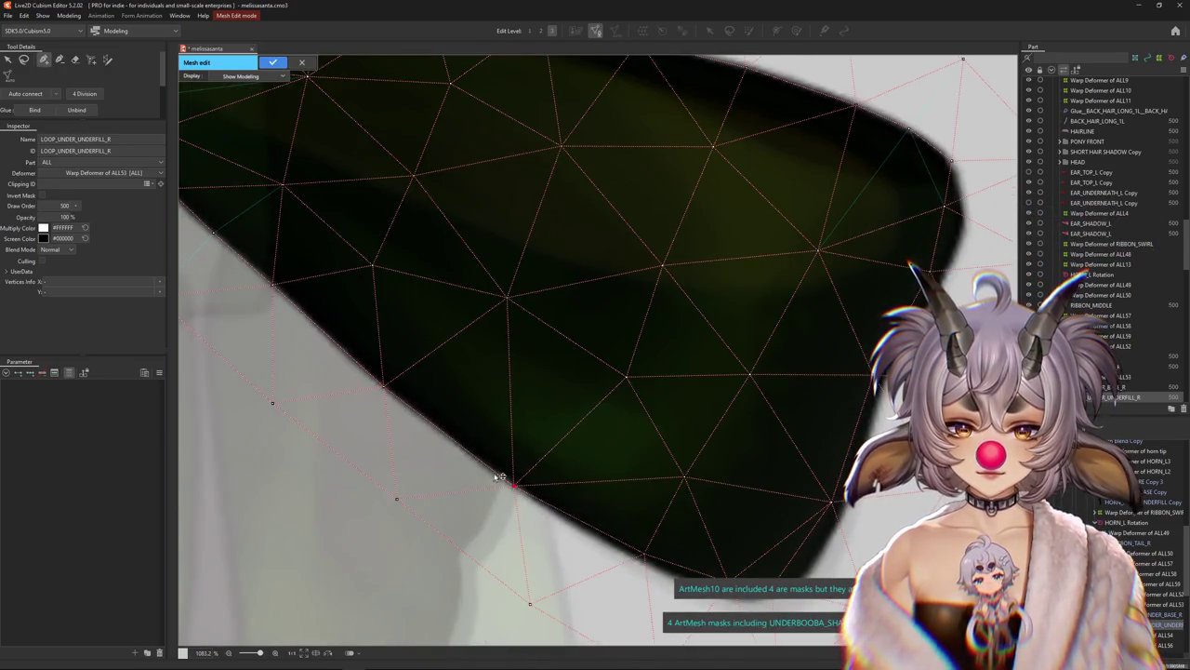
Push the corner vertices outward to the loop edge and apply the underfill mesh
{"action": "left_click_drag", "start_coordinate": [579, 532], "coordinate": [514, 487]}
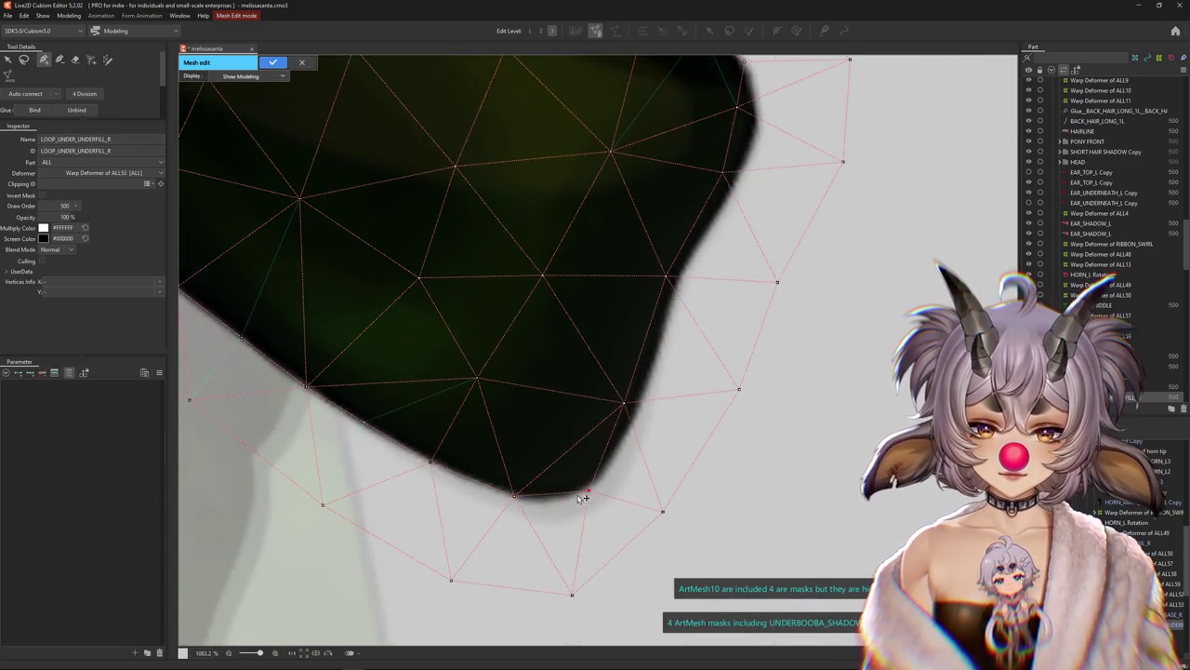
{"action": "left_click_drag", "start_coordinate": [623, 404], "coordinate": [642, 402]}
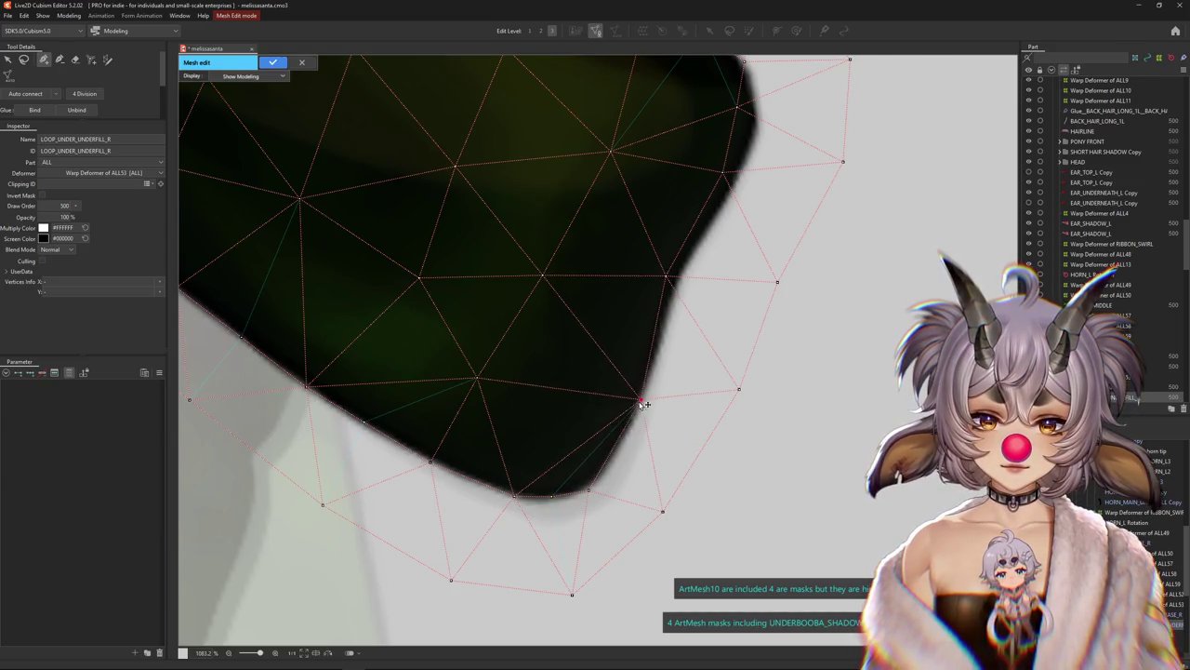
{"action": "left_click", "coordinate": [617, 453]}
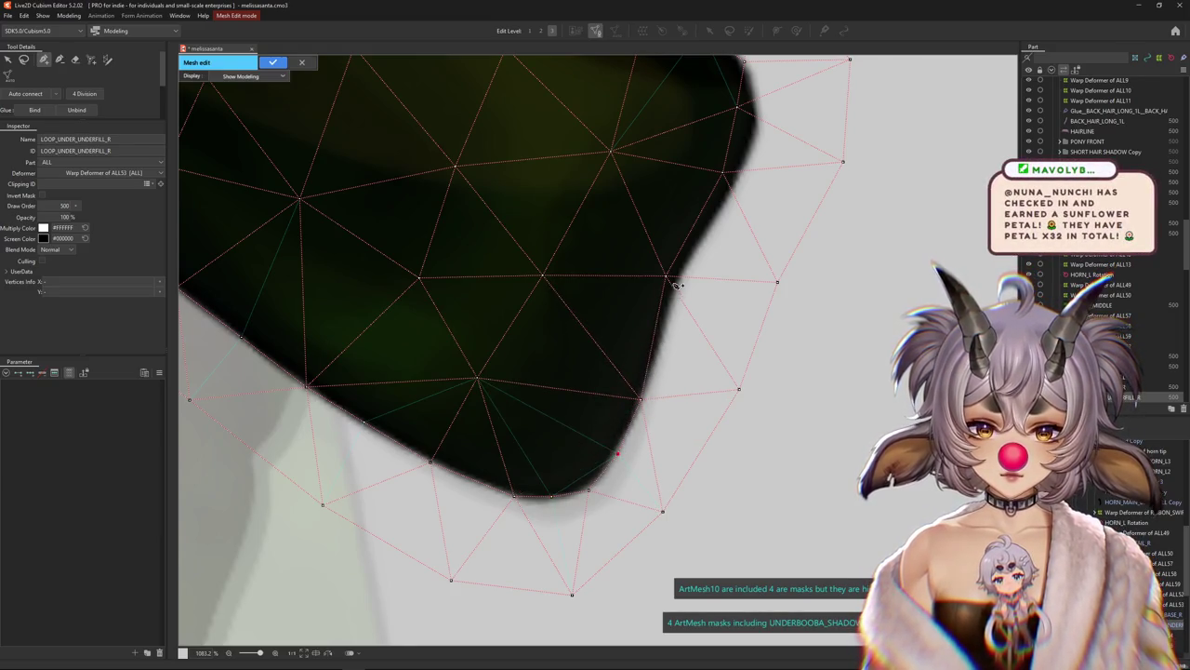
{"action": "mouse_move", "coordinate": [682, 284]}
{"action": "left_mouse_down"}
{"action": "mouse_move", "coordinate": [502, 505]}
{"action": "mouse_move", "coordinate": [550, 437]}
{"action": "left_mouse_up"}
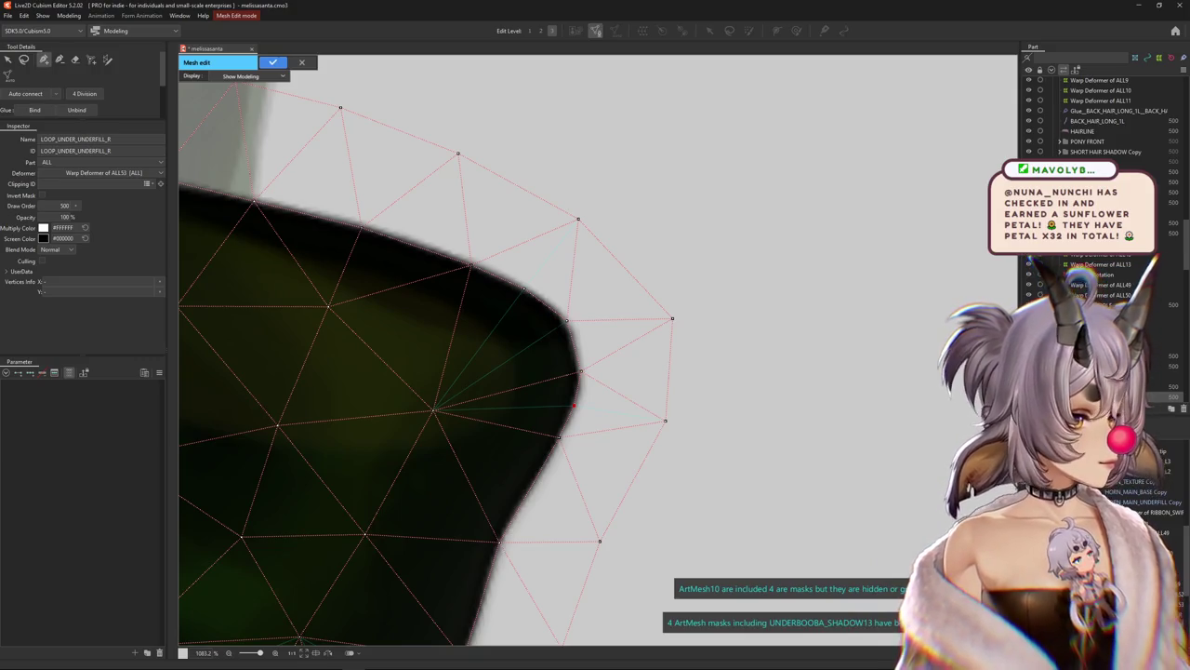
{"action": "scroll", "coordinate": [390, 391], "scroll_direction": "down", "scroll_amount": 3}
{"action": "scroll", "coordinate": [598, 347], "scroll_direction": "down", "scroll_amount": 2}
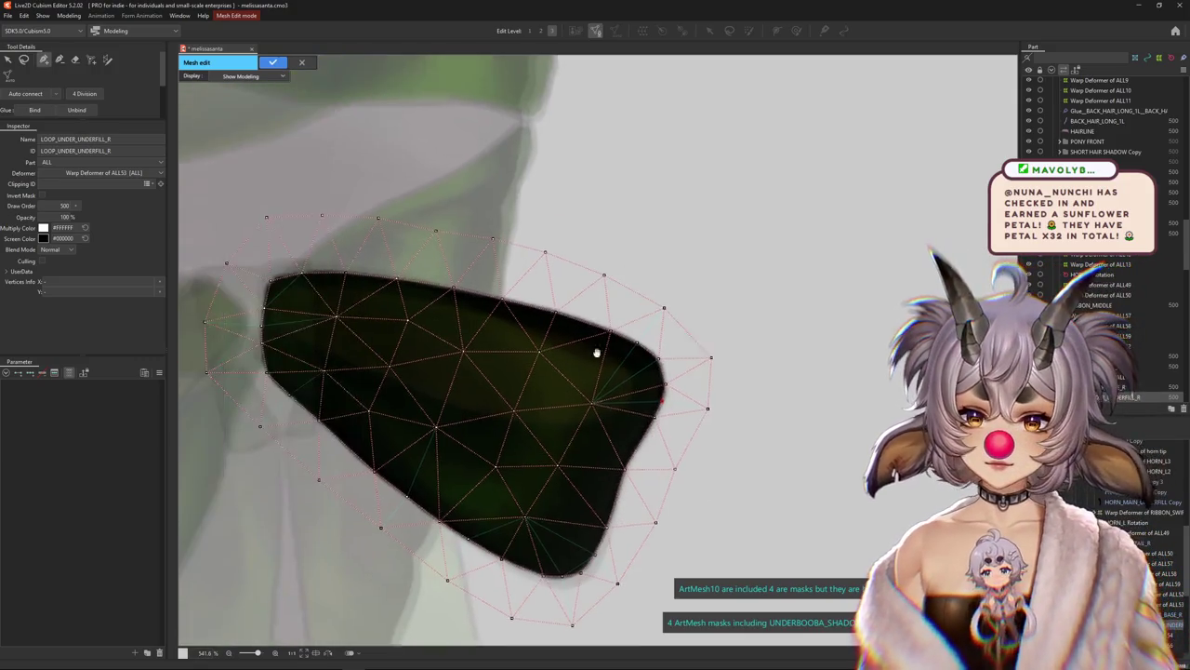
{"action": "left_click", "coordinate": [273, 62]}
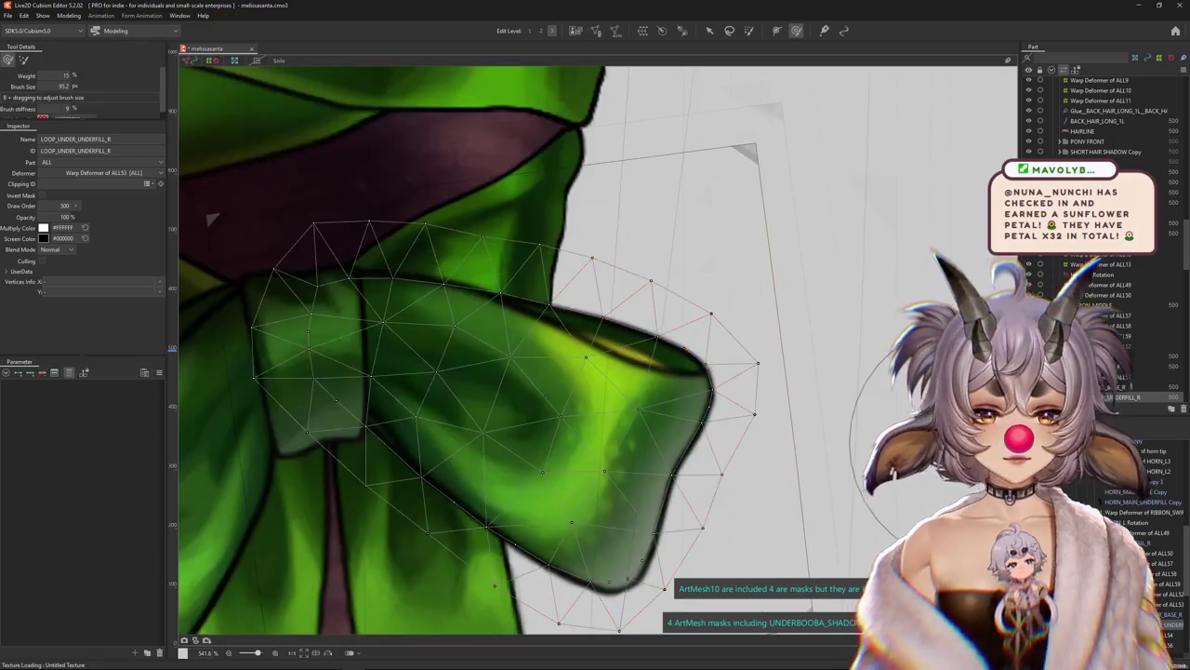
Select LOOP_UNDER_BASE_R, select all its vertices in Mesh Edit, and apply
{"action": "left_click_drag", "start_coordinate": [971, 437], "coordinate": [753, 416]}
{"action": "left_click", "coordinate": [578, 32]}
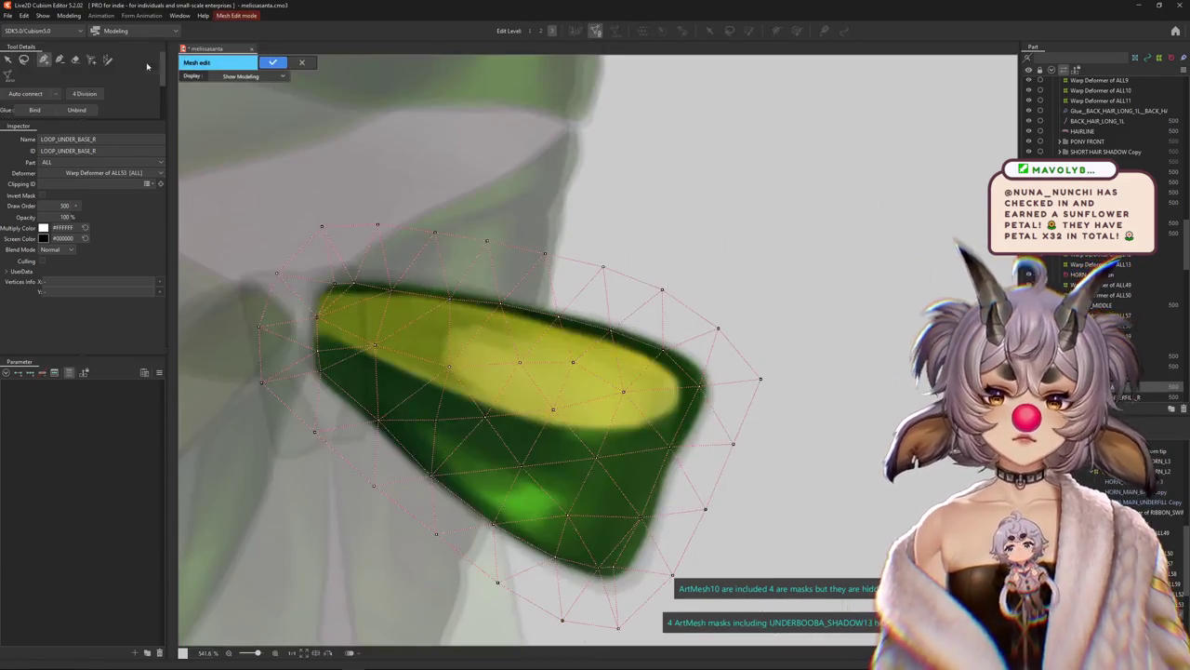
{"action": "key", "text": "ctrl+a"}
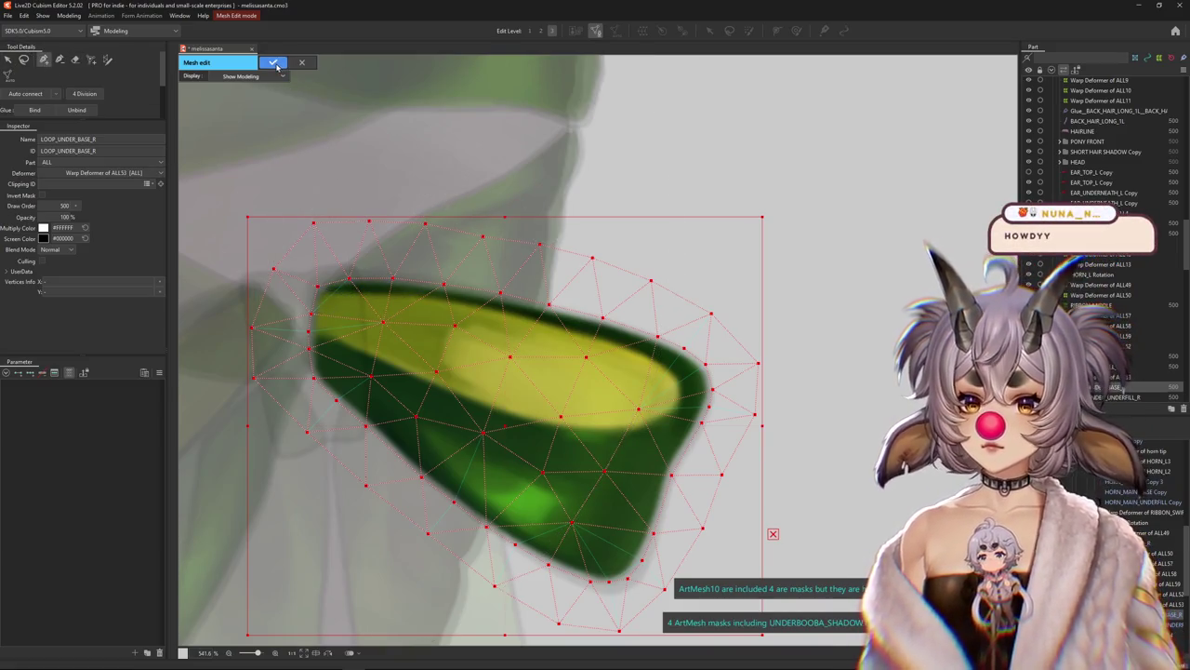
{"action": "left_click", "coordinate": [274, 63]}
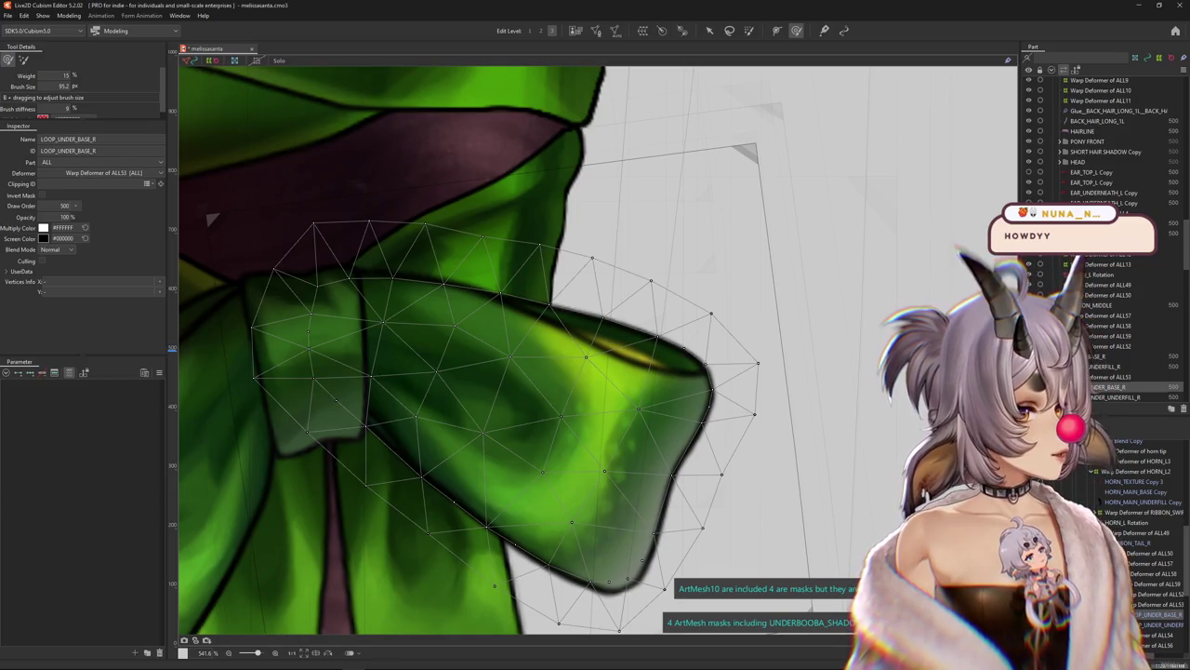
Zoom out, select the bow's warp deformer, and expand ACCESSORIES in the full parameter list
{"action": "scroll", "coordinate": [683, 258], "scroll_direction": "down", "scroll_amount": 1}
{"action": "scroll", "coordinate": [683, 258], "scroll_direction": "down", "scroll_amount": 1}
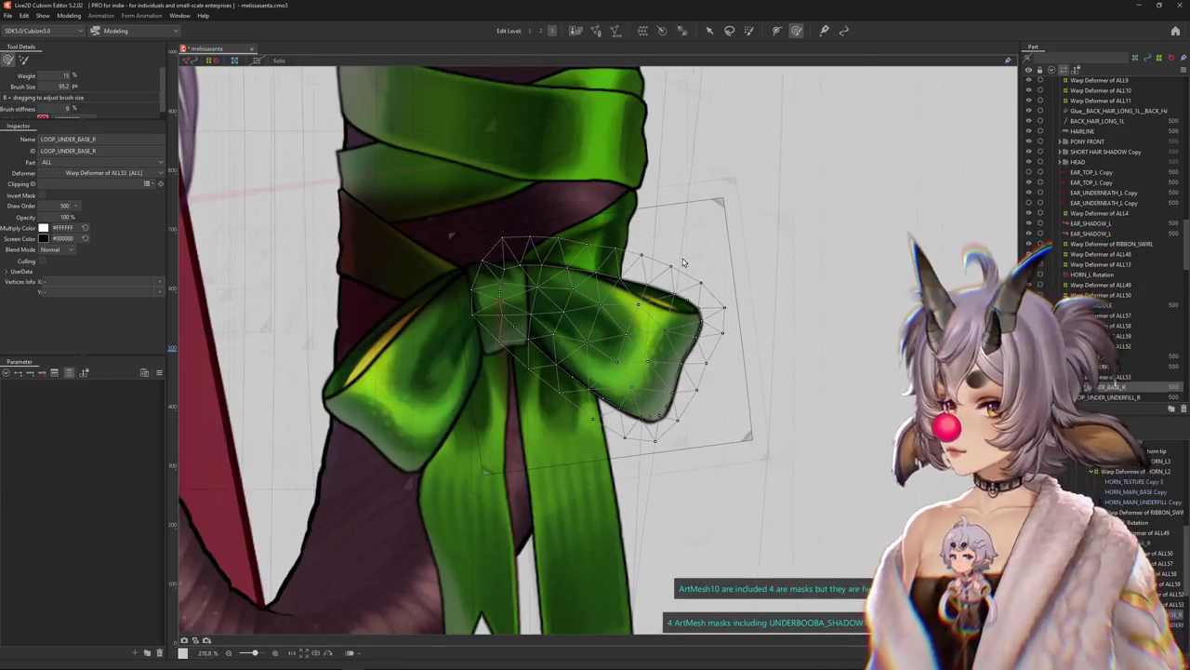
{"action": "scroll", "coordinate": [682, 260], "scroll_direction": "down", "scroll_amount": 1}
{"action": "scroll", "coordinate": [679, 232], "scroll_direction": "down", "scroll_amount": 1}
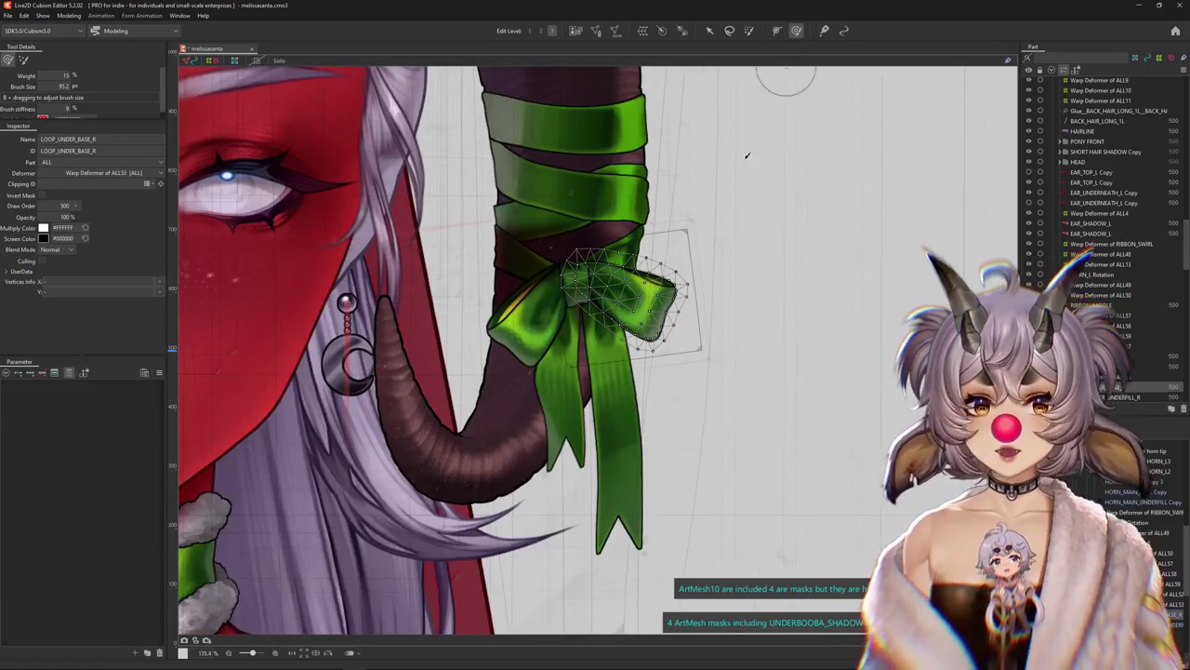
{"action": "scroll", "coordinate": [613, 298], "scroll_direction": "up", "scroll_amount": 1}
{"action": "scroll", "coordinate": [598, 345], "scroll_direction": "up", "scroll_amount": 1}
{"action": "scroll", "coordinate": [547, 362], "scroll_direction": "down", "scroll_amount": 2}
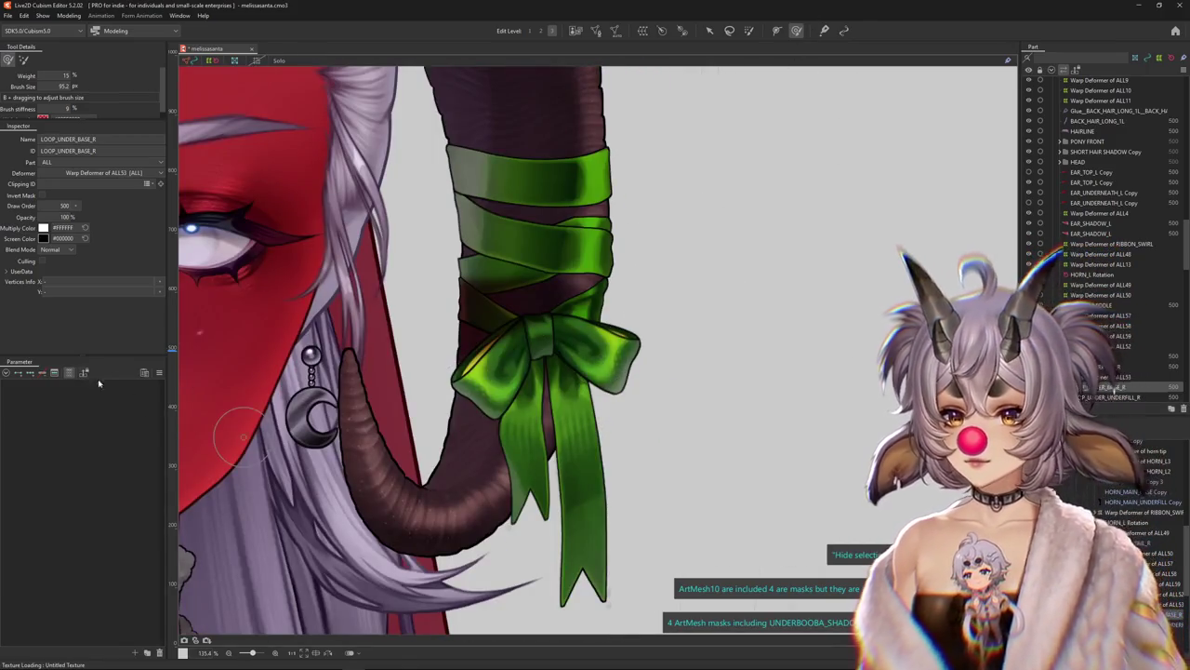
{"action": "left_click", "coordinate": [1116, 377]}
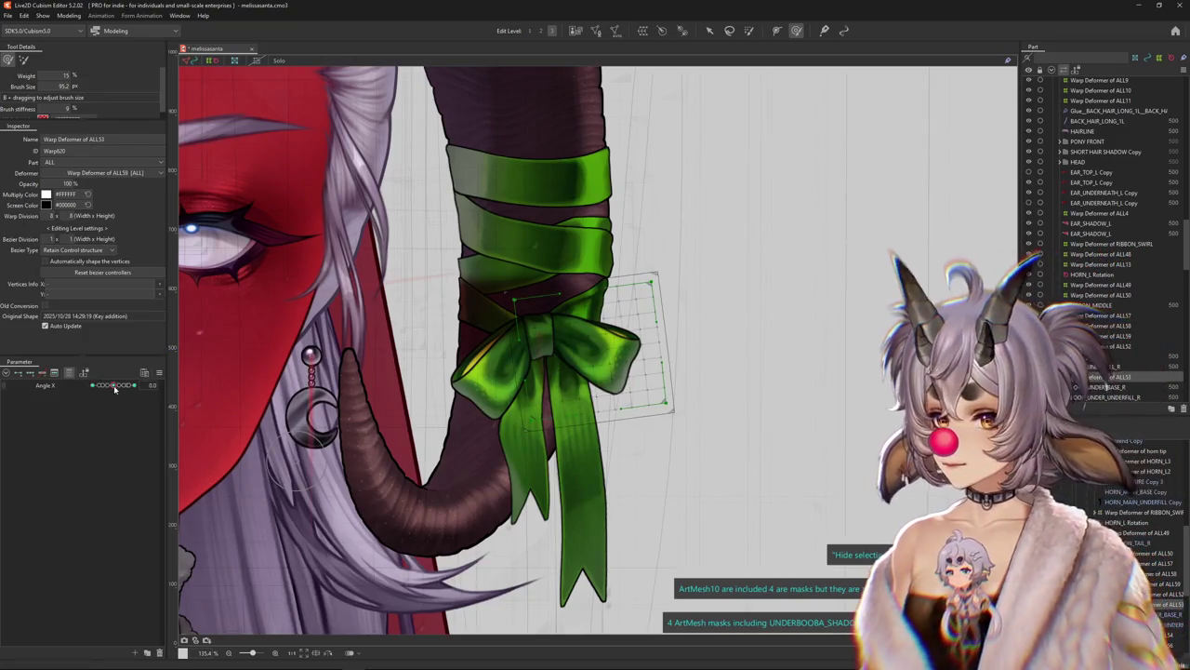
{"action": "left_click", "coordinate": [69, 373]}
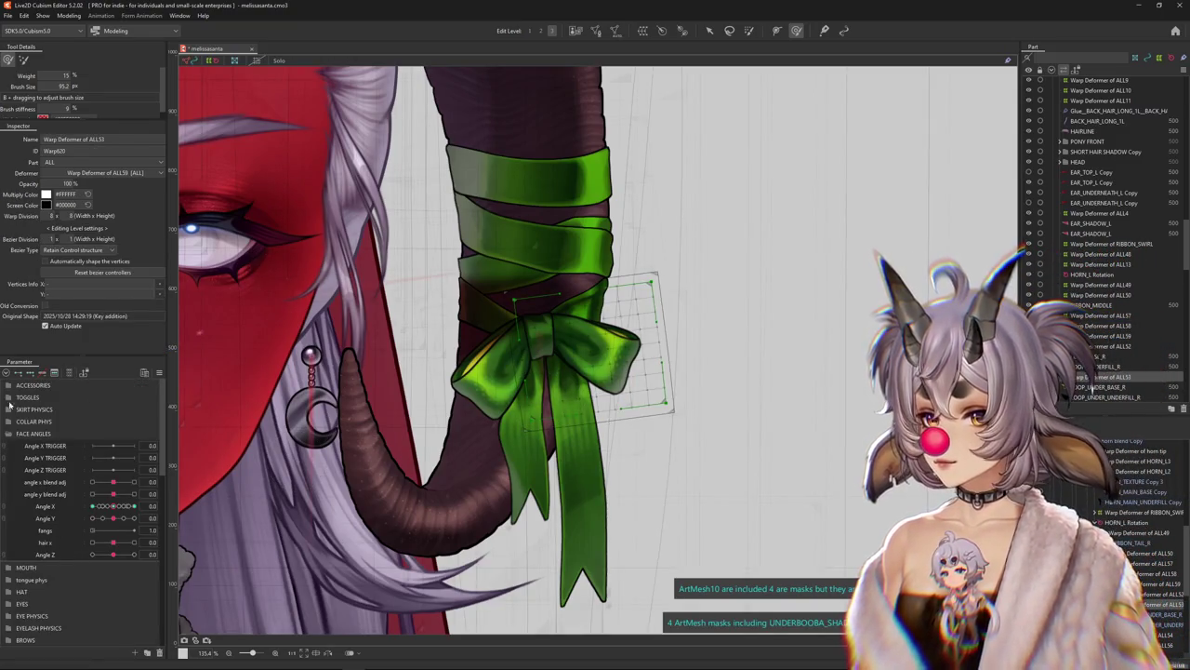
{"action": "left_click", "coordinate": [7, 386]}
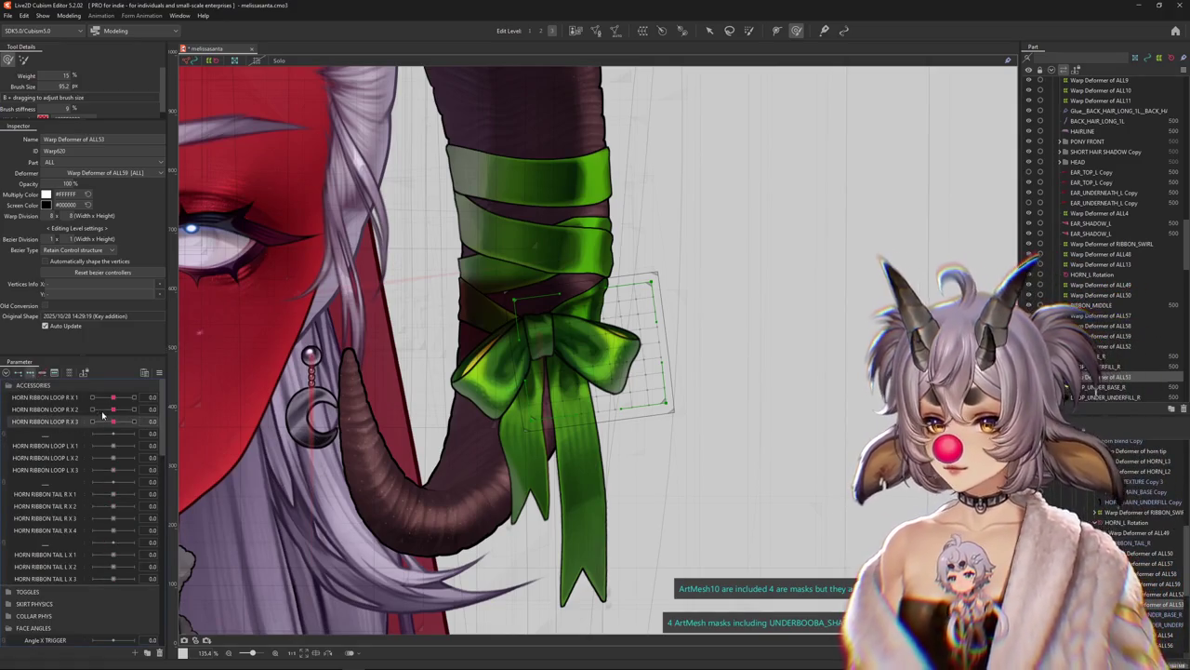
Resize the brush and deform the right loop at HORN RIBBON LOOP R X 3 = -1.0
{"action": "left_click_drag", "start_coordinate": [122, 424], "coordinate": [135, 424]}
{"action": "scroll", "coordinate": [596, 337], "scroll_direction": "up", "scroll_amount": 5}
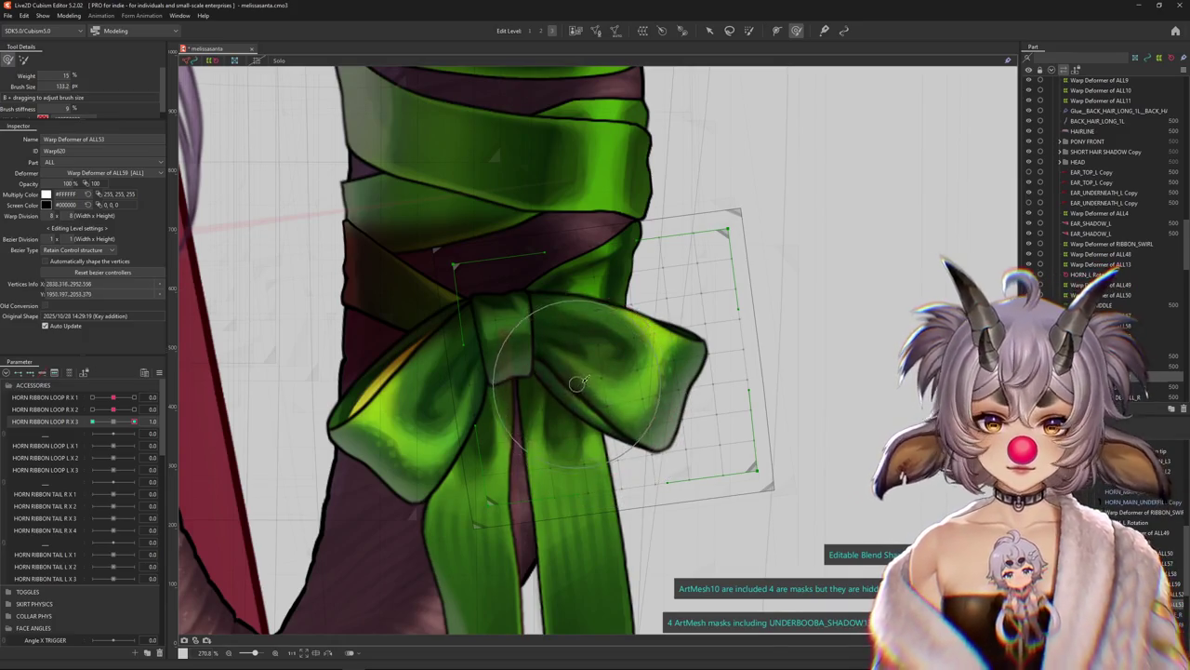
{"action": "left_click_drag", "start_coordinate": [576, 381], "coordinate": [664, 352]}
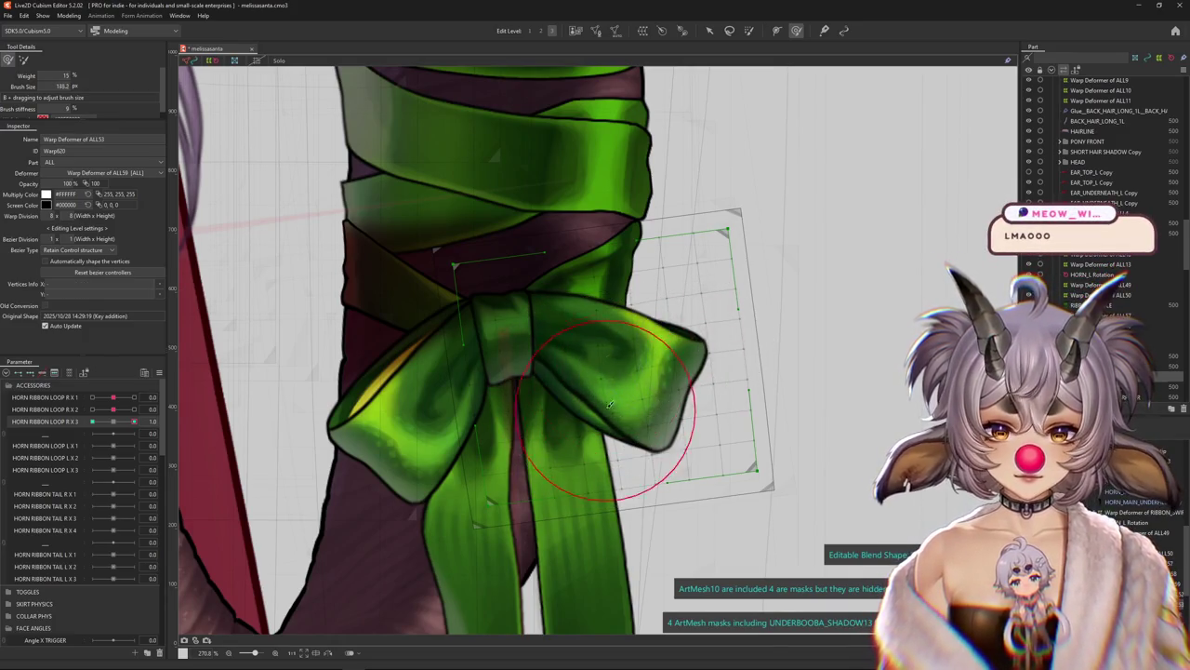
{"action": "left_click_drag", "start_coordinate": [610, 405], "coordinate": [178, 489]}
{"action": "left_click_drag", "start_coordinate": [115, 425], "coordinate": [92, 425]}
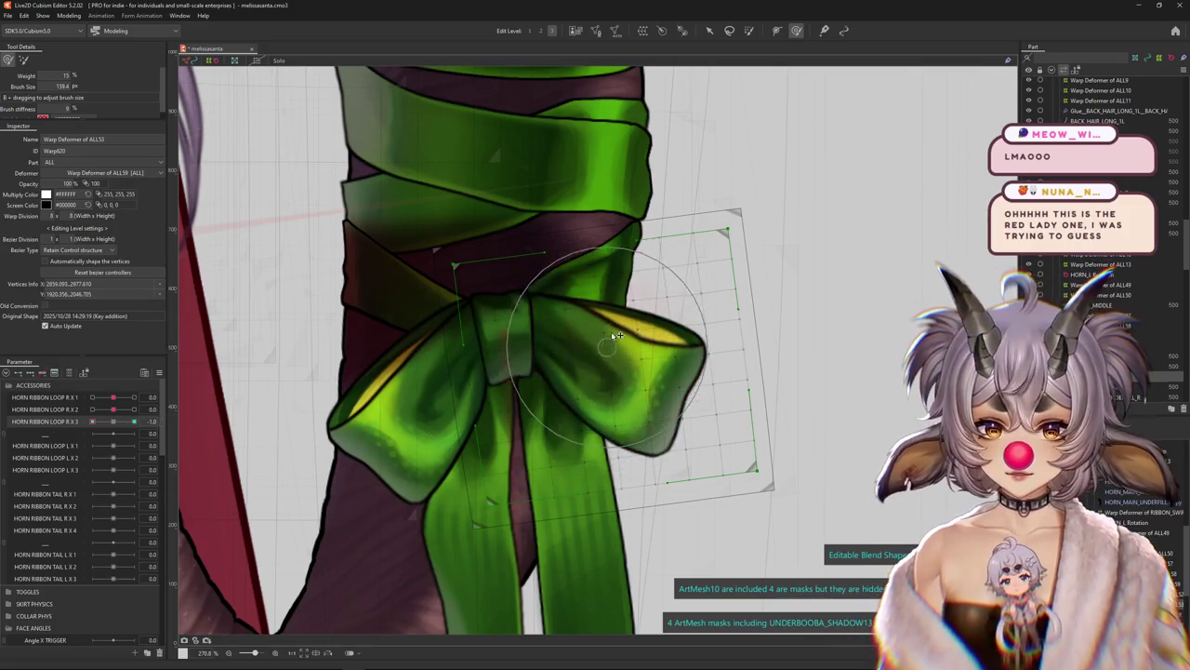
{"action": "left_click_drag", "start_coordinate": [613, 337], "coordinate": [610, 375]}
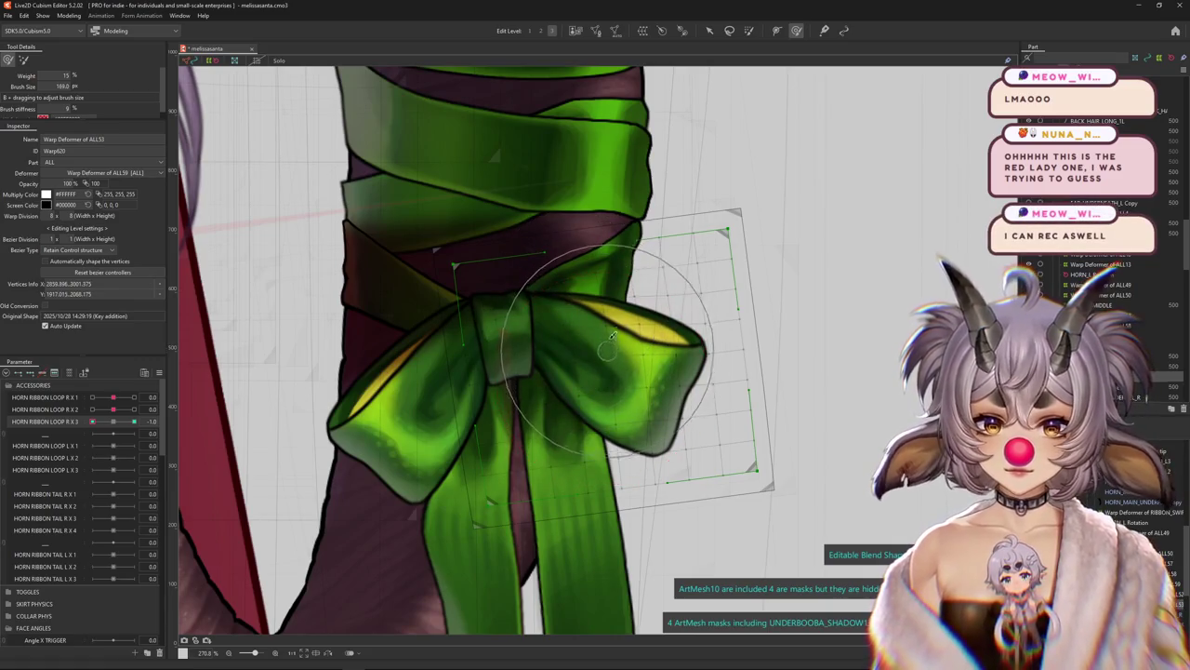
Test the HORN RIBBON LOOP R X 1–3 sliders, then reset the right loop parameters to 0
{"action": "scroll", "coordinate": [443, 377], "scroll_direction": "down", "scroll_amount": 2}
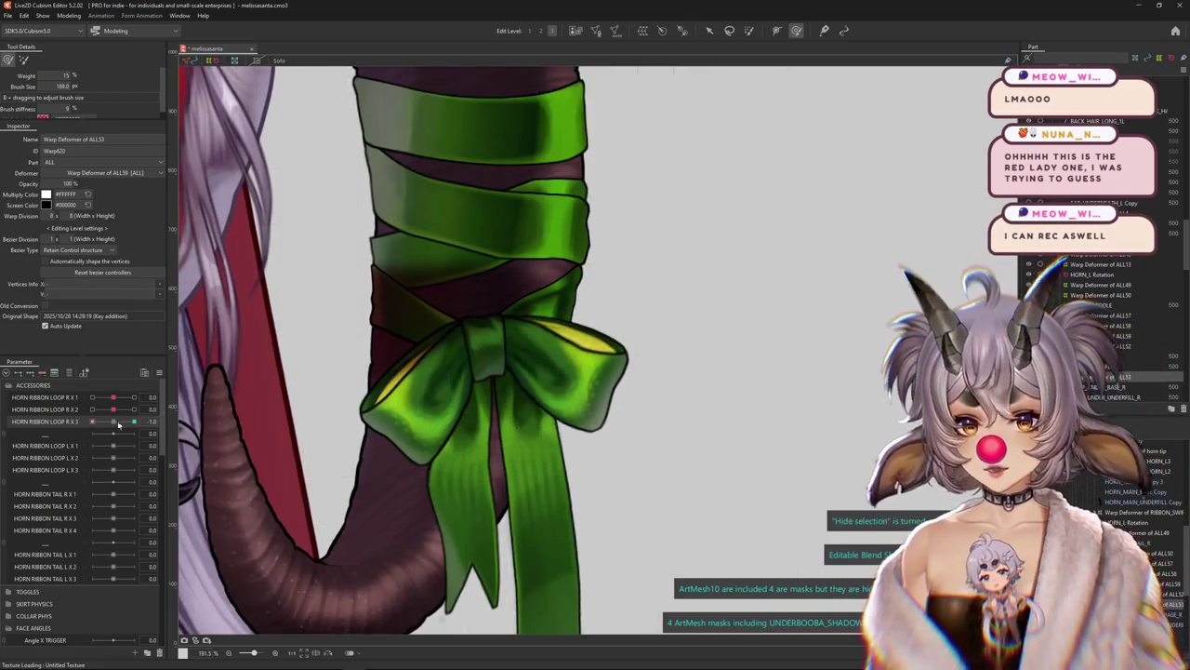
{"action": "mouse_move", "coordinate": [118, 425]}
{"action": "left_mouse_down"}
{"action": "mouse_move", "coordinate": [149, 420]}
{"action": "mouse_move", "coordinate": [118, 425]}
{"action": "left_mouse_up"}
{"action": "left_click", "coordinate": [111, 408]}
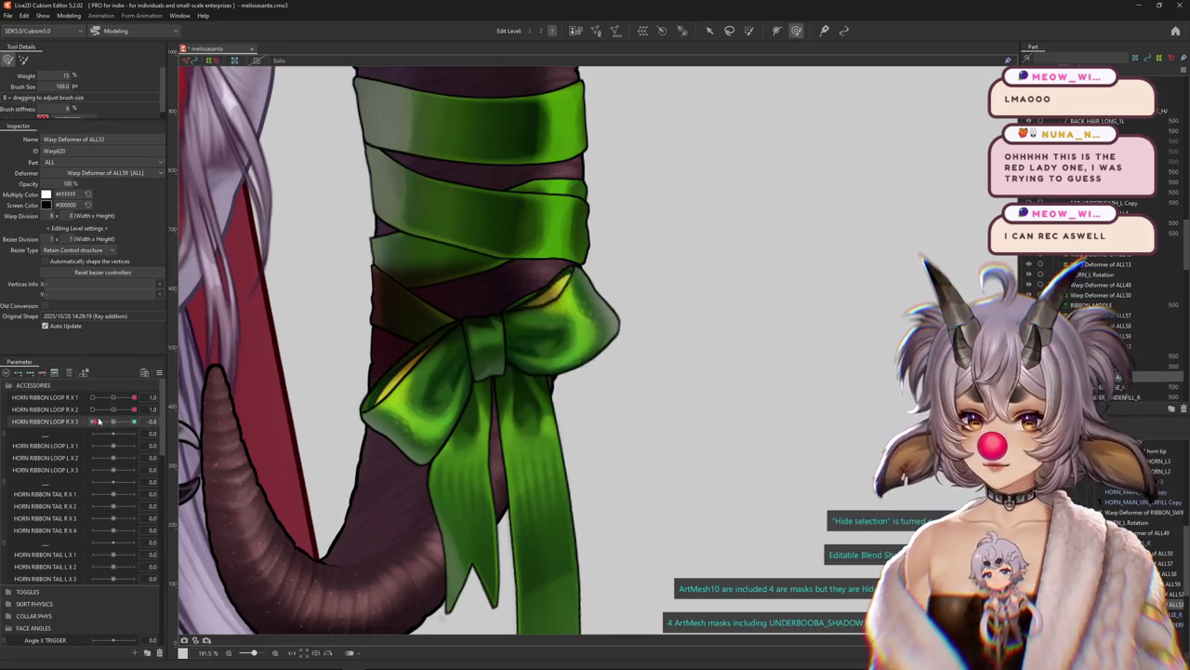
{"action": "left_click_drag", "start_coordinate": [113, 426], "coordinate": [121, 423]}
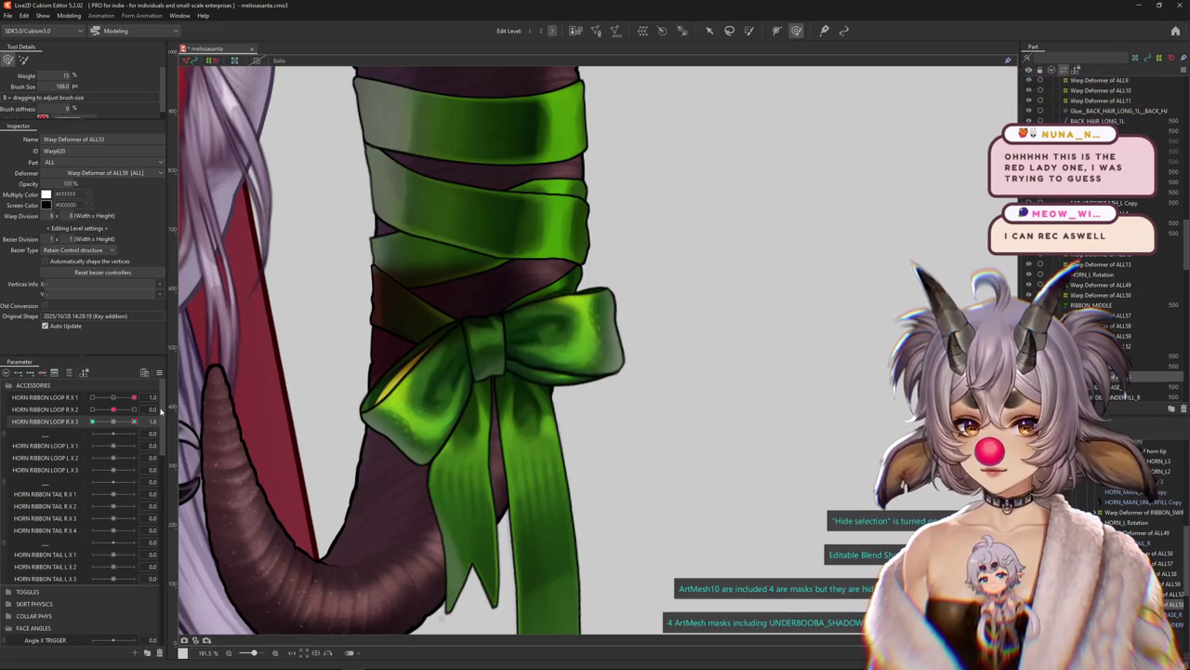
{"action": "left_click", "coordinate": [92, 398]}
{"action": "left_click", "coordinate": [134, 421]}
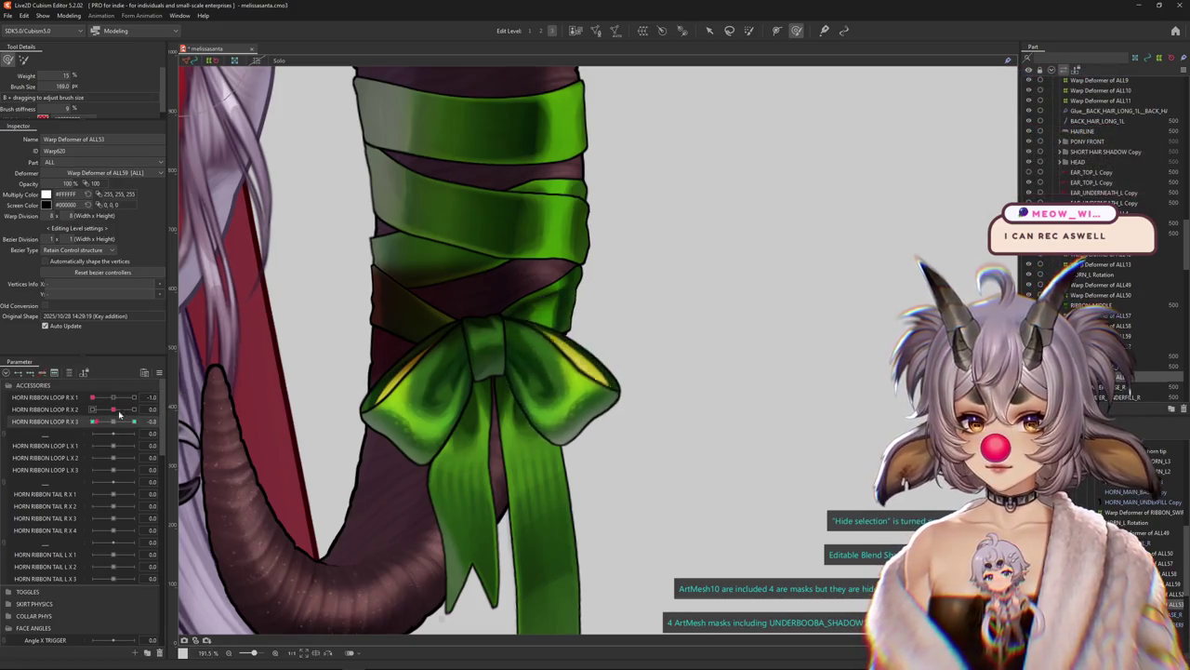
{"action": "left_click", "coordinate": [160, 373]}
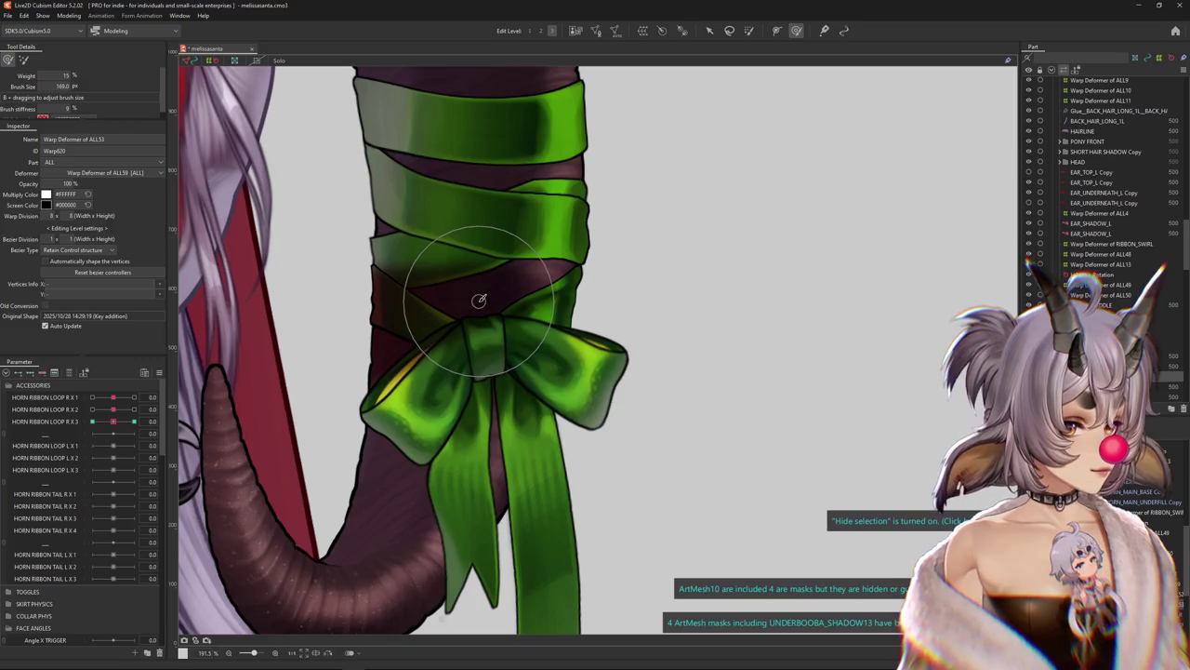
Zoom out and open Modeling > Physics Settings
{"action": "scroll", "coordinate": [484, 294], "scroll_direction": "down", "scroll_amount": 5}
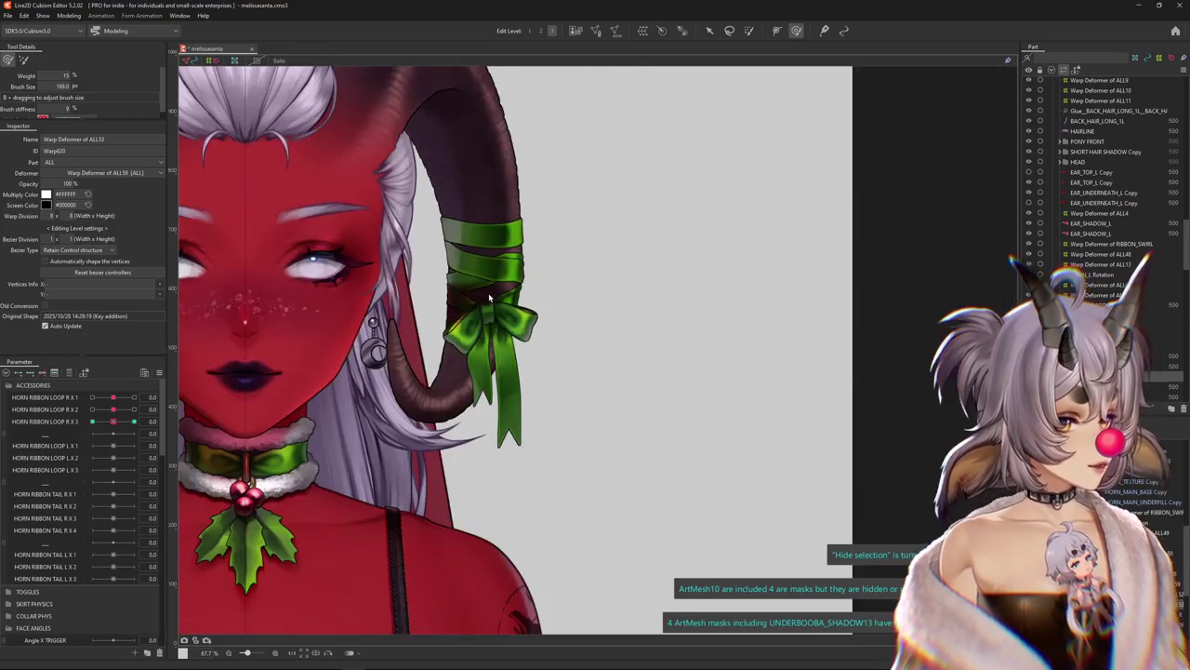
{"action": "scroll", "coordinate": [477, 320], "scroll_direction": "down", "scroll_amount": 2}
{"action": "scroll", "coordinate": [428, 279], "scroll_direction": "down", "scroll_amount": 2}
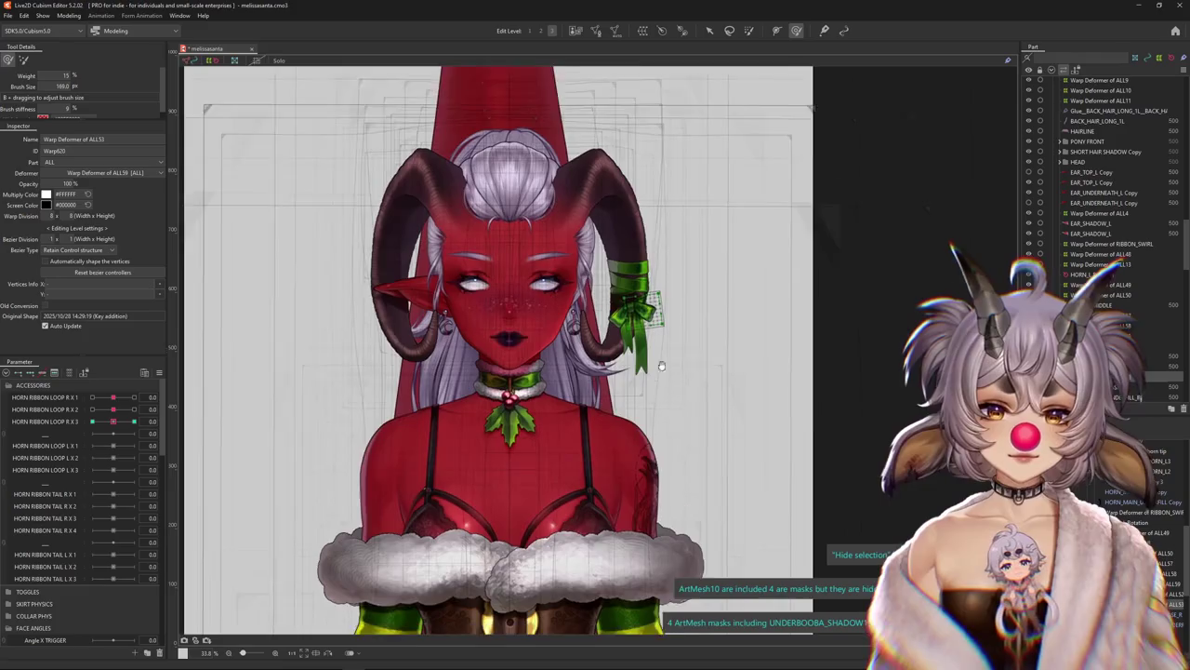
{"action": "left_click", "coordinate": [69, 16]}
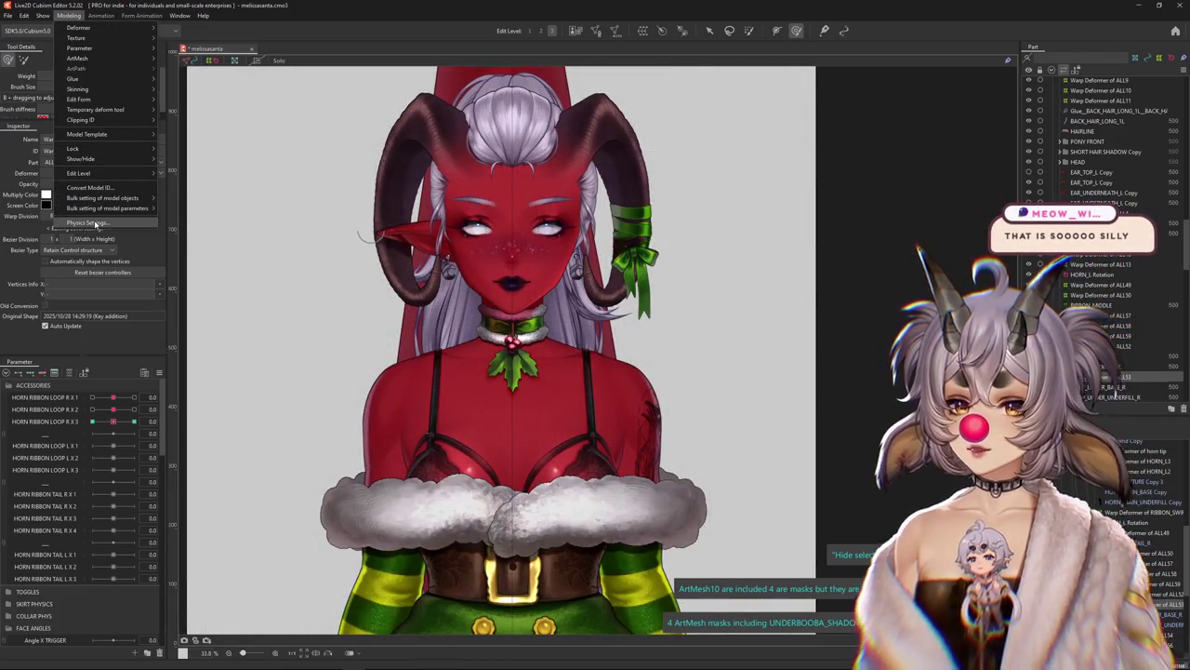
{"action": "left_click", "coordinate": [88, 223]}
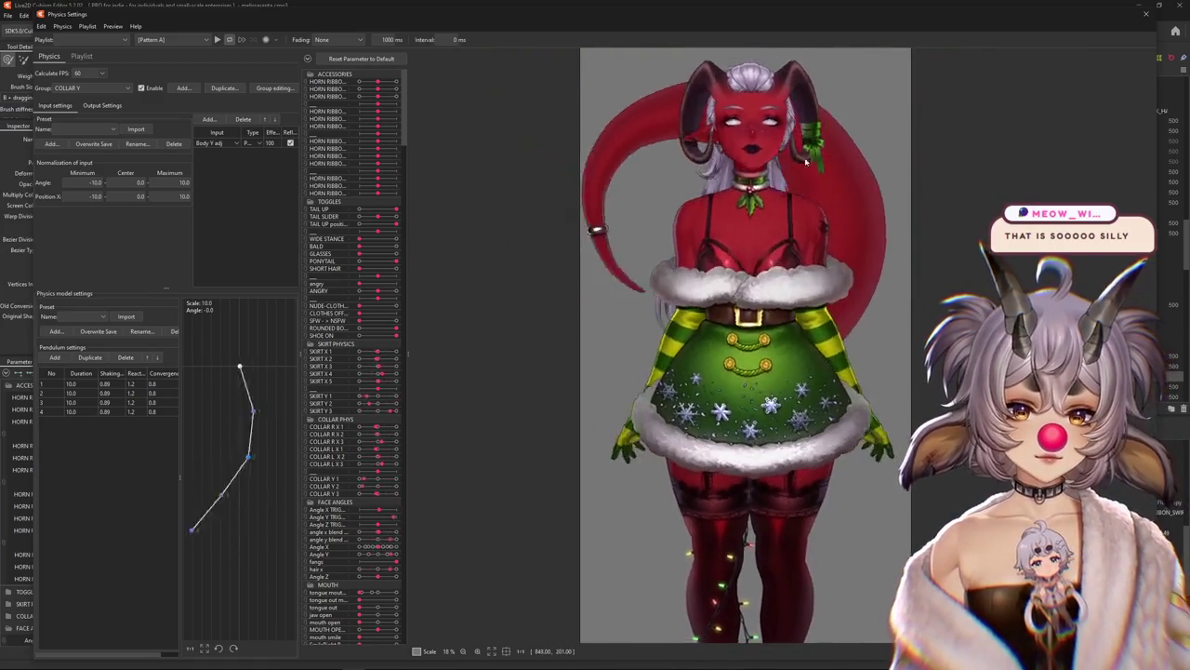
Zoom out the physics preview to watch the model sway, then close Physics Settings
{"action": "scroll", "coordinate": [781, 510], "scroll_direction": "down", "scroll_amount": 3}
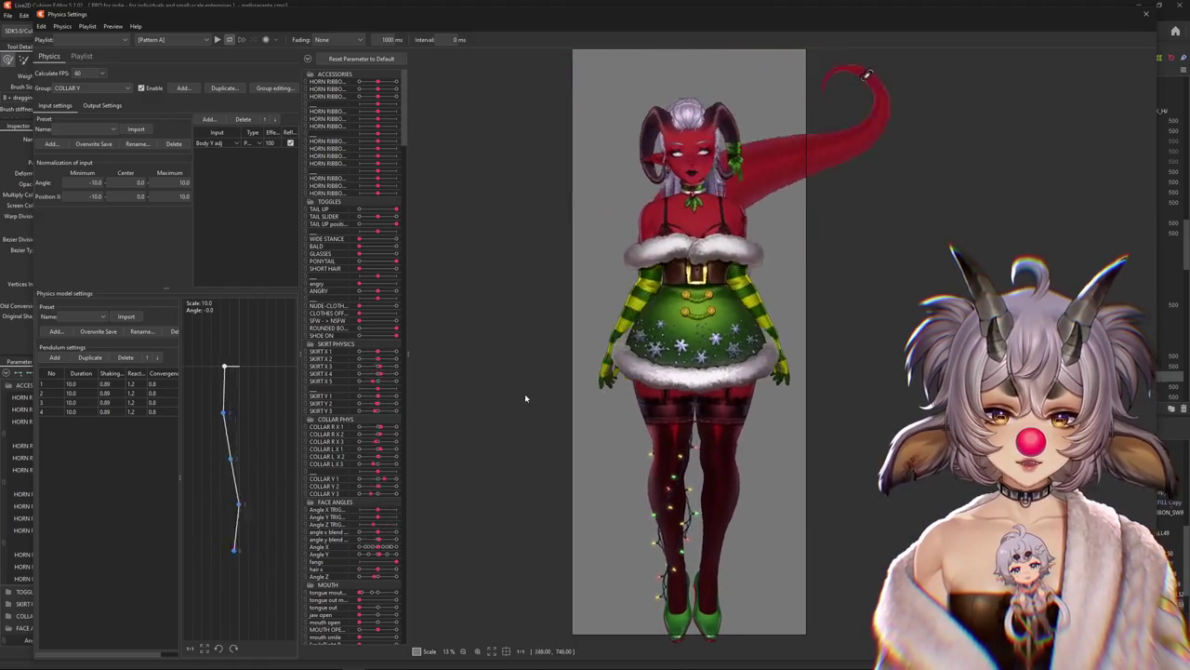
{"action": "left_click", "coordinate": [1149, 13]}
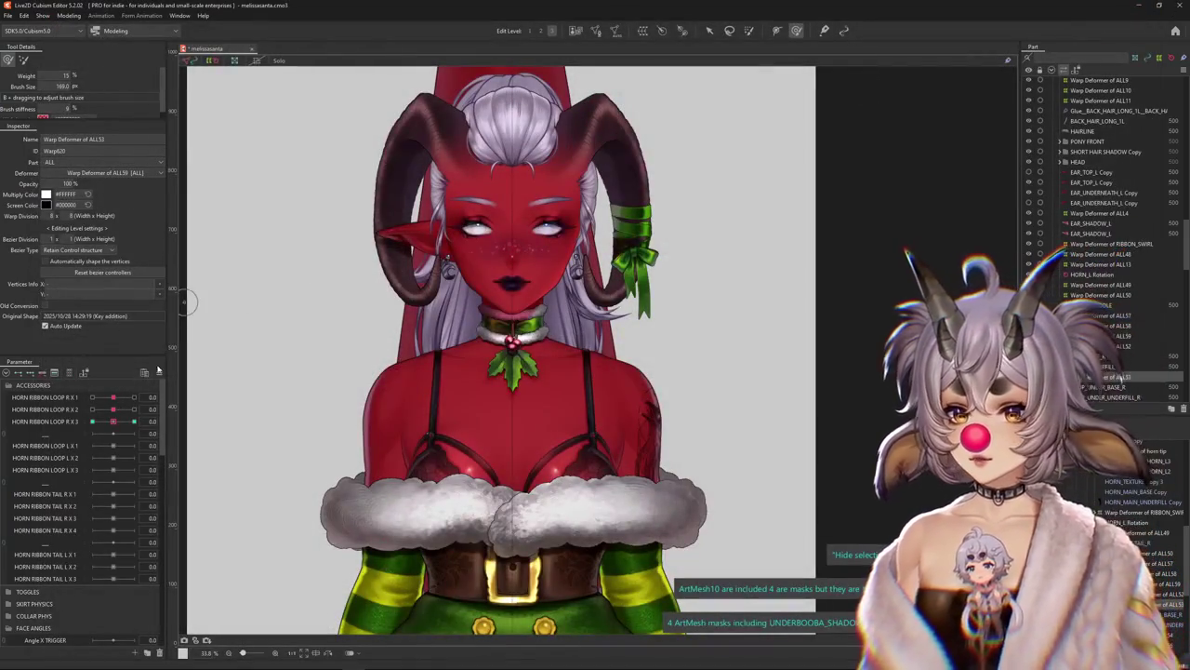
Zoom in and pick CHEST_FLUFF_BASE_R from the overlapping objects at the chest fur
{"action": "scroll", "coordinate": [1102, 216], "scroll_direction": "up", "scroll_amount": 3}
{"action": "scroll", "coordinate": [1103, 205], "scroll_direction": "up", "scroll_amount": 3}
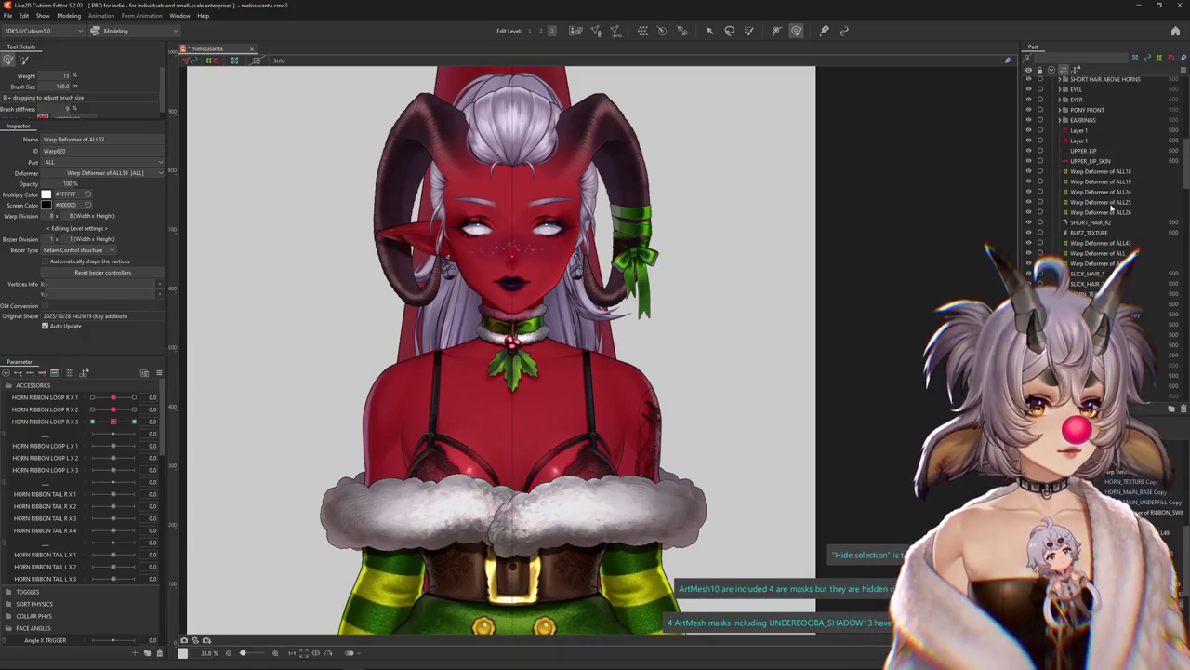
{"action": "scroll", "coordinate": [1103, 191], "scroll_direction": "up", "scroll_amount": 3}
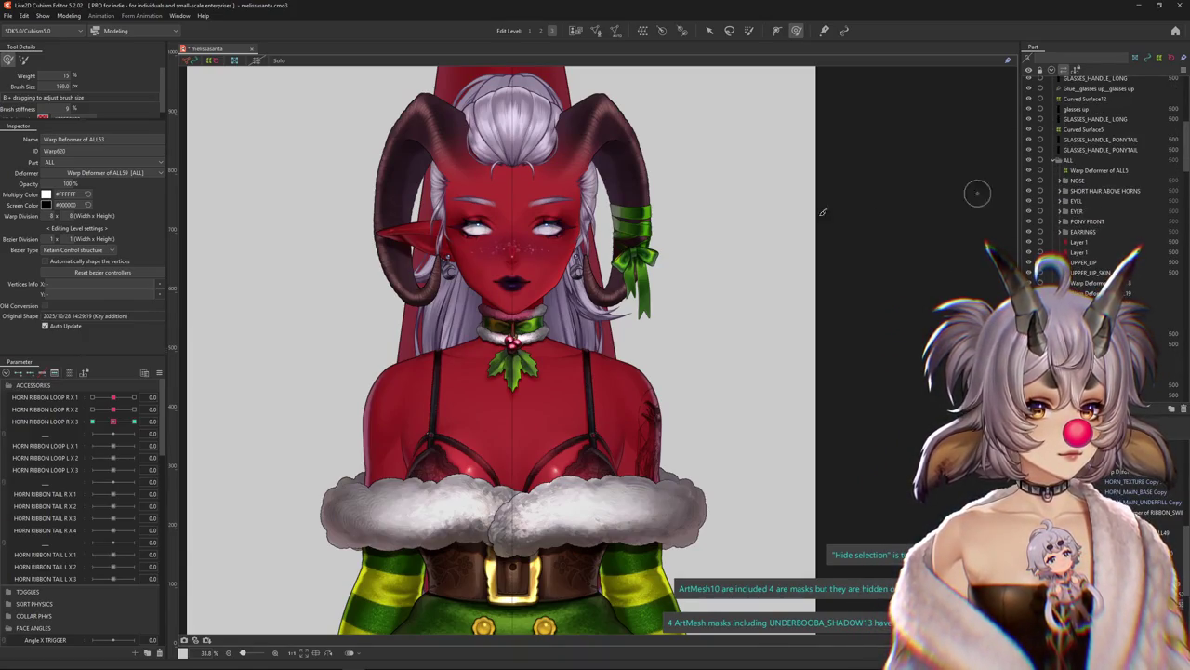
{"action": "right_click", "coordinate": [535, 521]}
{"action": "left_click", "coordinate": [598, 156]}
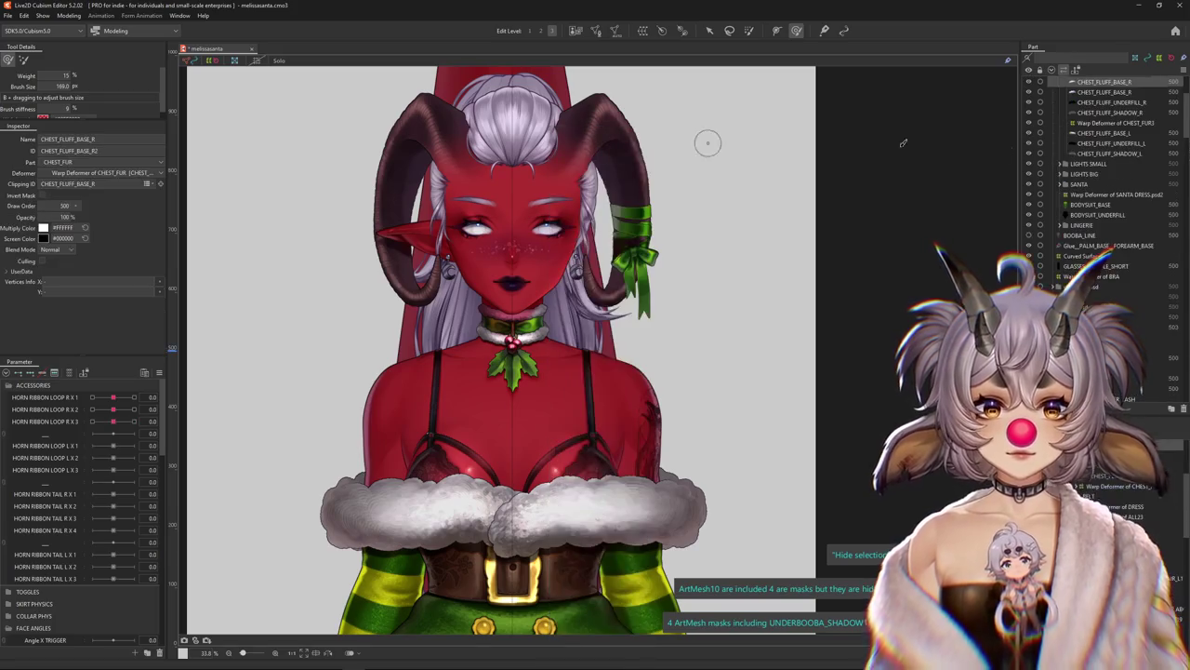
Toggle SANTA DRESS.psd visibility and expansion, and select the LINGERIE part
{"action": "left_click", "coordinate": [1028, 82]}
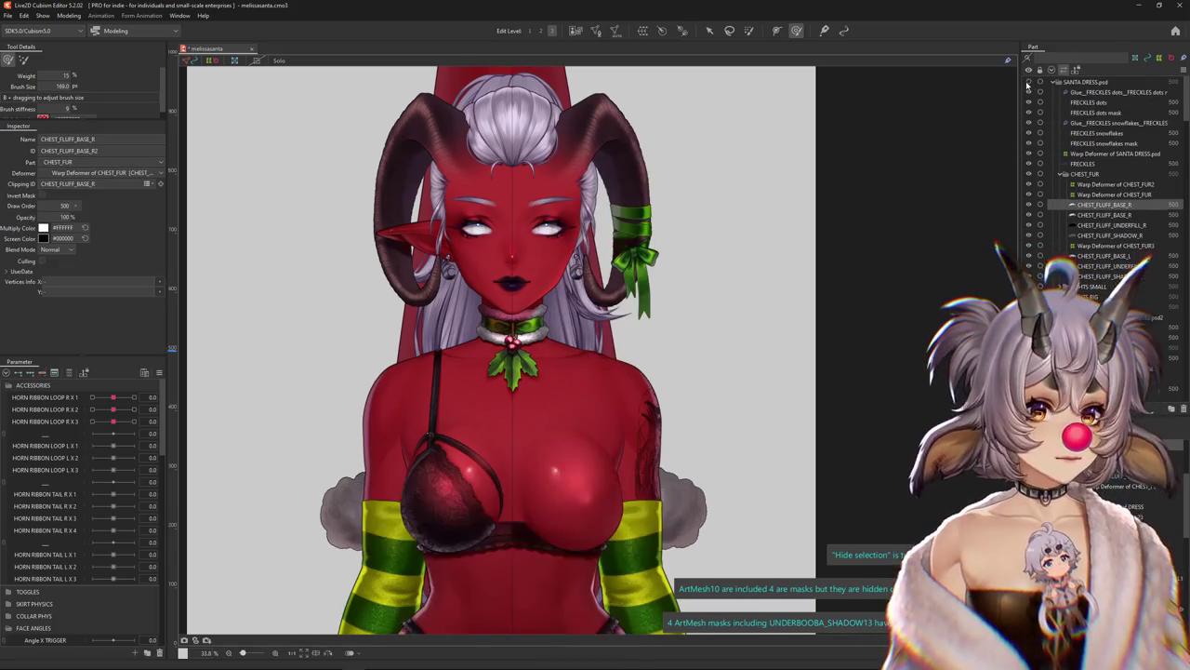
{"action": "left_click", "coordinate": [1029, 81]}
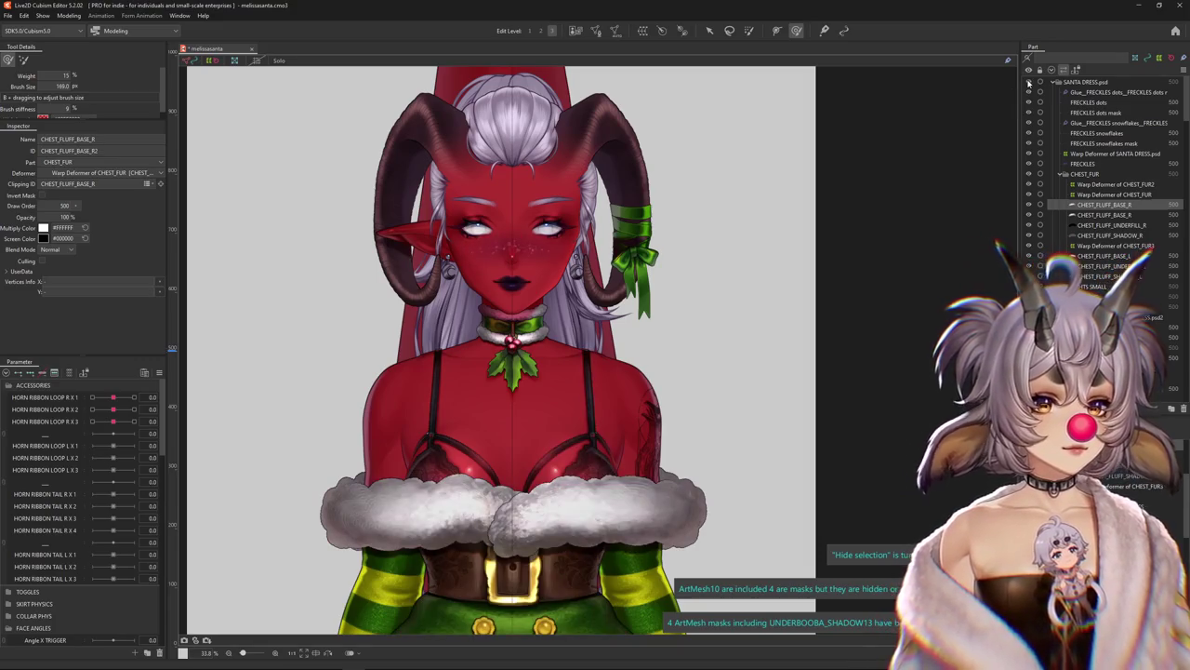
{"action": "left_click", "coordinate": [1107, 347]}
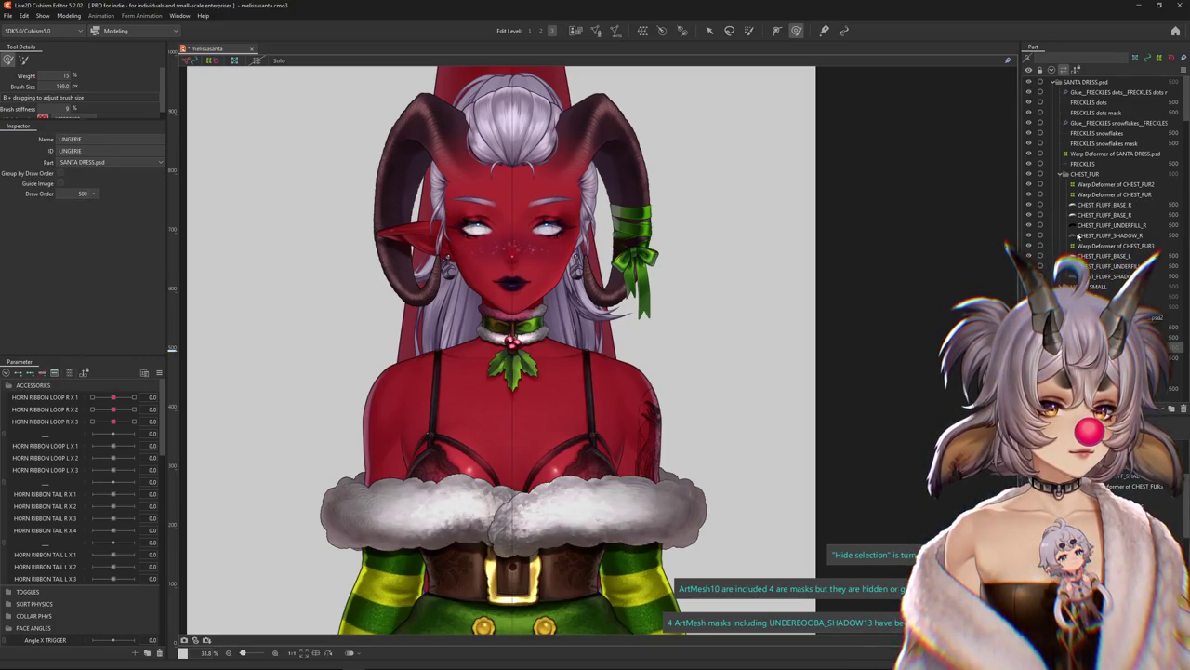
{"action": "left_click", "coordinate": [1055, 82]}
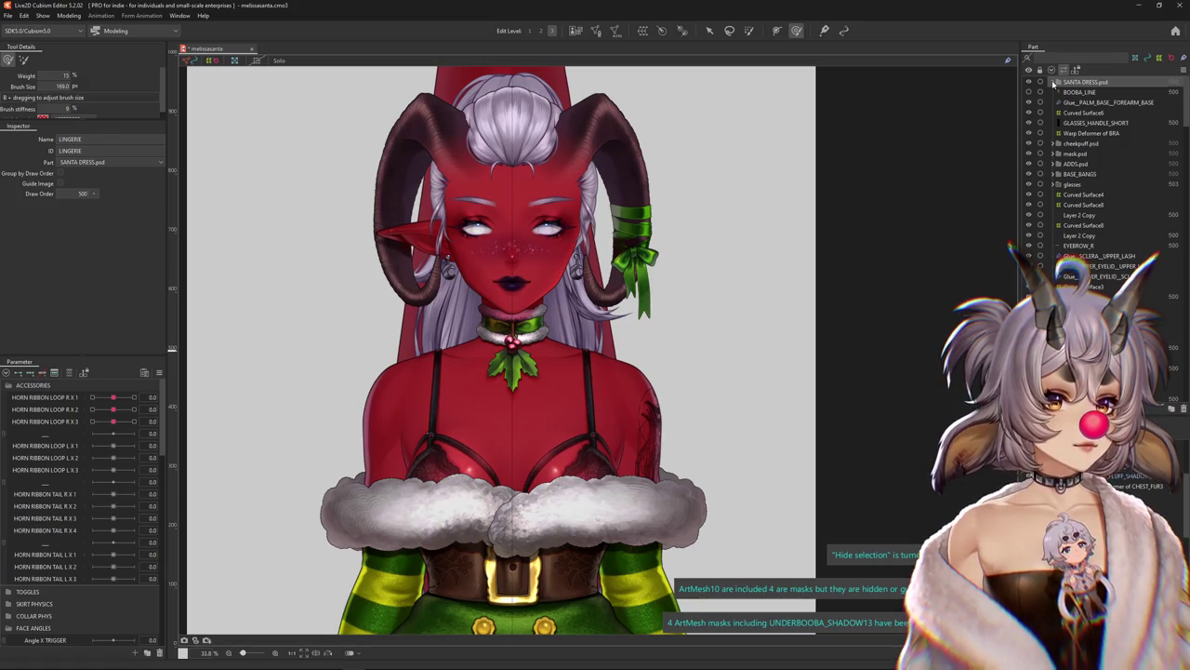
{"action": "left_click", "coordinate": [1055, 82]}
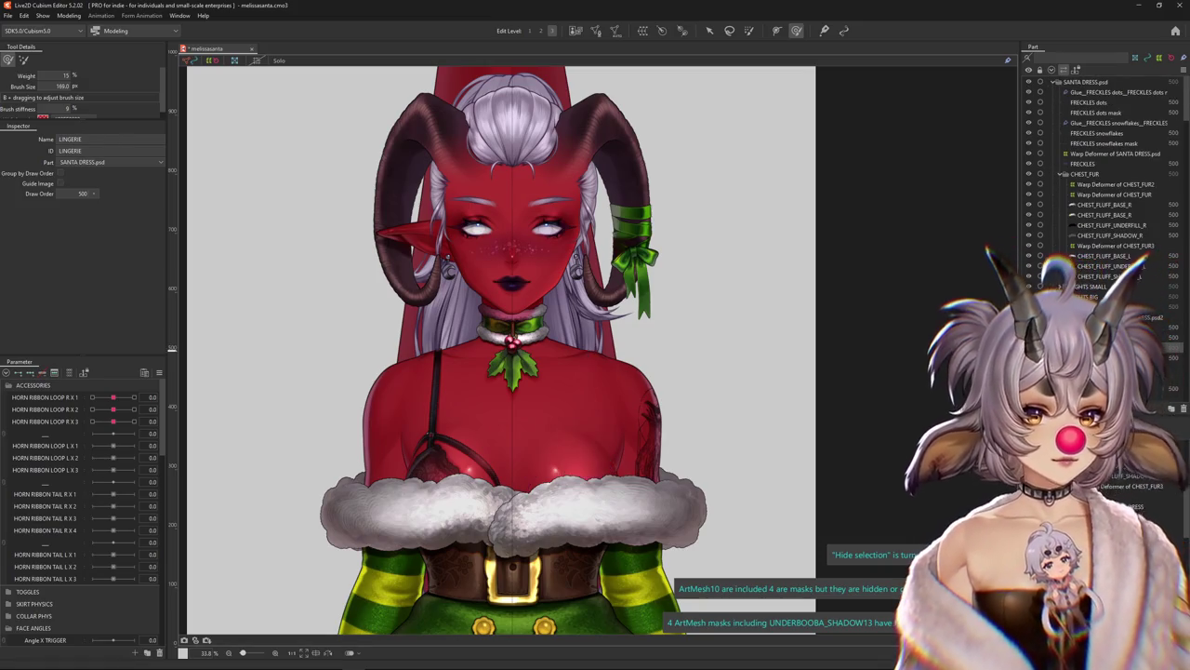
Select the GLASSES_HANDLE_SHORT mesh, clearing the selection before and after
{"action": "scroll", "coordinate": [1102, 186], "scroll_direction": "down", "scroll_amount": 1}
{"action": "key", "text": "Escape"}
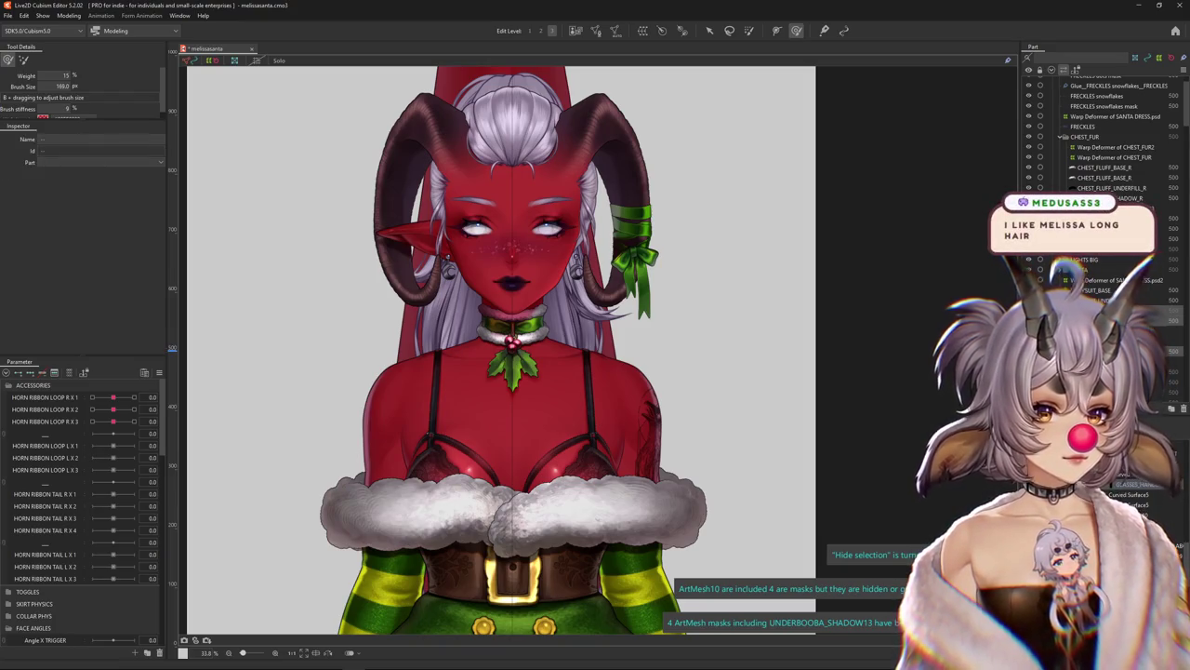
{"action": "left_click", "coordinate": [1128, 483]}
{"action": "key", "text": "Escape"}
{"action": "scroll", "coordinate": [1102, 186], "scroll_direction": "up", "scroll_amount": 1}
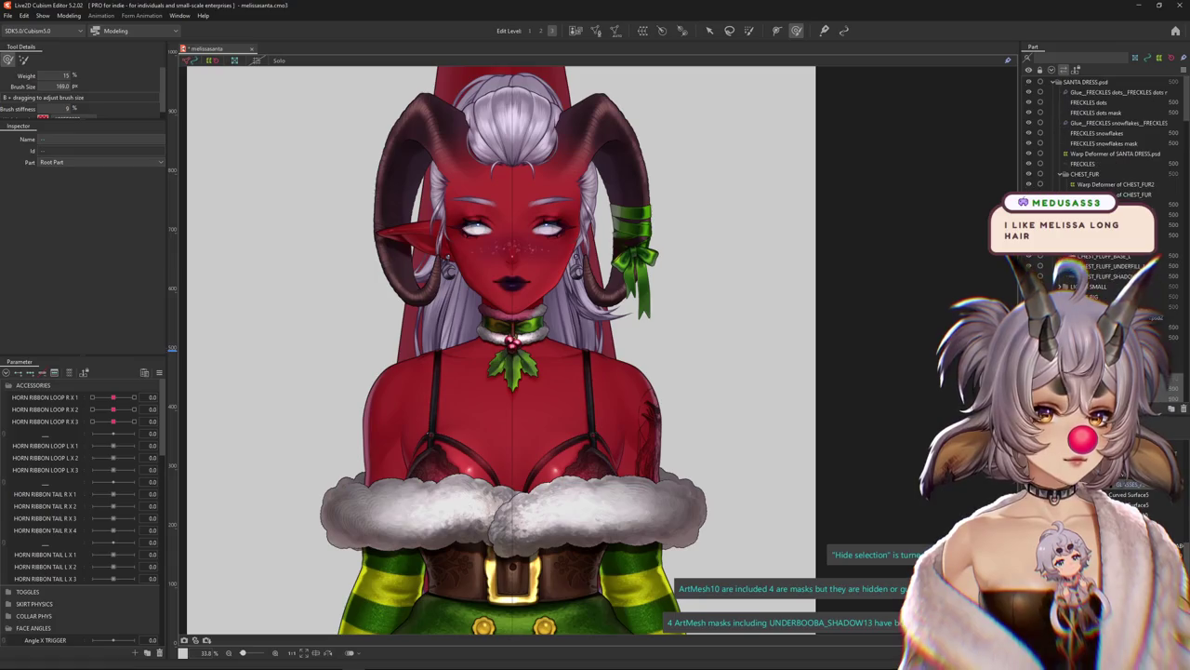
Hide SANTA DRESS.psd to show the lingerie, then open Modeling > Physics Settings
{"action": "left_click", "coordinate": [1029, 82]}
{"action": "scroll", "coordinate": [729, 243], "scroll_direction": "down", "scroll_amount": 5}
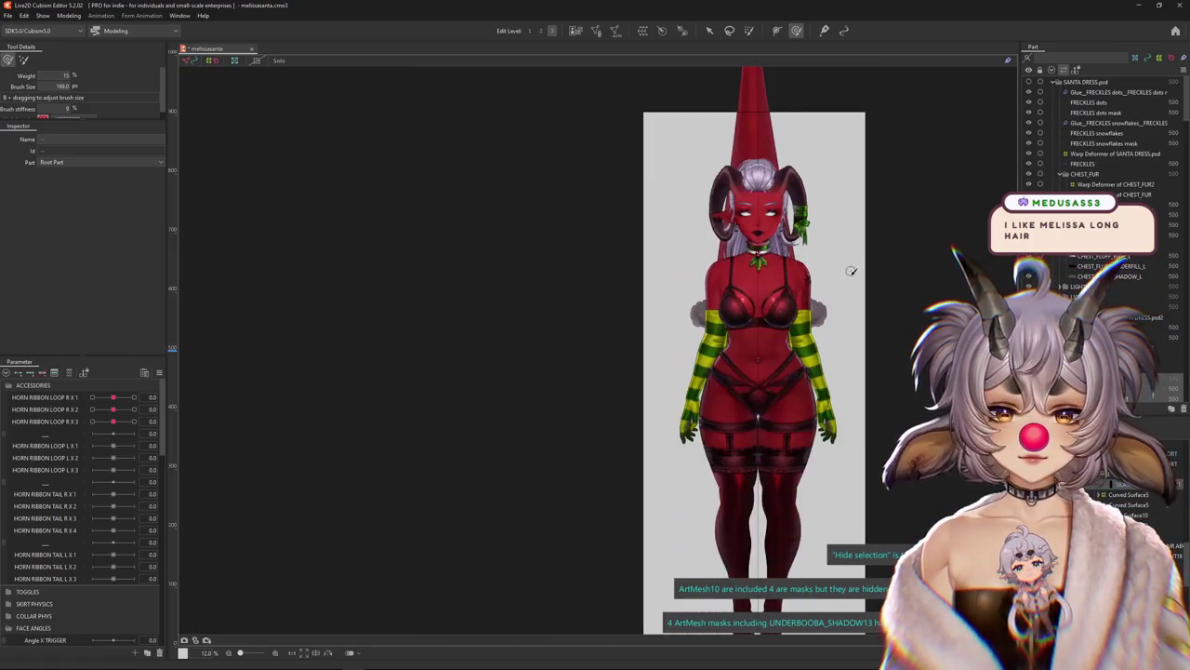
{"action": "scroll", "coordinate": [473, 180], "scroll_direction": "up", "scroll_amount": 5}
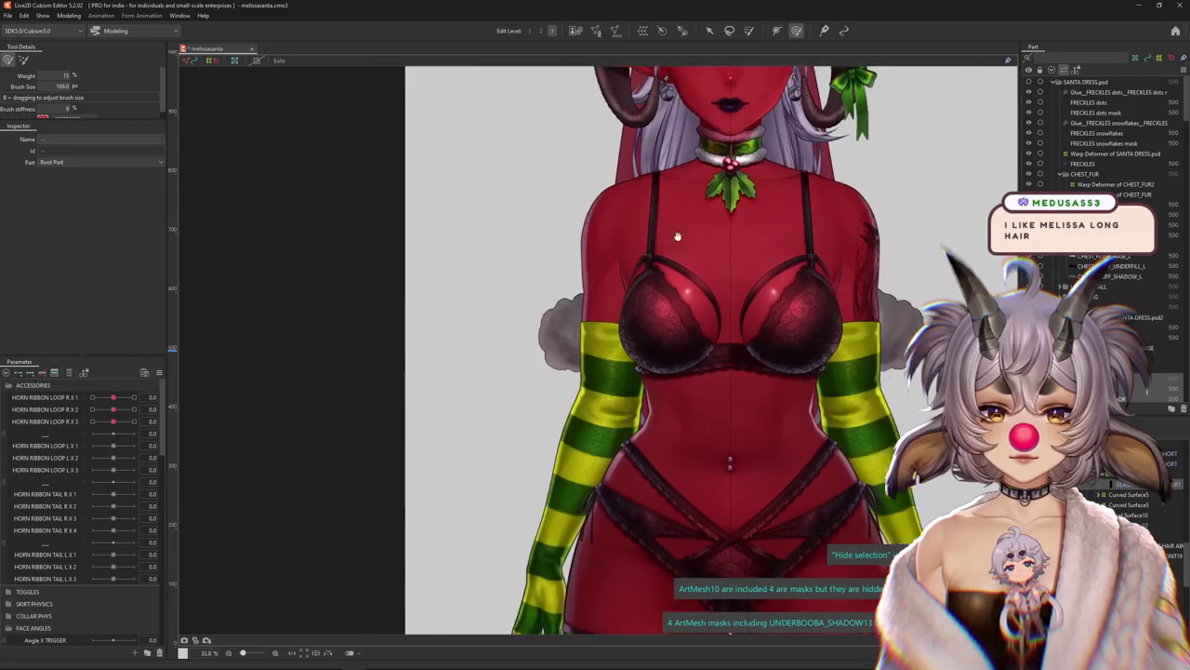
{"action": "left_click", "coordinate": [68, 15]}
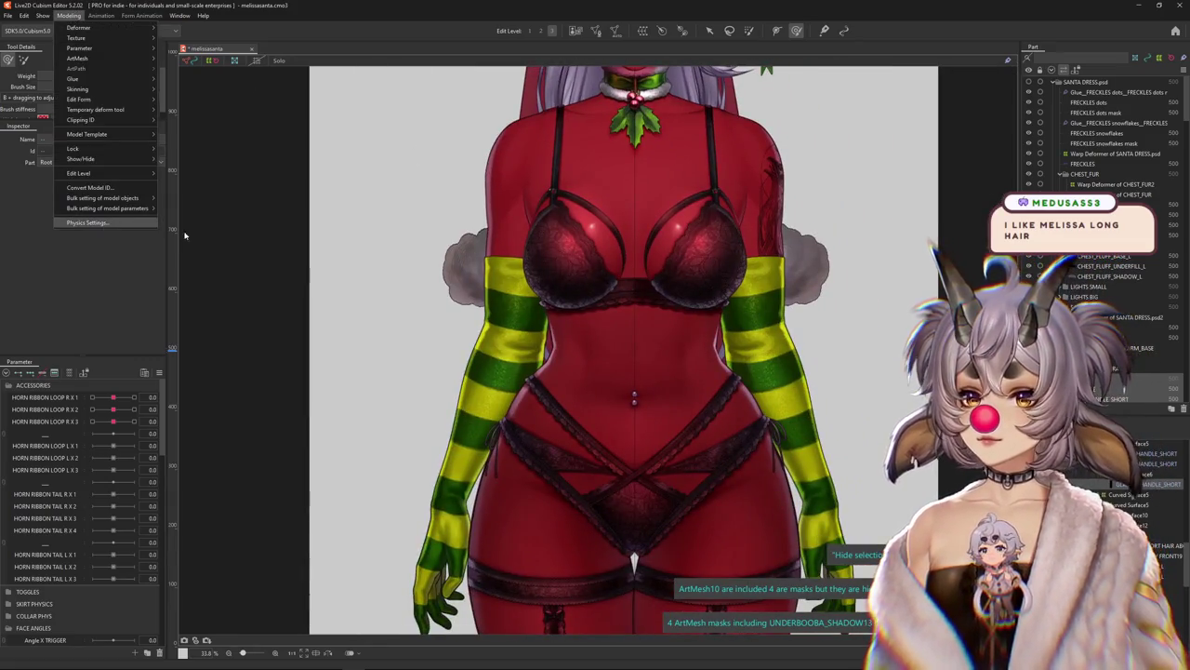
{"action": "left_click", "coordinate": [93, 209]}
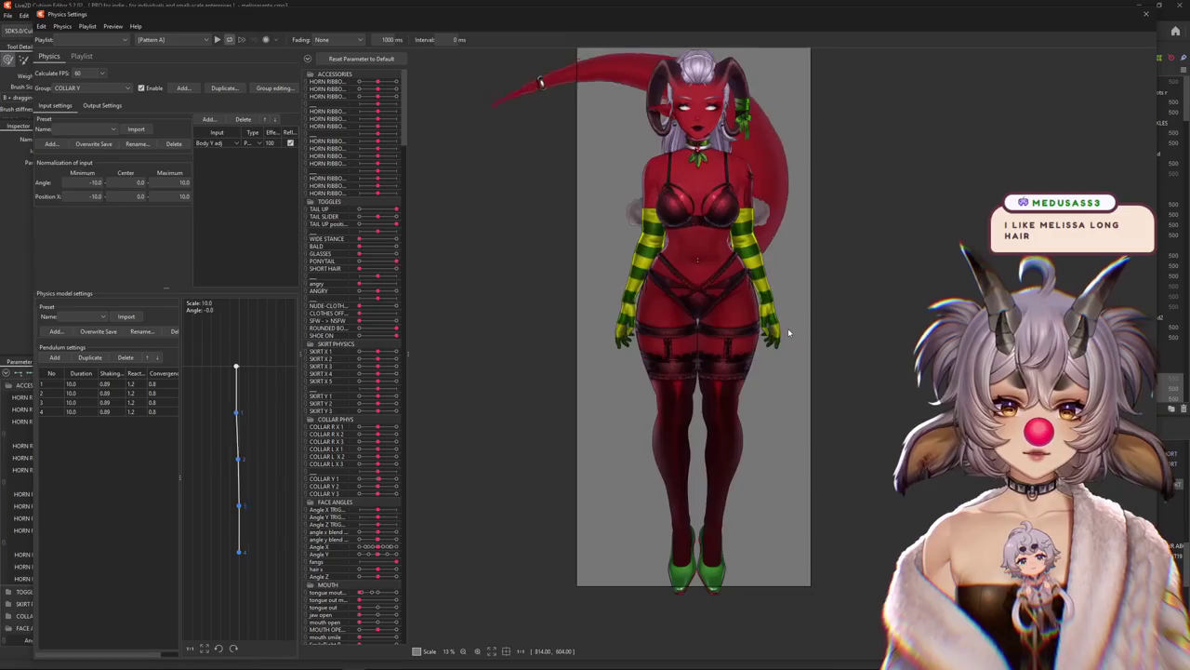
Sway the lingerie-only model in the physics preview and zoom the preview in and out
{"action": "left_click_drag", "start_coordinate": [377, 577], "coordinate": [394, 577]}
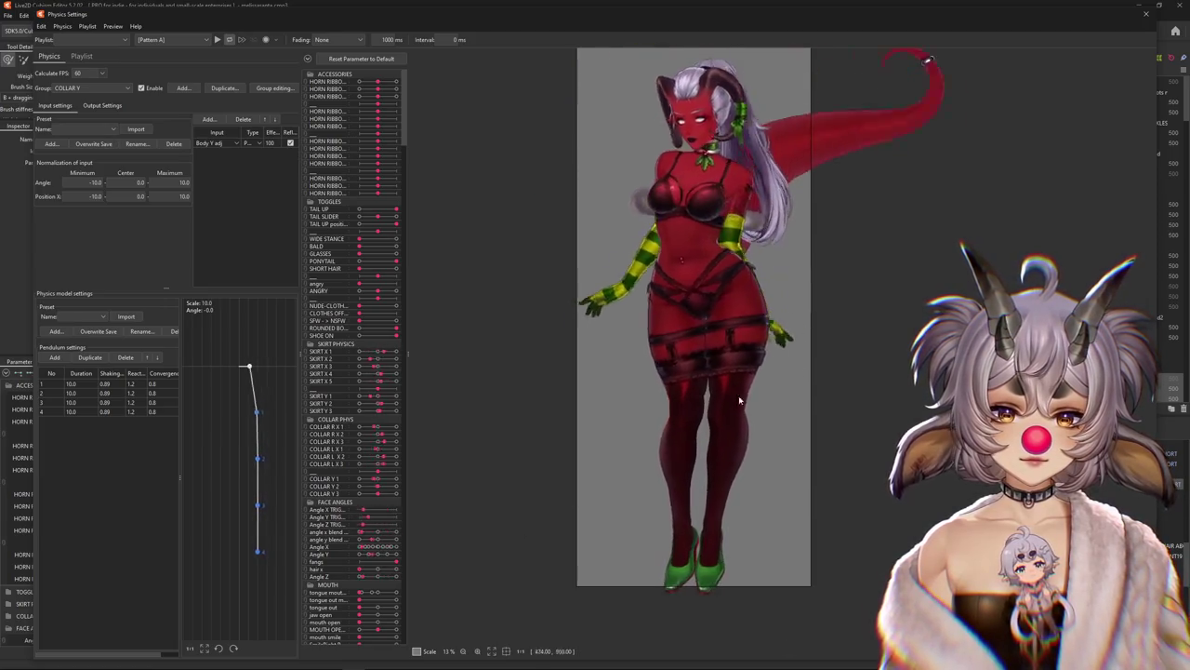
{"action": "scroll", "coordinate": [802, 422], "scroll_direction": "up", "scroll_amount": 3}
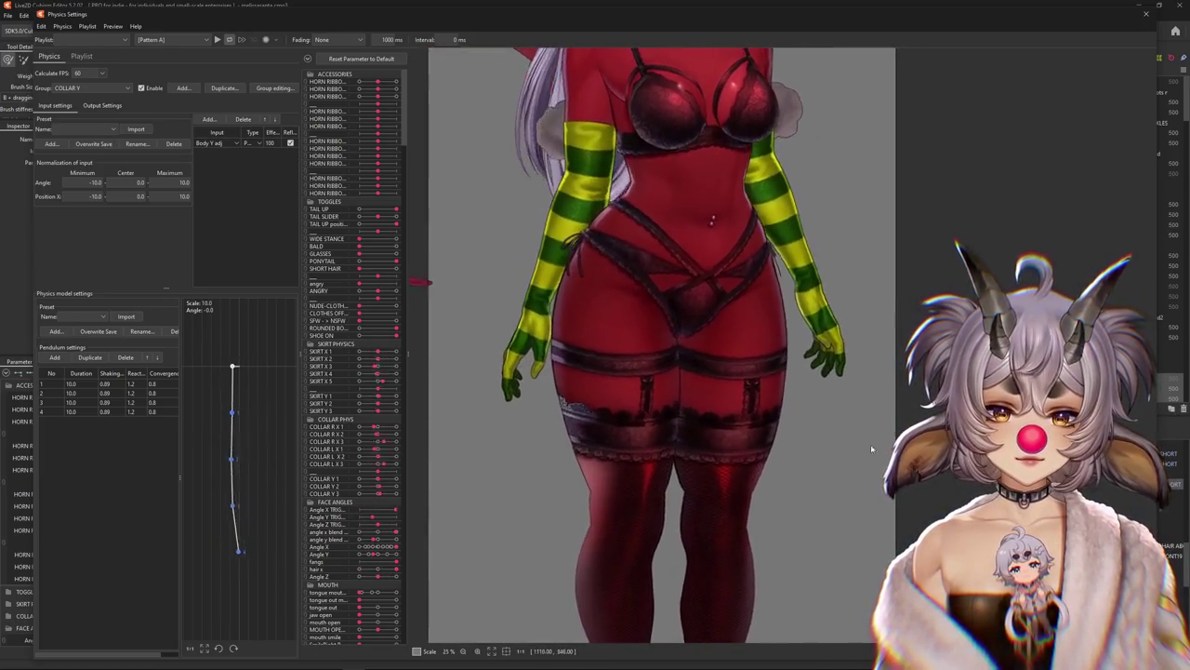
{"action": "scroll", "coordinate": [504, 447], "scroll_direction": "down", "scroll_amount": 2}
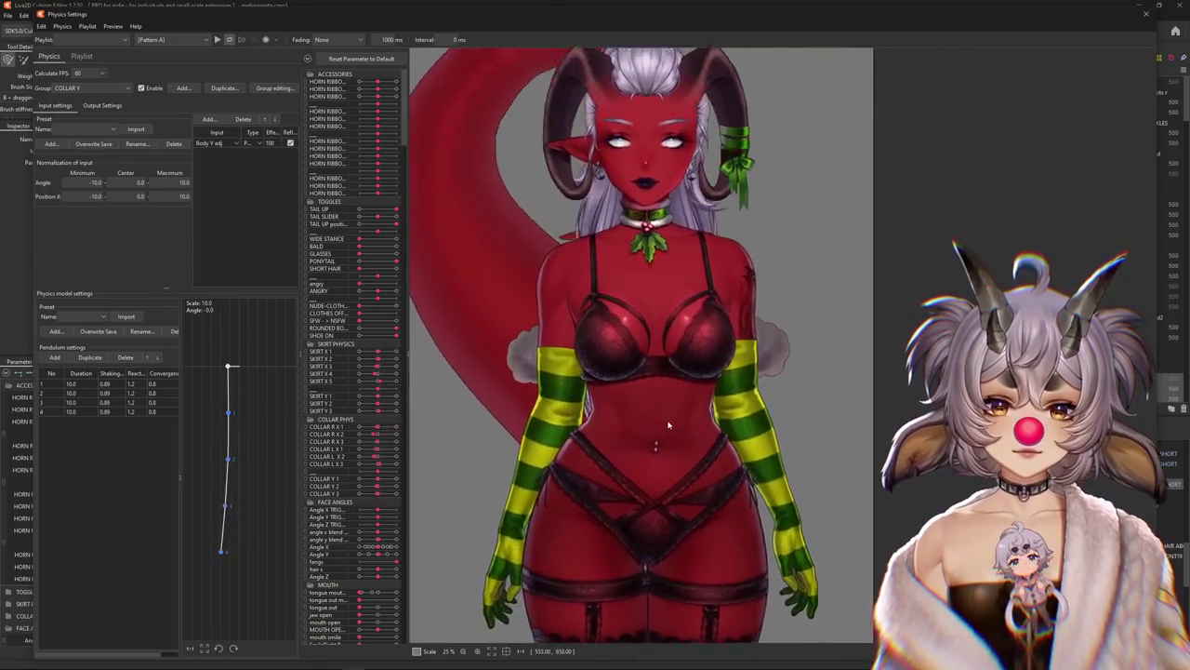
{"action": "scroll", "coordinate": [660, 303], "scroll_direction": "down", "scroll_amount": 2}
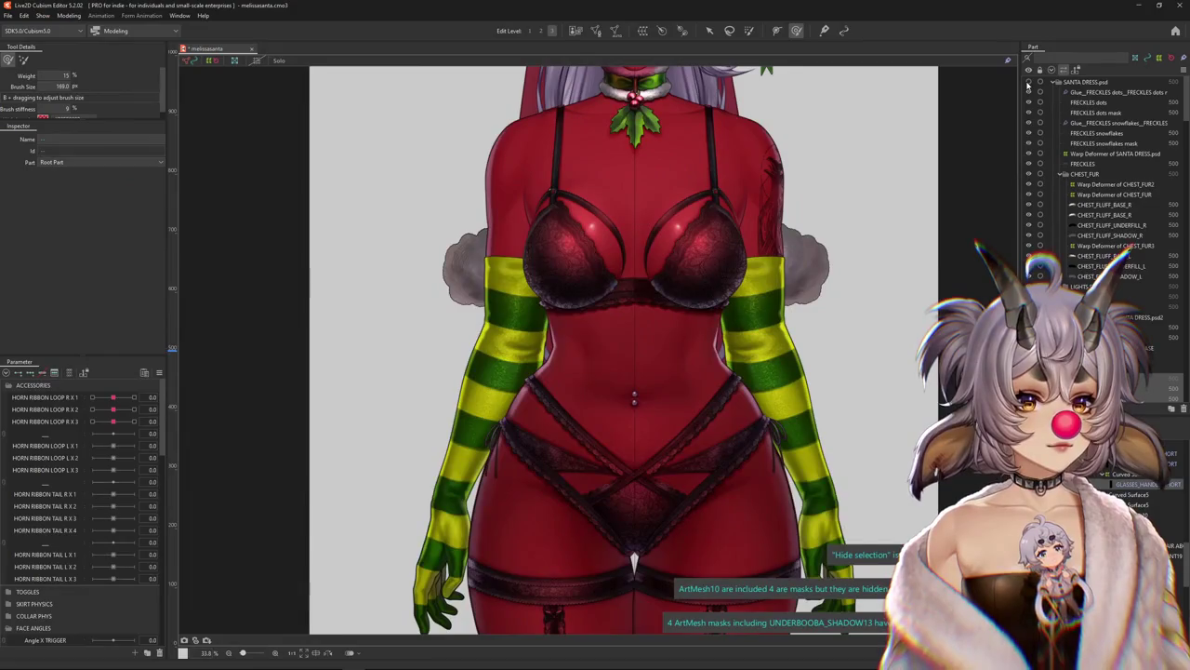
Close the physics preview with the Santa dress shown and zoom the canvas toward the head
{"action": "left_click", "coordinate": [1029, 82]}
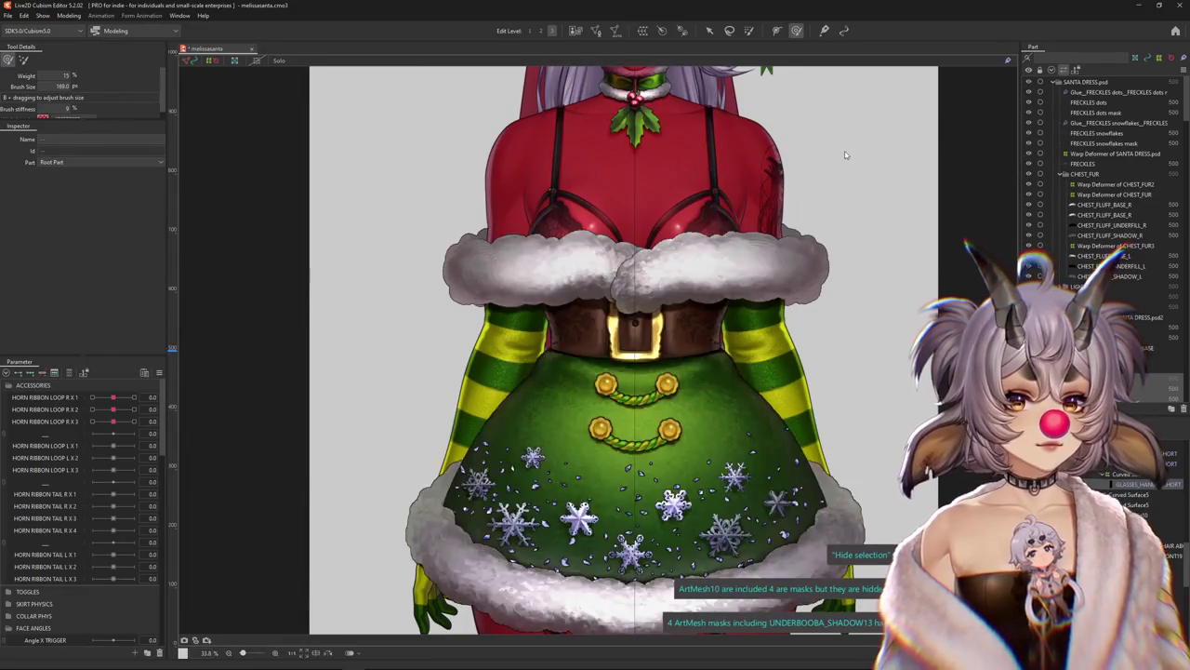
{"action": "scroll", "coordinate": [696, 389], "scroll_direction": "down", "scroll_amount": 3}
{"action": "scroll", "coordinate": [696, 389], "scroll_direction": "up", "scroll_amount": 1}
{"action": "scroll", "coordinate": [695, 390], "scroll_direction": "up", "scroll_amount": 4}
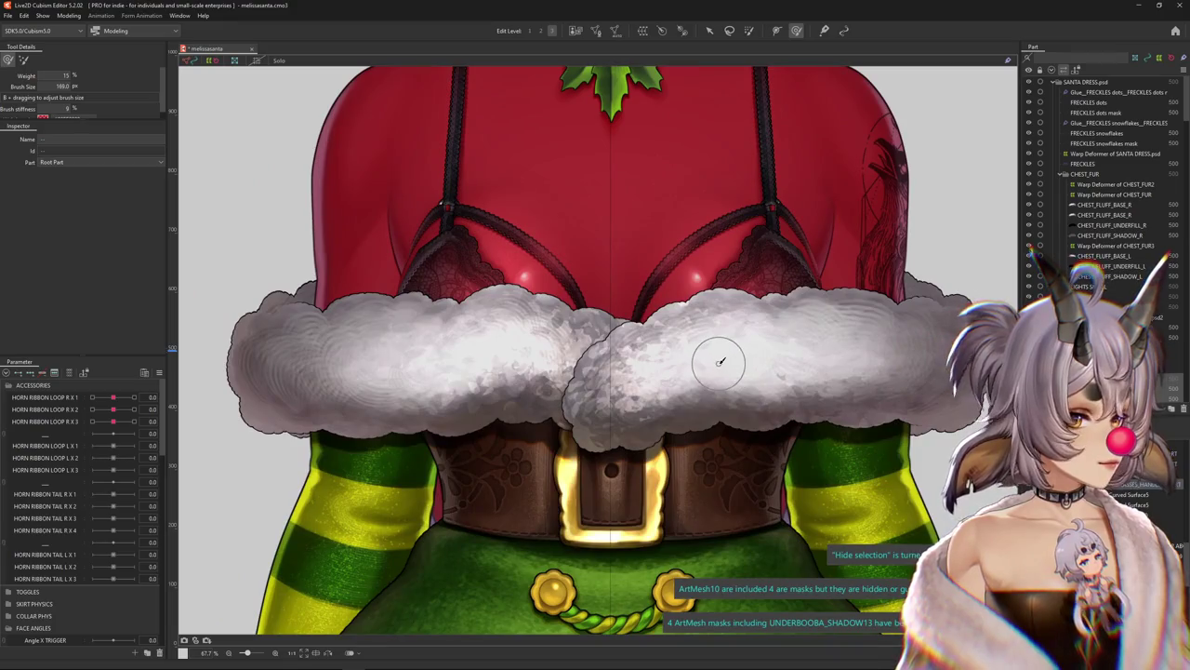
{"action": "scroll", "coordinate": [720, 361], "scroll_direction": "down", "scroll_amount": 2}
{"action": "scroll", "coordinate": [651, 307], "scroll_direction": "up", "scroll_amount": 3}
{"action": "scroll", "coordinate": [604, 270], "scroll_direction": "down", "scroll_amount": 2}
{"action": "scroll", "coordinate": [563, 237], "scroll_direction": "up", "scroll_amount": 3}
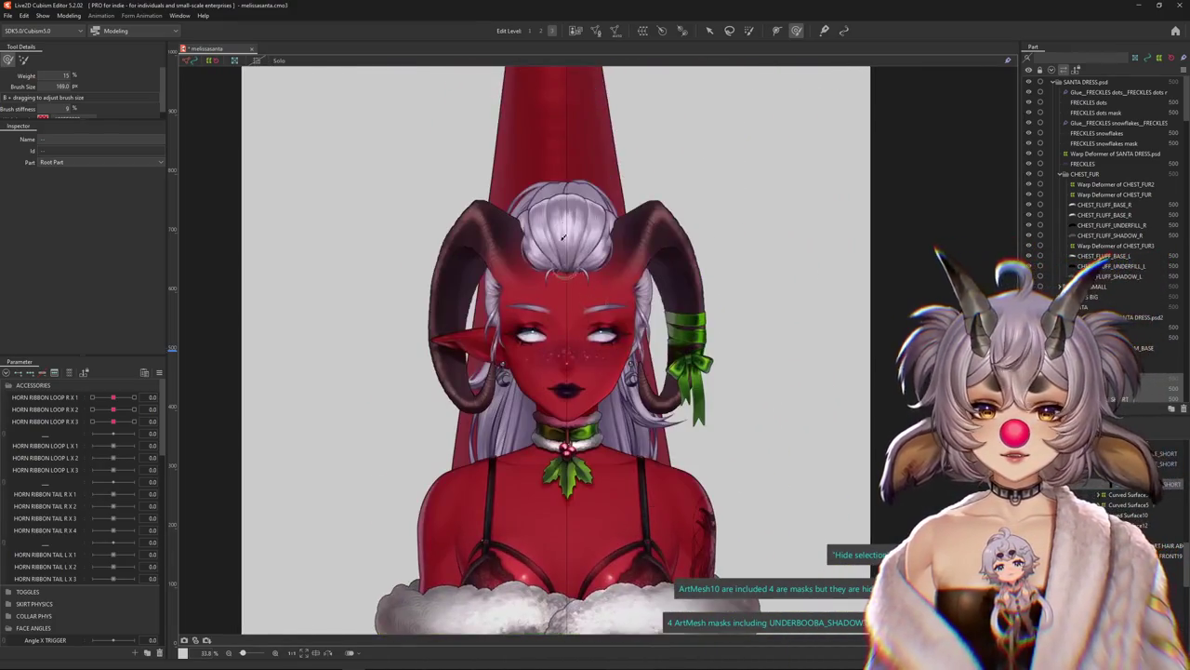
Zoom in on the green horn ribbon and test the HORN RIBBON LOOP R X 1 slider
{"action": "scroll", "coordinate": [563, 237], "scroll_direction": "up", "scroll_amount": 3}
{"action": "scroll", "coordinate": [532, 405], "scroll_direction": "down", "scroll_amount": 2}
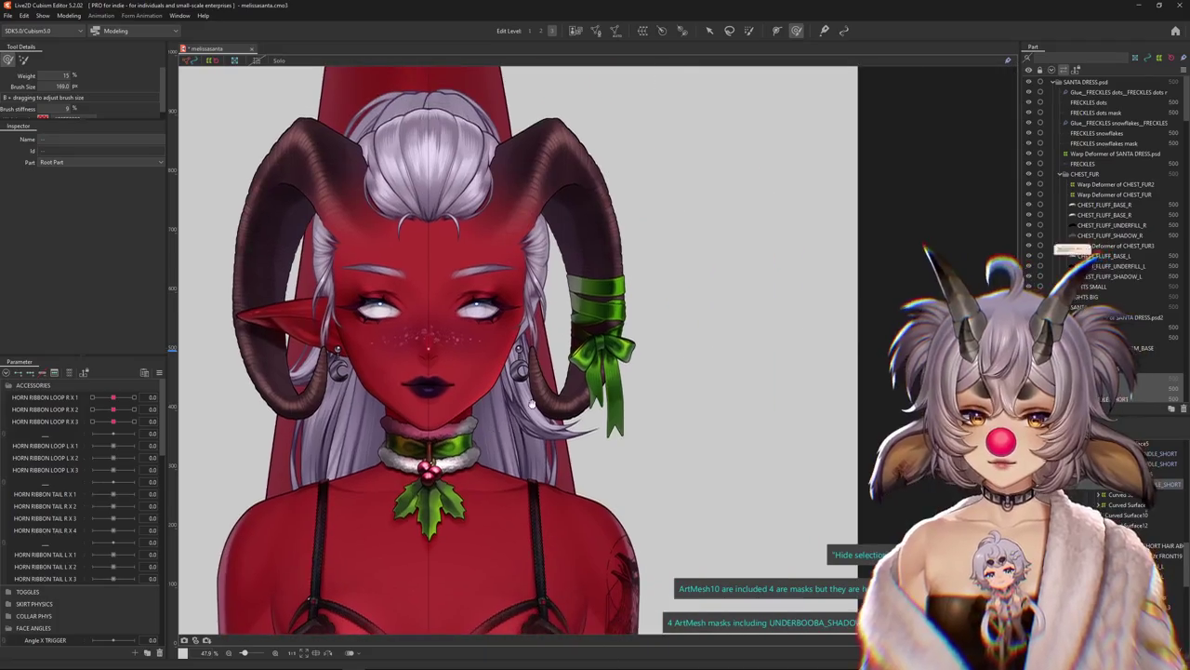
{"action": "scroll", "coordinate": [595, 353], "scroll_direction": "up", "scroll_amount": 1}
{"action": "scroll", "coordinate": [605, 339], "scroll_direction": "up", "scroll_amount": 1}
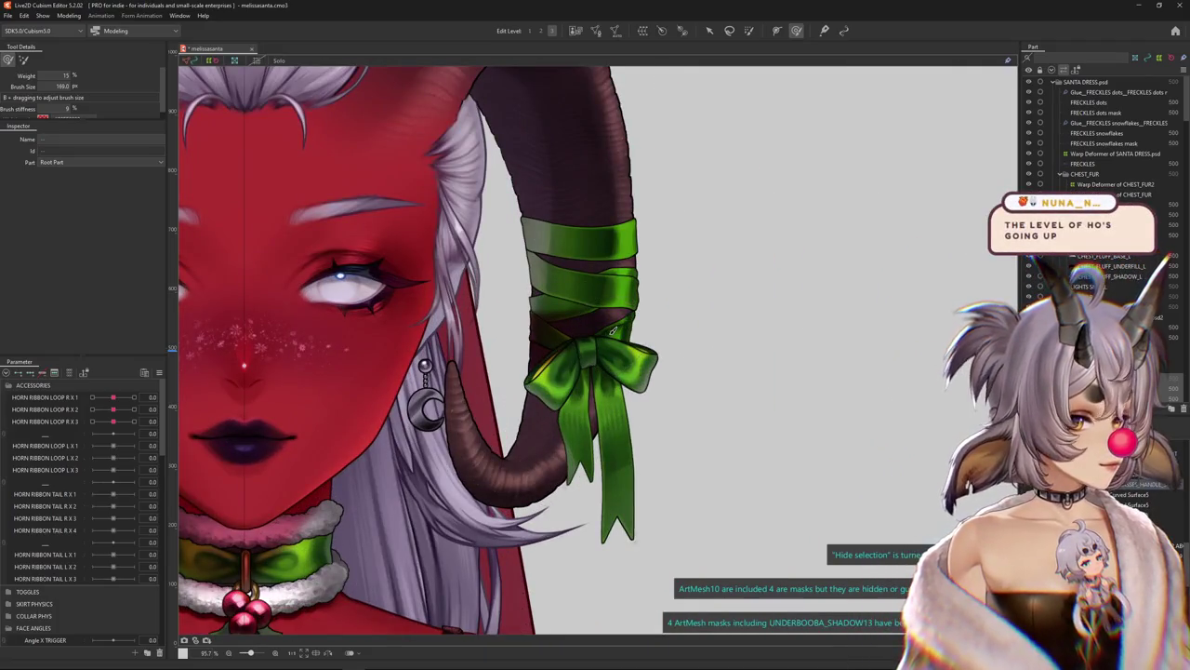
{"action": "scroll", "coordinate": [605, 372], "scroll_direction": "up", "scroll_amount": 1}
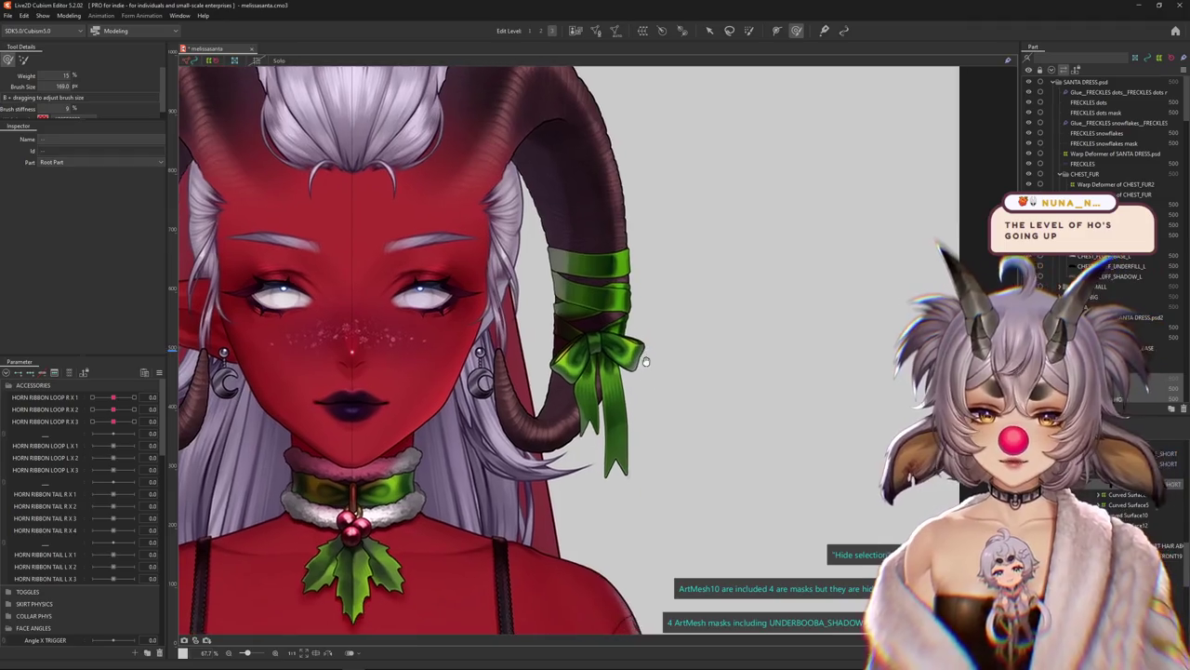
{"action": "scroll", "coordinate": [312, 513], "scroll_direction": "down", "scroll_amount": 3}
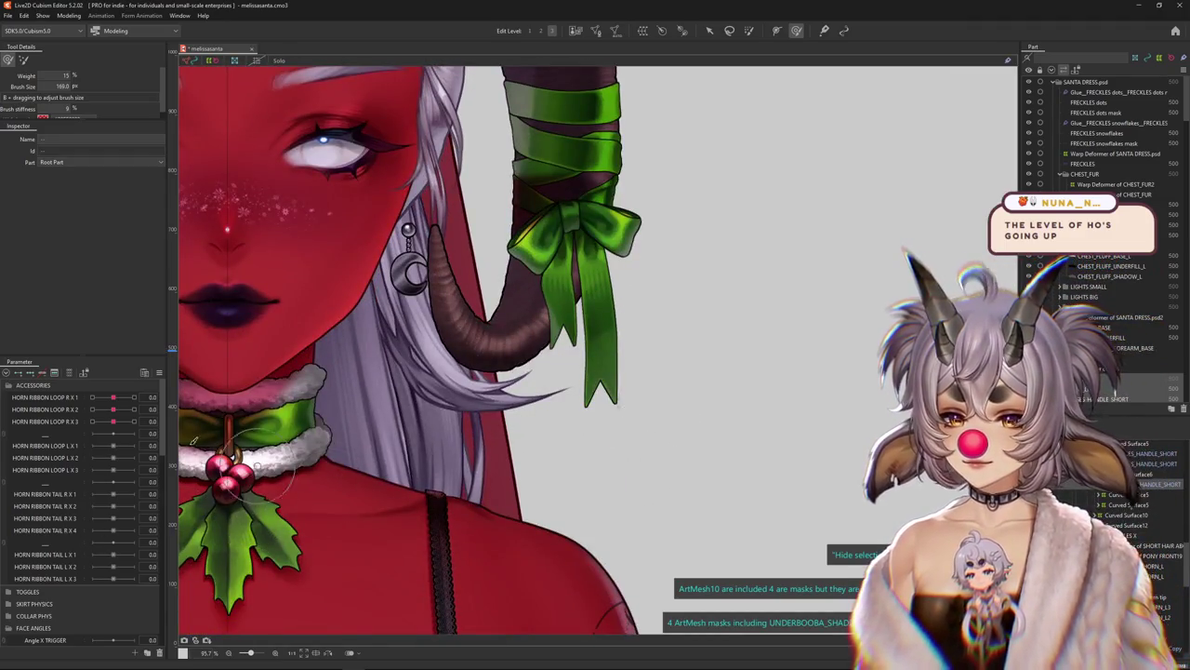
{"action": "mouse_move", "coordinate": [112, 397]}
{"action": "left_mouse_down"}
{"action": "mouse_move", "coordinate": [147, 397]}
{"action": "mouse_move", "coordinate": [113, 397]}
{"action": "left_mouse_up"}
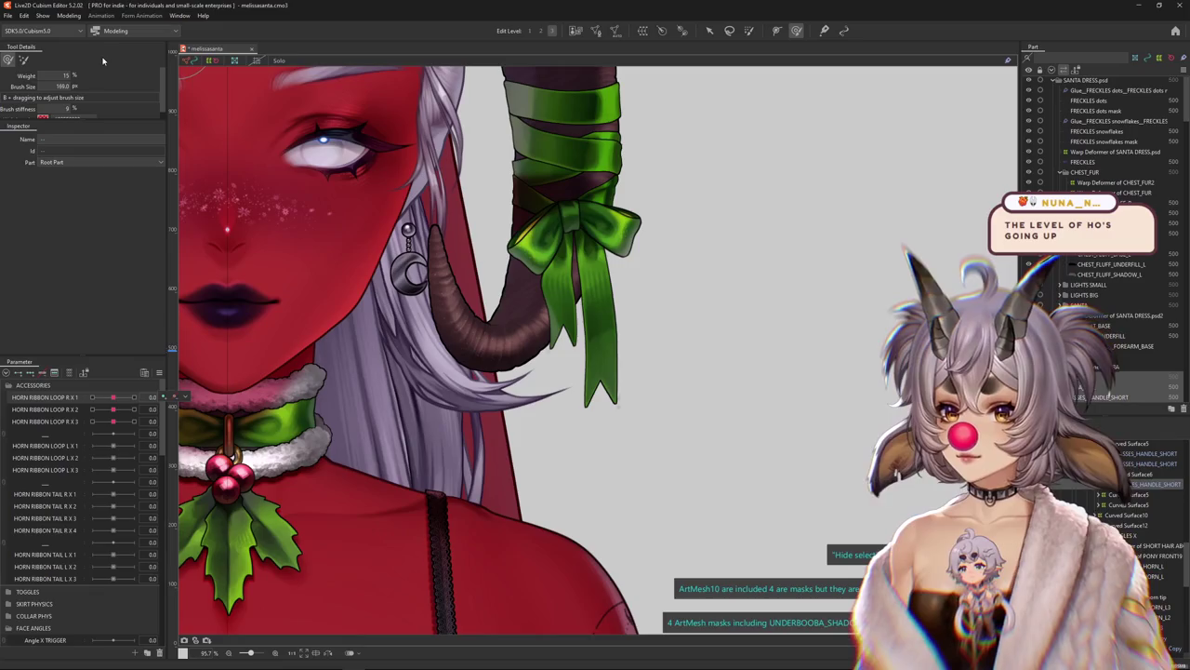
{"action": "left_click", "coordinate": [71, 16]}
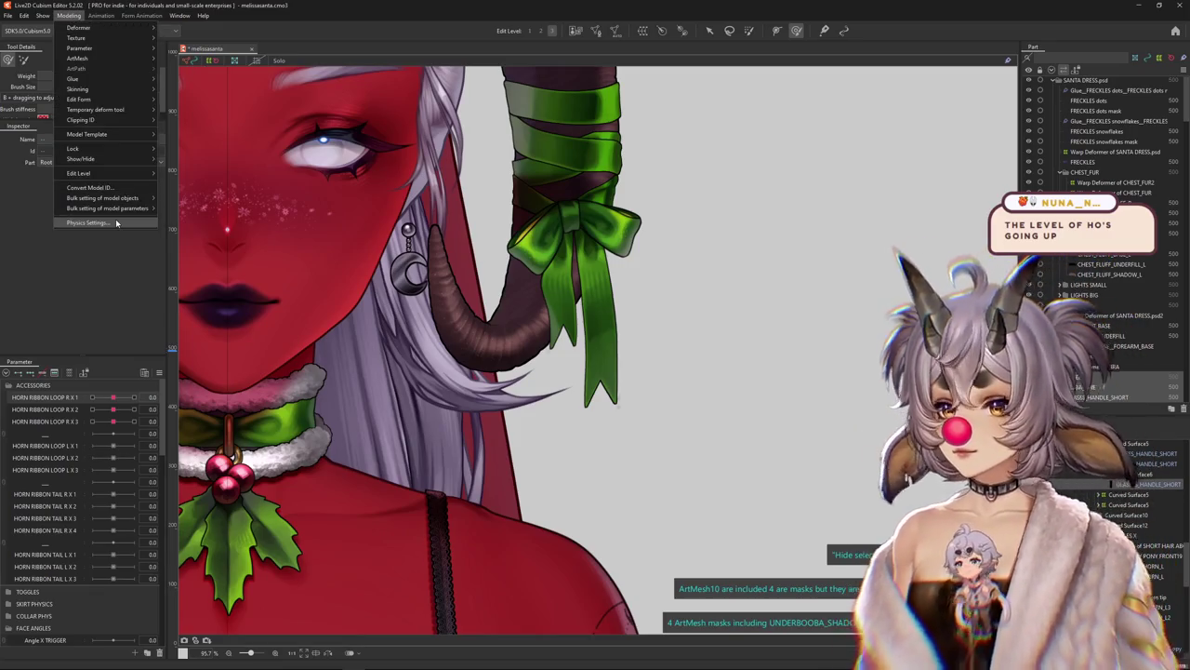
In Physics Settings, add a new physics group named 'horn ribbon loop r'
{"action": "left_click", "coordinate": [86, 223]}
{"action": "scroll", "coordinate": [890, 356], "scroll_direction": "up", "scroll_amount": 5}
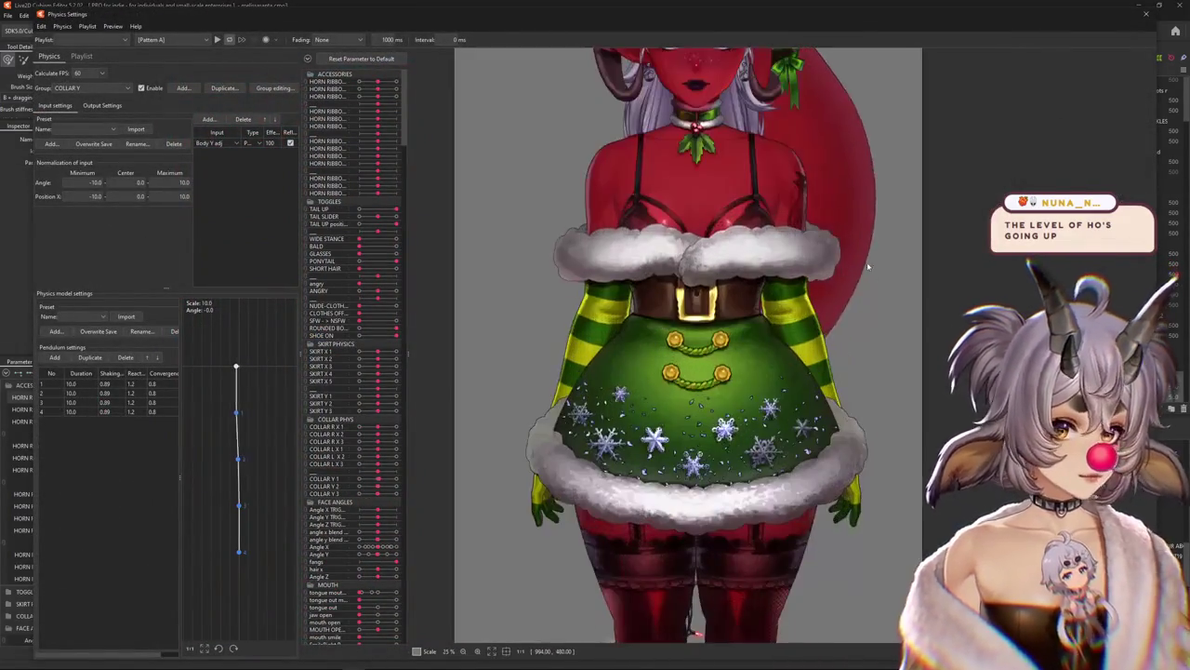
{"action": "scroll", "coordinate": [741, 358], "scroll_direction": "up", "scroll_amount": 3}
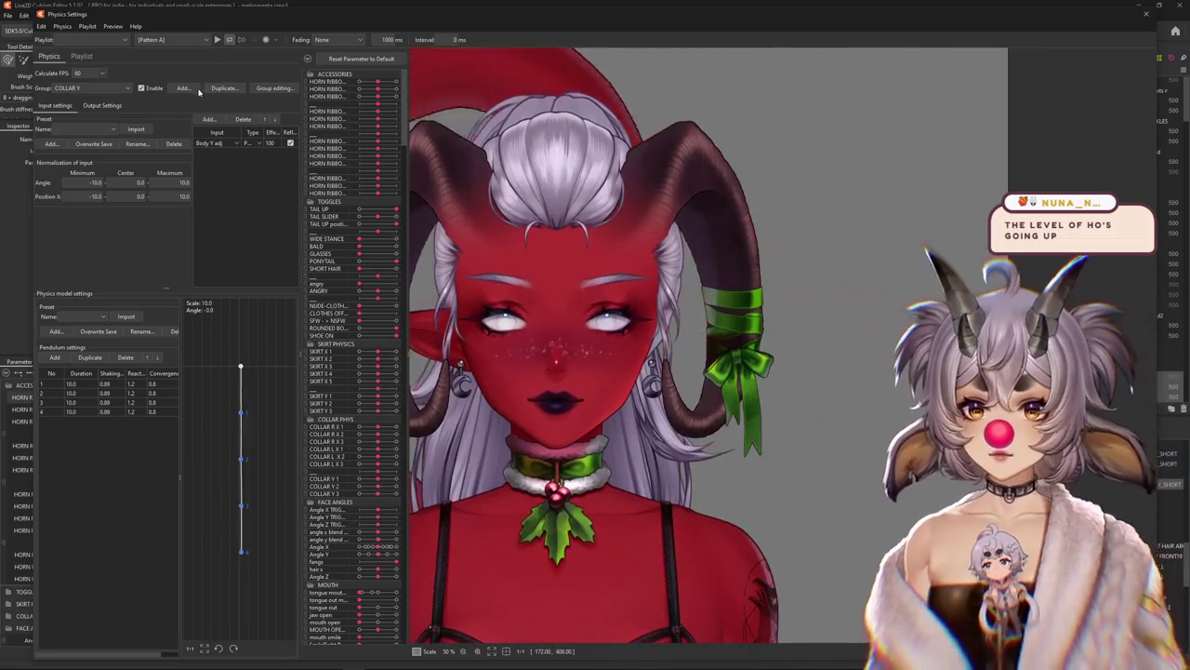
{"action": "left_click", "coordinate": [183, 87]}
{"action": "type", "text": "horn ribbon loop r x"}
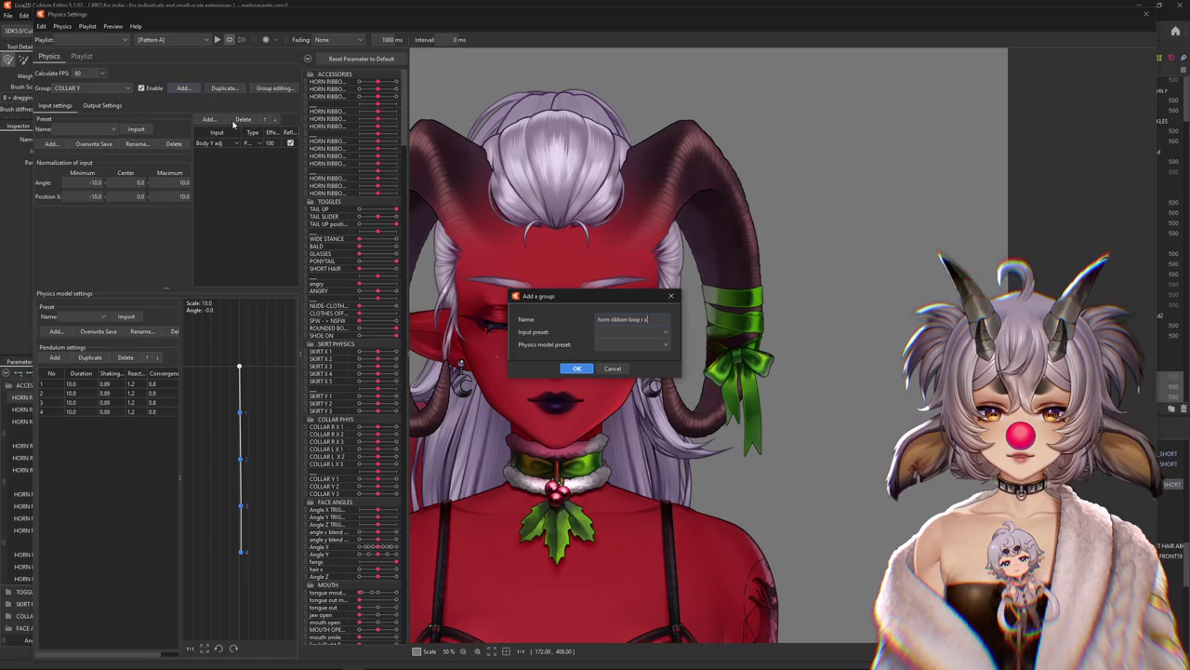
{"action": "key", "text": "Return"}
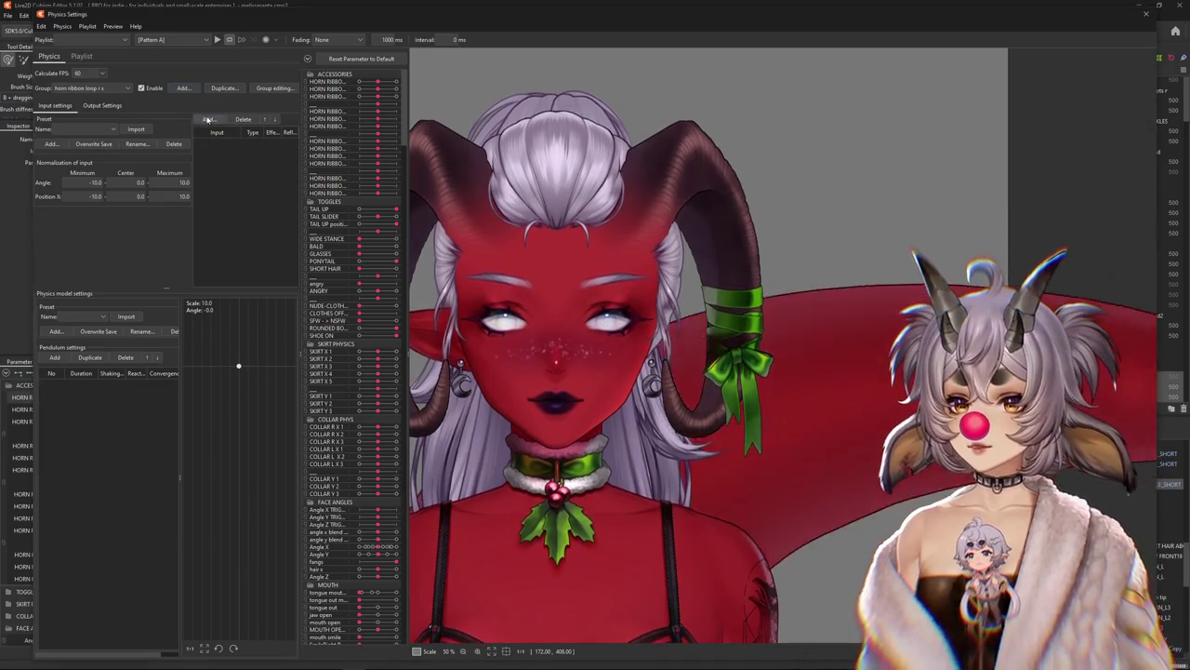
Give the group Angle X, Y and Z inputs, with all reaction 1.2 and convergence 0.8
{"action": "left_click", "coordinate": [208, 119]}
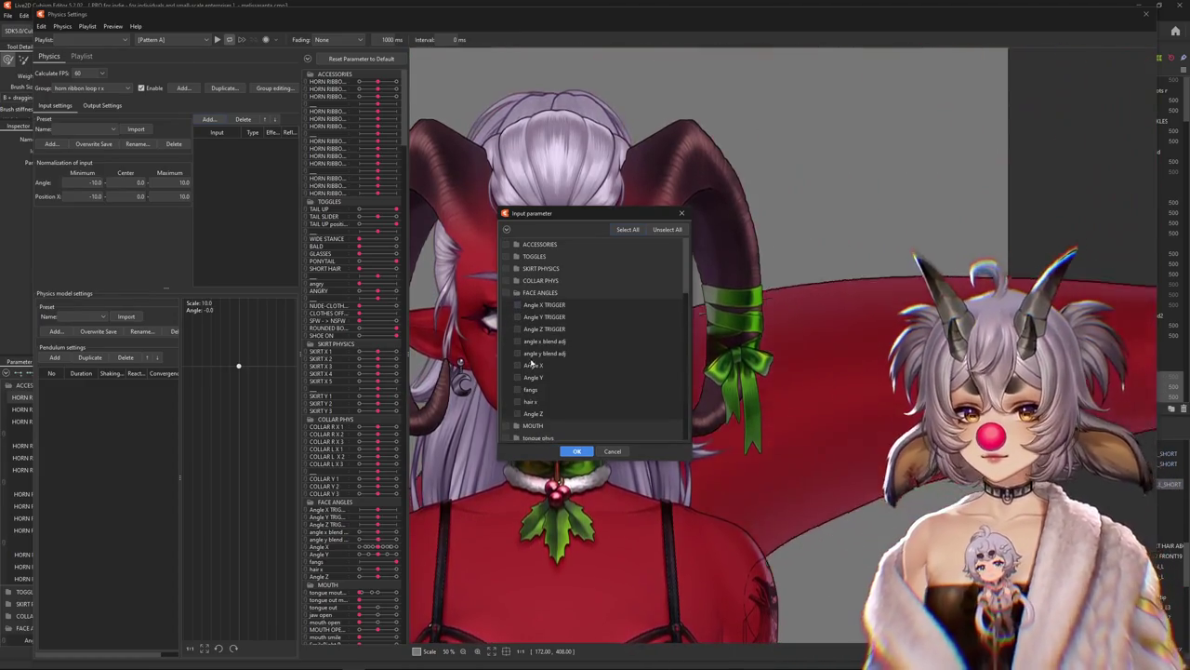
{"action": "left_click", "coordinate": [572, 451]}
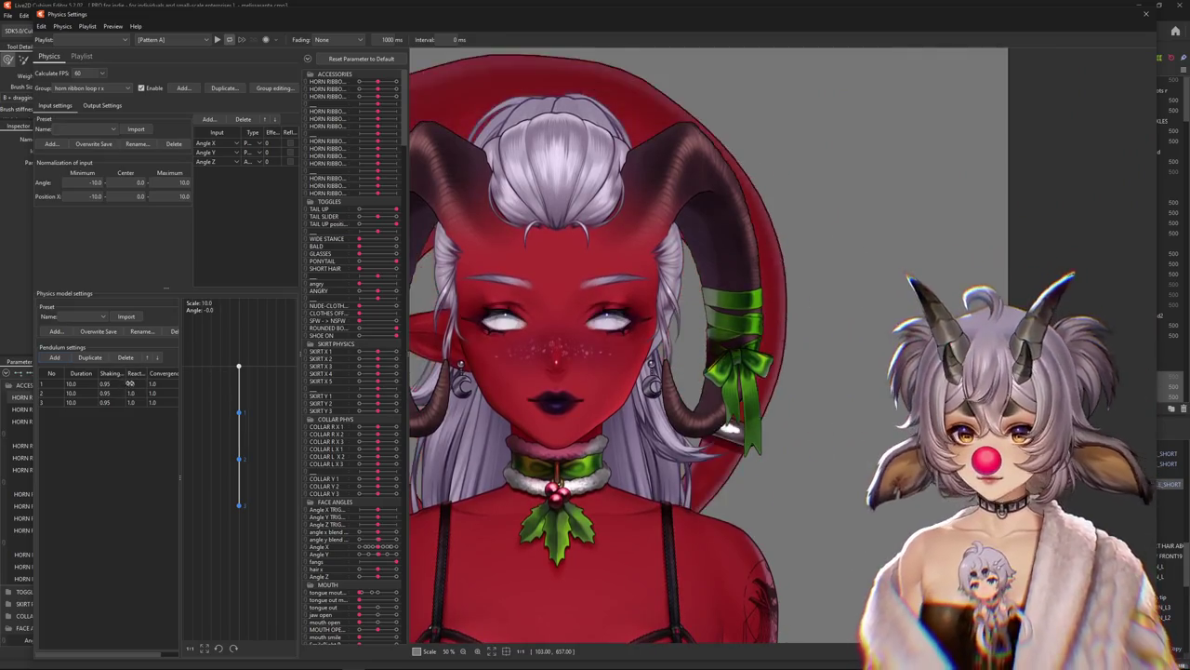
{"action": "key", "text": "Return"}
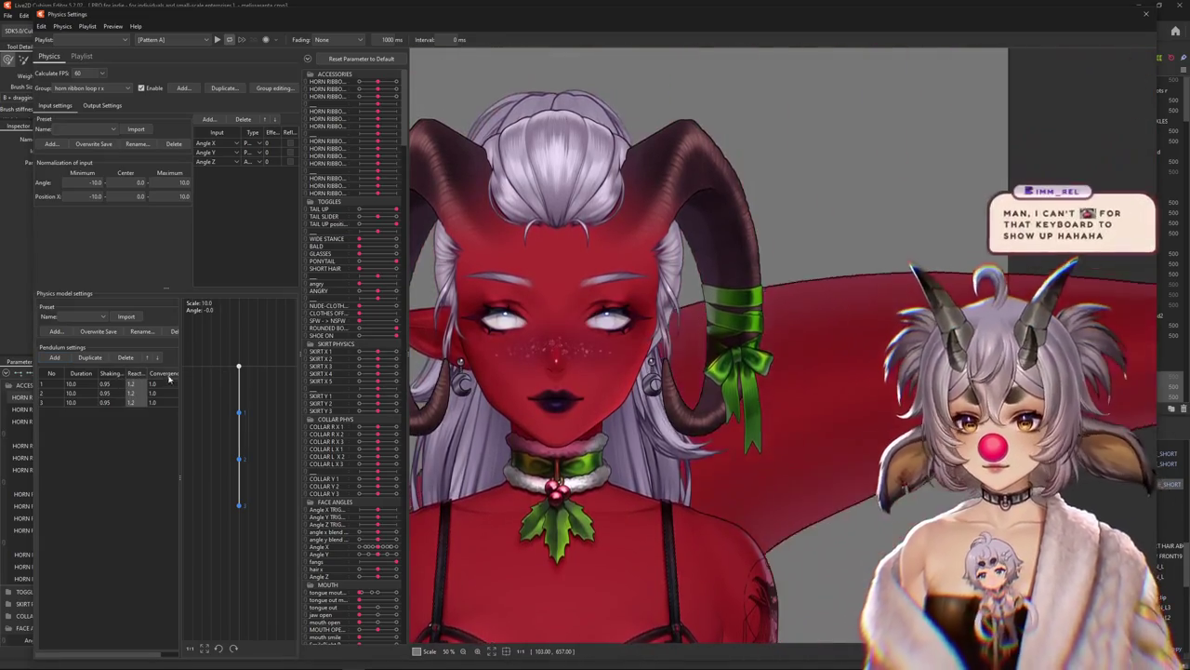
{"action": "key", "text": "Return"}
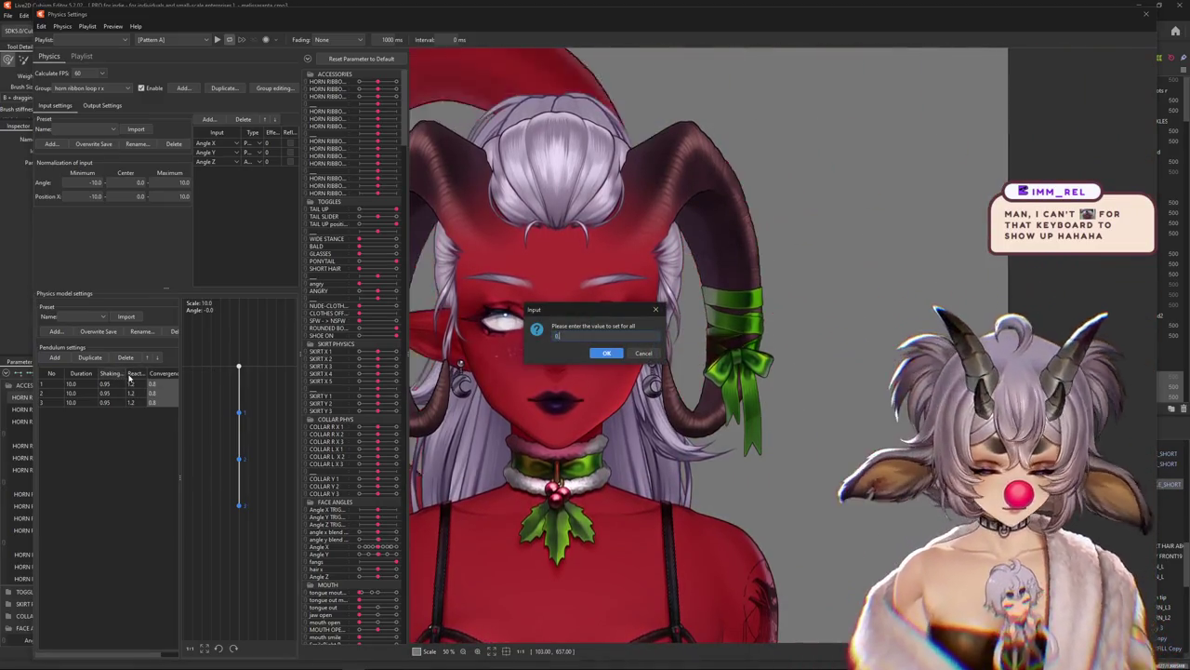
{"action": "left_click", "coordinate": [102, 105]}
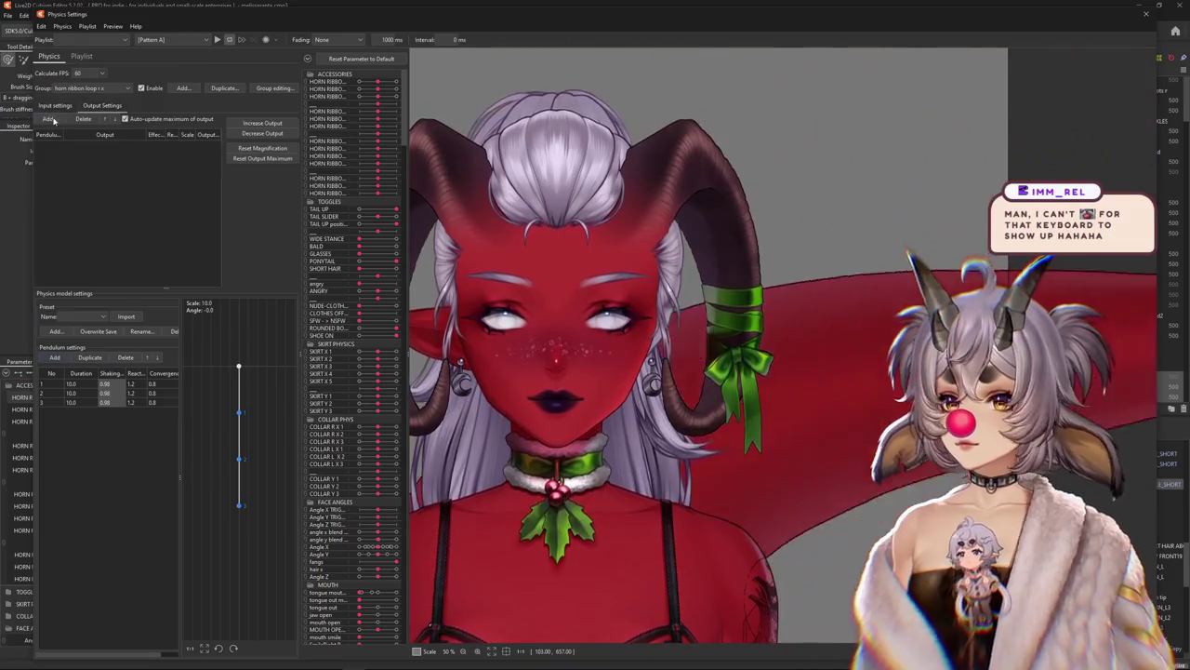
Add HORN RIBBON LOOP R X 1–3 as the group's outputs and preview the head swing
{"action": "left_click", "coordinate": [48, 119]}
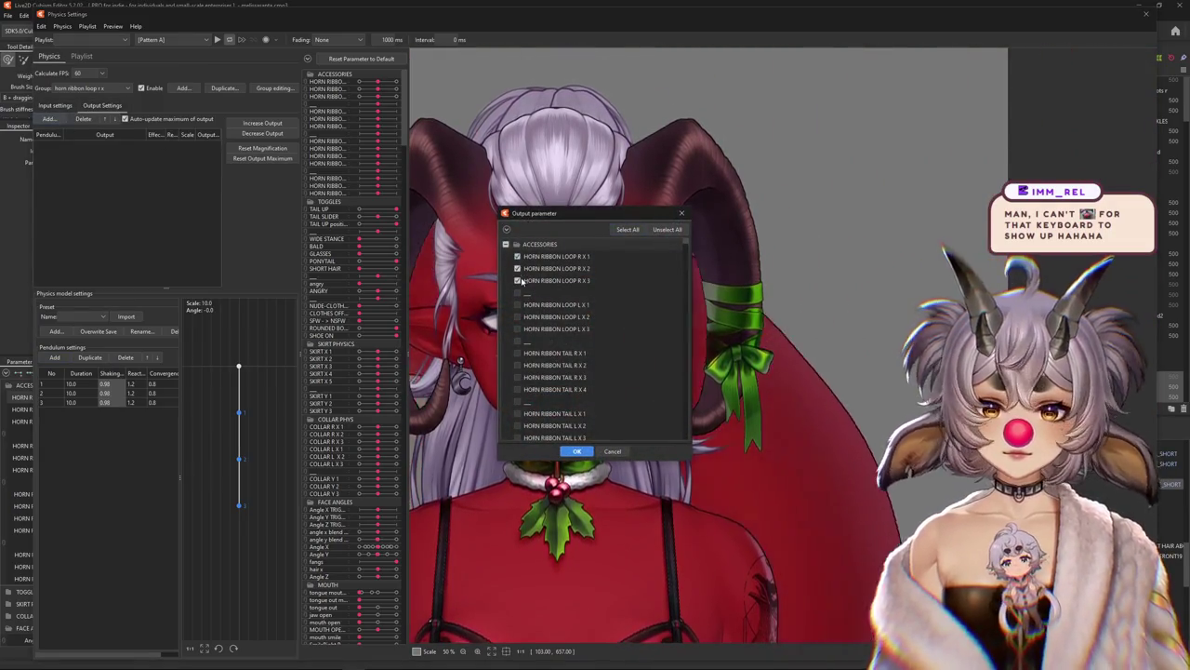
{"action": "left_click", "coordinate": [565, 451]}
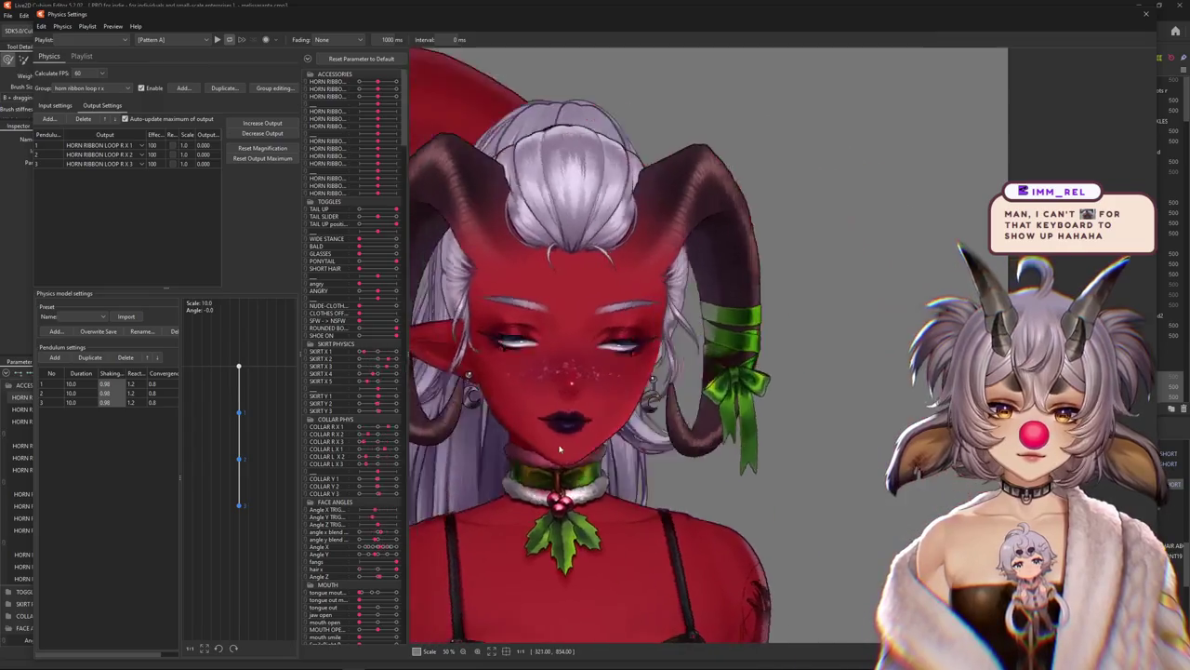
{"action": "left_click_drag", "start_coordinate": [558, 449], "coordinate": [700, 445]}
{"action": "left_click", "coordinate": [54, 105]}
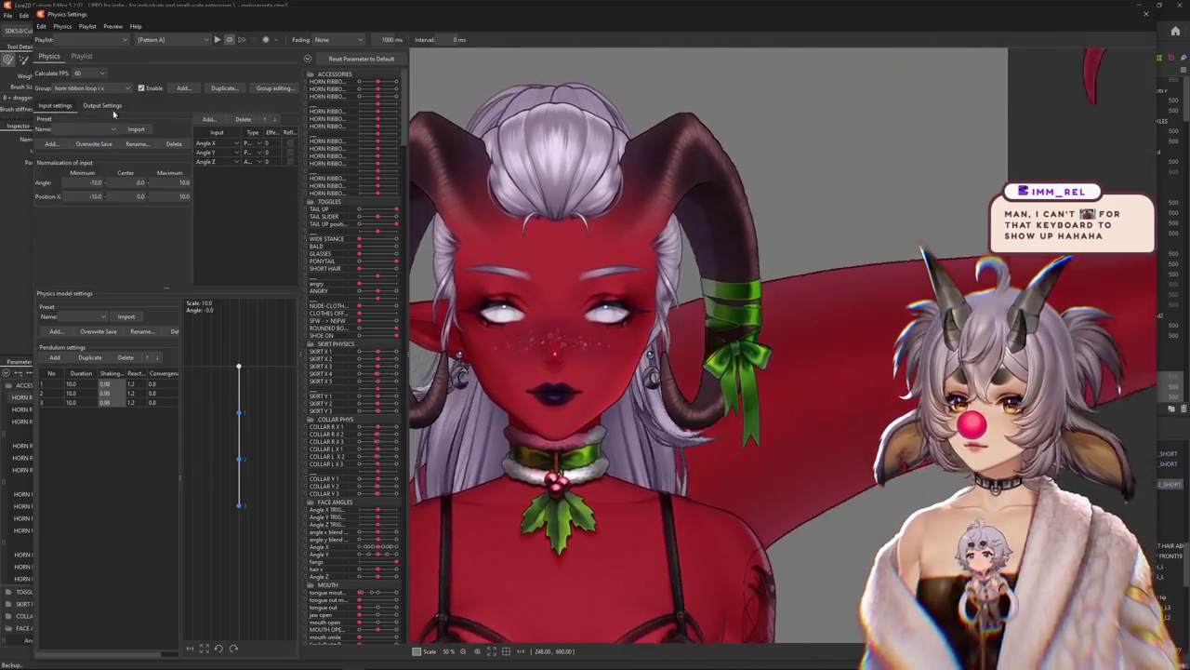
{"action": "left_click_drag", "start_coordinate": [558, 446], "coordinate": [651, 437]}
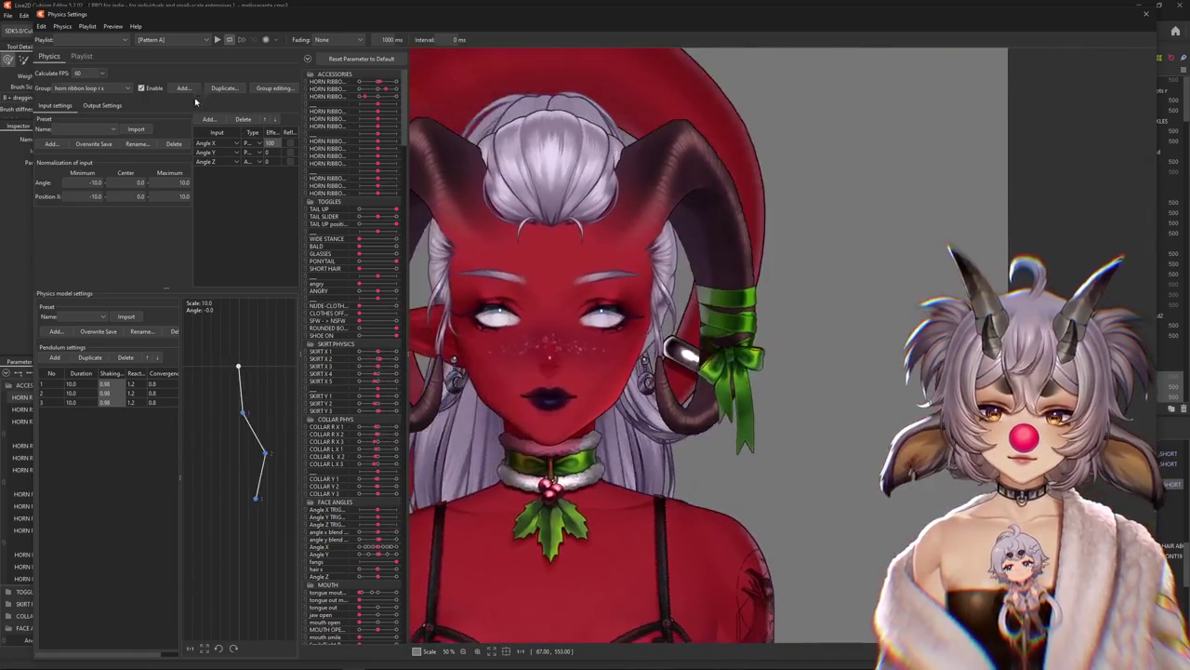
Rescale the output magnifications to fit each parameter's range
{"action": "left_click", "coordinate": [102, 105]}
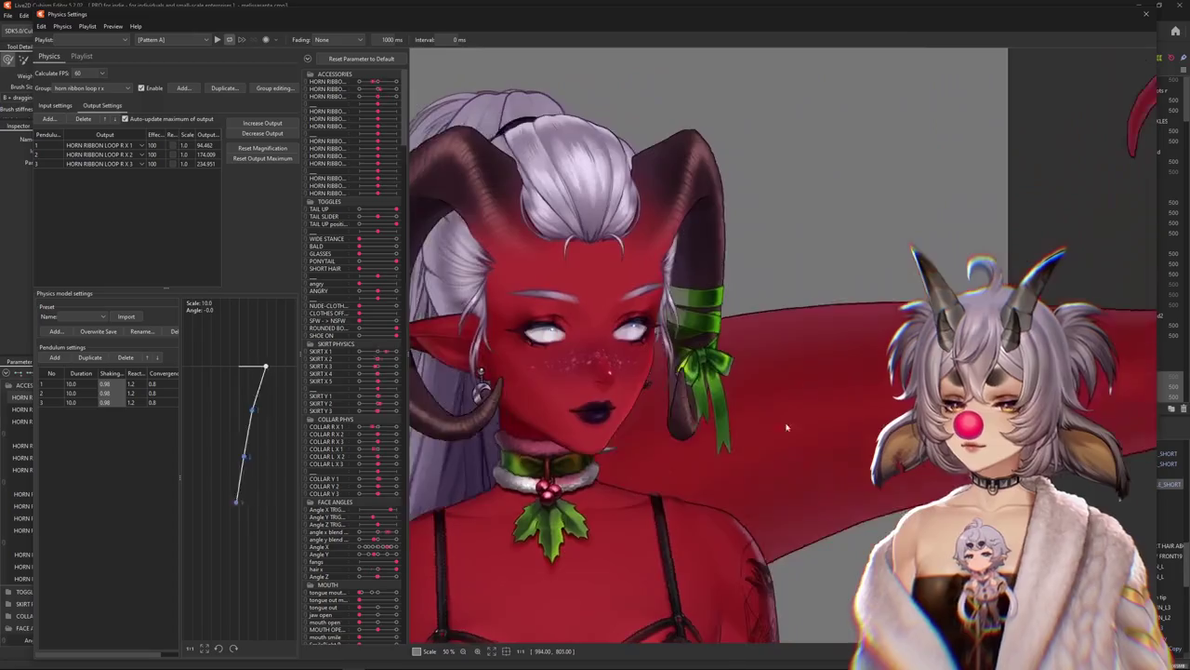
{"action": "left_click", "coordinate": [281, 137]}
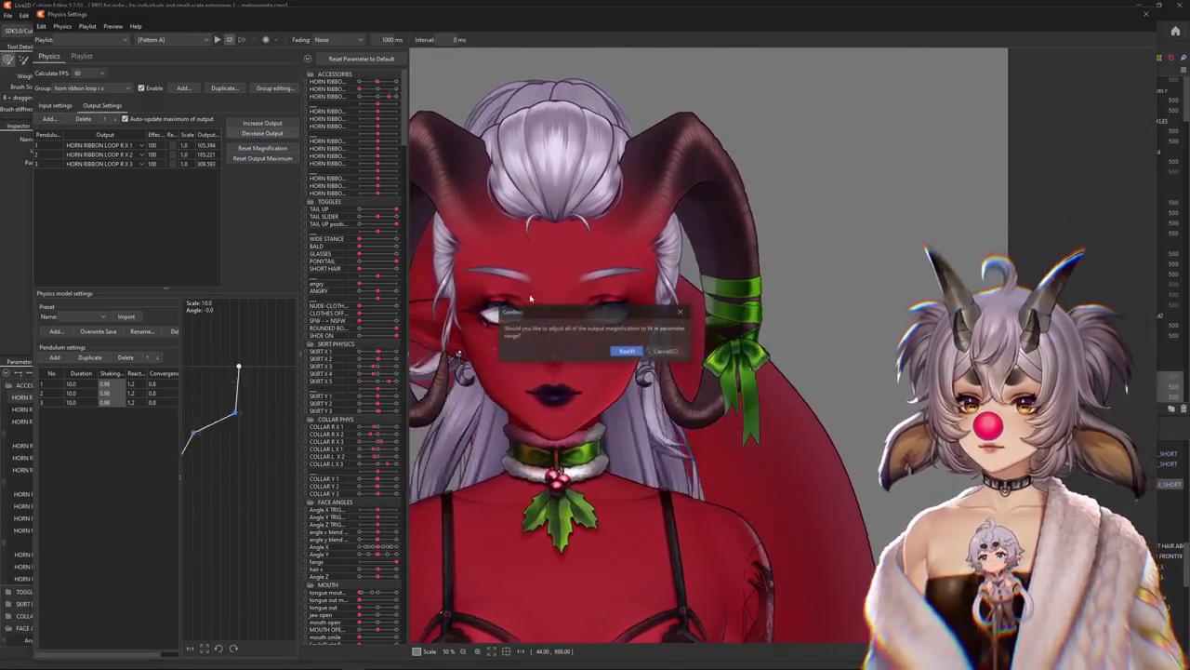
{"action": "key", "text": "Return"}
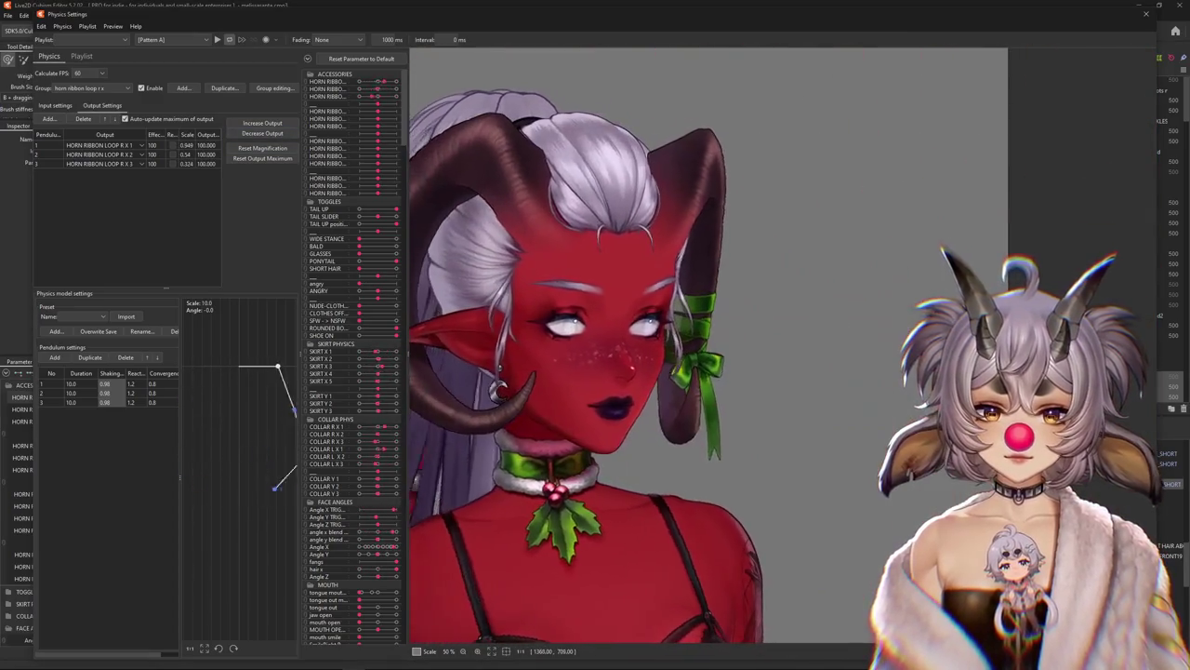
{"action": "left_click", "coordinate": [55, 105]}
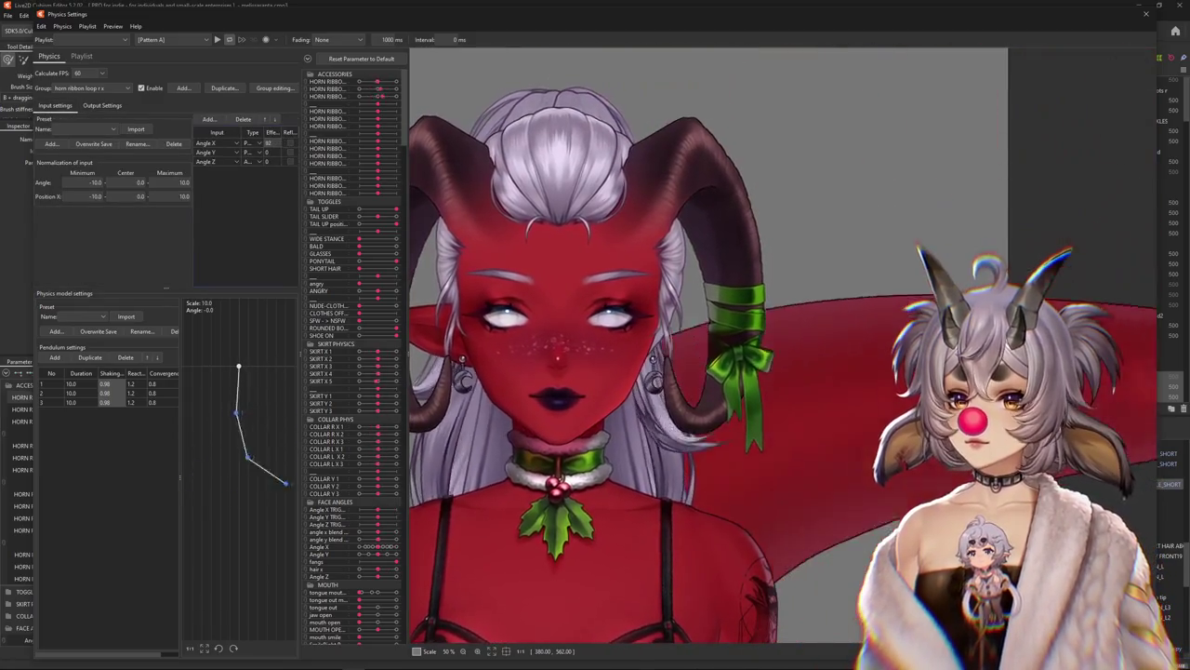
Set every pendulum's shaking to 0.89 and swing the head to test the loops
{"action": "type", "text": "89"}
{"action": "type", "text": "50"}
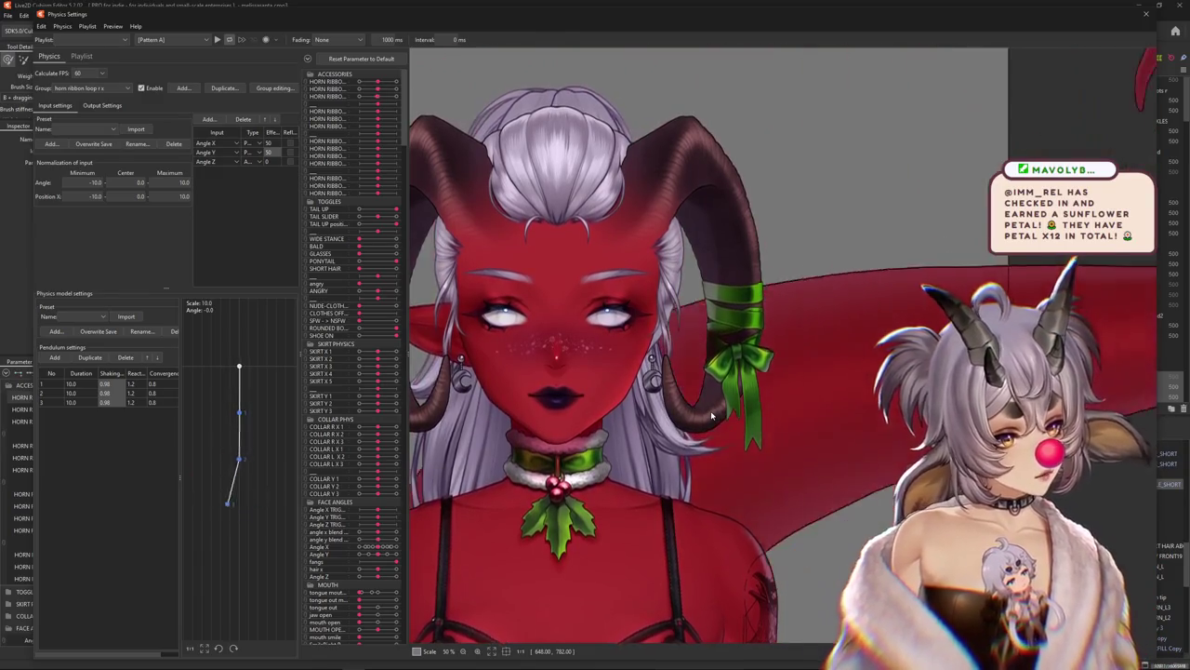
{"action": "scroll", "coordinate": [760, 292], "scroll_direction": "up", "scroll_amount": 4}
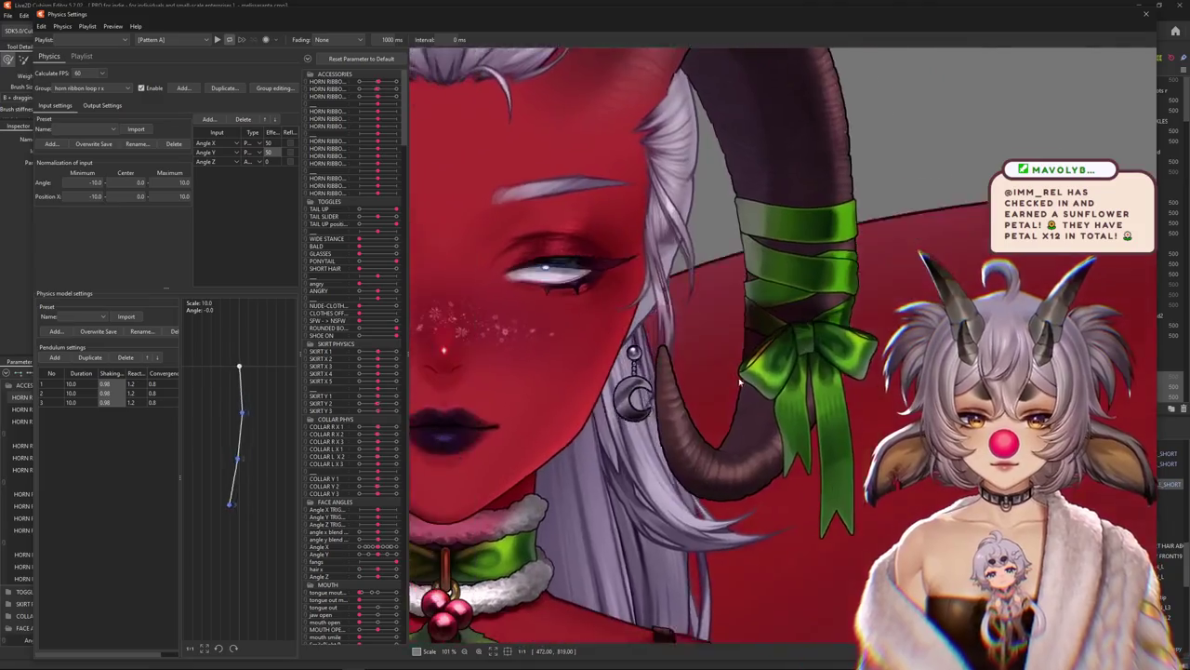
{"action": "scroll", "coordinate": [740, 389], "scroll_direction": "down", "scroll_amount": 2}
{"action": "mouse_move", "coordinate": [741, 390]}
{"action": "left_mouse_down"}
{"action": "mouse_move", "coordinate": [518, 395]}
{"action": "mouse_move", "coordinate": [775, 202]}
{"action": "left_mouse_up"}
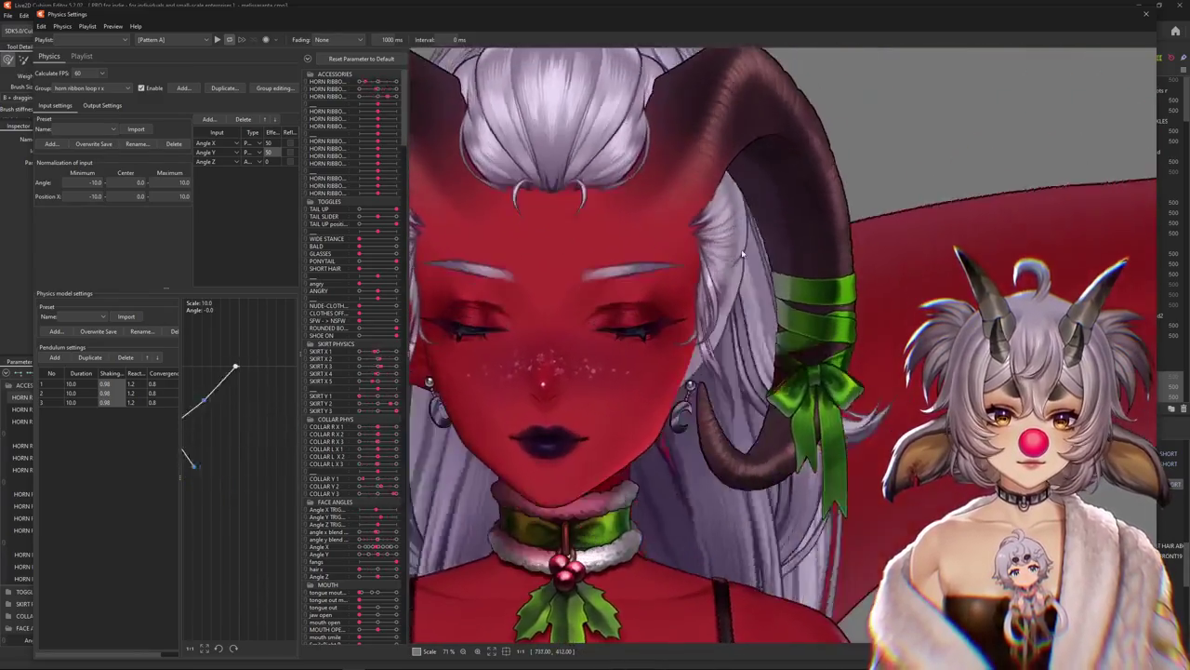
{"action": "left_click_drag", "start_coordinate": [775, 202], "coordinate": [288, 186]}
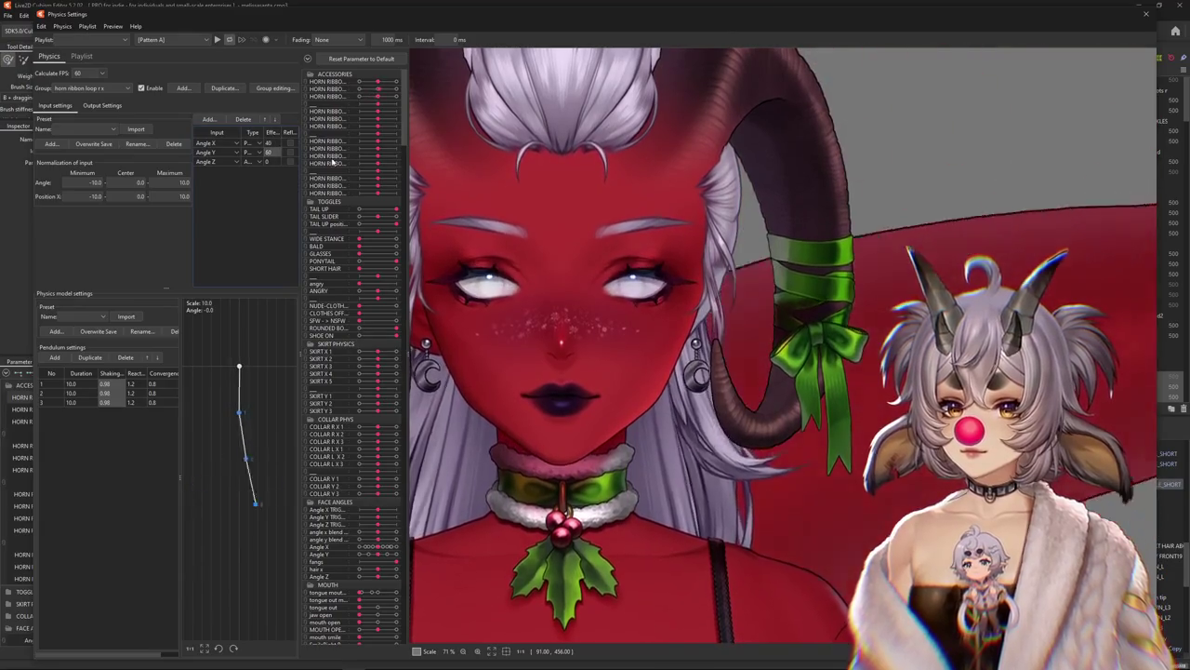
{"action": "left_click_drag", "start_coordinate": [288, 187], "coordinate": [116, 129]}
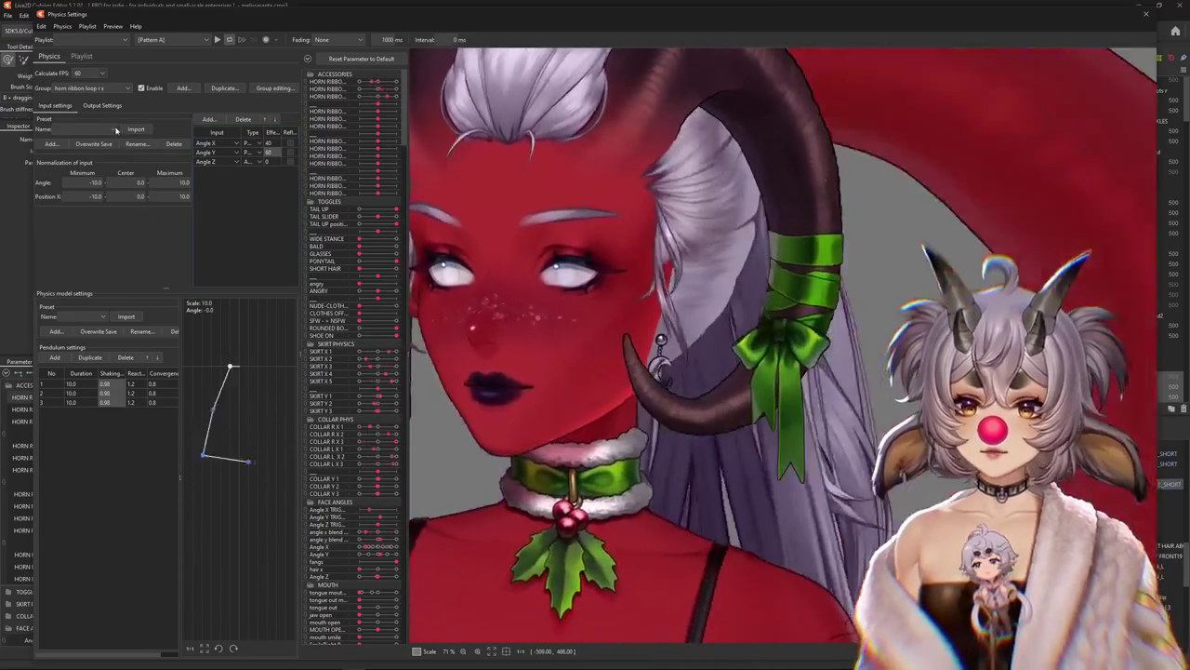
Refit the output magnifications (1.138/0.591/0.321) and preview the stronger bow loop swing
{"action": "left_click", "coordinate": [102, 105]}
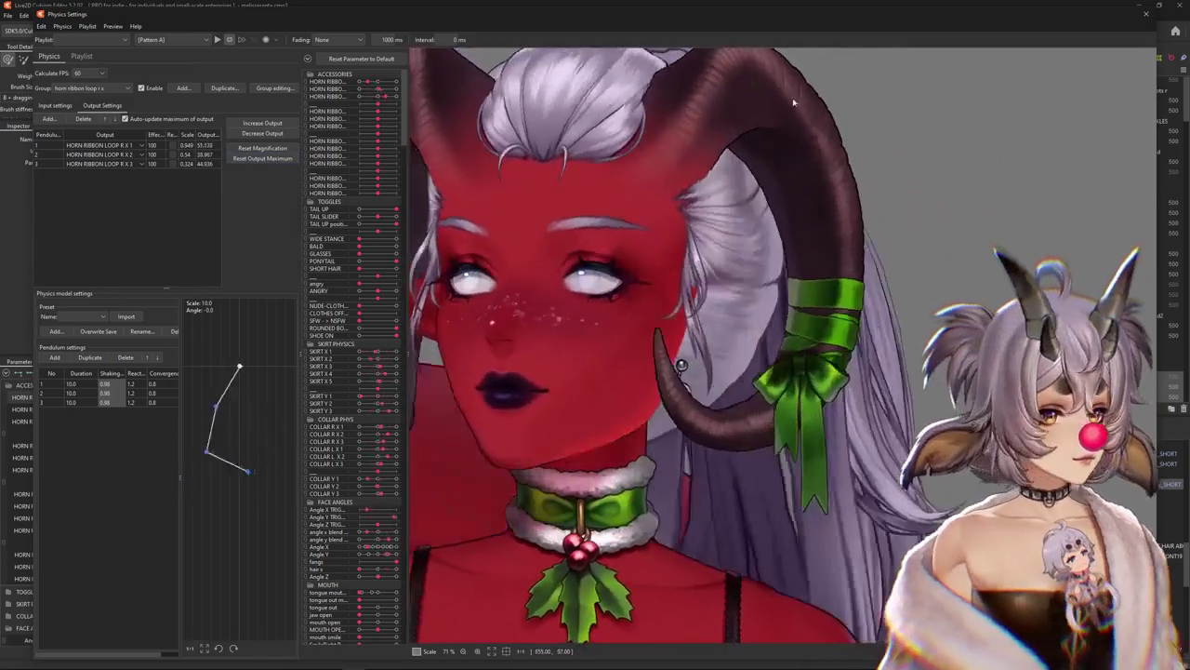
{"action": "left_click_drag", "start_coordinate": [793, 103], "coordinate": [750, 553]}
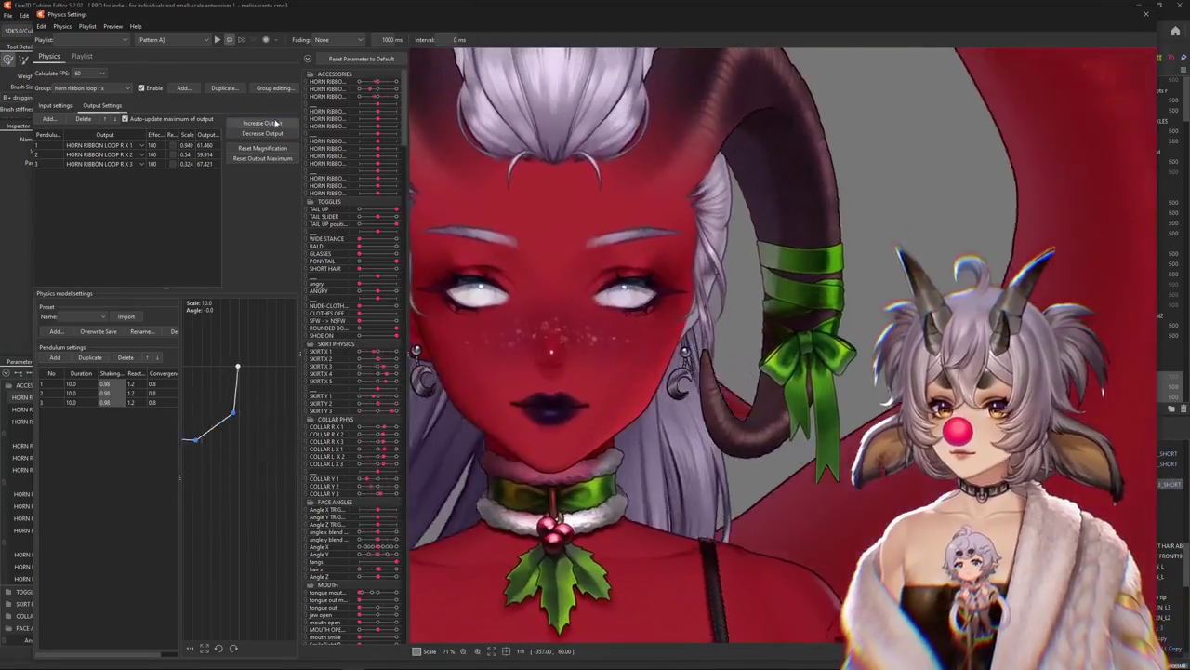
{"action": "left_click", "coordinate": [263, 123]}
{"action": "left_click", "coordinate": [624, 348]}
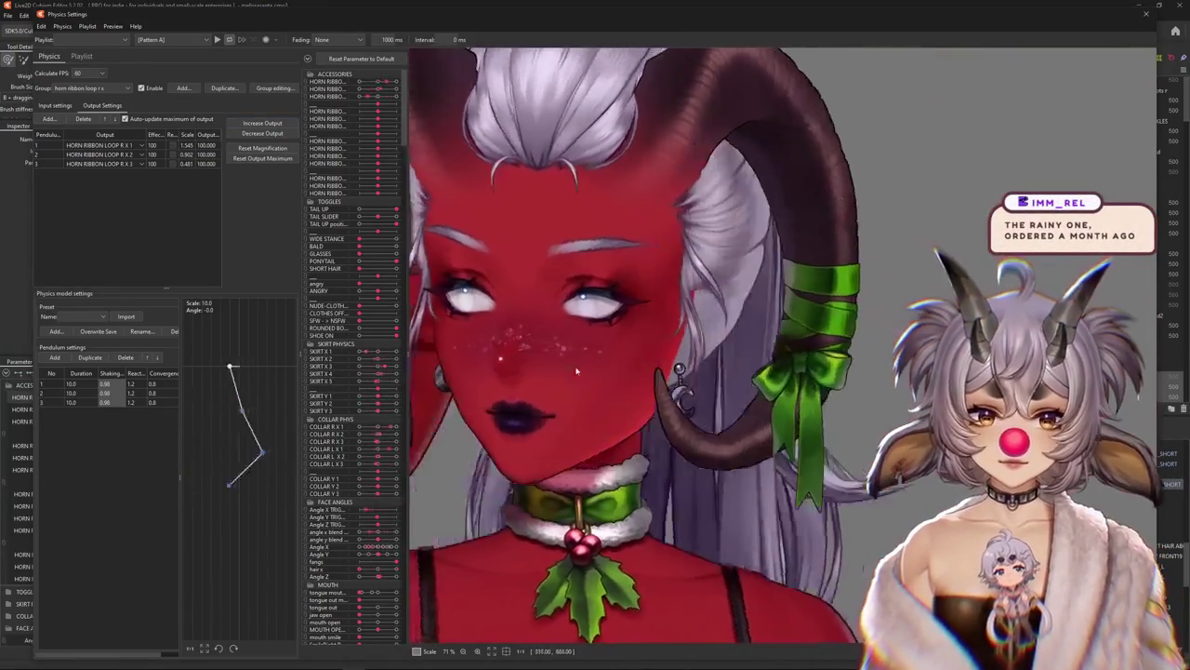
{"action": "left_click_drag", "start_coordinate": [697, 375], "coordinate": [796, 269]}
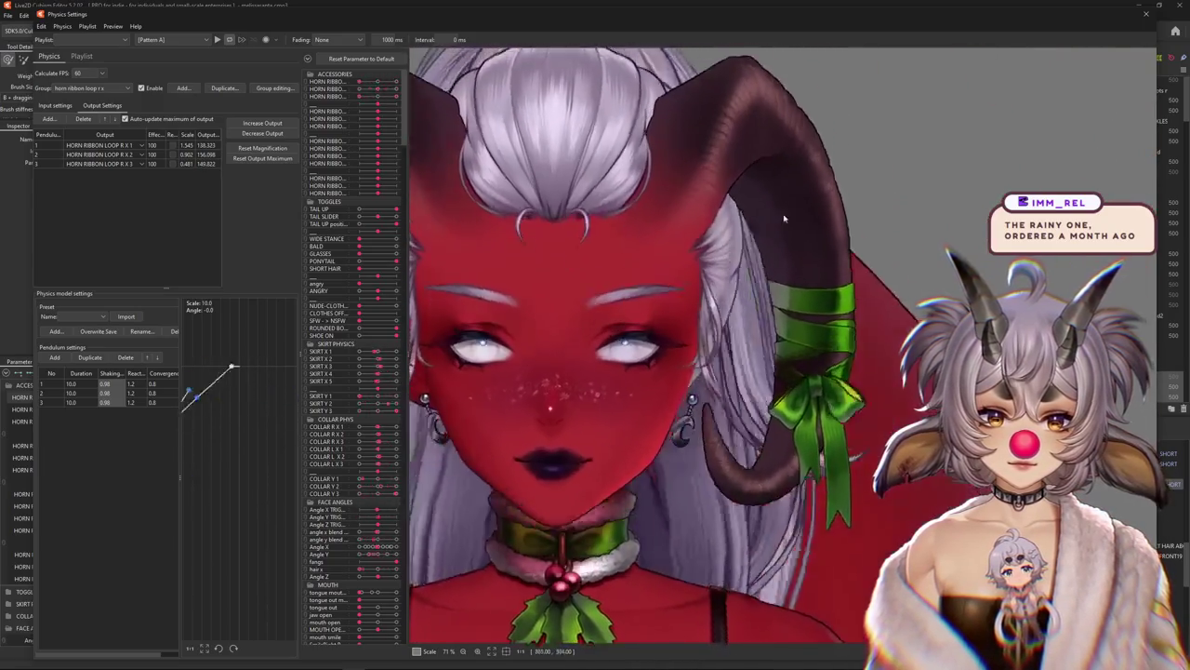
{"action": "mouse_move", "coordinate": [796, 269]}
{"action": "left_mouse_down"}
{"action": "mouse_move", "coordinate": [745, 281]}
{"action": "mouse_move", "coordinate": [755, 276]}
{"action": "mouse_move", "coordinate": [722, 555]}
{"action": "mouse_move", "coordinate": [768, 415]}
{"action": "mouse_move", "coordinate": [730, 500]}
{"action": "mouse_move", "coordinate": [465, 213]}
{"action": "left_mouse_up"}
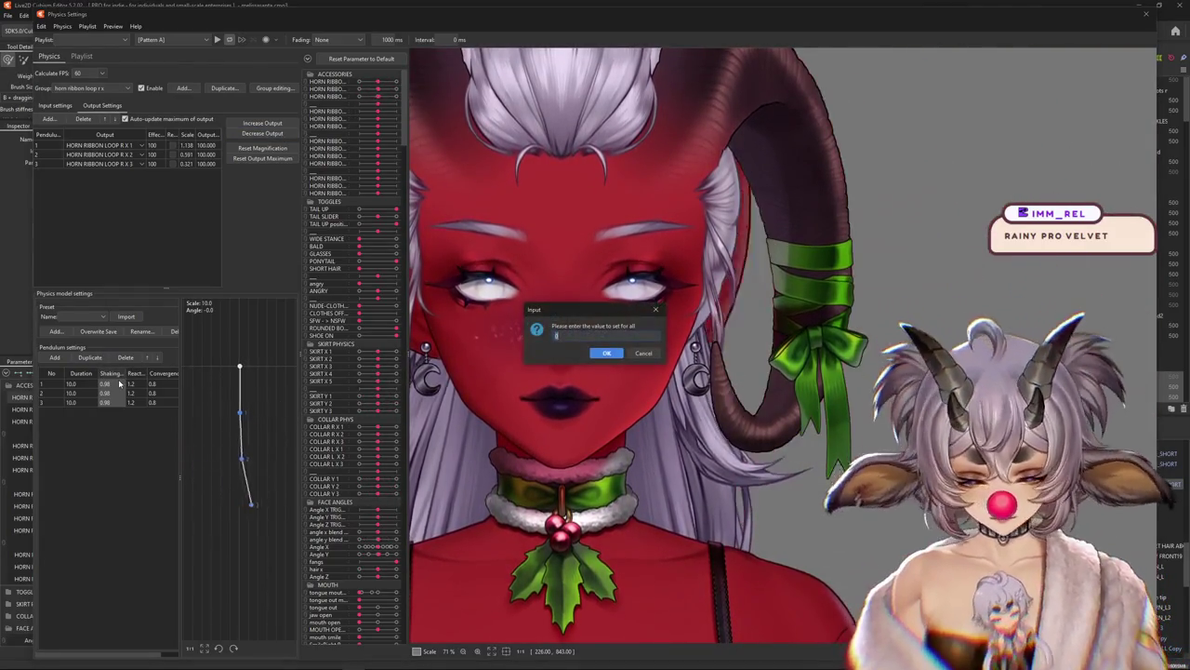
{"action": "mouse_move", "coordinate": [595, 372]}
{"action": "left_mouse_down"}
{"action": "mouse_move", "coordinate": [737, 590]}
{"action": "mouse_move", "coordinate": [771, 4]}
{"action": "left_mouse_up"}
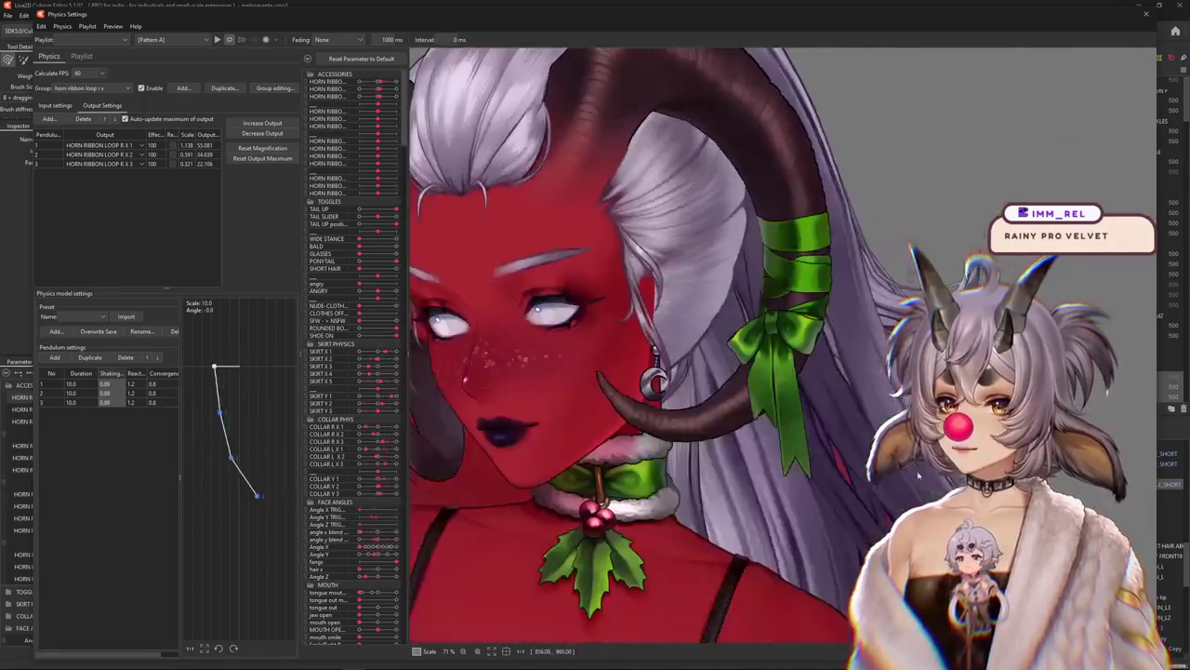
Increase the ribbon loop outputs, fitting magnification to the parameter range, and test the swing
{"action": "left_click_drag", "start_coordinate": [771, 5], "coordinate": [286, 138]}
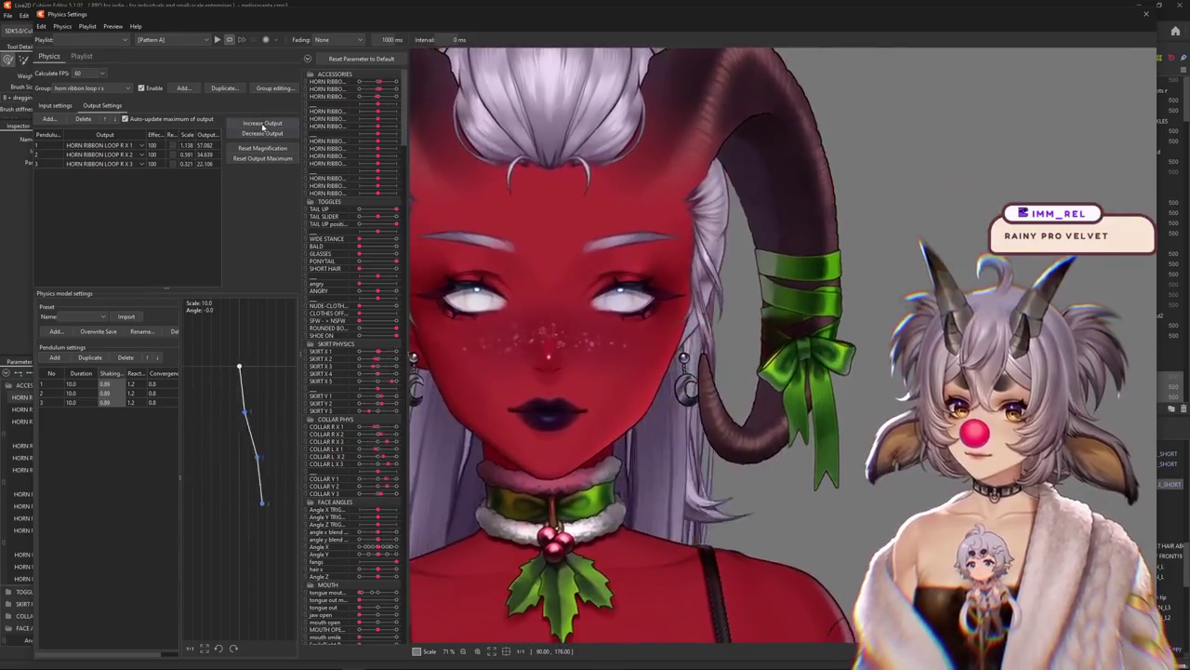
{"action": "left_click", "coordinate": [263, 127]}
{"action": "left_click", "coordinate": [622, 435]}
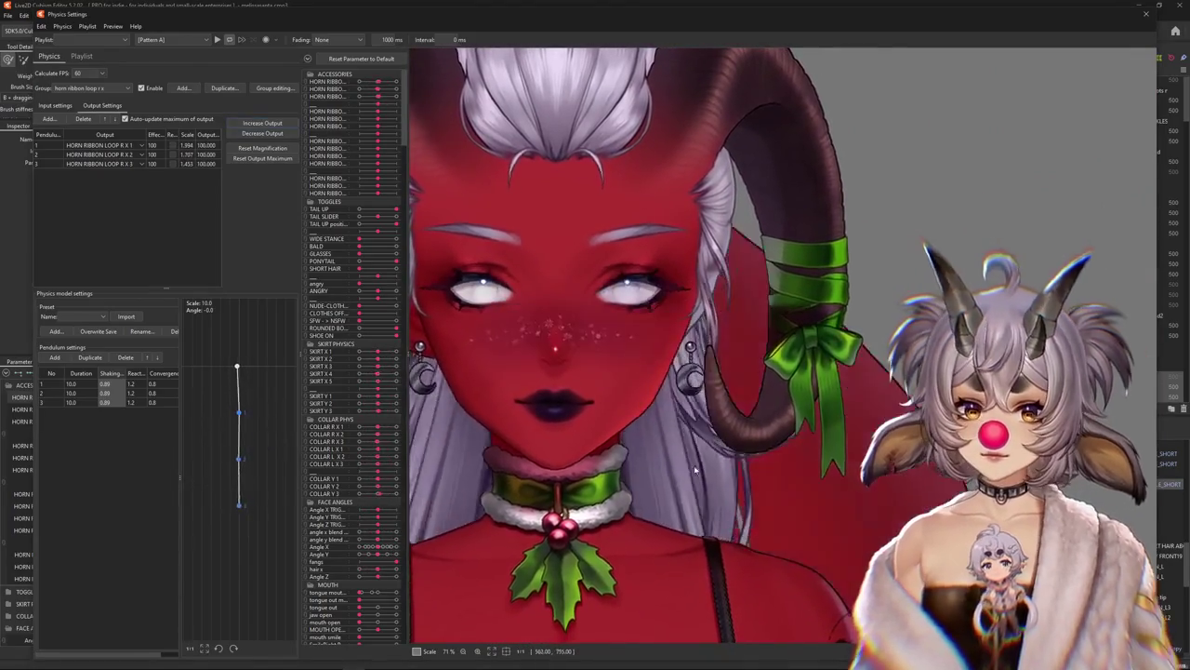
{"action": "mouse_move", "coordinate": [622, 435]}
{"action": "left_mouse_down"}
{"action": "mouse_move", "coordinate": [711, 183]}
{"action": "mouse_move", "coordinate": [717, 246]}
{"action": "left_mouse_up"}
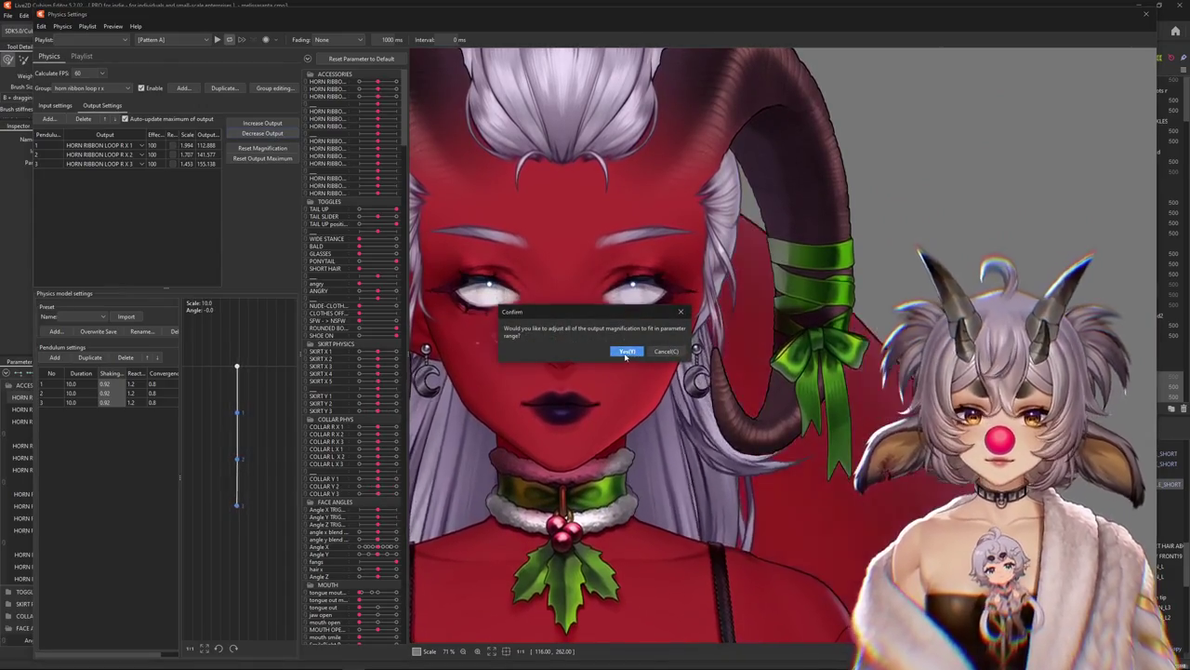
{"action": "key", "text": "Return"}
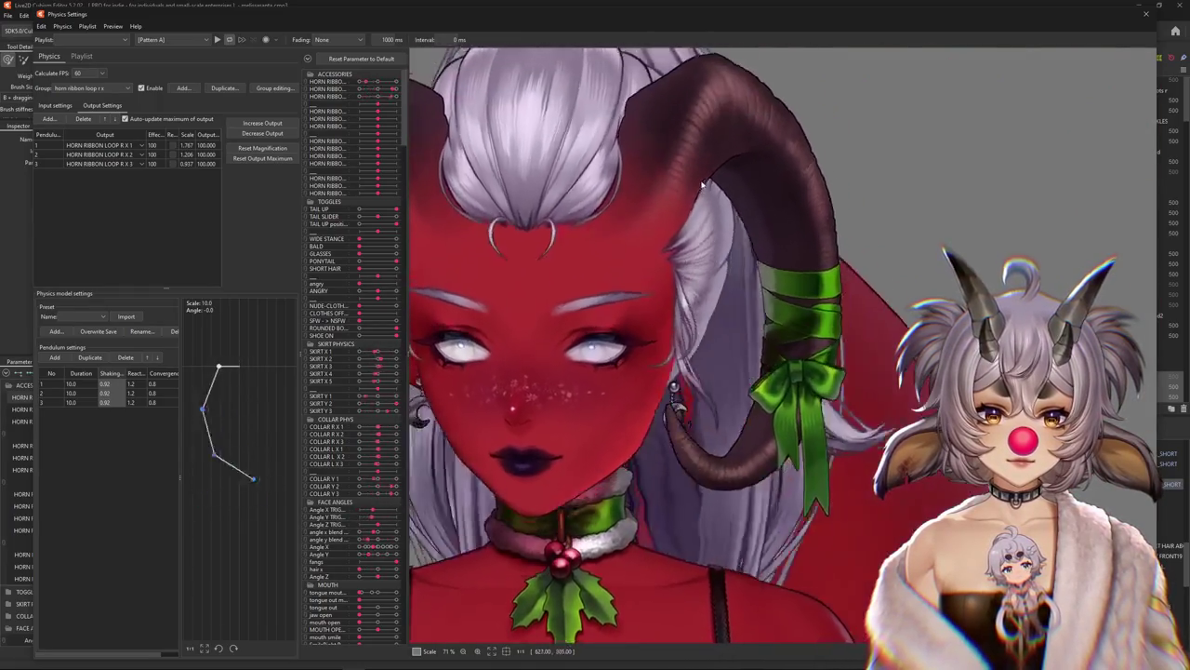
Set all pendulum durations to 8.0 and refit the outputs to the parameter range
{"action": "left_click", "coordinate": [43, 107]}
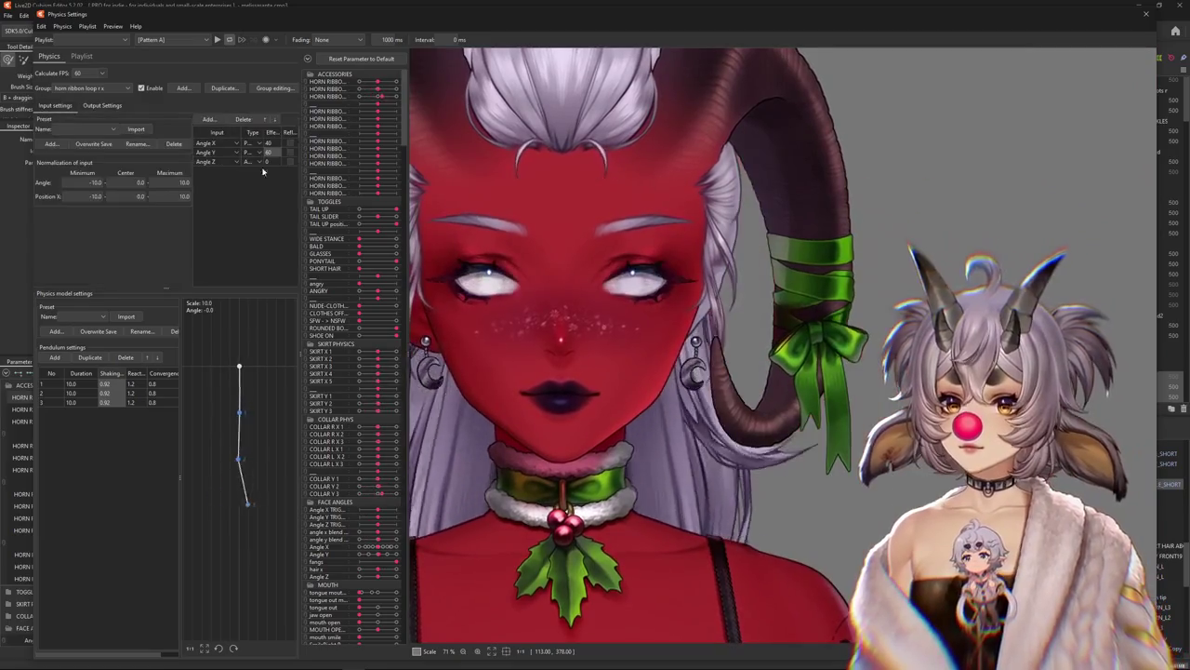
{"action": "left_click", "coordinate": [88, 377]}
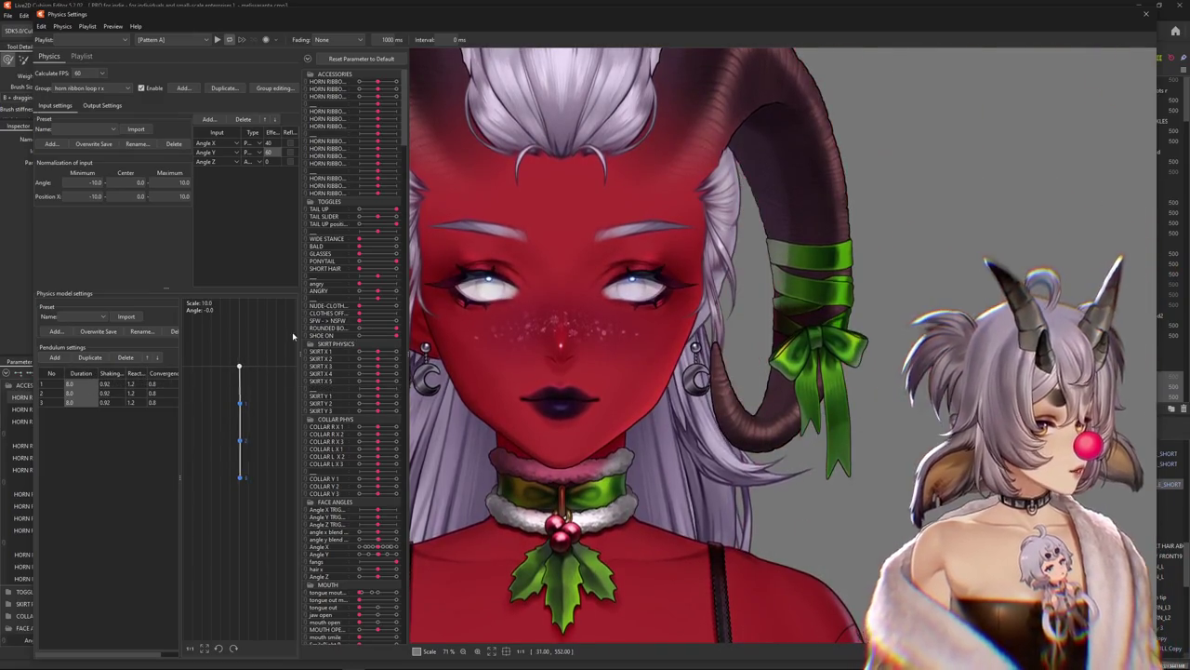
{"action": "left_click", "coordinate": [103, 105]}
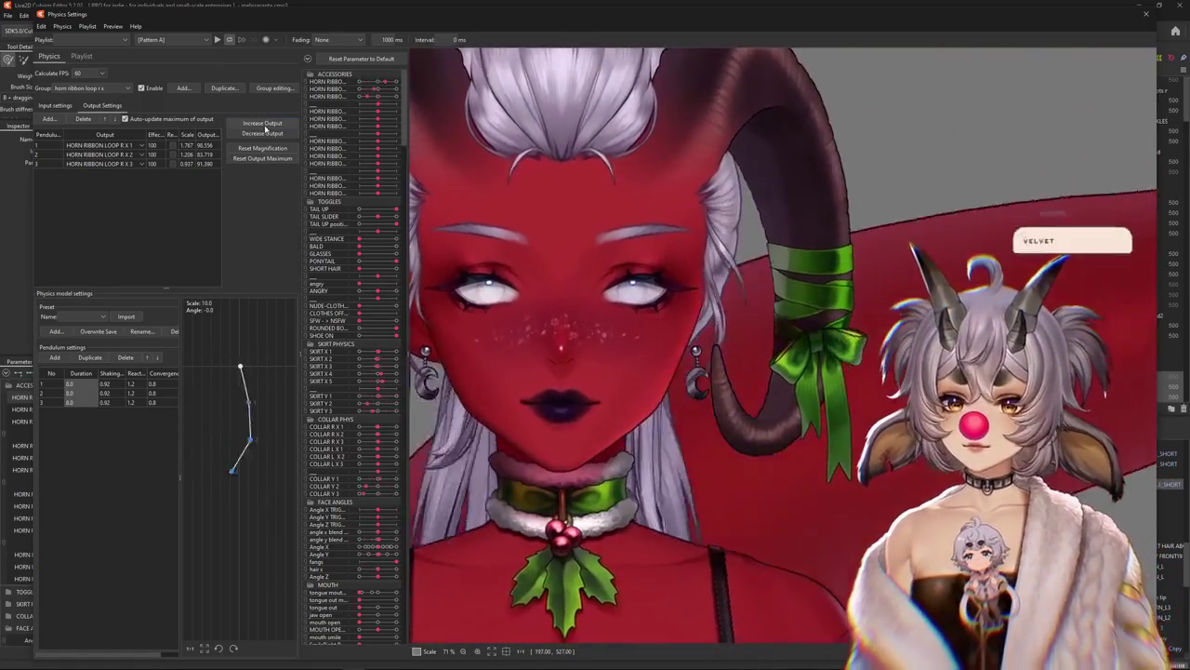
{"action": "left_click", "coordinate": [262, 123]}
{"action": "left_click", "coordinate": [614, 352]}
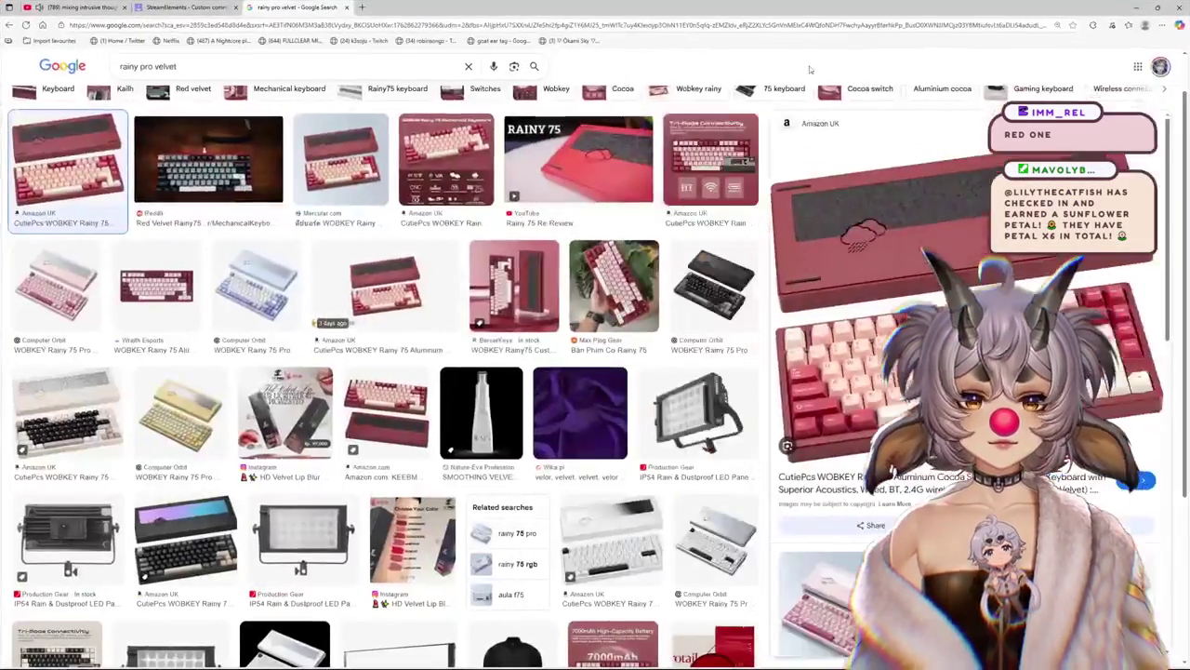
Open a rainy pro velvet keyboard image result in the Google Images side preview
{"action": "left_click", "coordinate": [629, 268]}
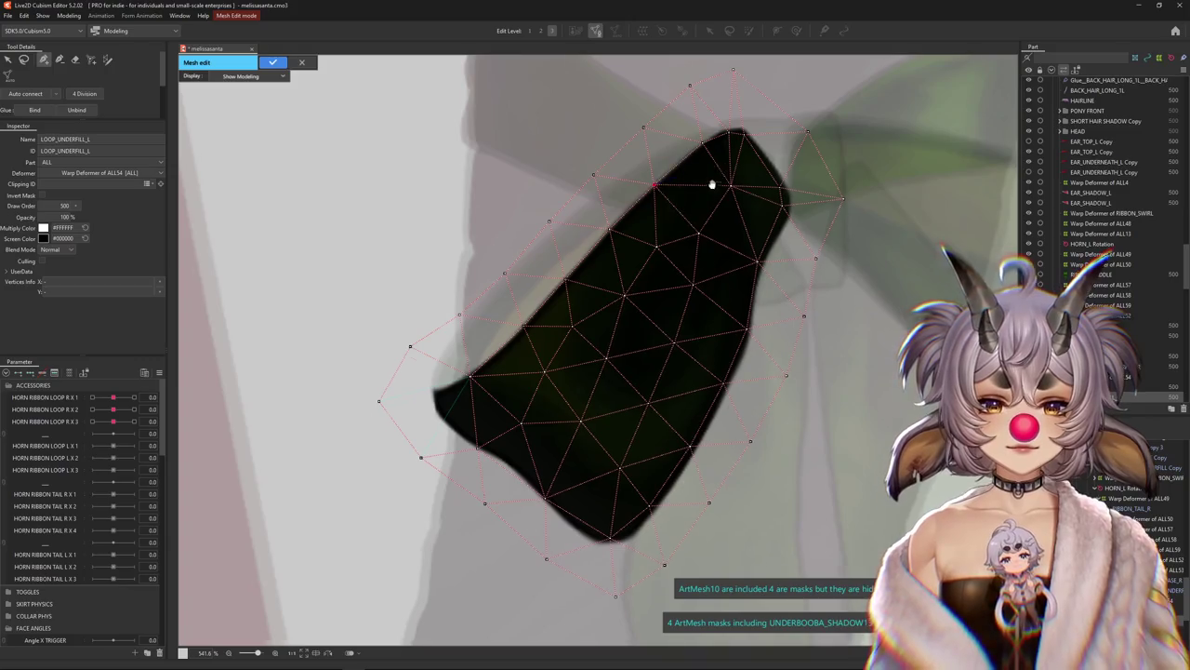
Look over both ends of the LOOP_UNDERFILL_L mesh and apply the mesh edit
{"action": "left_click_drag", "start_coordinate": [711, 184], "coordinate": [651, 241]}
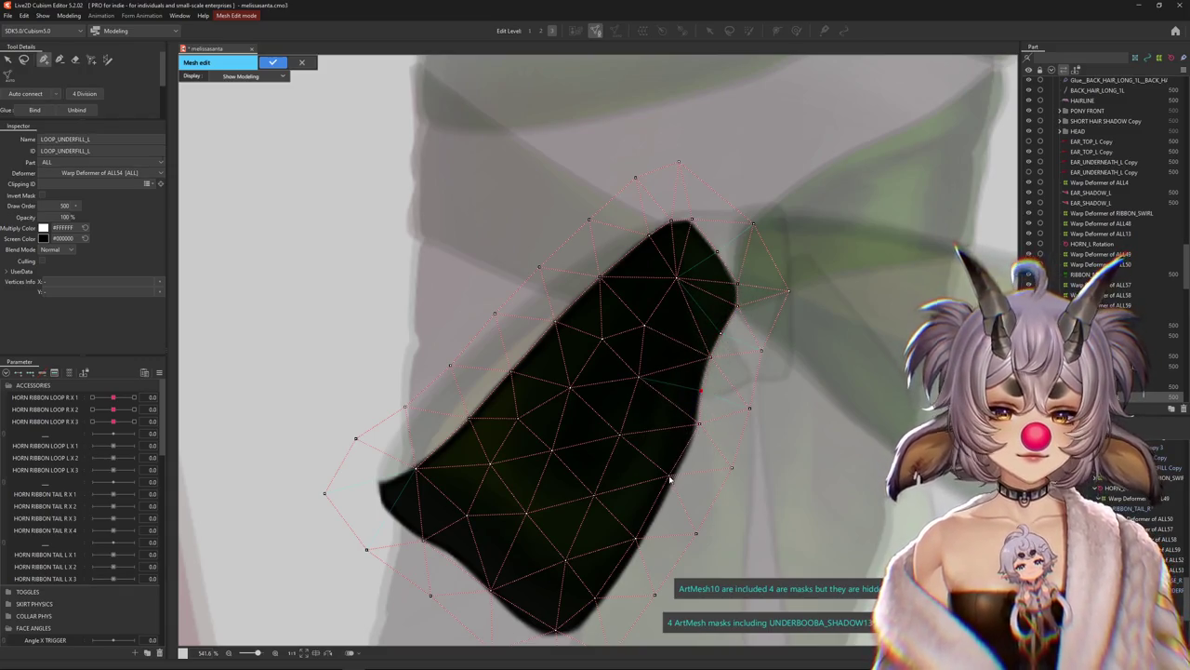
{"action": "left_click_drag", "start_coordinate": [648, 554], "coordinate": [668, 453]}
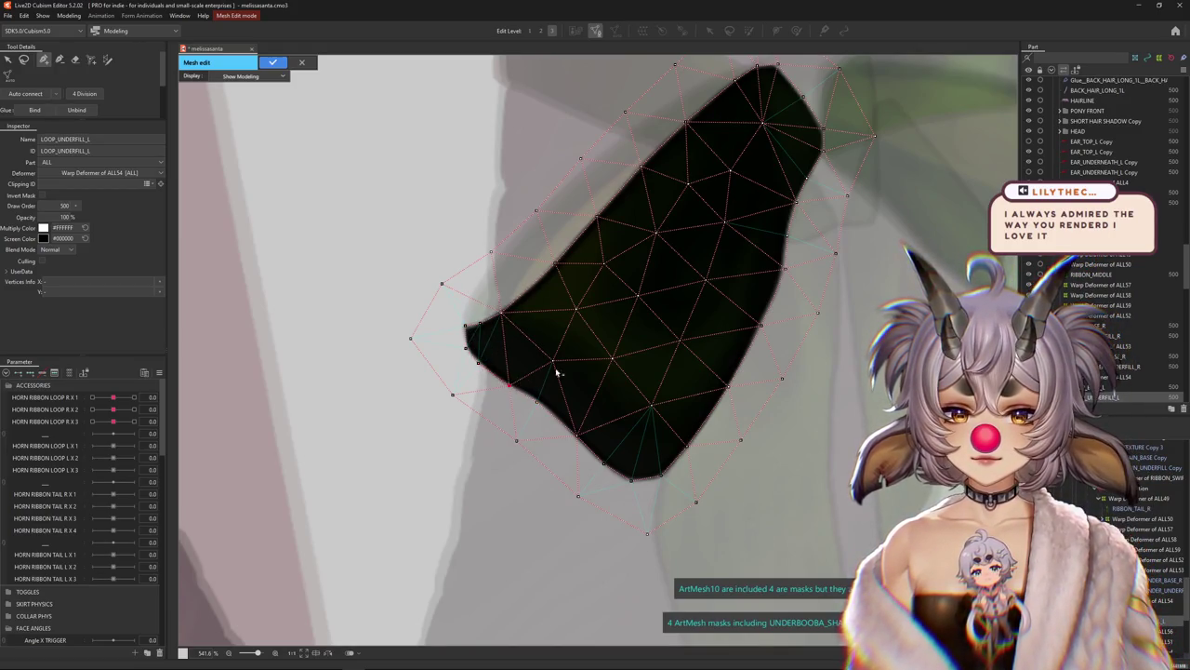
{"action": "scroll", "coordinate": [558, 372], "scroll_direction": "down", "scroll_amount": 5}
{"action": "scroll", "coordinate": [668, 249], "scroll_direction": "up", "scroll_amount": 4}
{"action": "scroll", "coordinate": [655, 261], "scroll_direction": "down", "scroll_amount": 3}
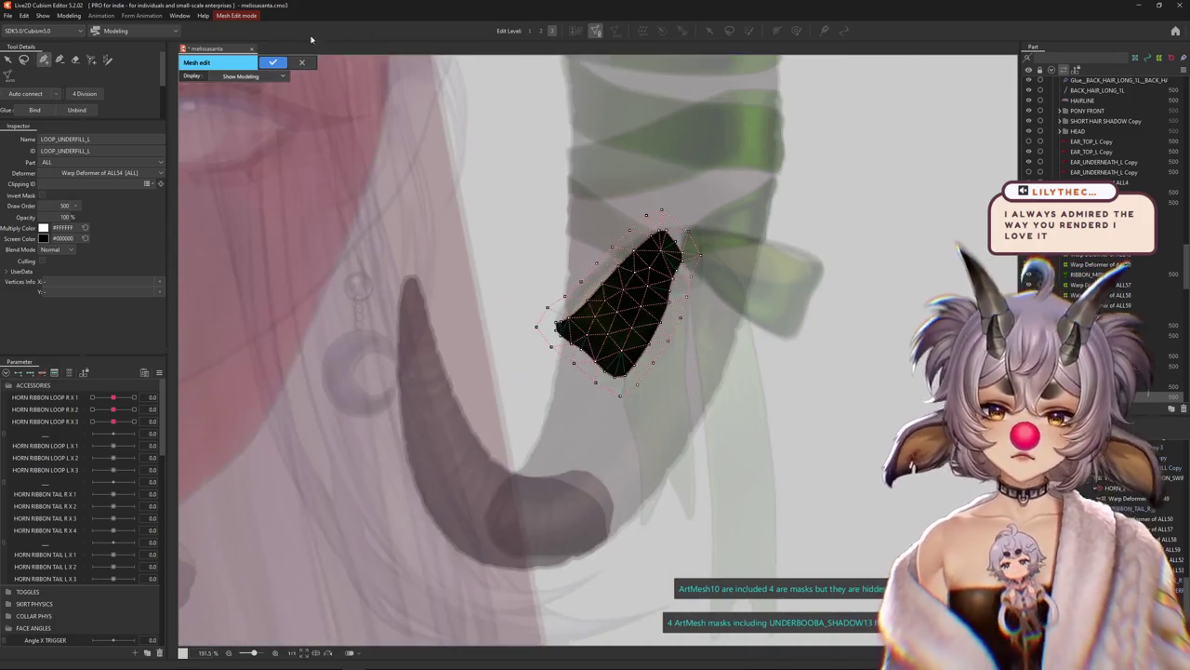
{"action": "left_click", "coordinate": [274, 62]}
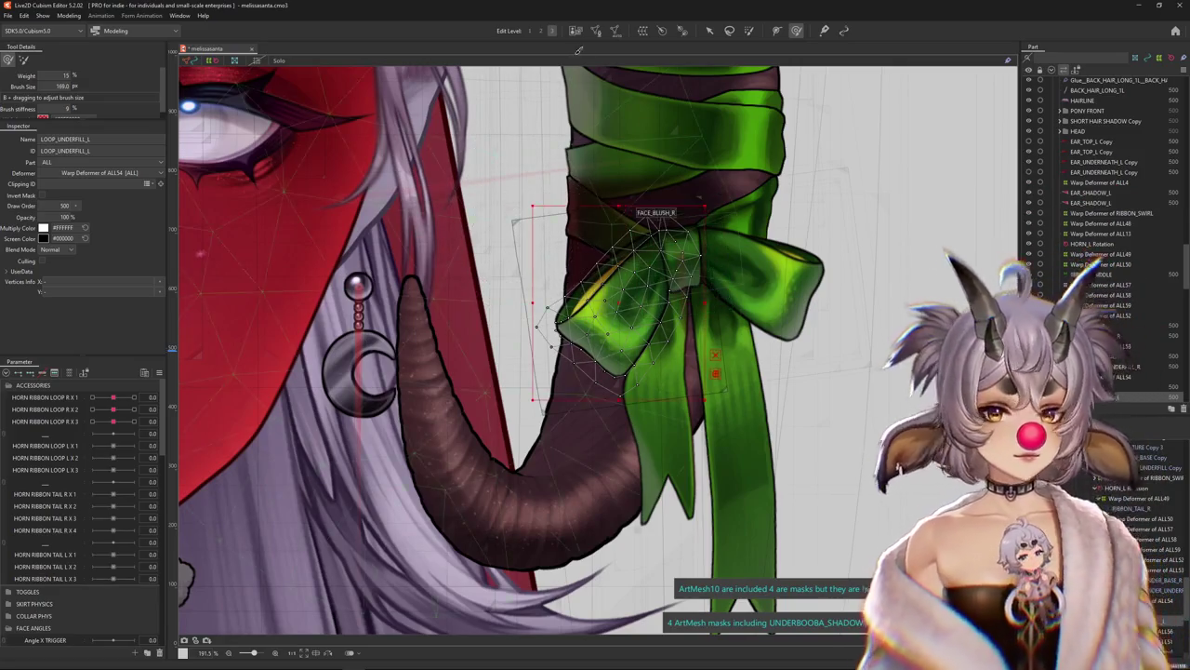
Toggle mesh editing off and reopen it on the LOOP_BASE_L mesh
{"action": "left_click", "coordinate": [596, 31]}
{"action": "left_click", "coordinate": [275, 62]}
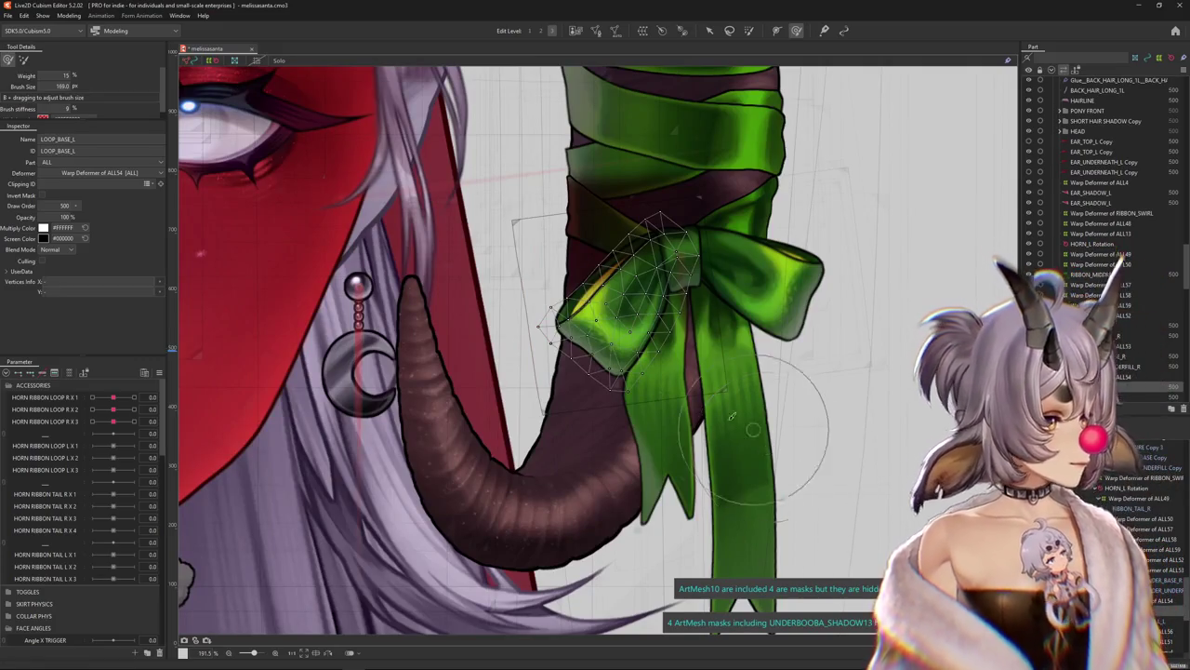
{"action": "left_click", "coordinate": [596, 30]}
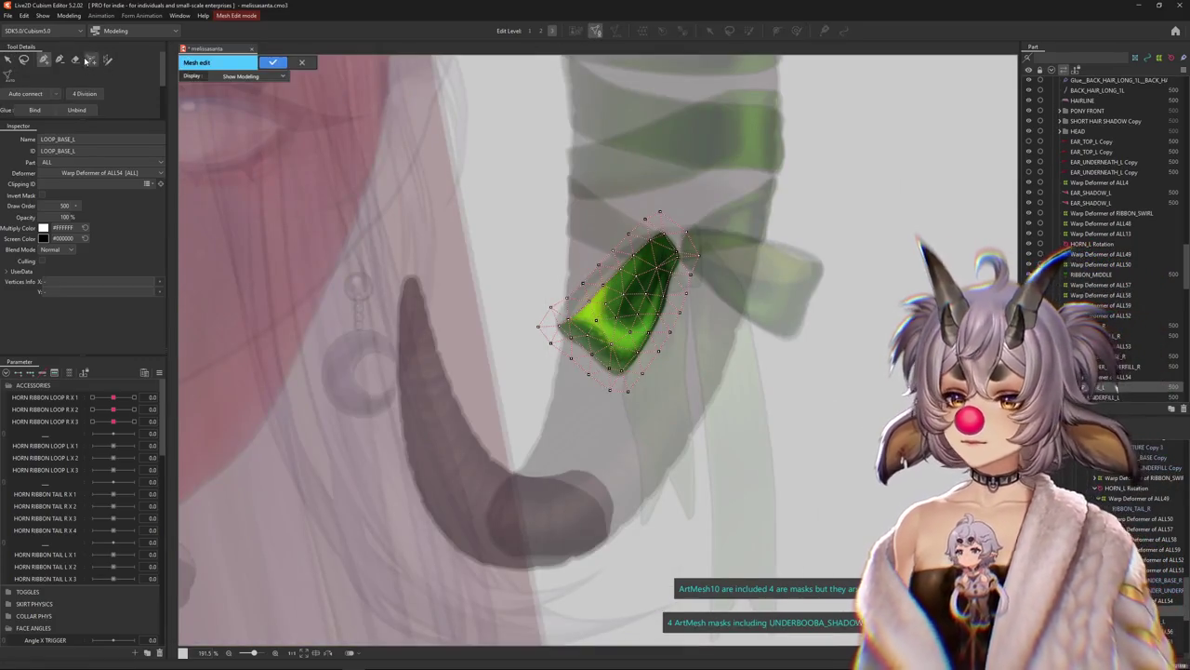
Select all LOOP_BASE_L vertices with the transform tool and apply the mesh edit
{"action": "left_click", "coordinate": [75, 59]}
{"action": "key", "text": "ctrl+a"}
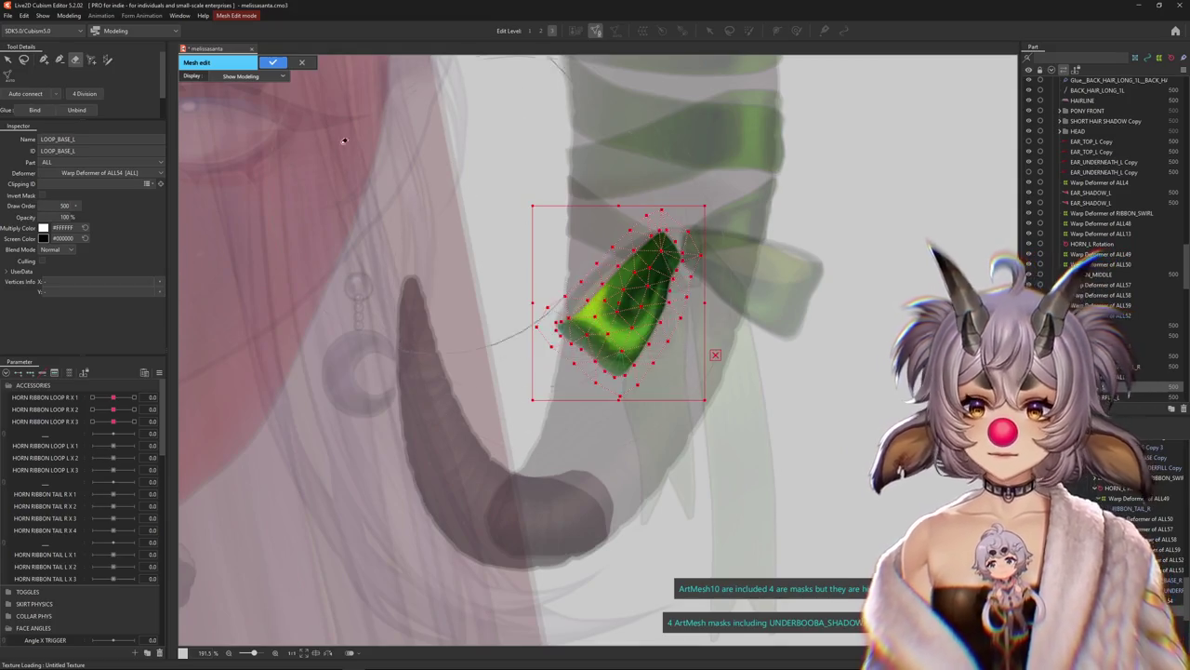
{"action": "scroll", "coordinate": [344, 140], "scroll_direction": "up", "scroll_amount": 3}
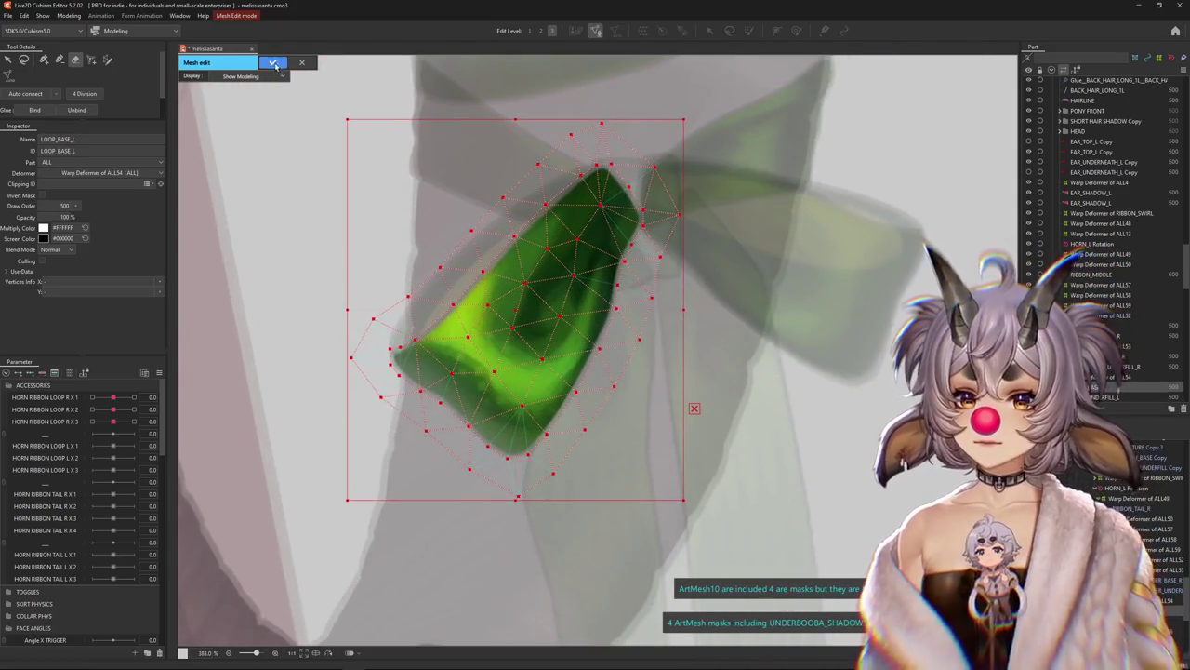
{"action": "left_click", "coordinate": [273, 63]}
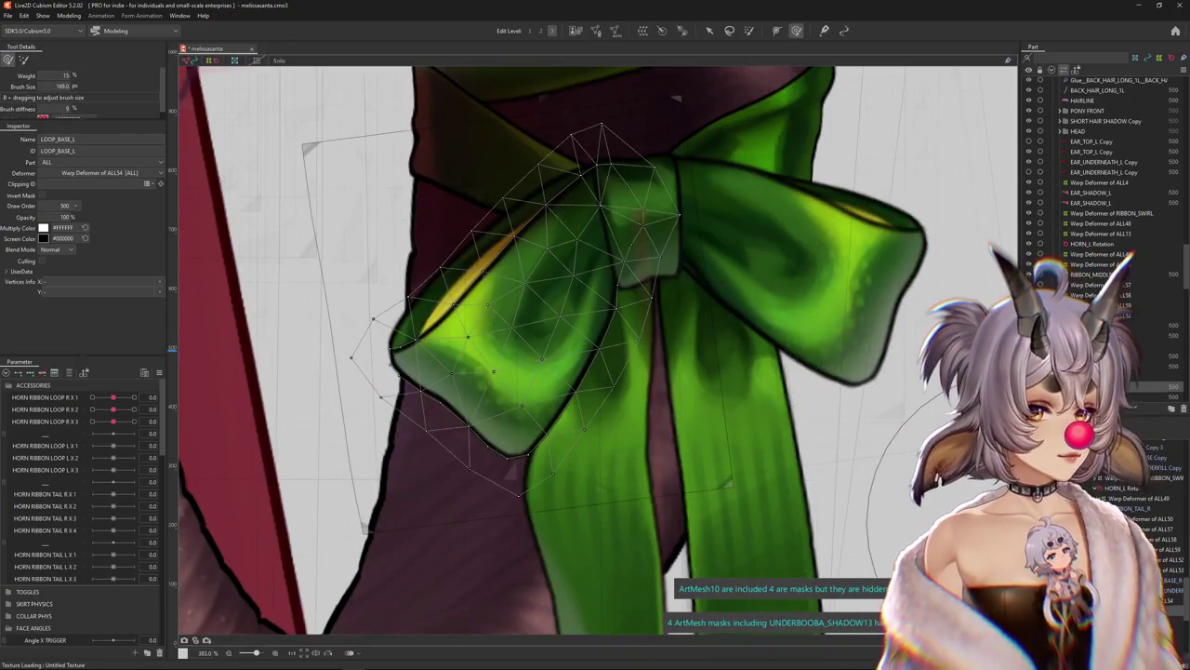
Compare the left loop's warp deformers ALL54, ALL56 and ALL60 and the loop mesh
{"action": "left_click", "coordinate": [1112, 377]}
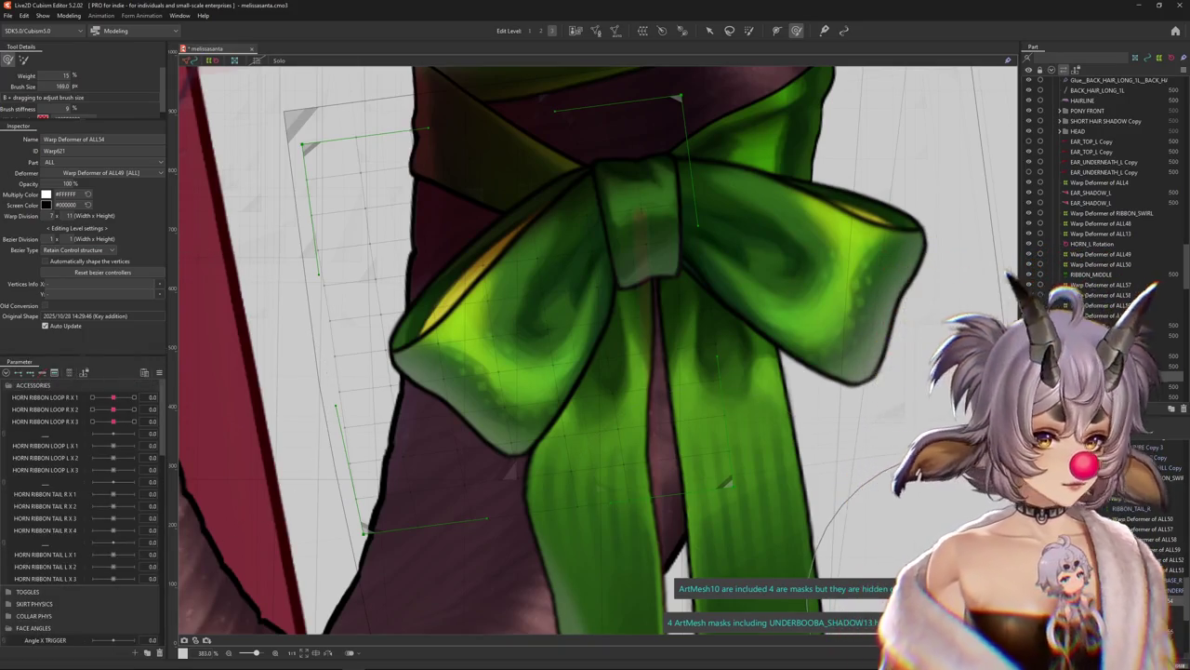
{"action": "left_click", "coordinate": [521, 316]}
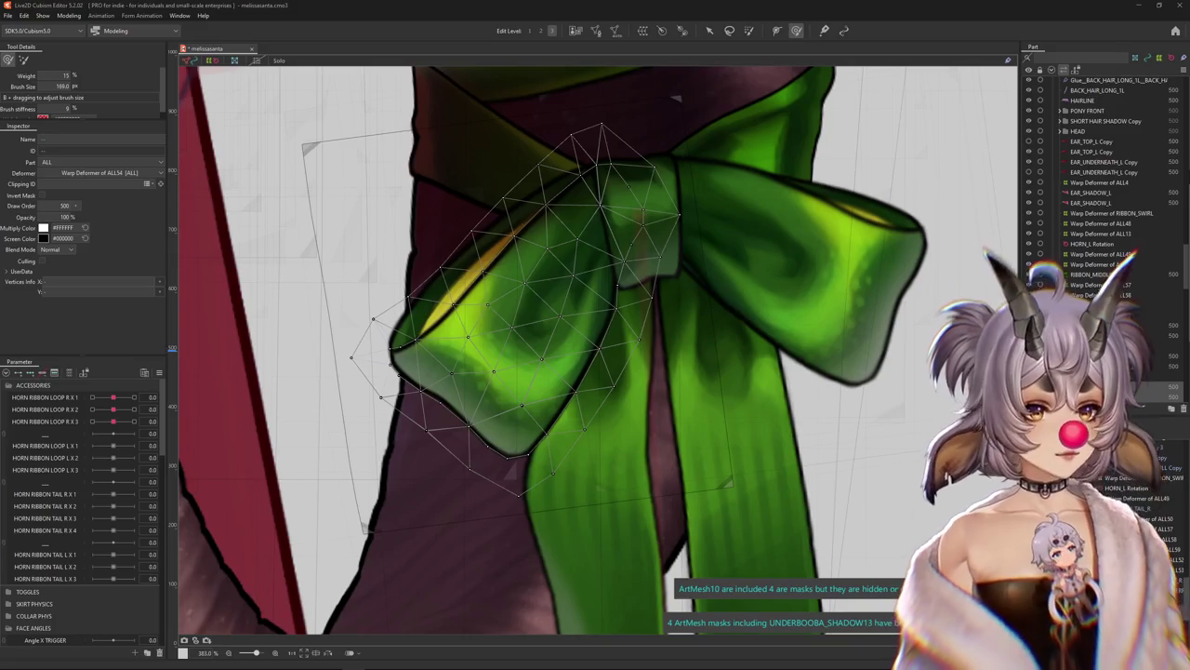
{"action": "left_click", "coordinate": [1127, 253]}
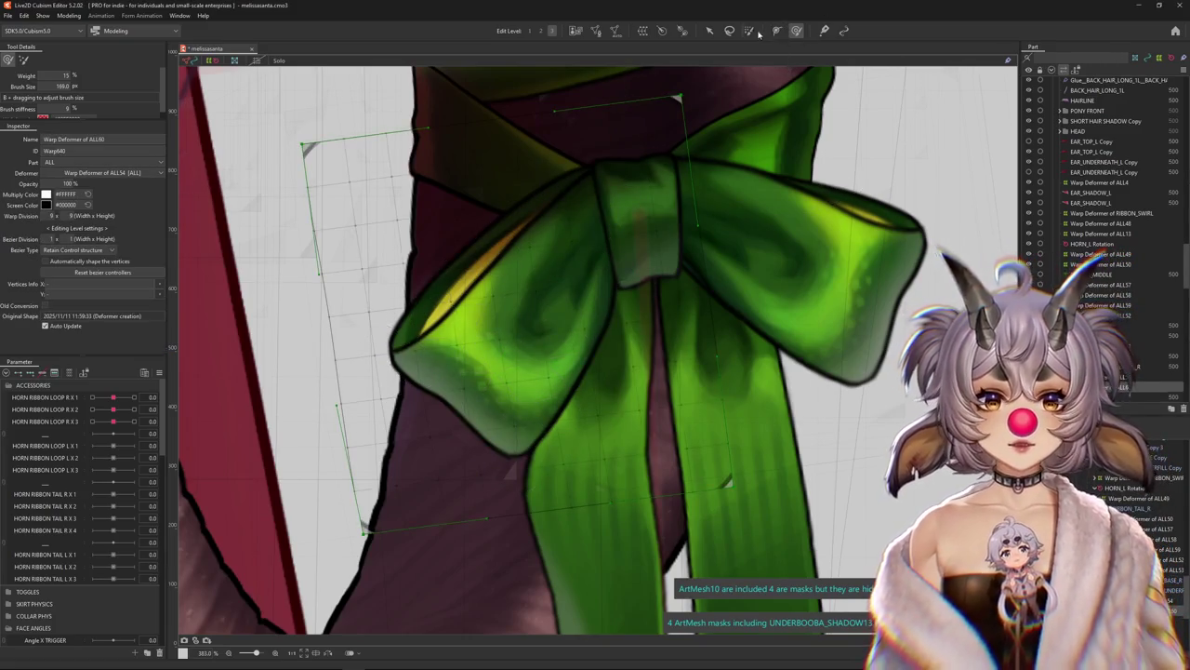
{"action": "left_click", "coordinate": [1107, 279]}
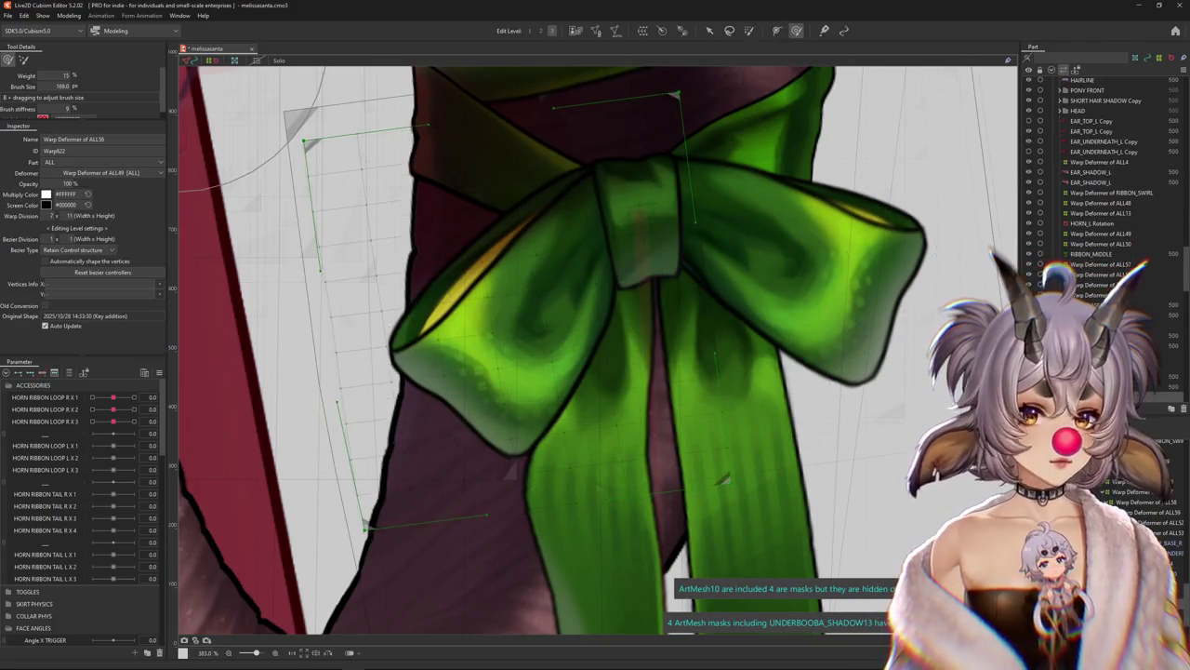
{"action": "left_click", "coordinate": [1107, 270]}
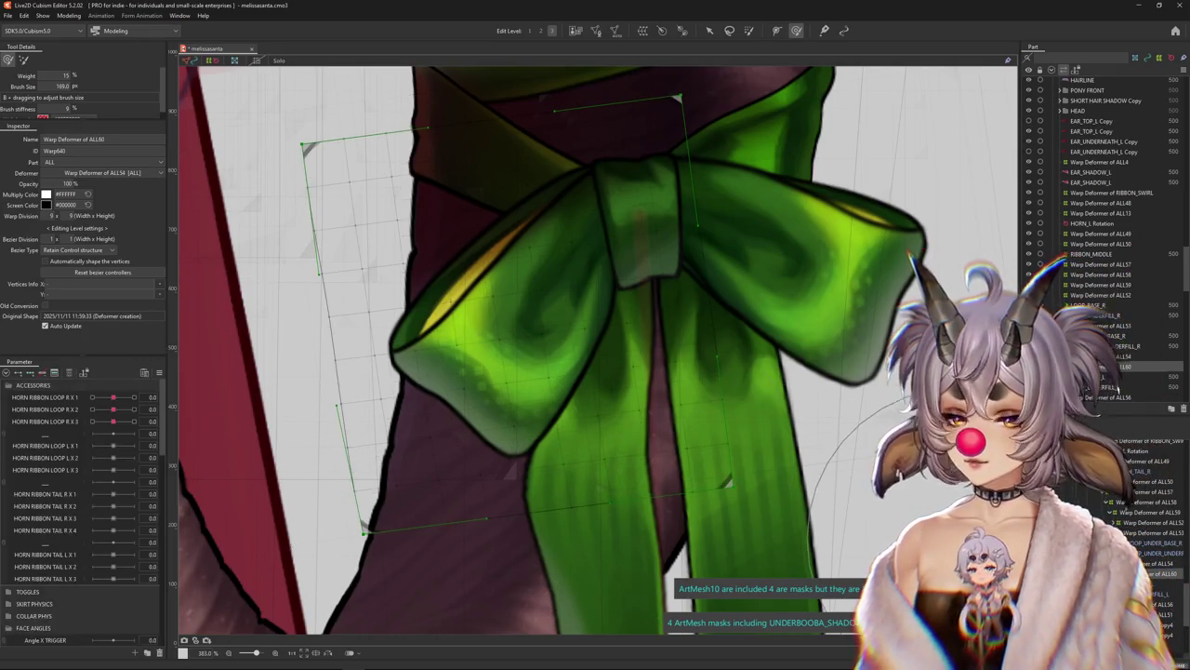
{"action": "left_click", "coordinate": [307, 140]}
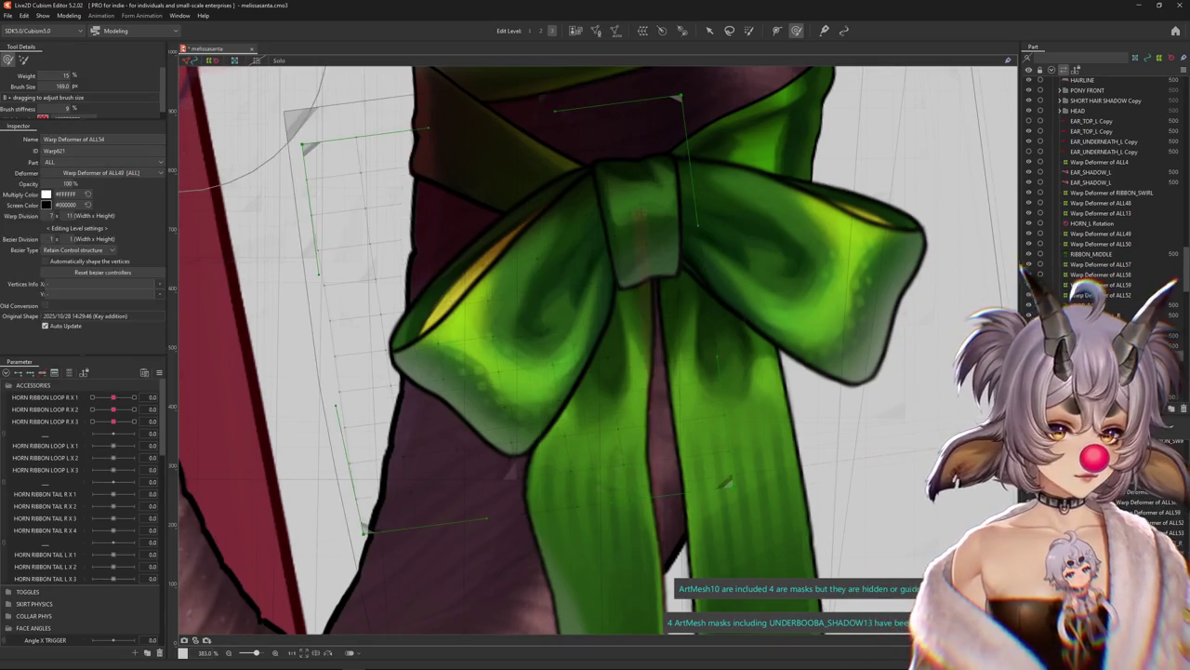
Check the LOOP_UNDER_UNDERFILL_L mesh in mesh edit without changes, then select LOOP_UNDER_BASE_L
{"action": "left_click", "coordinate": [446, 298]}
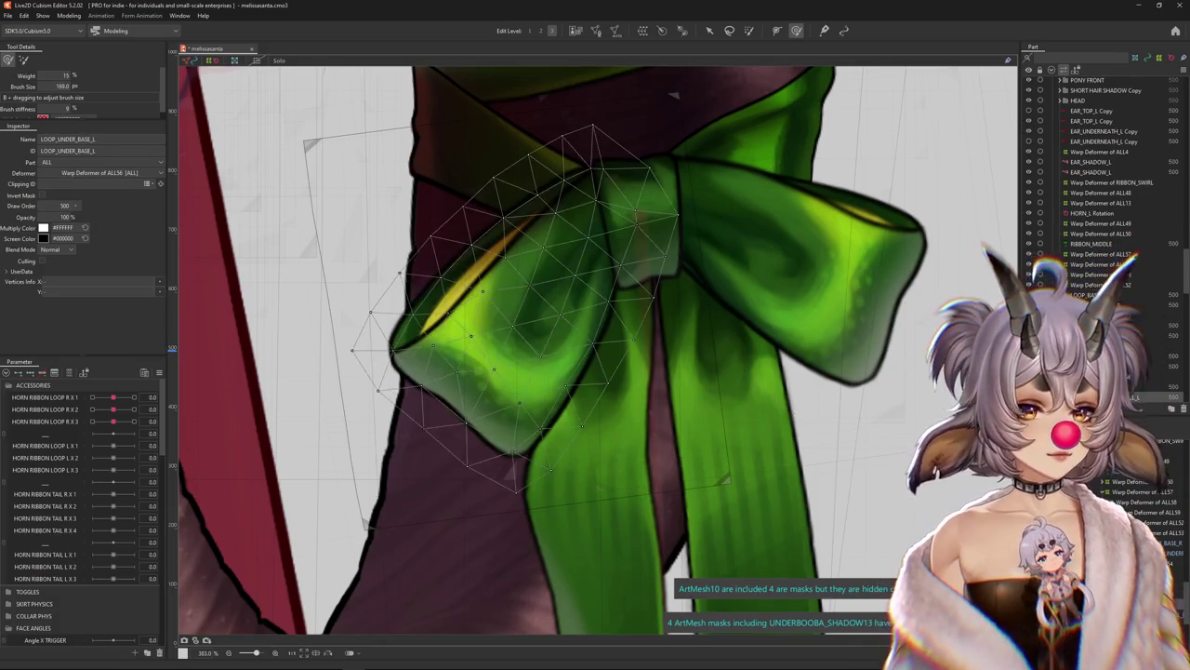
{"action": "left_click", "coordinate": [596, 31]}
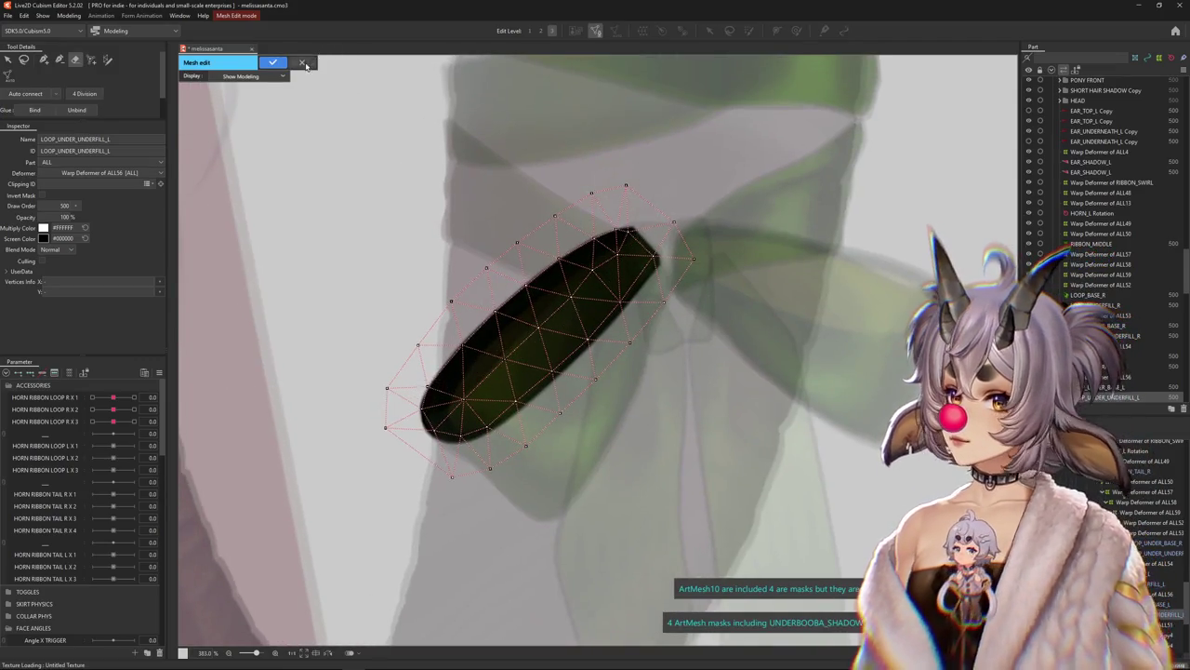
{"action": "left_click", "coordinate": [273, 62]}
{"action": "left_click", "coordinate": [511, 216]}
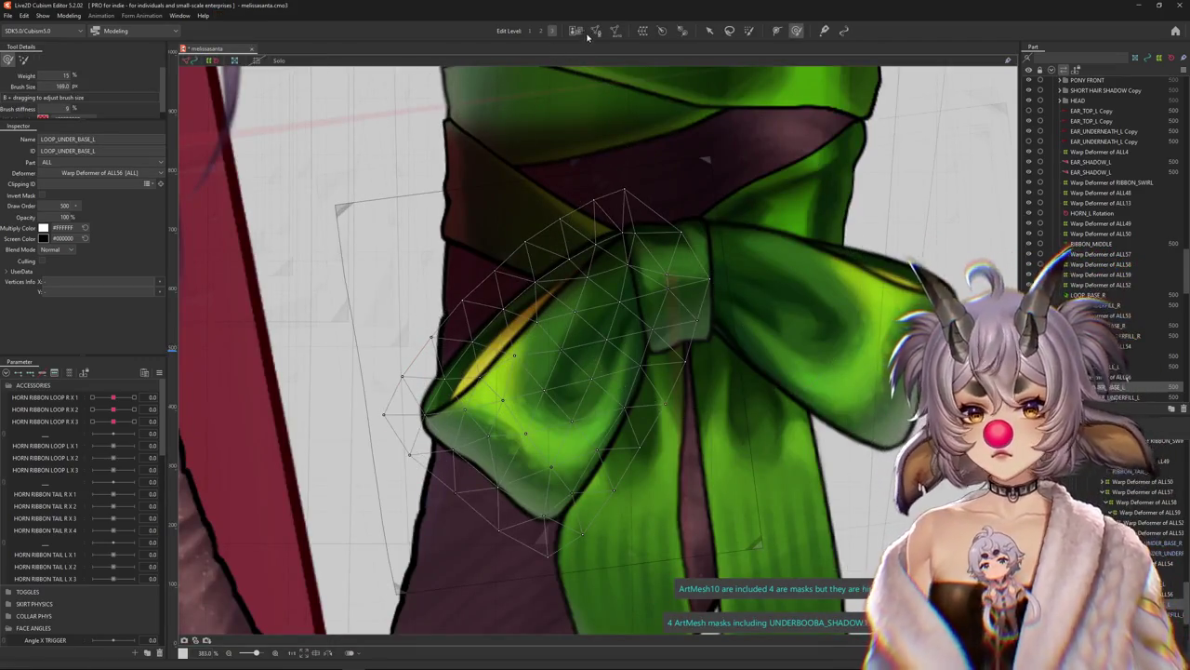
Enter mesh editing on LOOP_UNDER_BASE_L and place vertices at its bottom tip and right edge
{"action": "double_click", "coordinate": [511, 216]}
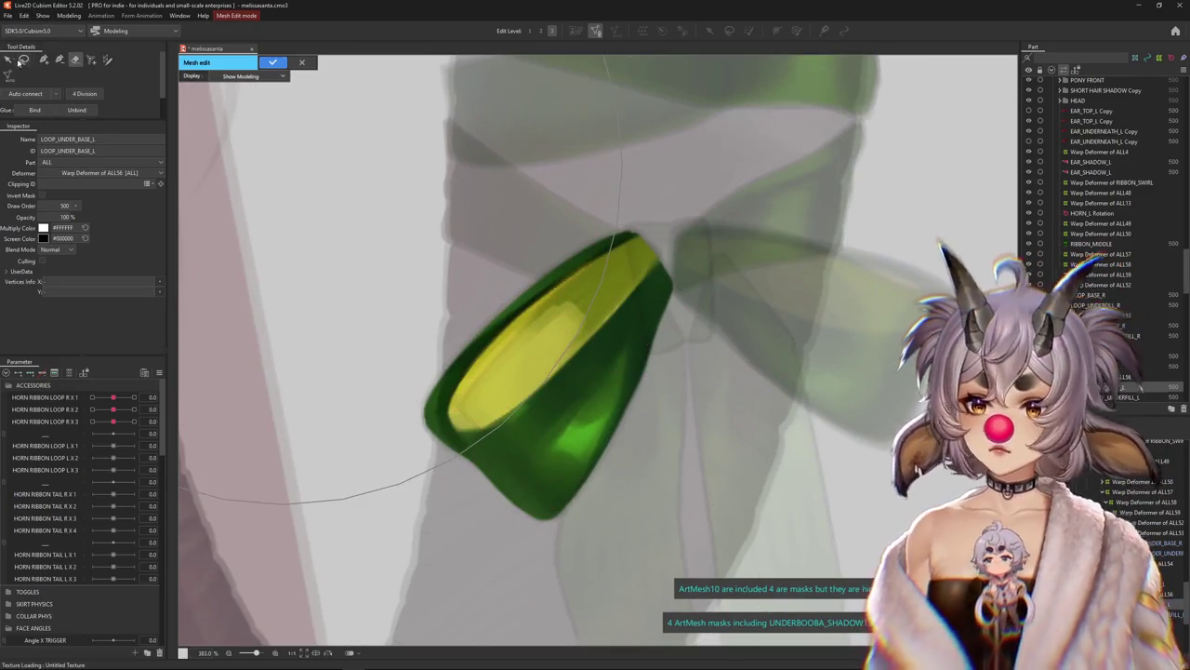
{"action": "scroll", "coordinate": [544, 507], "scroll_direction": "up", "scroll_amount": 3}
{"action": "left_click", "coordinate": [542, 499]}
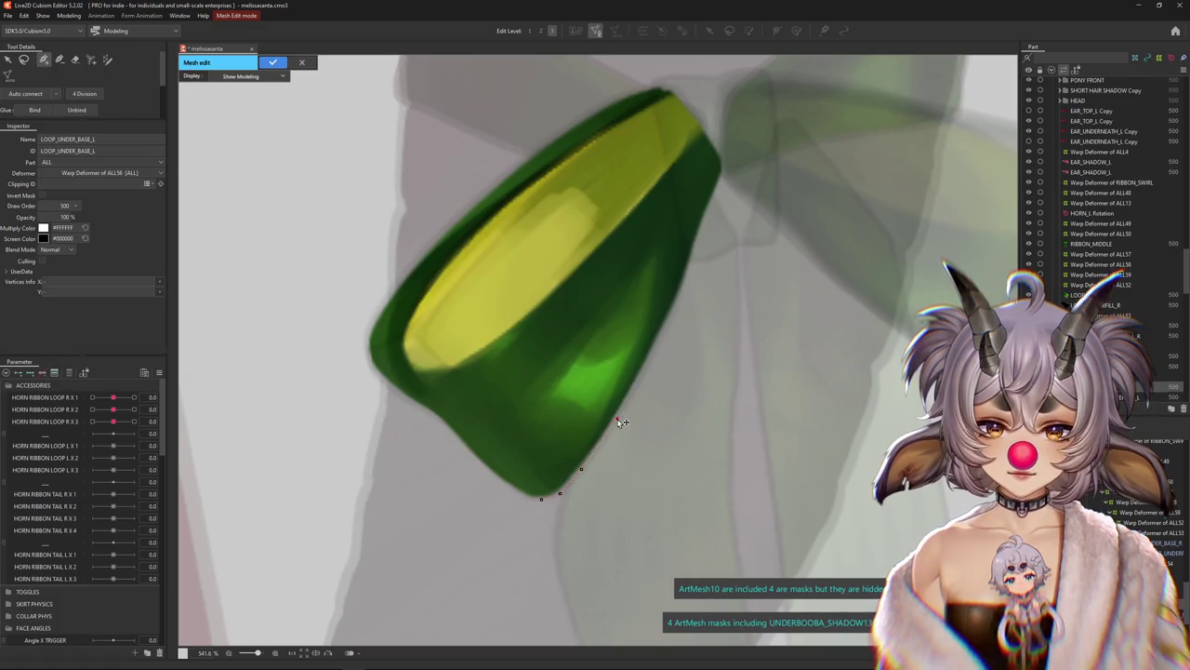
{"action": "left_click", "coordinate": [643, 365]}
{"action": "left_click", "coordinate": [669, 309]}
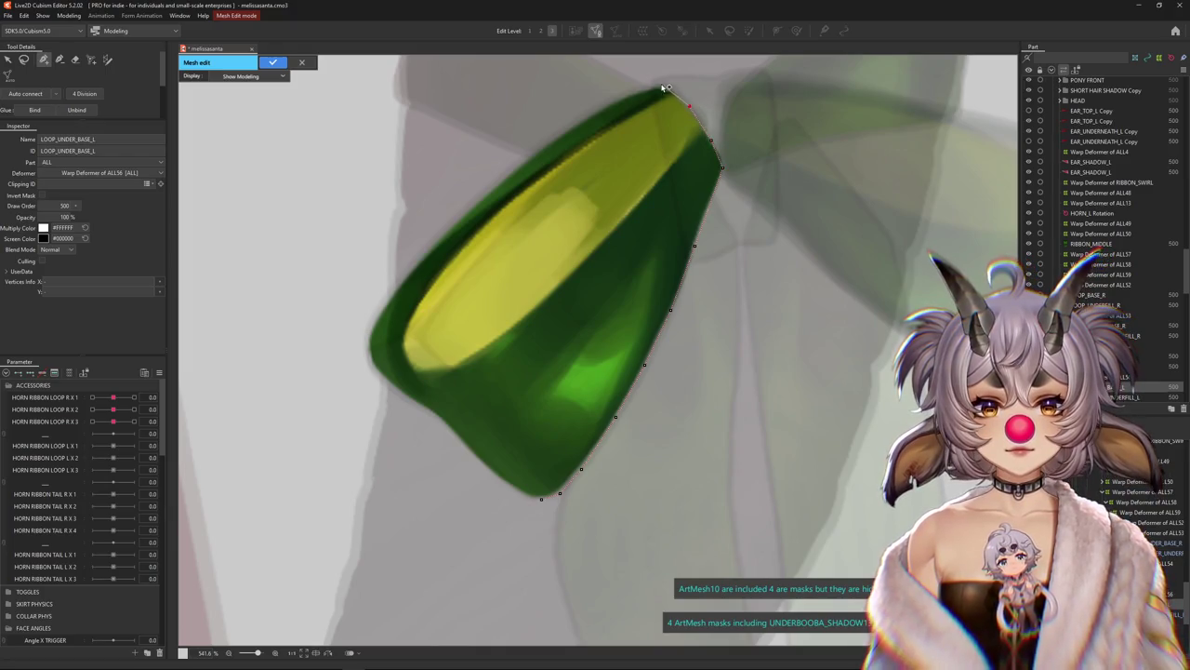
Trace vertices along the loop's upper and left edges, closing the outline at the bottom
{"action": "left_click", "coordinate": [603, 108]}
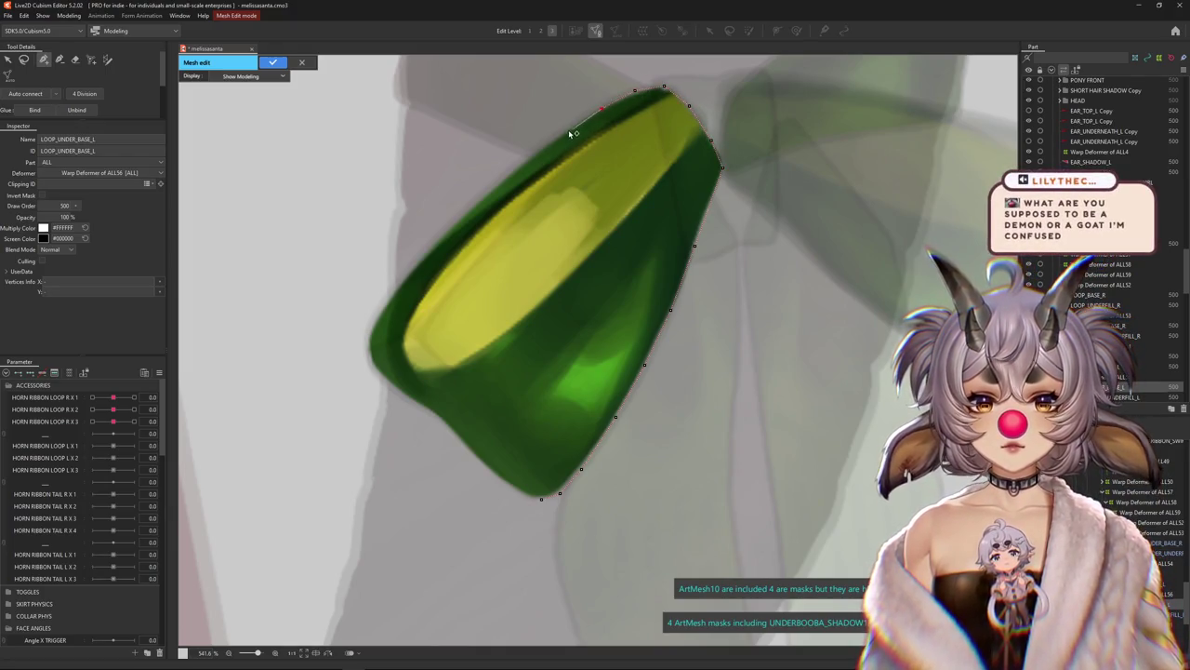
{"action": "left_click", "coordinate": [514, 170]}
{"action": "left_click", "coordinate": [468, 206]}
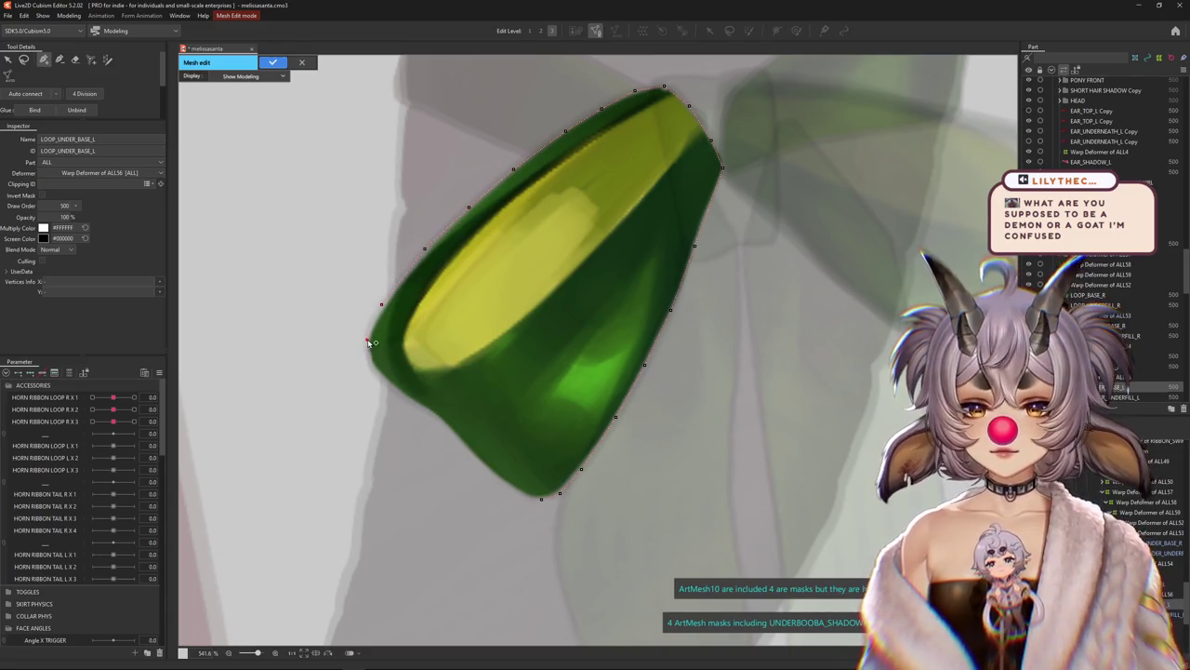
{"action": "left_click", "coordinate": [389, 384]}
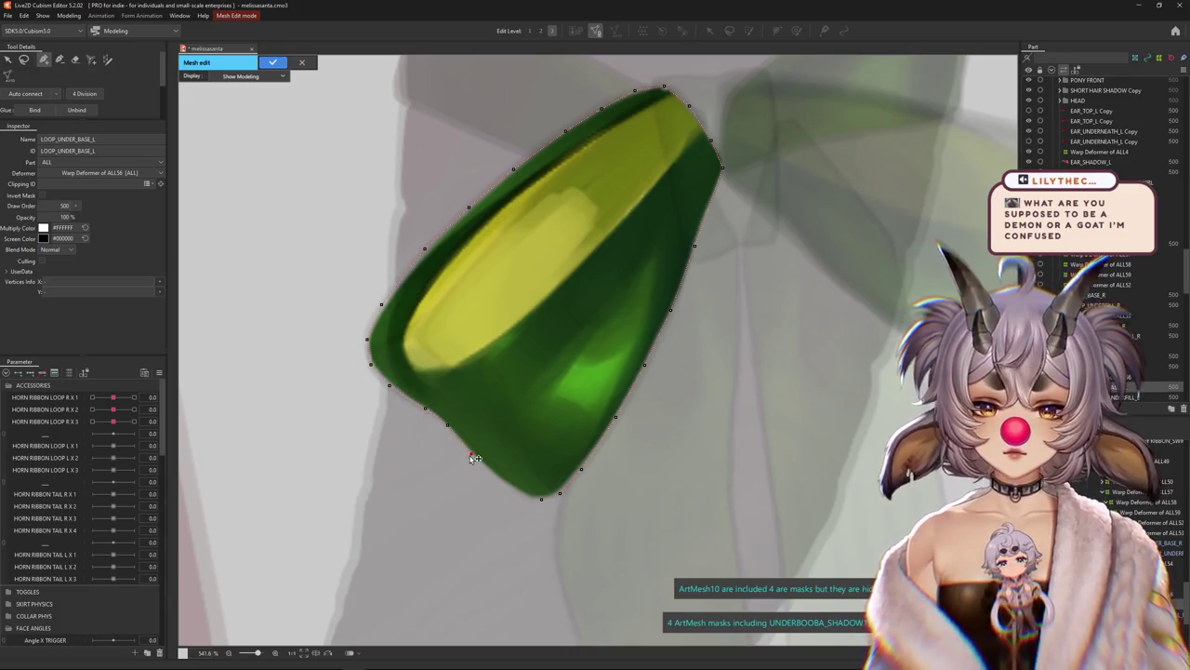
{"action": "left_click", "coordinate": [520, 494]}
{"action": "left_click", "coordinate": [541, 499]}
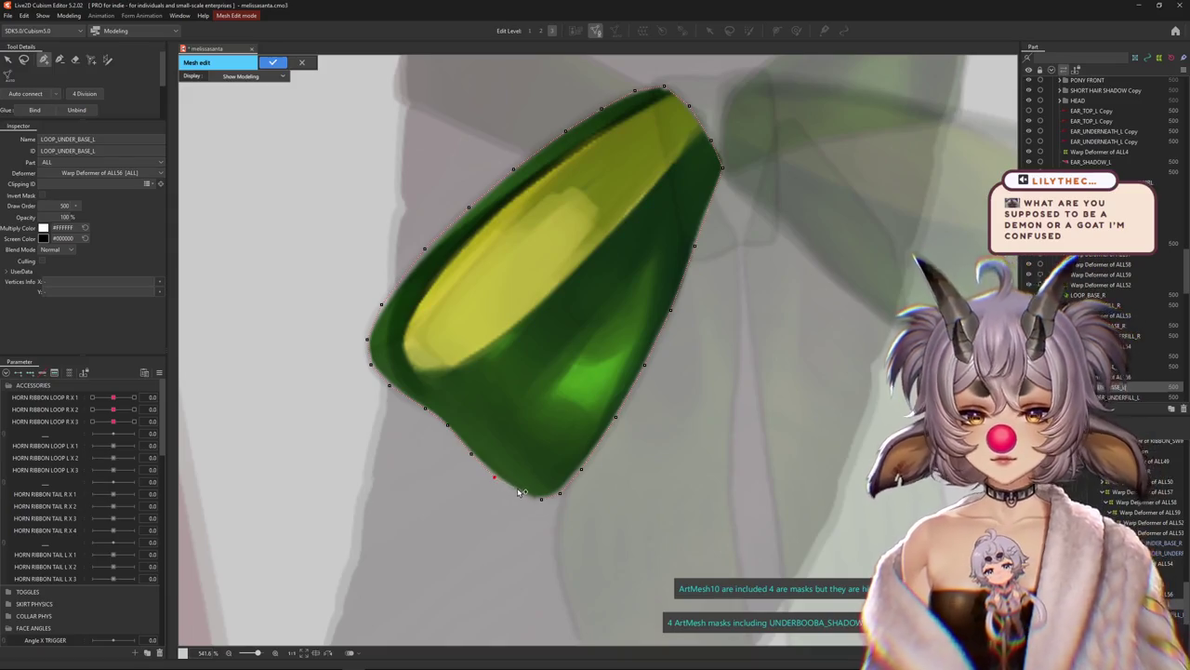
Add interior vertices along the yellow band, dark green area and near the upper tip
{"action": "left_click", "coordinate": [424, 369]}
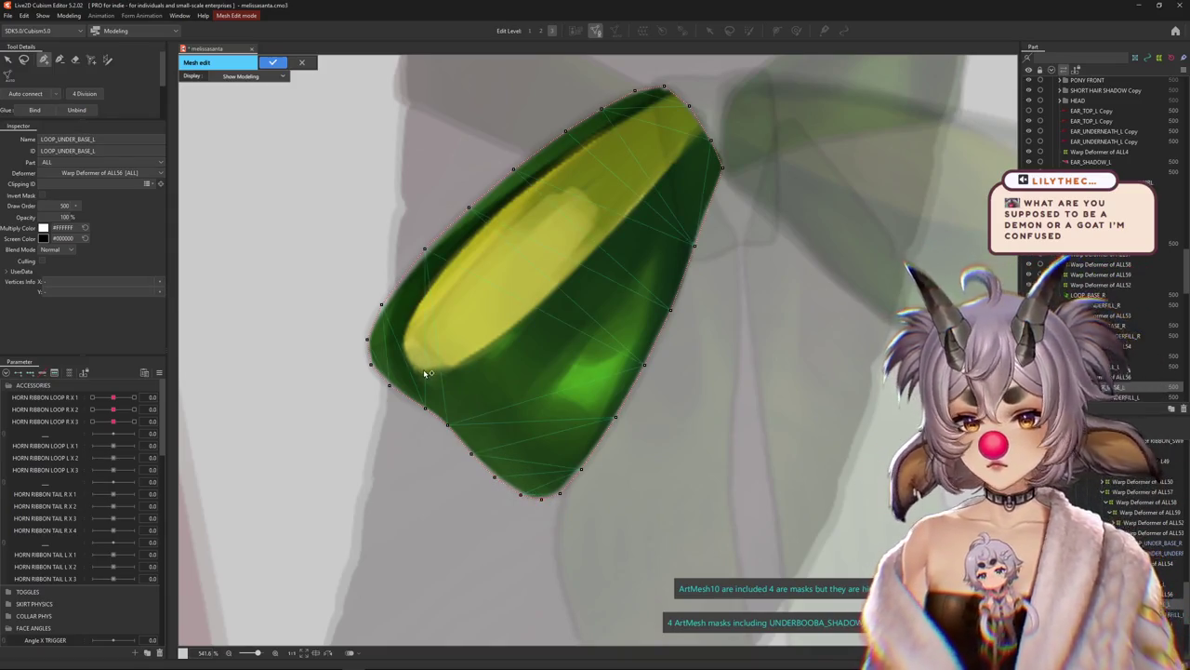
{"action": "left_click", "coordinate": [458, 362]}
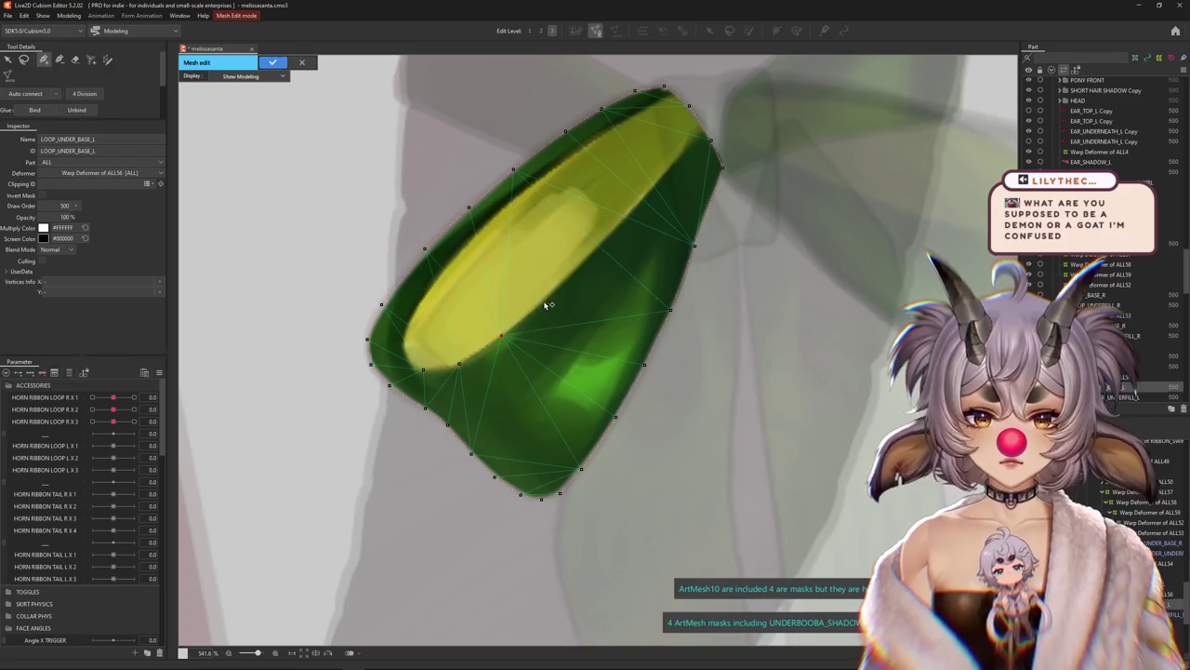
{"action": "left_click", "coordinate": [546, 303]}
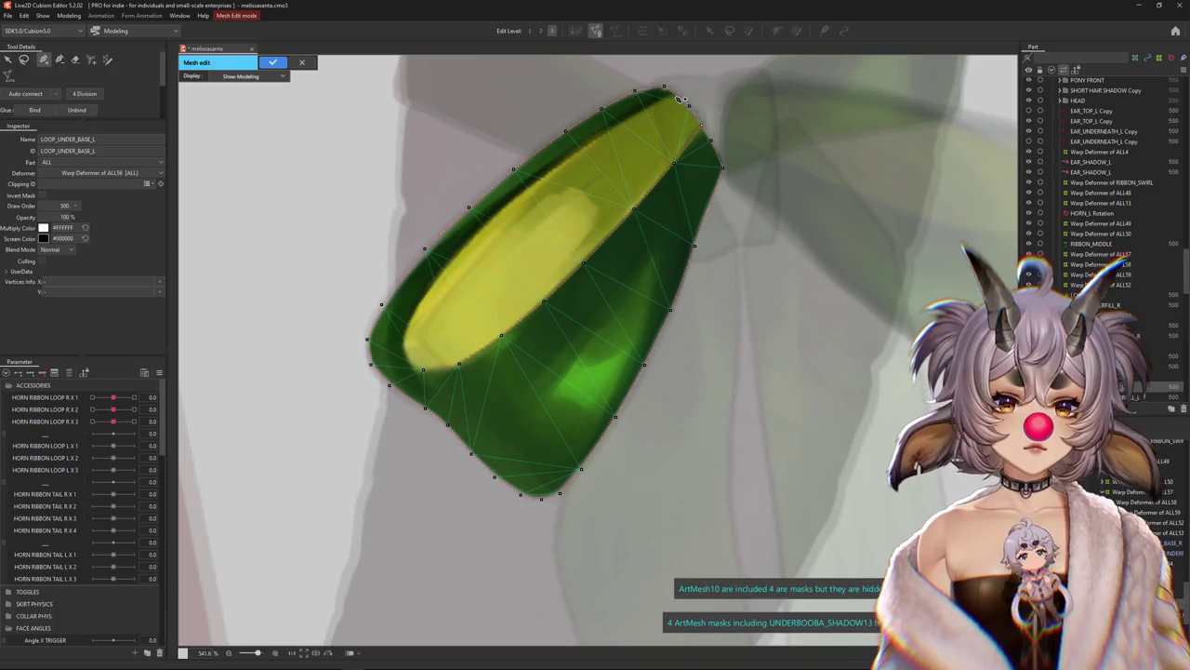
{"action": "left_click", "coordinate": [640, 118]}
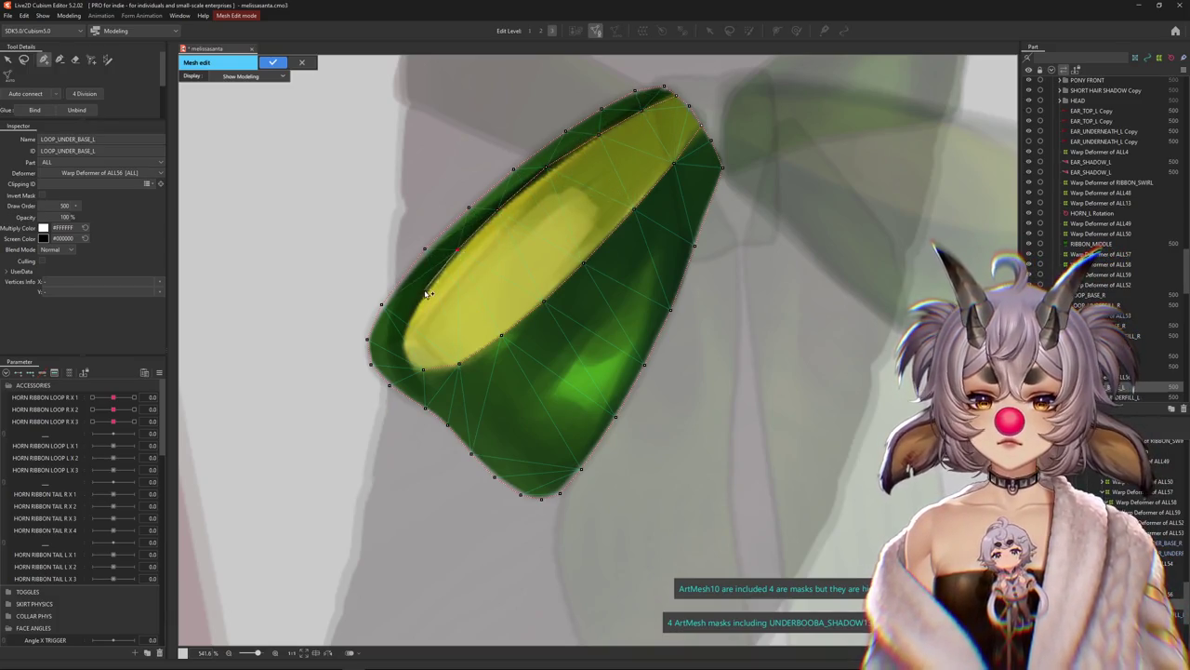
{"action": "left_click", "coordinate": [406, 325]}
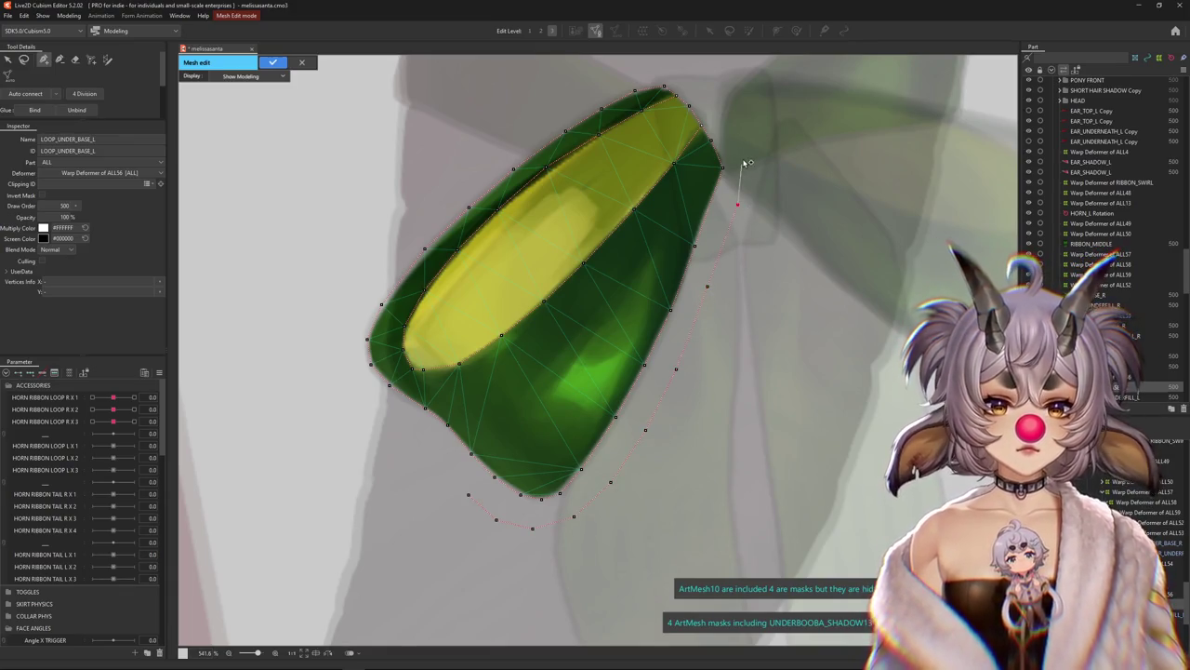
Ring LOOP_UNDER_BASE_L with outer vertices, adjust one with the select tool, and apply the mesh
{"action": "left_click_drag", "start_coordinate": [637, 62], "coordinate": [654, 123]}
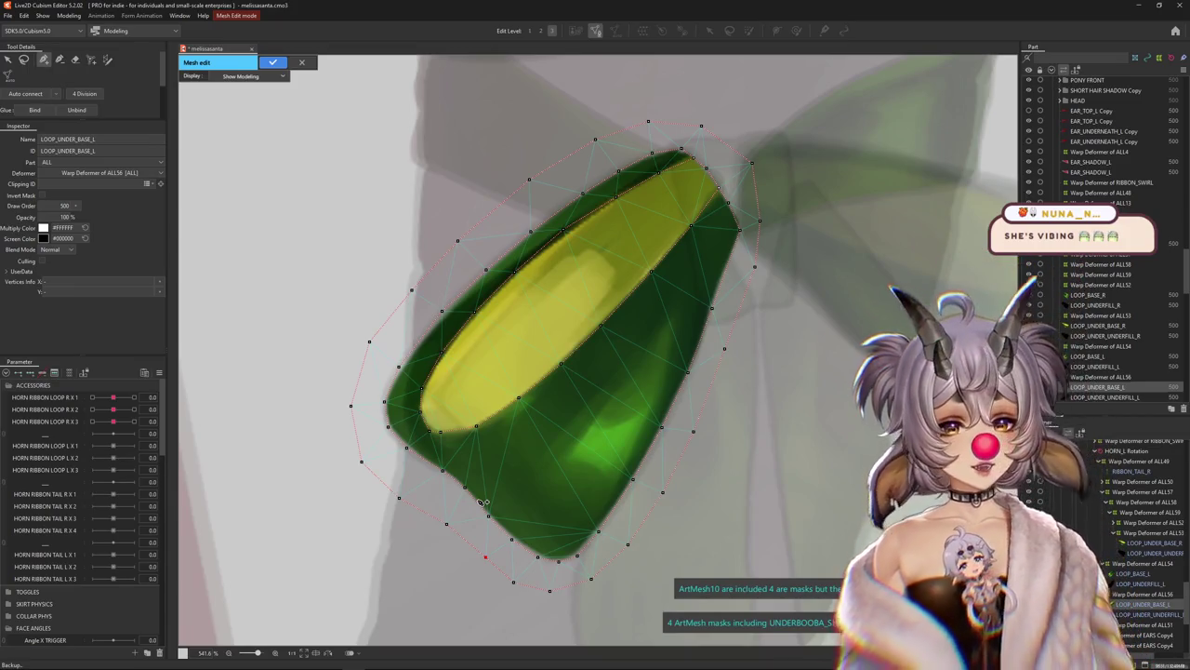
{"action": "key", "text": "v"}
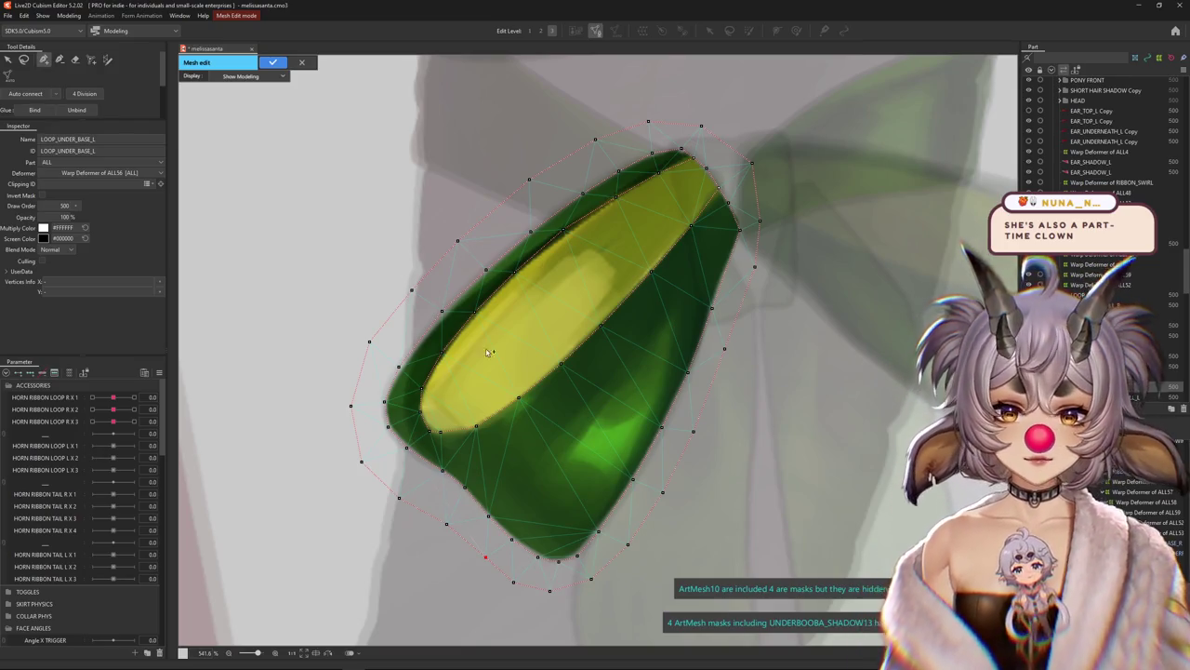
{"action": "left_click", "coordinate": [567, 233]}
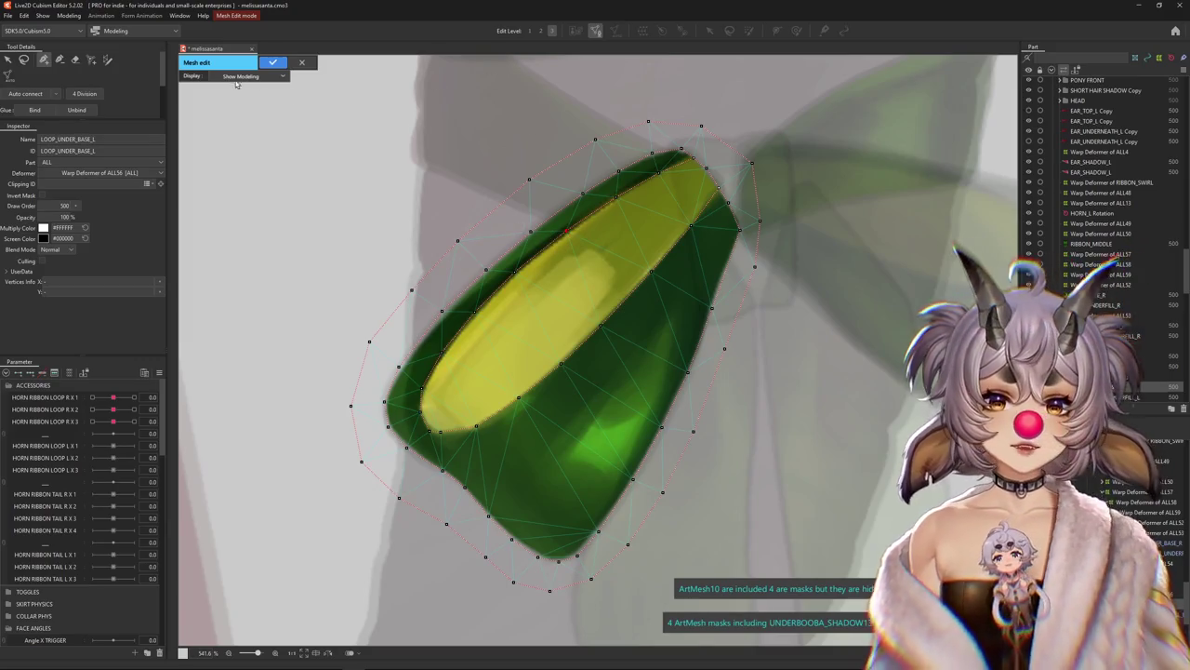
{"action": "key", "text": "Return"}
Select LOOP_UNDER_UNDERFILL_L and open it in mesh edit mode
{"action": "left_click_drag", "start_coordinate": [533, 256], "coordinate": [546, 305]}
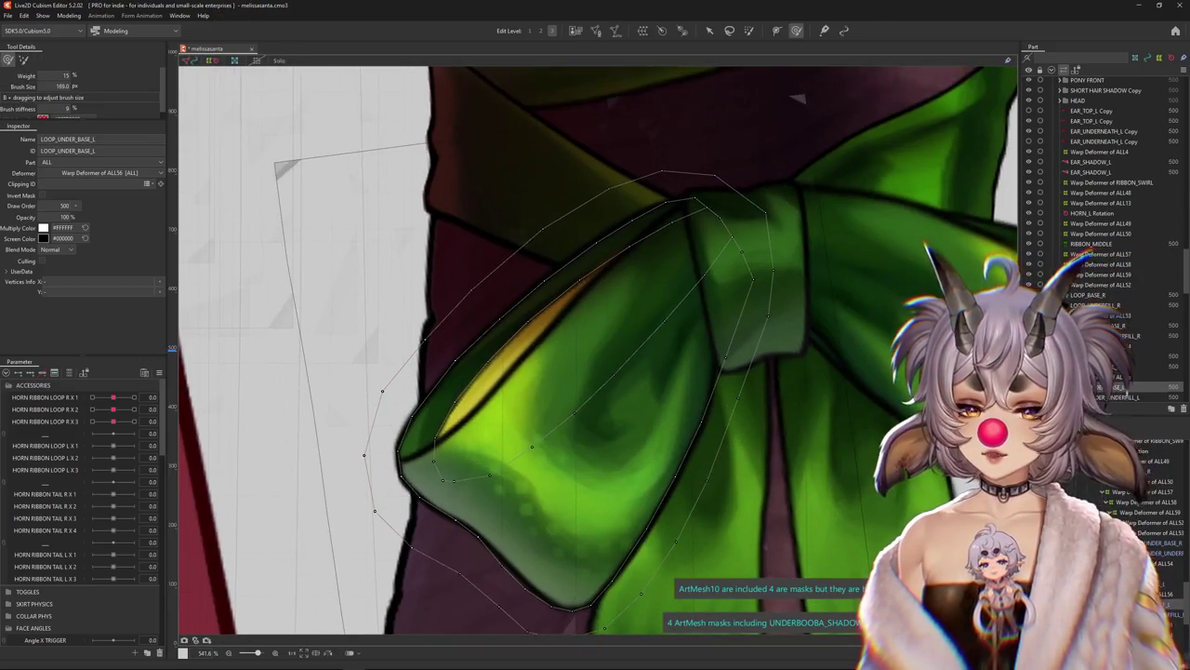
{"action": "left_click", "coordinate": [596, 31]}
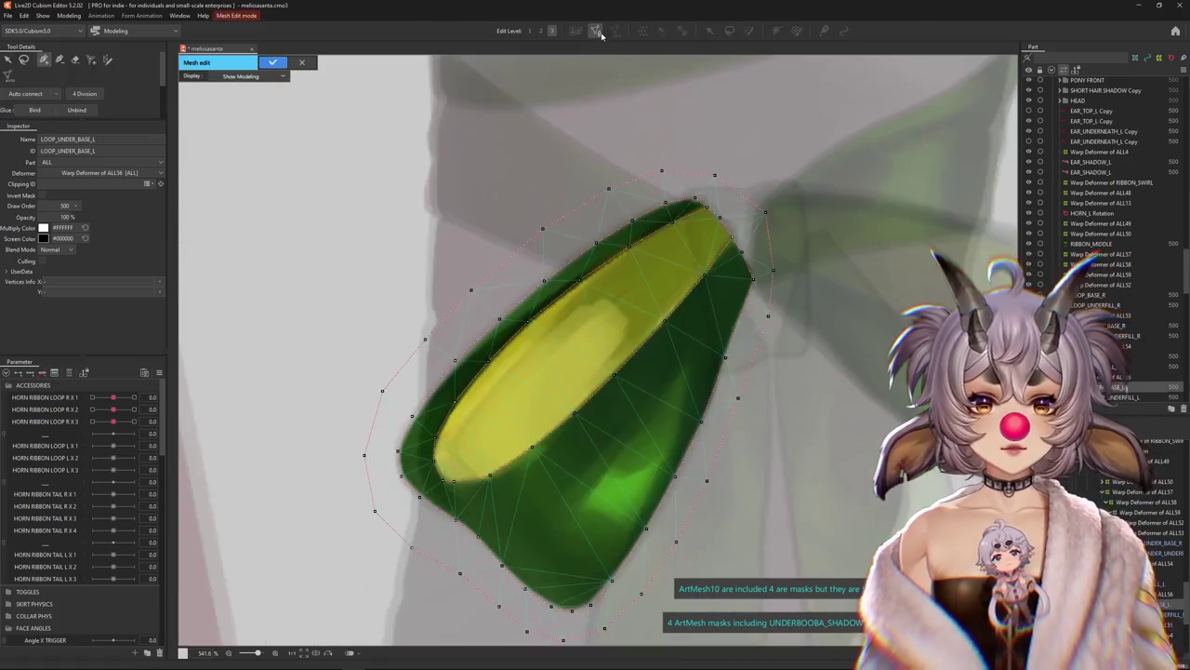
{"action": "left_click", "coordinate": [304, 63]}
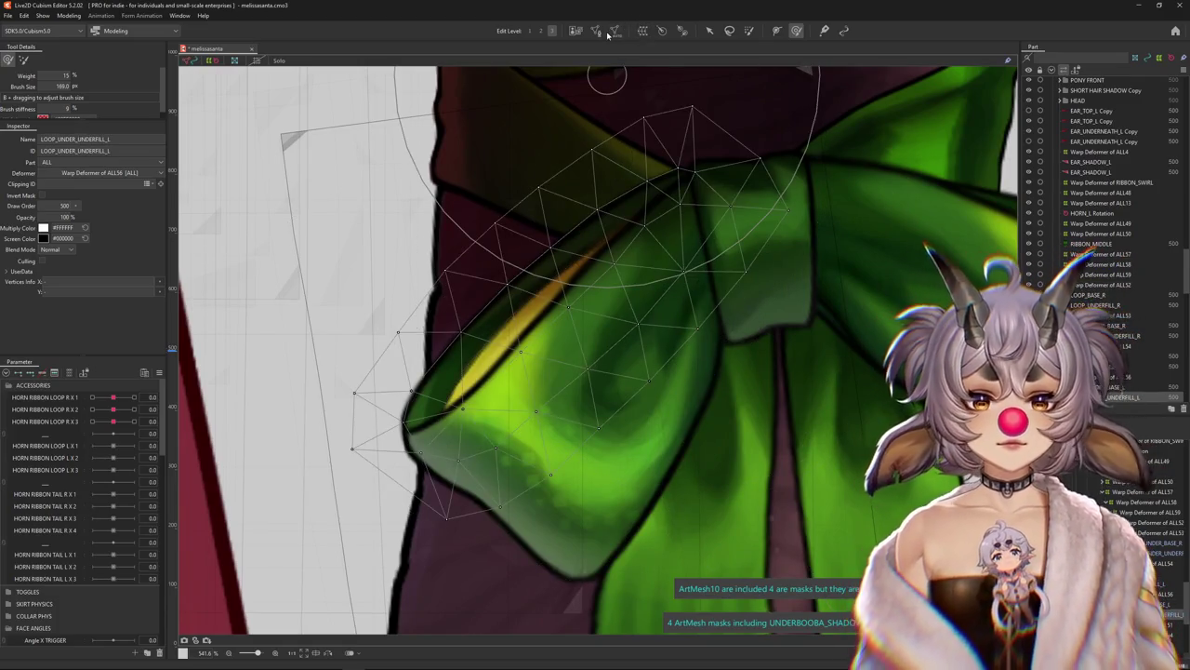
{"action": "double_click", "coordinate": [689, 212]}
Select all the underfill's vertices, leave mesh editing, and reselect LOOP_UNDER_BASE_L
{"action": "left_click", "coordinate": [75, 58]}
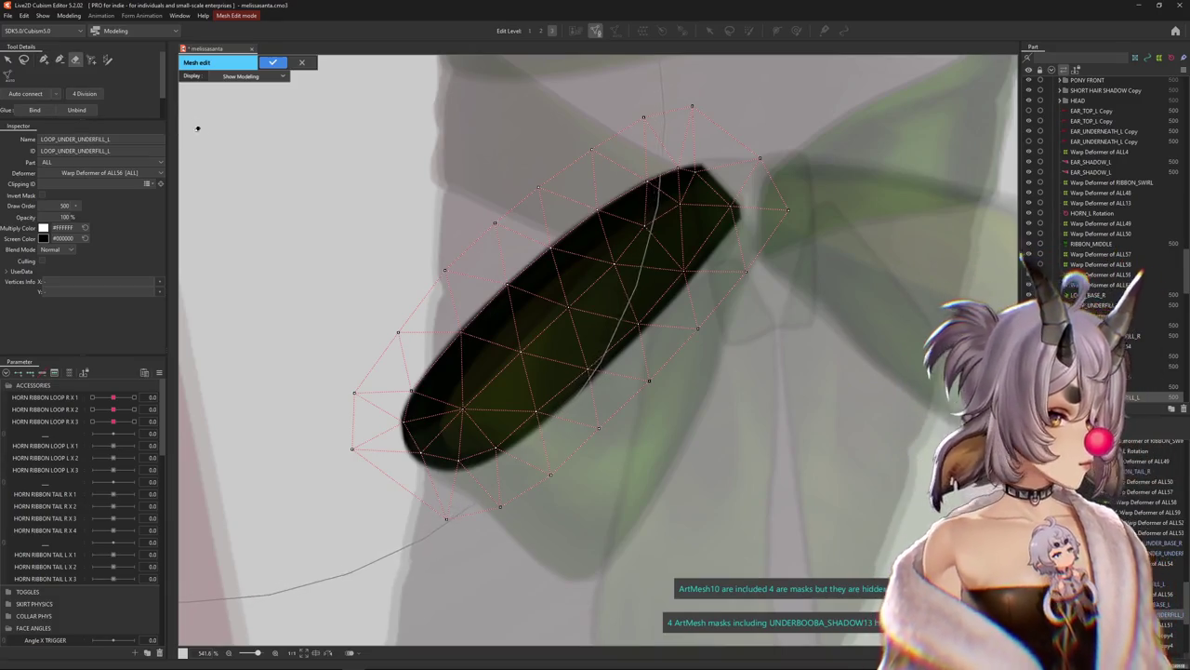
{"action": "left_click_drag", "start_coordinate": [480, 245], "coordinate": [456, 290]}
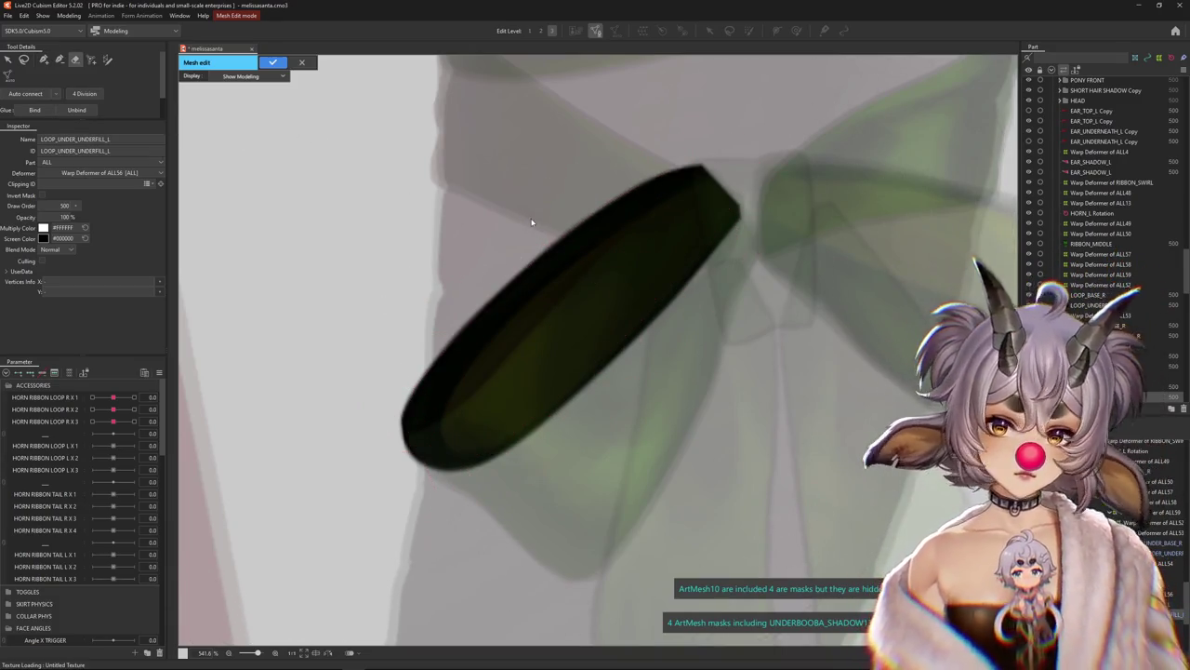
{"action": "key", "text": "ctrl+z"}
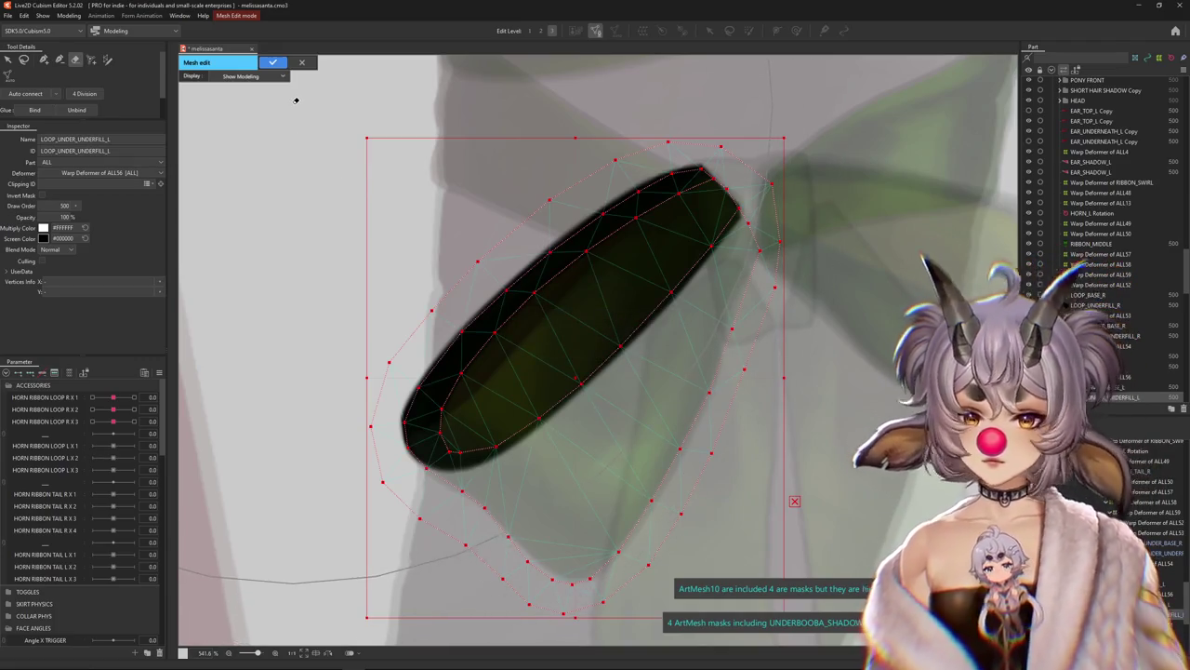
{"action": "left_click", "coordinate": [301, 62]}
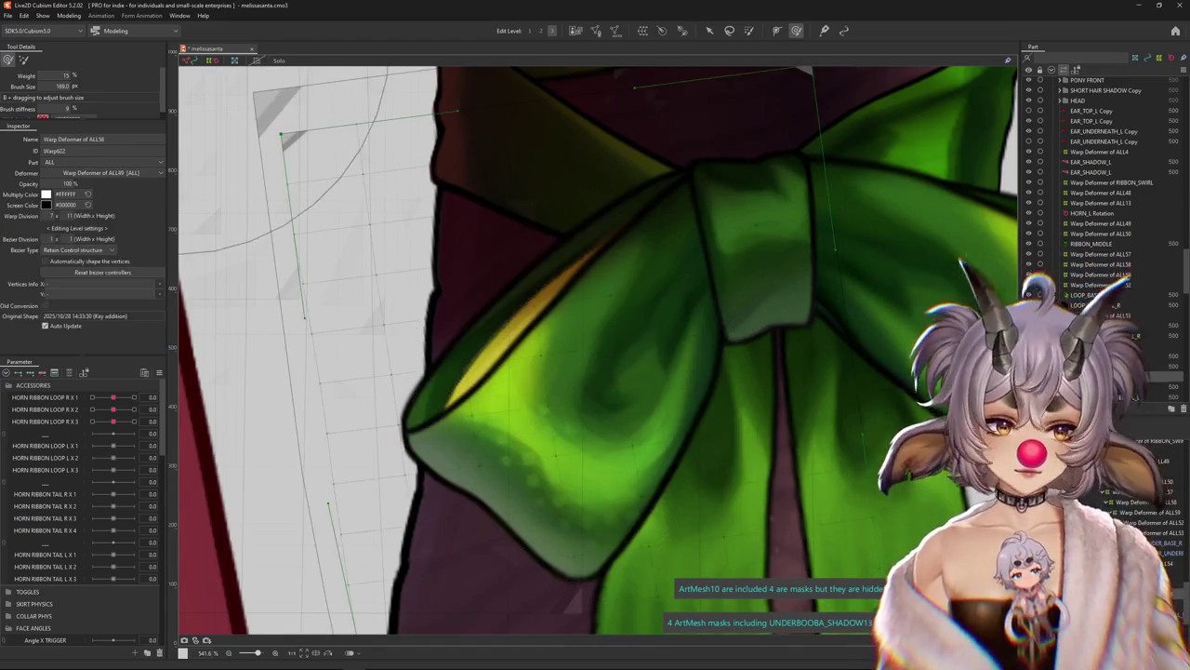
{"action": "left_click", "coordinate": [558, 400]}
{"action": "scroll", "coordinate": [698, 372], "scroll_direction": "down", "scroll_amount": 2}
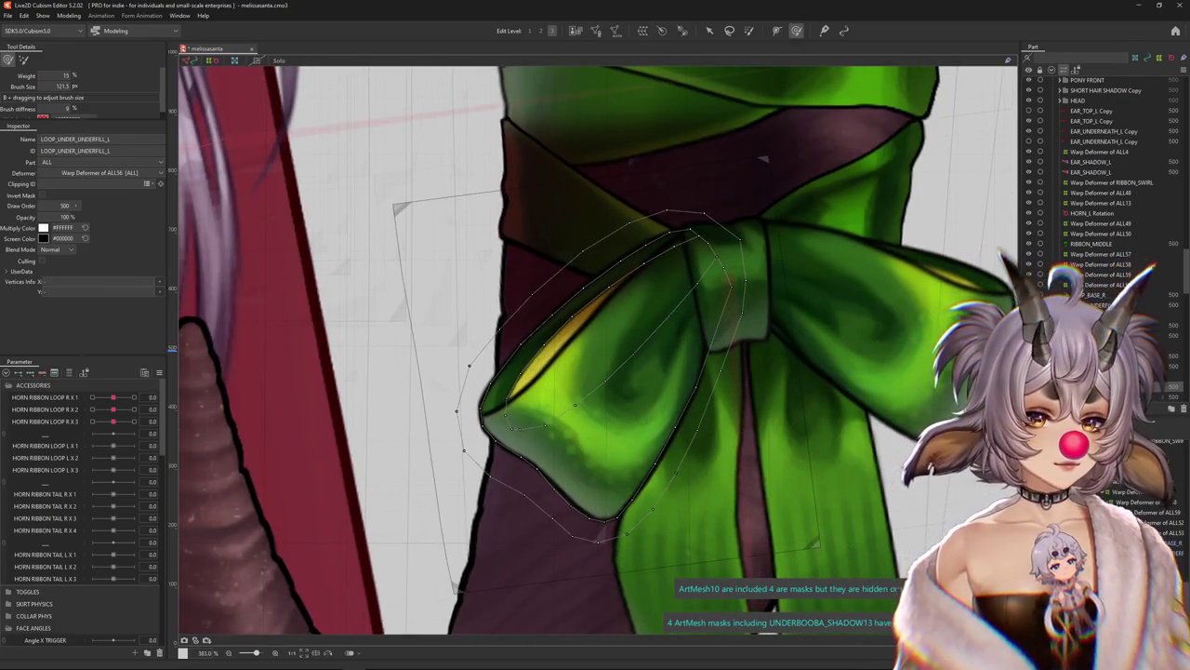
Select Warp Deformer of ALL56 to show its 7 × 11 lattice around the left loop
{"action": "left_click", "coordinate": [833, 522]}
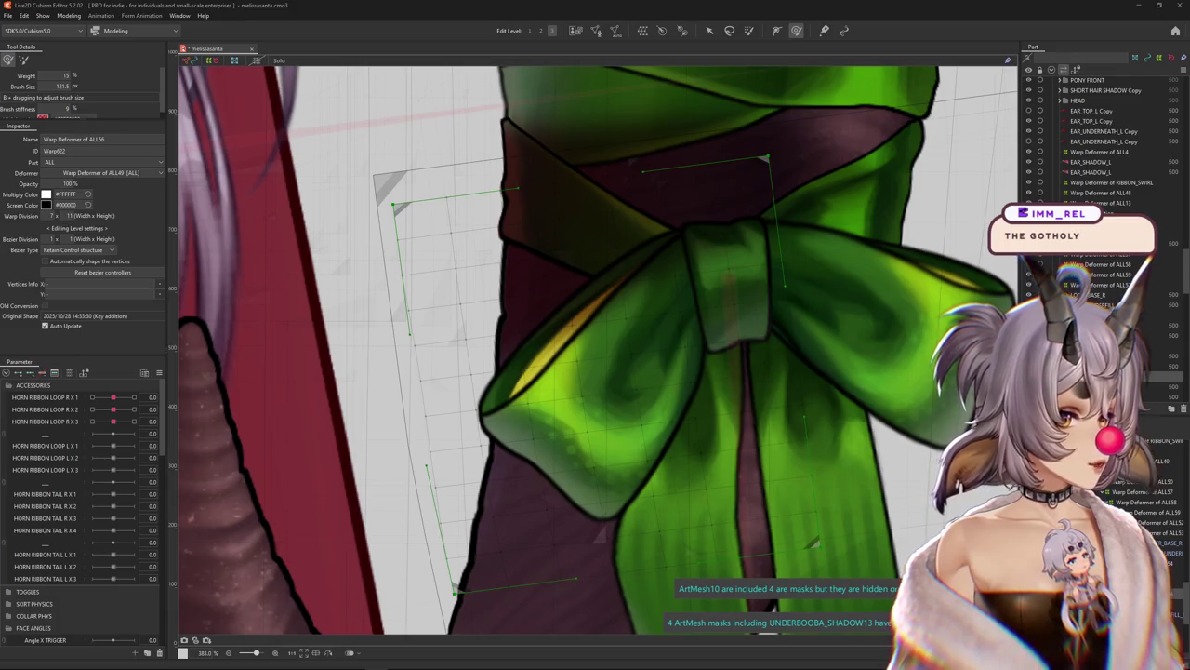
{"action": "key", "text": "alt+Tab"}
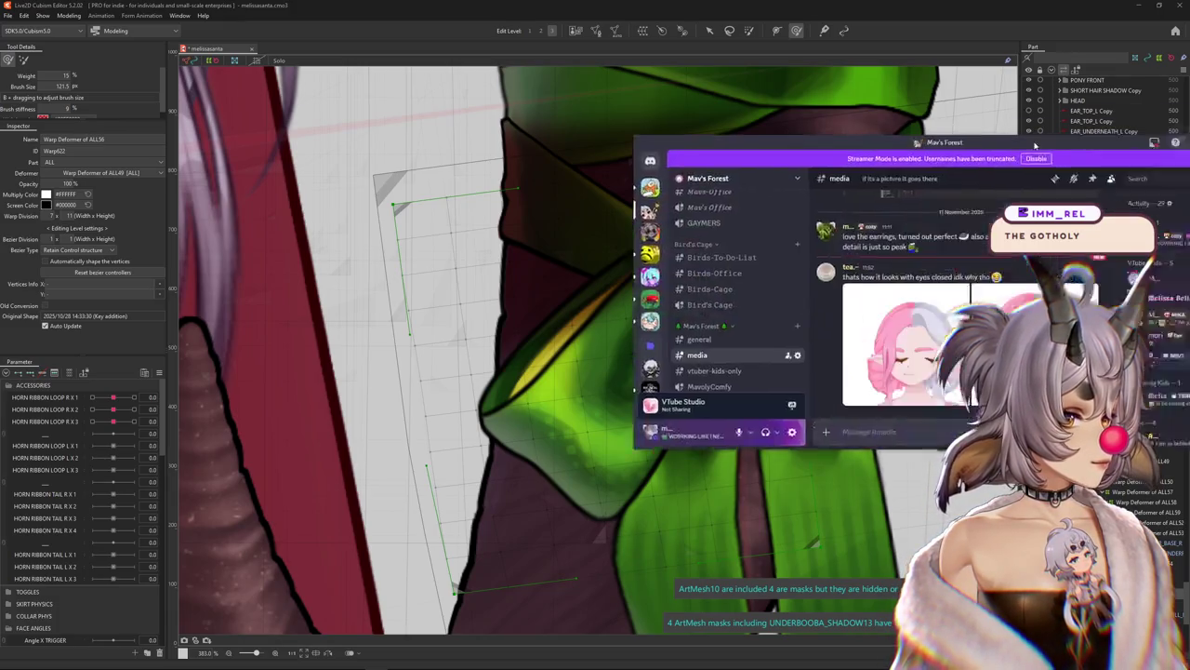
{"action": "left_click_drag", "start_coordinate": [1040, 115], "coordinate": [528, 117]}
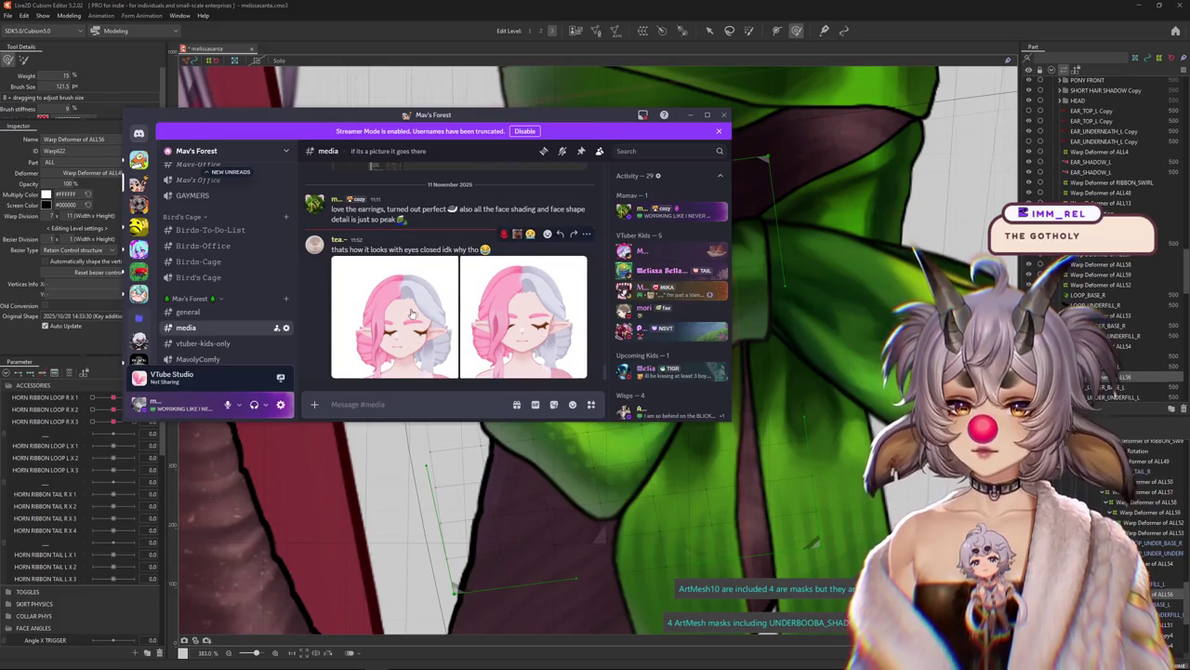
{"action": "left_click", "coordinate": [499, 343]}
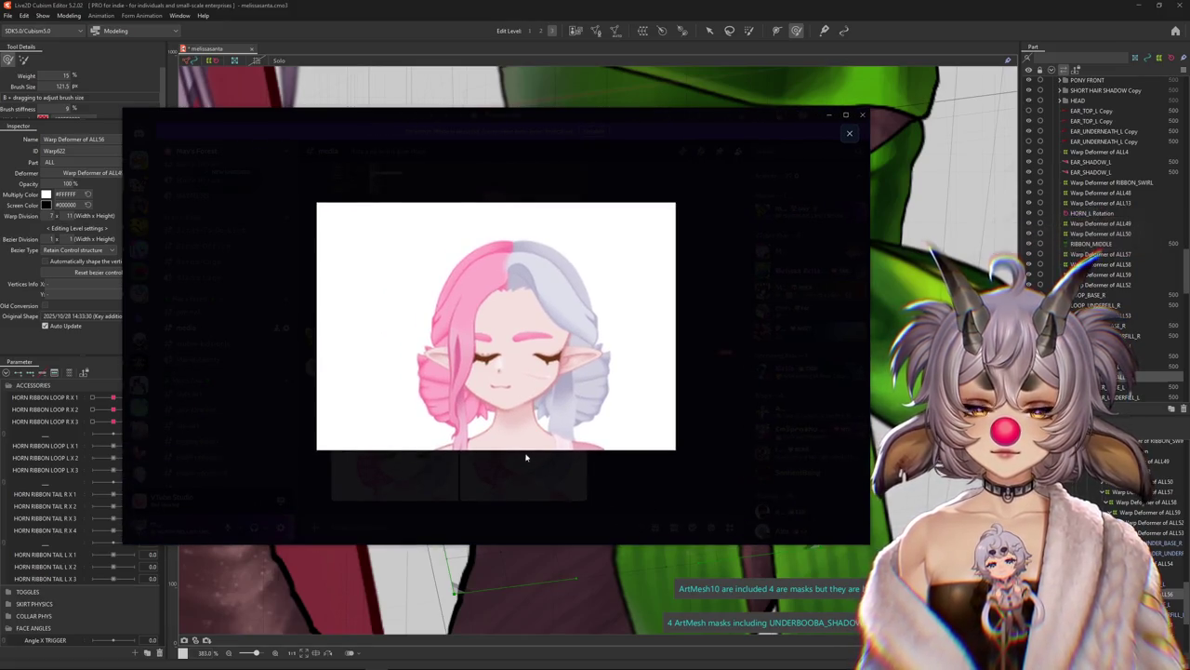
{"action": "left_click", "coordinate": [511, 448]}
{"action": "left_click", "coordinate": [536, 443]}
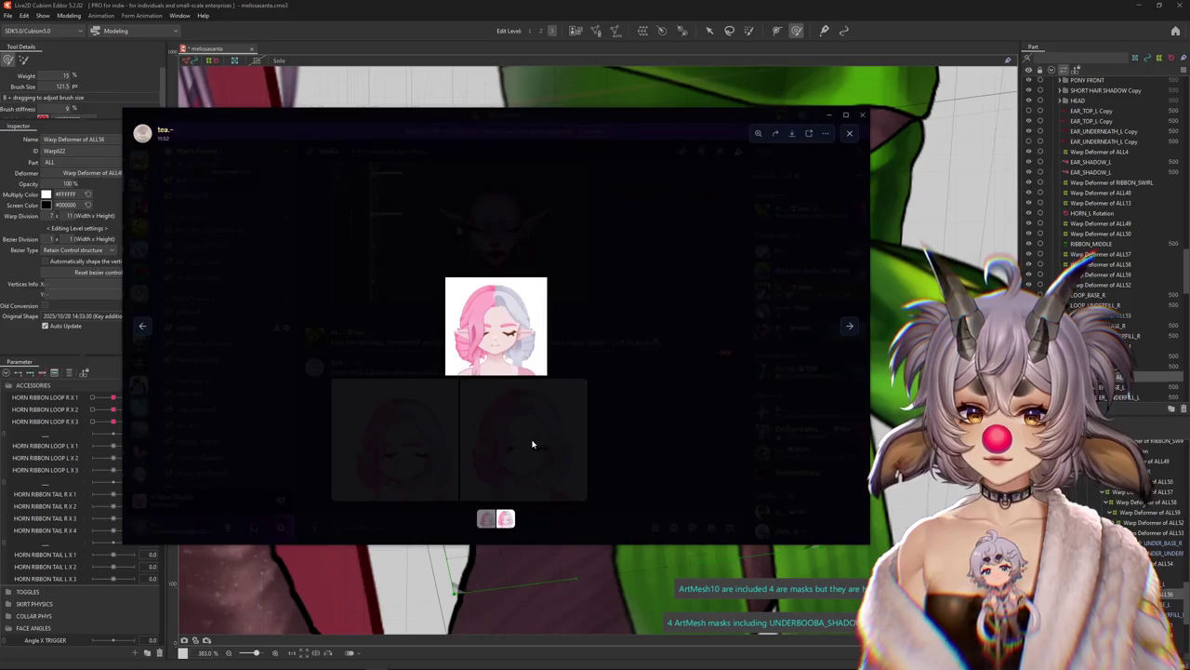
{"action": "left_click", "coordinate": [471, 443]}
{"action": "left_click", "coordinate": [425, 444]}
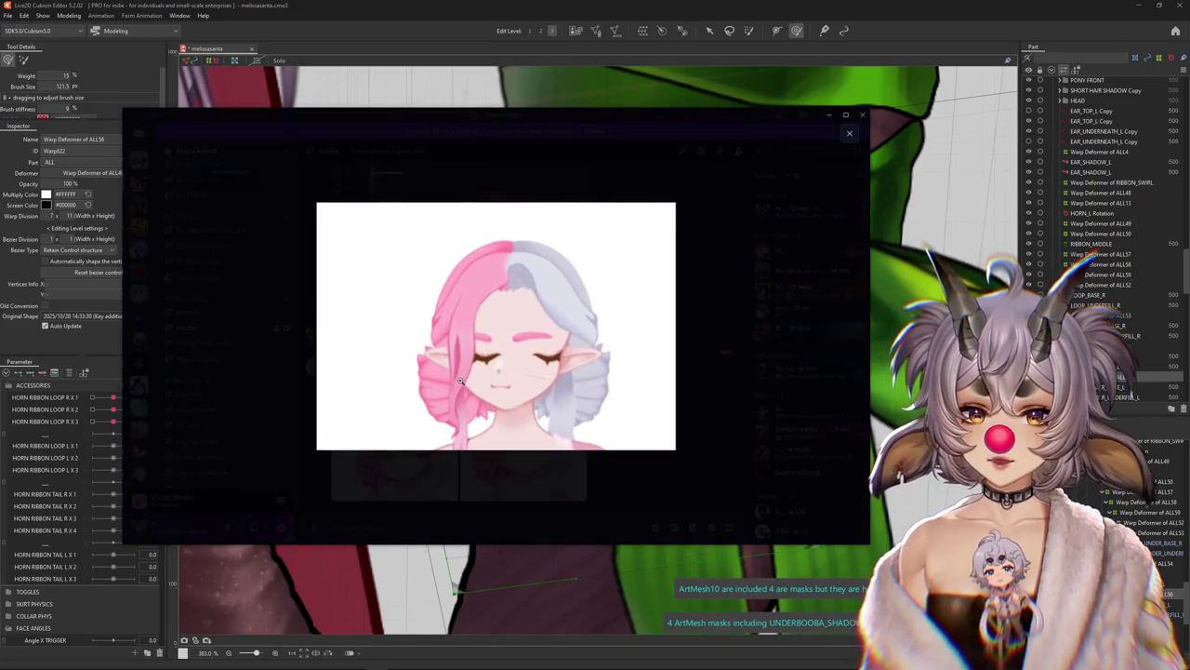
{"action": "left_click", "coordinate": [459, 381]}
{"action": "left_click", "coordinate": [529, 391]}
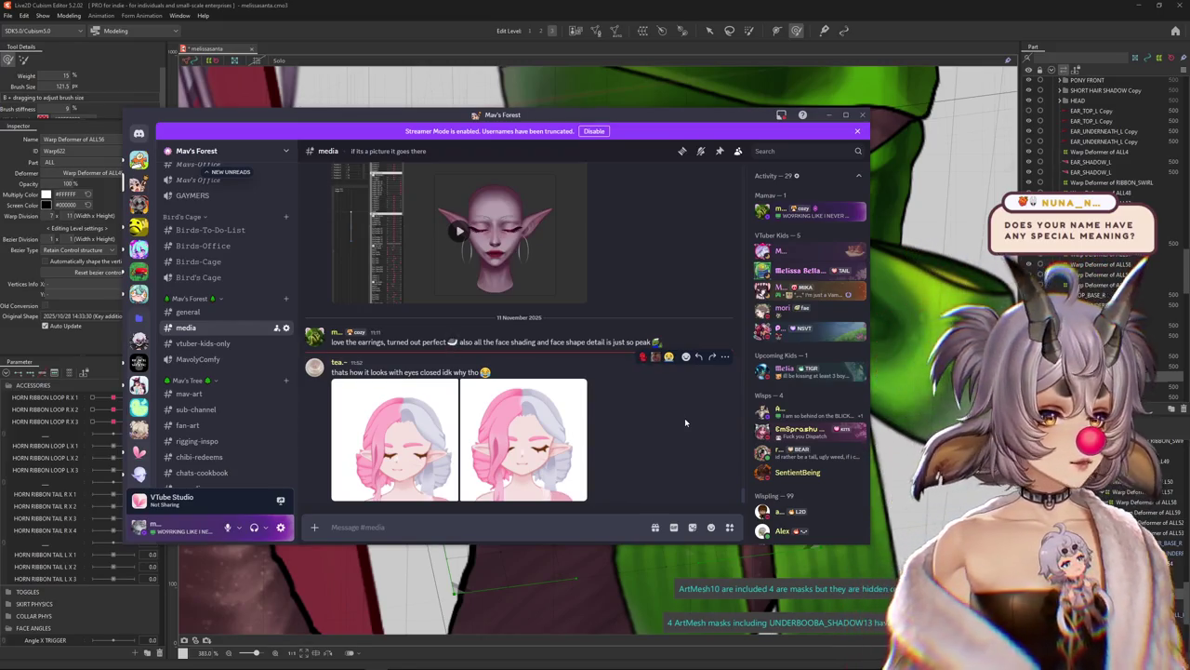
{"action": "key", "text": "alt+Tab"}
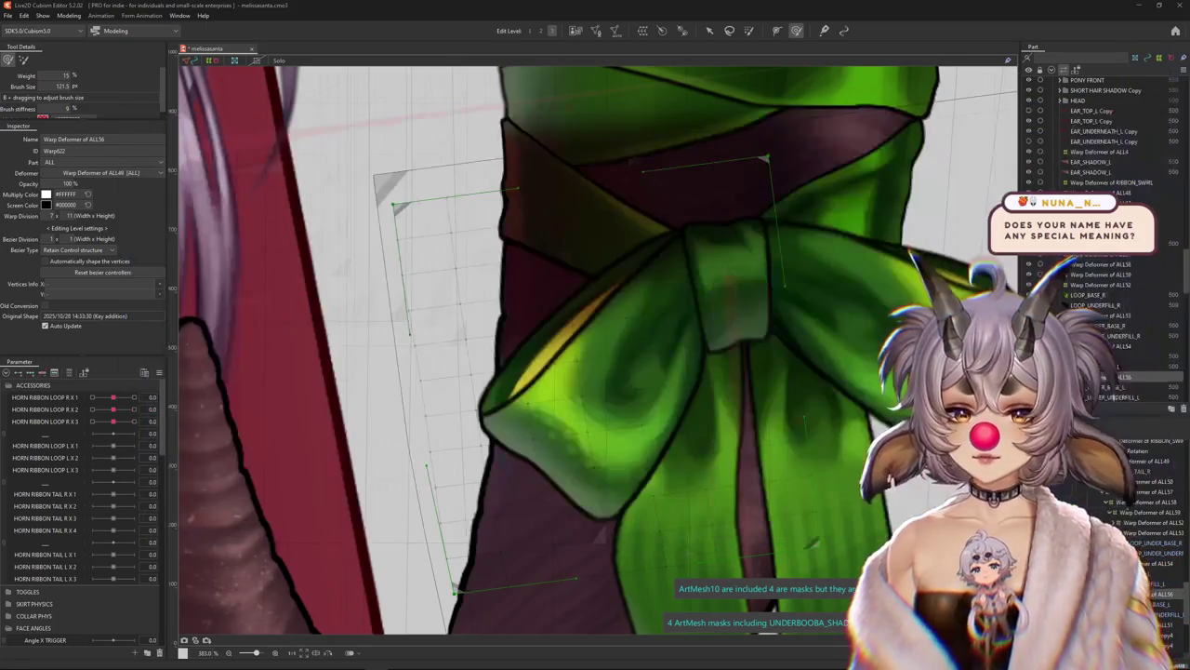
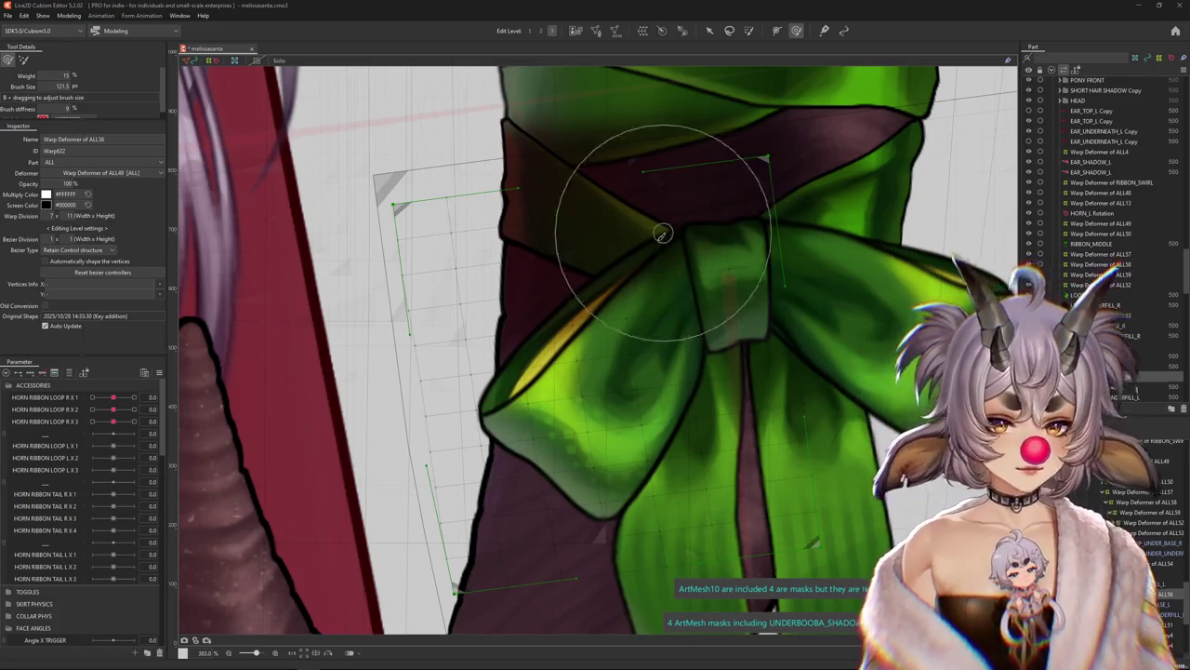
Reset HORN RIBBON LOOP R X 1 to 0.0 and select the bow's Warp Deformer of ALL60
{"action": "scroll", "coordinate": [638, 239], "scroll_direction": "down", "scroll_amount": 3}
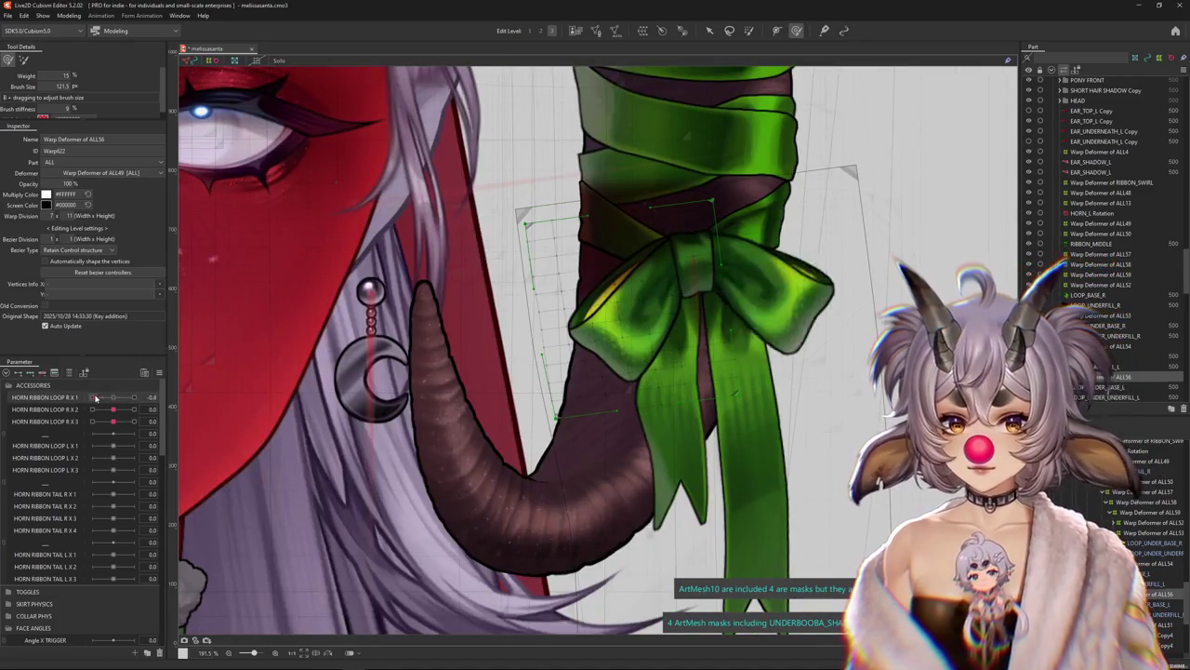
{"action": "right_click", "coordinate": [175, 389]}
{"action": "left_click", "coordinate": [195, 395]}
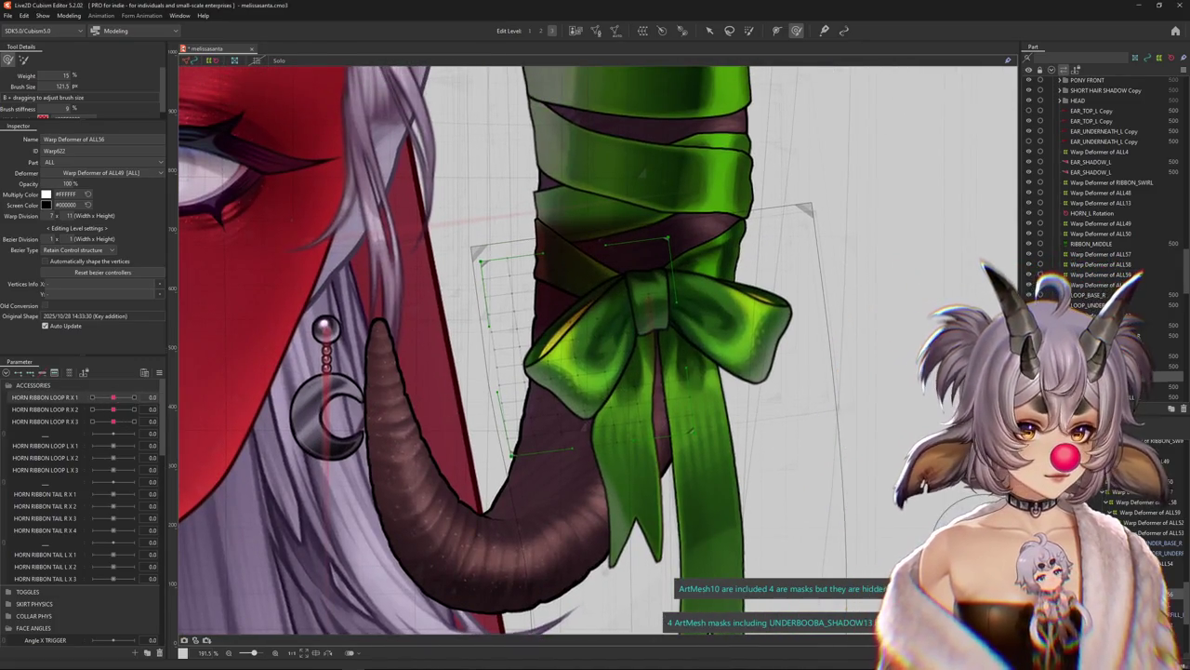
{"action": "left_click", "coordinate": [725, 316]}
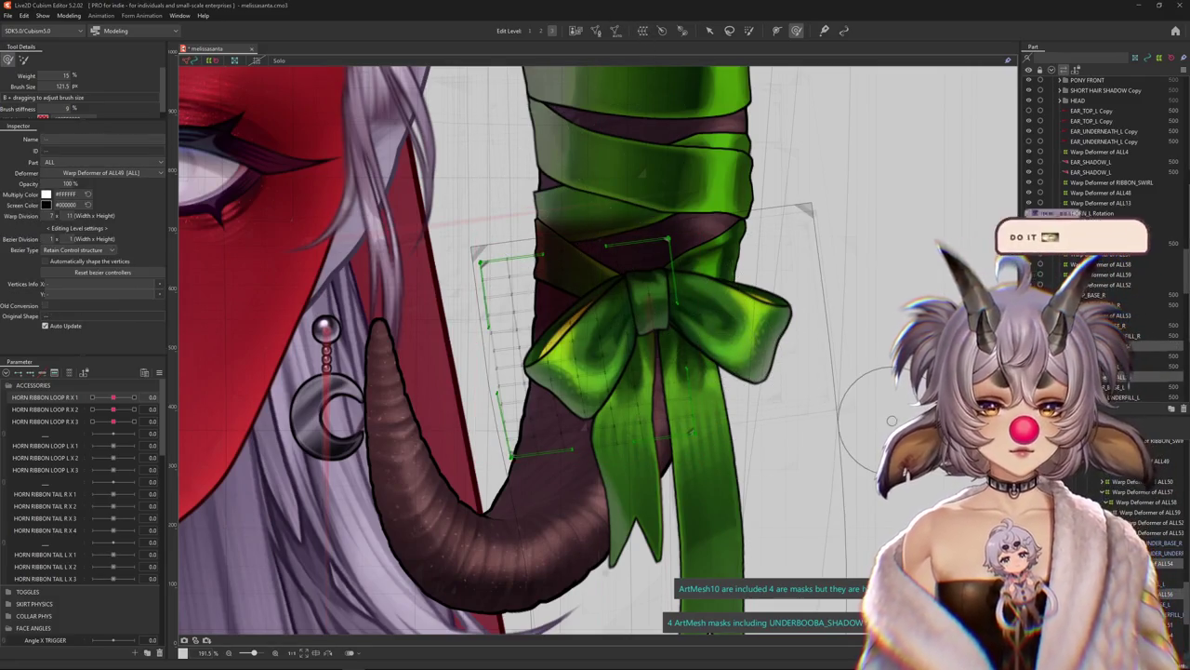
{"action": "left_click", "coordinate": [873, 349]}
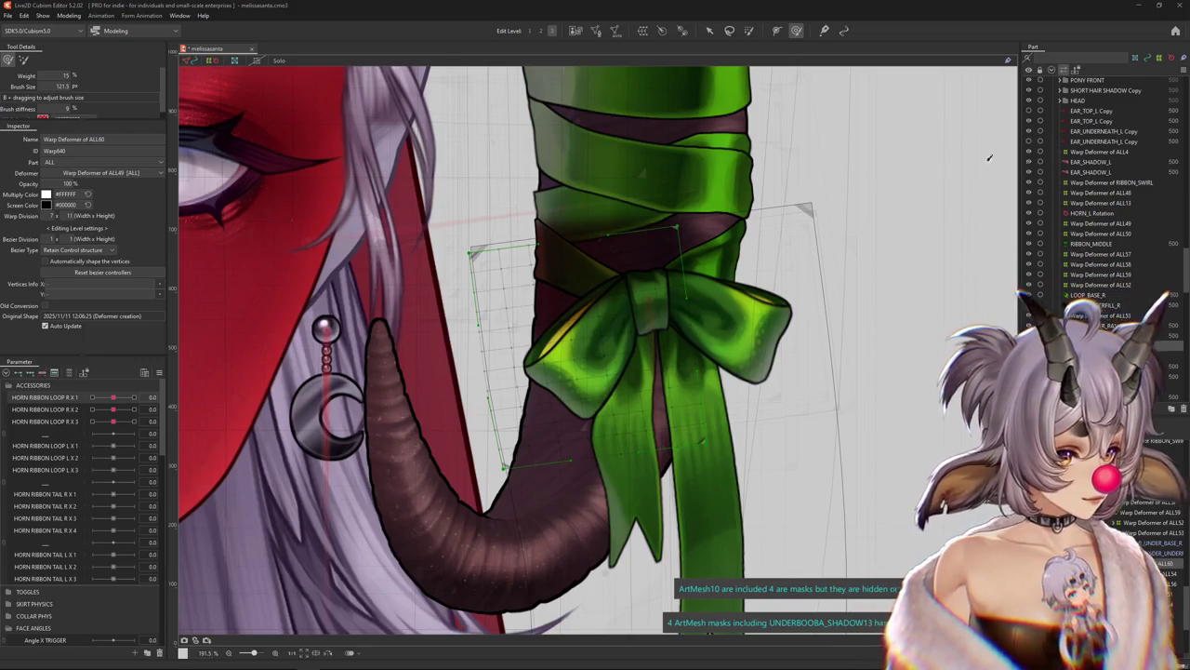
Center the view on the green bow and add a 1.0 key on HORN RIBBON LOOP L X 1
{"action": "scroll", "coordinate": [551, 379], "scroll_direction": "down", "scroll_amount": 5}
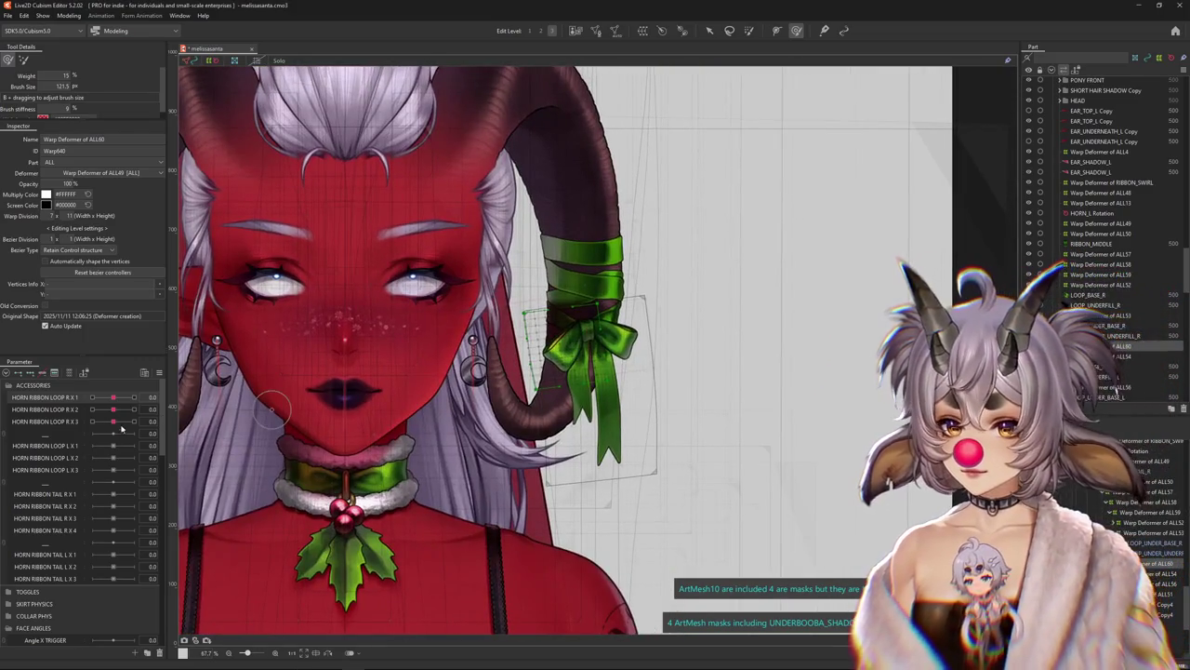
{"action": "left_click_drag", "start_coordinate": [112, 397], "coordinate": [115, 402]}
{"action": "scroll", "coordinate": [632, 372], "scroll_direction": "up", "scroll_amount": 2}
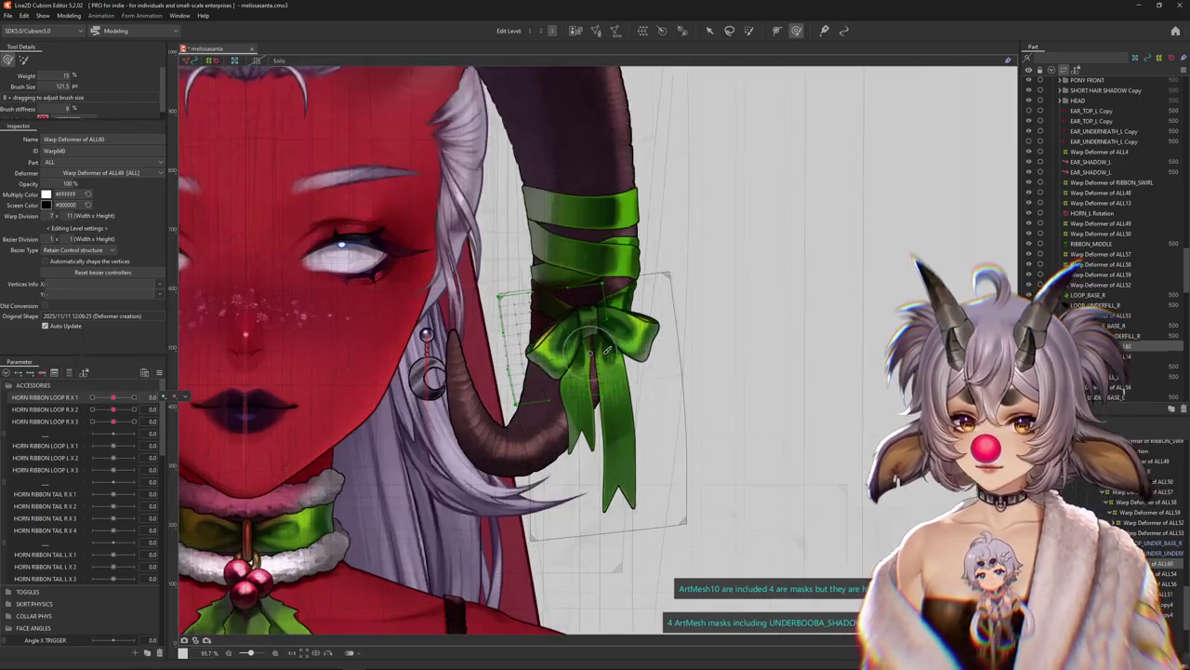
{"action": "scroll", "coordinate": [632, 372], "scroll_direction": "up", "scroll_amount": 2}
{"action": "left_click_drag", "start_coordinate": [663, 467], "coordinate": [701, 496]}
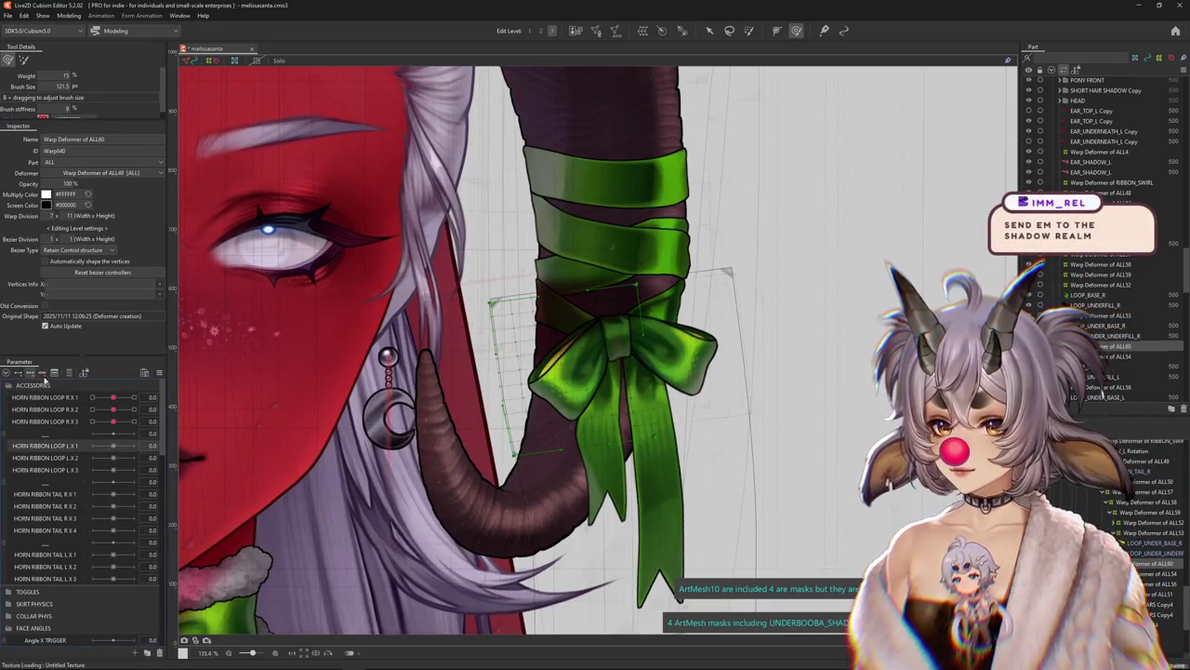
{"action": "left_click", "coordinate": [133, 446]}
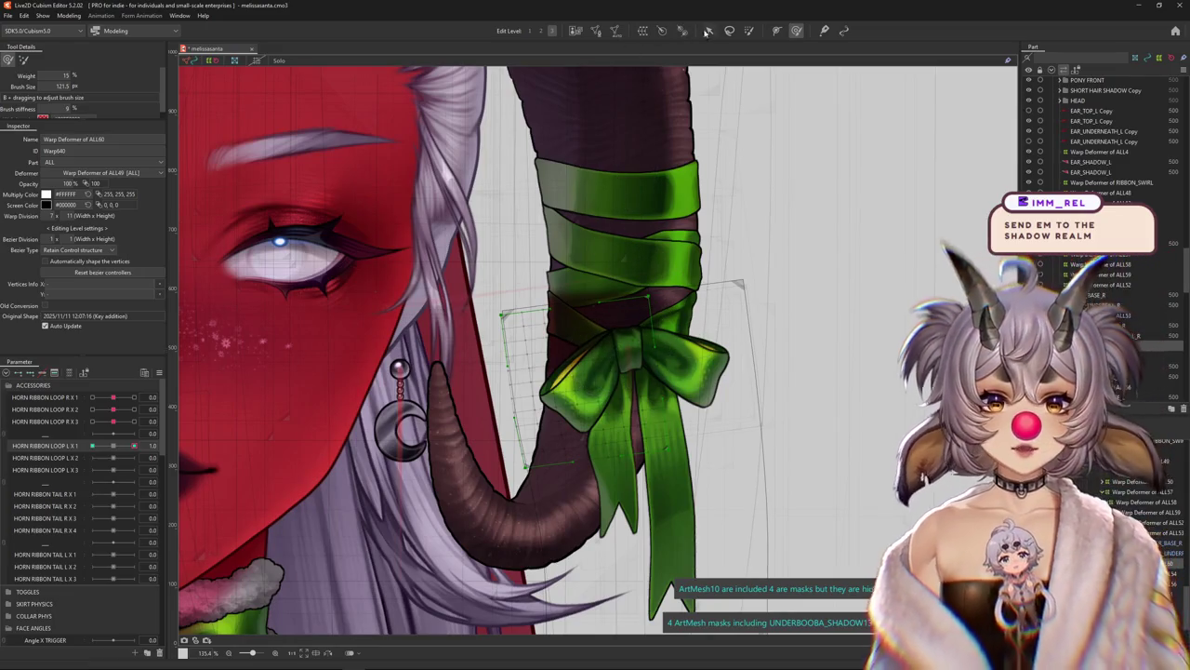
Switch to the Arrow selection tool and close the parameter options without changes
{"action": "left_click", "coordinate": [709, 31]}
{"action": "left_click", "coordinate": [159, 372]}
{"action": "left_click", "coordinate": [195, 374]}
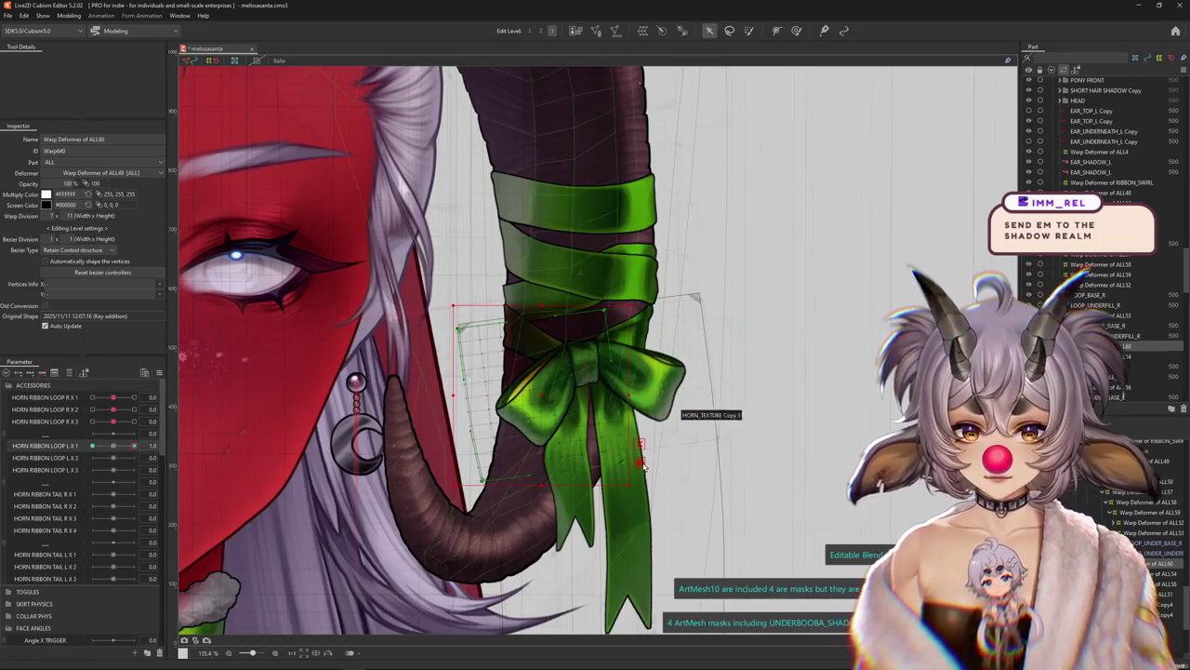
Bend the green bow with a Temporary path deformation into its 1.0 loop pose and confirm
{"action": "key", "text": "ctrl+t"}
{"action": "left_click", "coordinate": [101, 61]}
{"action": "left_click", "coordinate": [84, 128]}
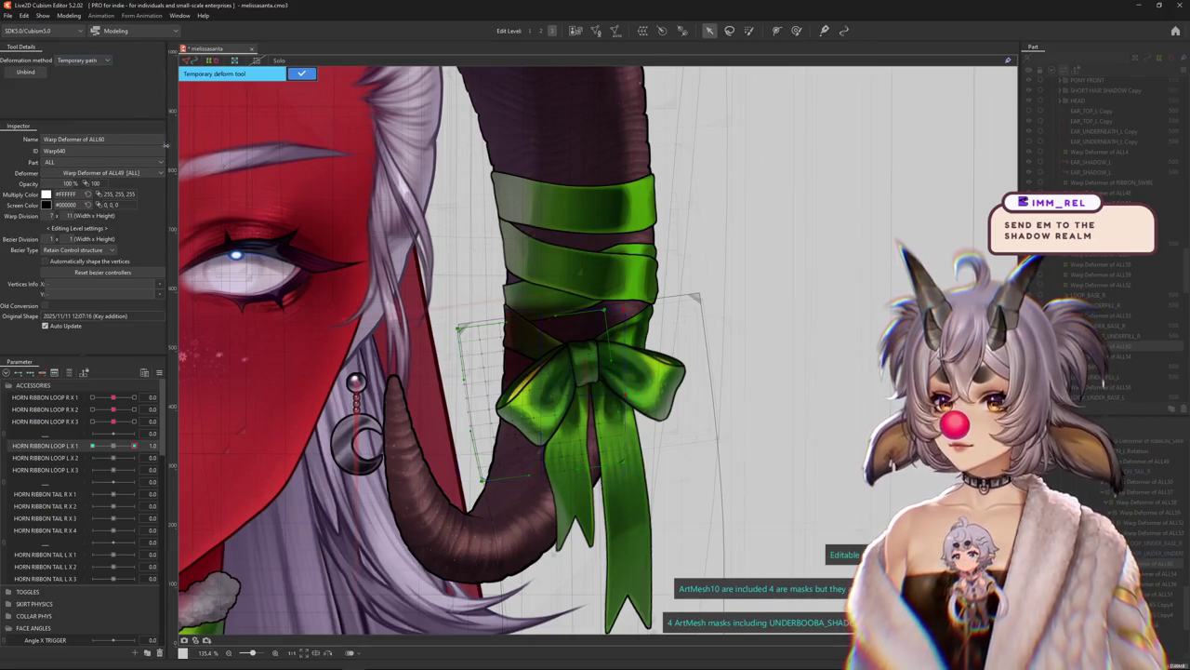
{"action": "left_click", "coordinate": [596, 347]}
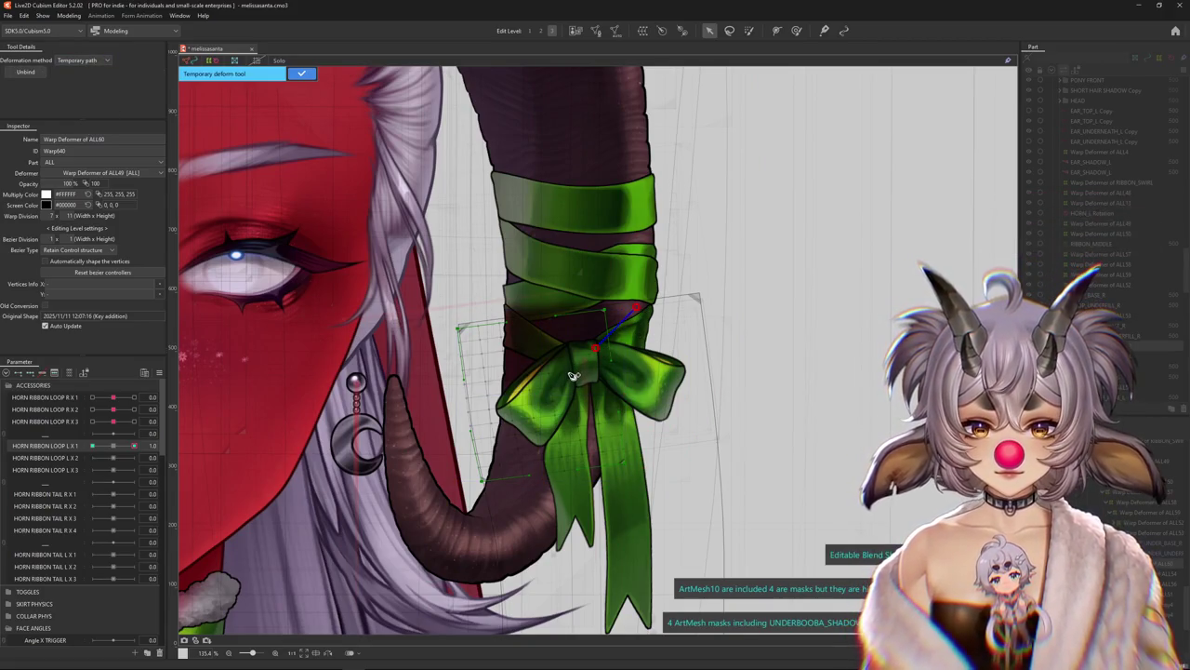
{"action": "left_click_drag", "start_coordinate": [468, 521], "coordinate": [407, 449]}
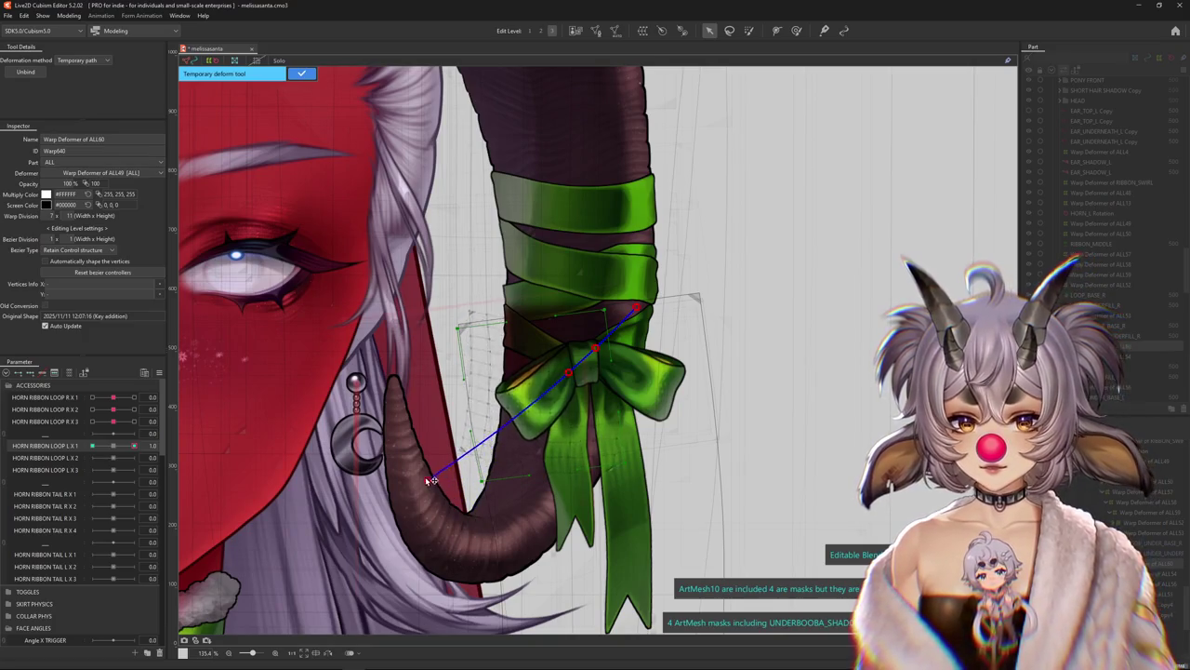
{"action": "mouse_move", "coordinate": [574, 376]}
{"action": "left_mouse_down"}
{"action": "mouse_move", "coordinate": [602, 364]}
{"action": "mouse_move", "coordinate": [574, 374]}
{"action": "left_mouse_up"}
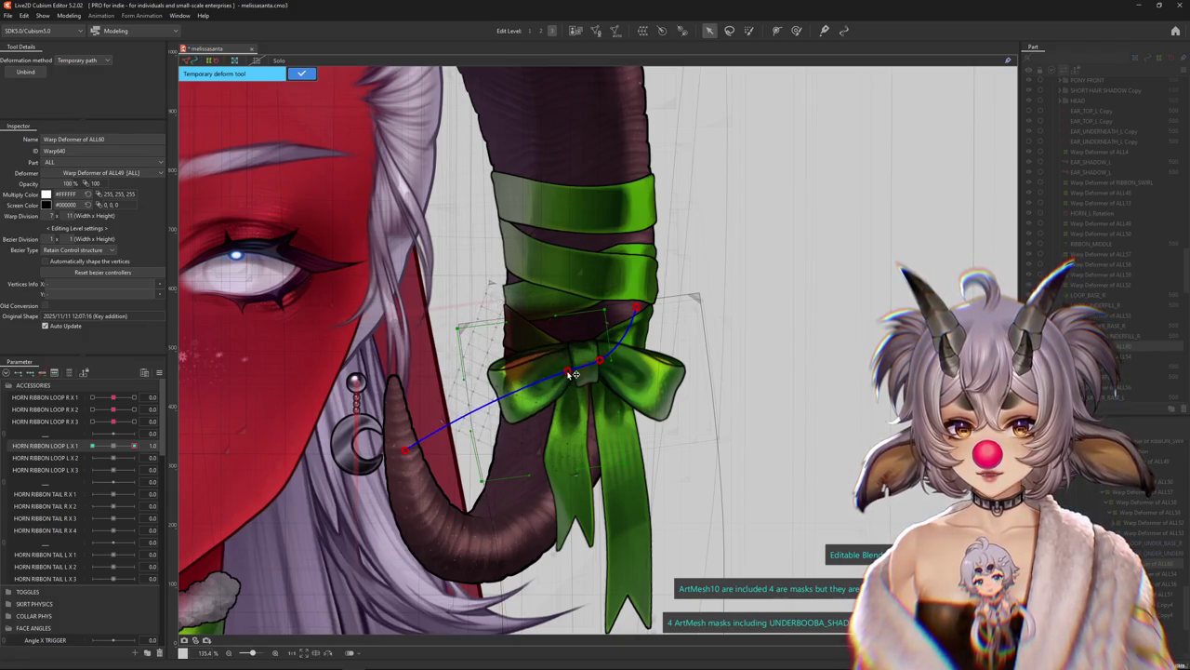
{"action": "left_click", "coordinate": [303, 74]}
{"action": "key", "text": "b"}
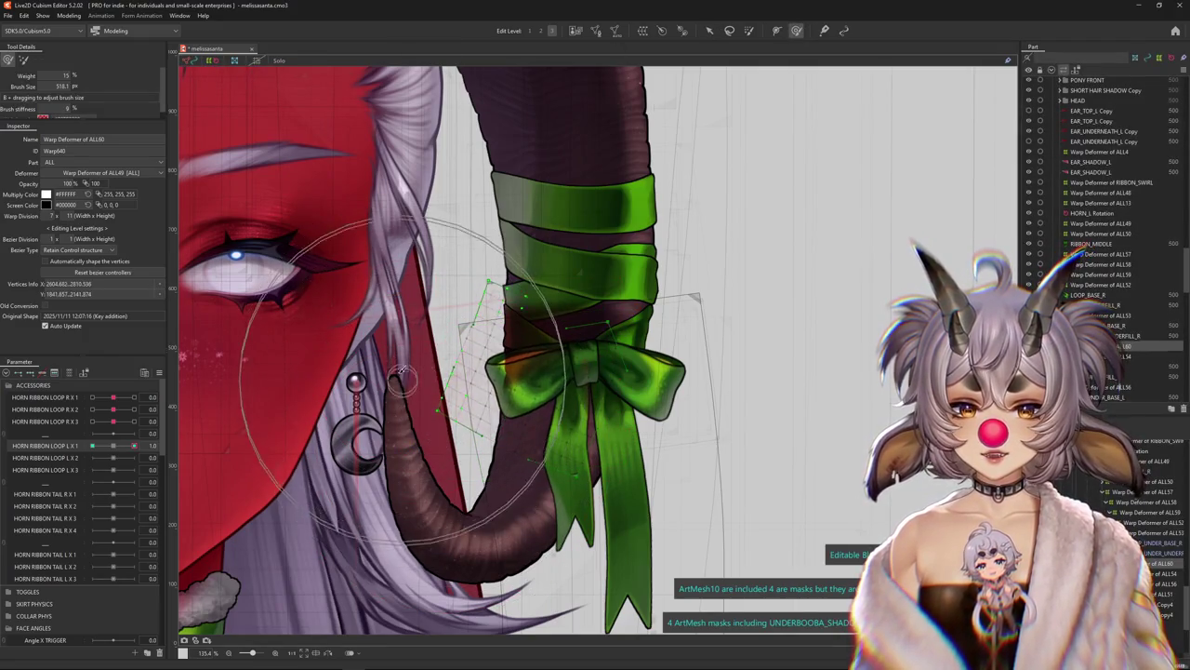
{"action": "mouse_move", "coordinate": [424, 391]}
{"action": "left_mouse_down"}
{"action": "mouse_move", "coordinate": [508, 433]}
{"action": "mouse_move", "coordinate": [465, 391]}
{"action": "left_mouse_up"}
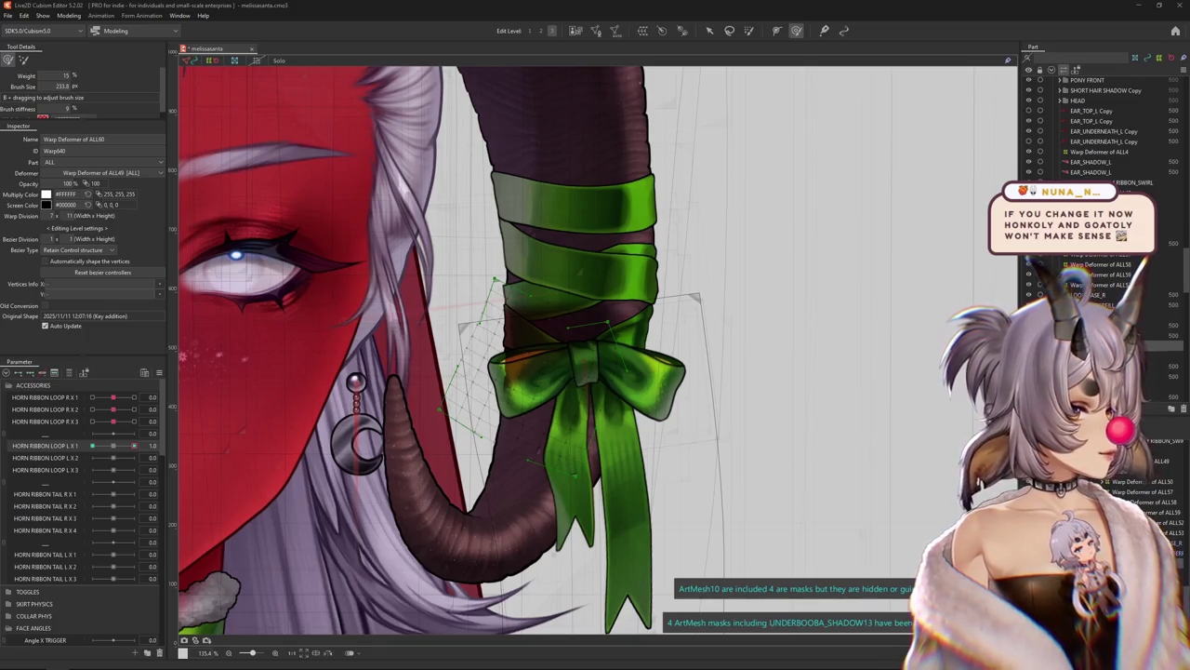
{"action": "key", "text": "alt+Tab"}
{"action": "left_click_drag", "start_coordinate": [343, 85], "coordinate": [433, 82]}
{"action": "double_click", "coordinate": [433, 82]}
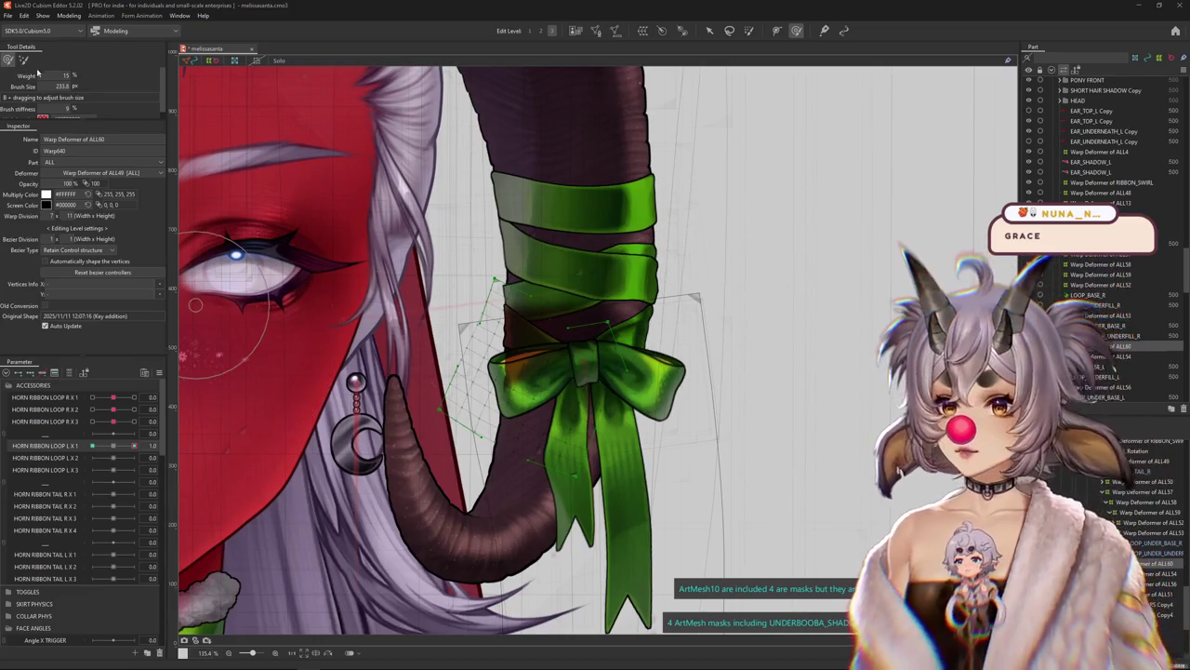
Preview the bow at 0.0, undo back to the 1.0 pose, and hide the selection overlay
{"action": "left_click_drag", "start_coordinate": [133, 445], "coordinate": [114, 446]}
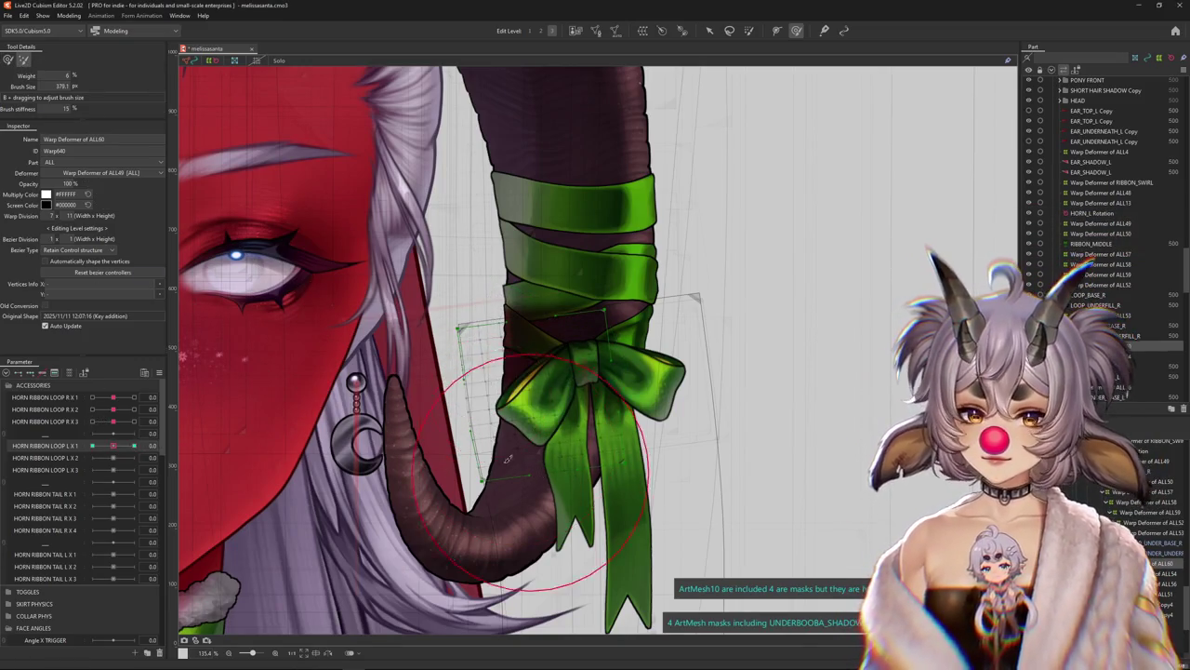
{"action": "key", "text": "ctrl+z"}
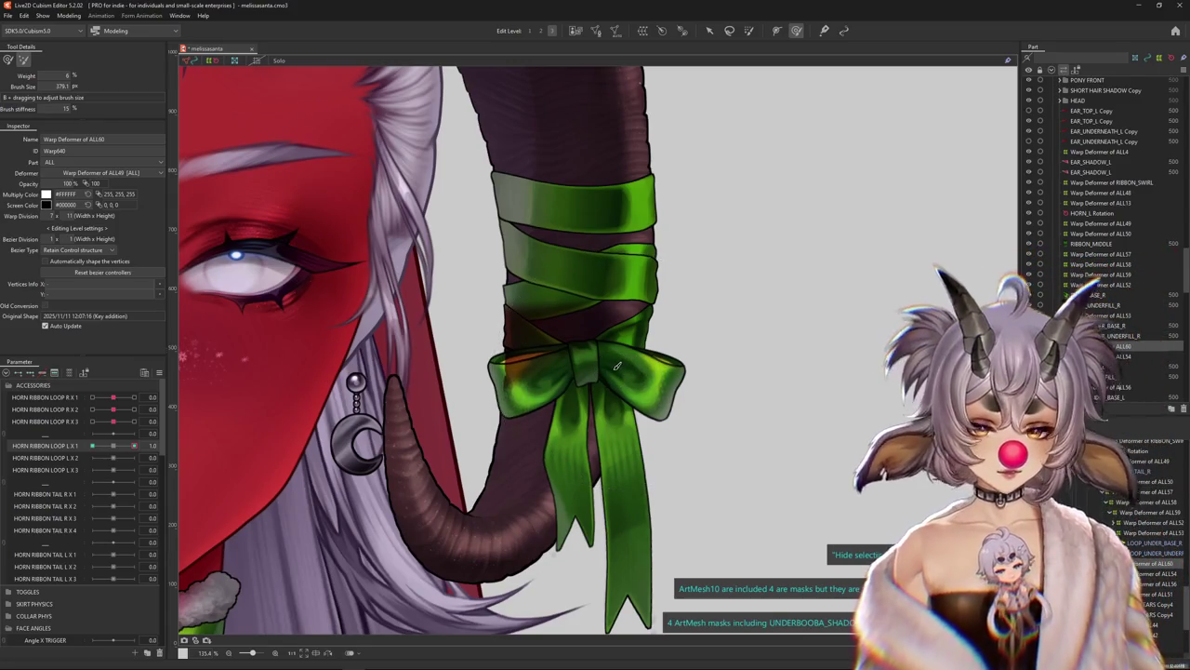
{"action": "left_click", "coordinate": [554, 400]}
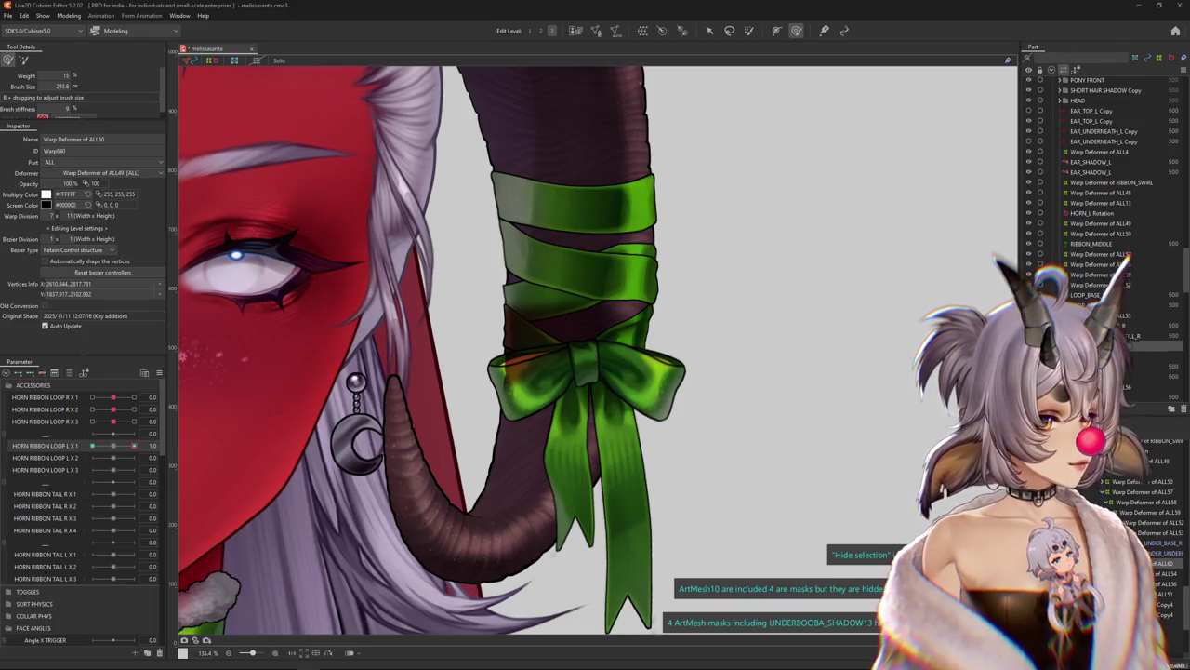
Brush the bow's loops into a refined 1.0 loop pose
{"action": "scroll", "coordinate": [585, 349], "scroll_direction": "down", "scroll_amount": 5}
{"action": "mouse_move", "coordinate": [133, 446]}
{"action": "left_mouse_down"}
{"action": "mouse_move", "coordinate": [117, 447]}
{"action": "mouse_move", "coordinate": [133, 446]}
{"action": "left_mouse_up"}
{"action": "scroll", "coordinate": [414, 293], "scroll_direction": "up", "scroll_amount": 5}
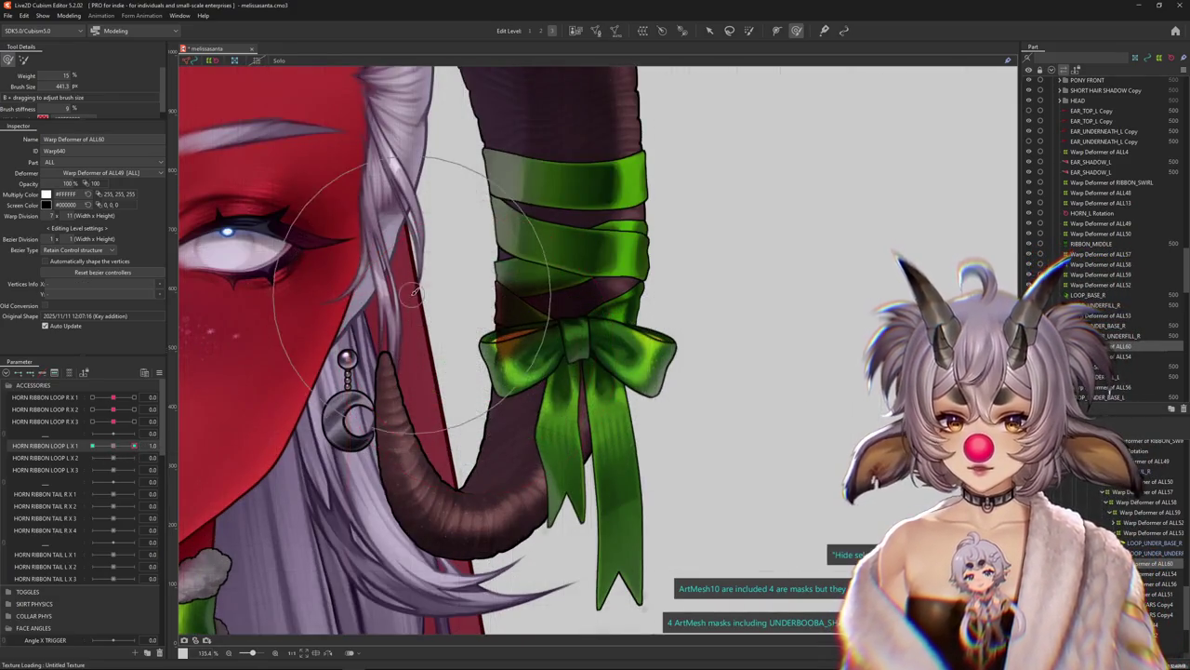
{"action": "left_click", "coordinate": [494, 350]}
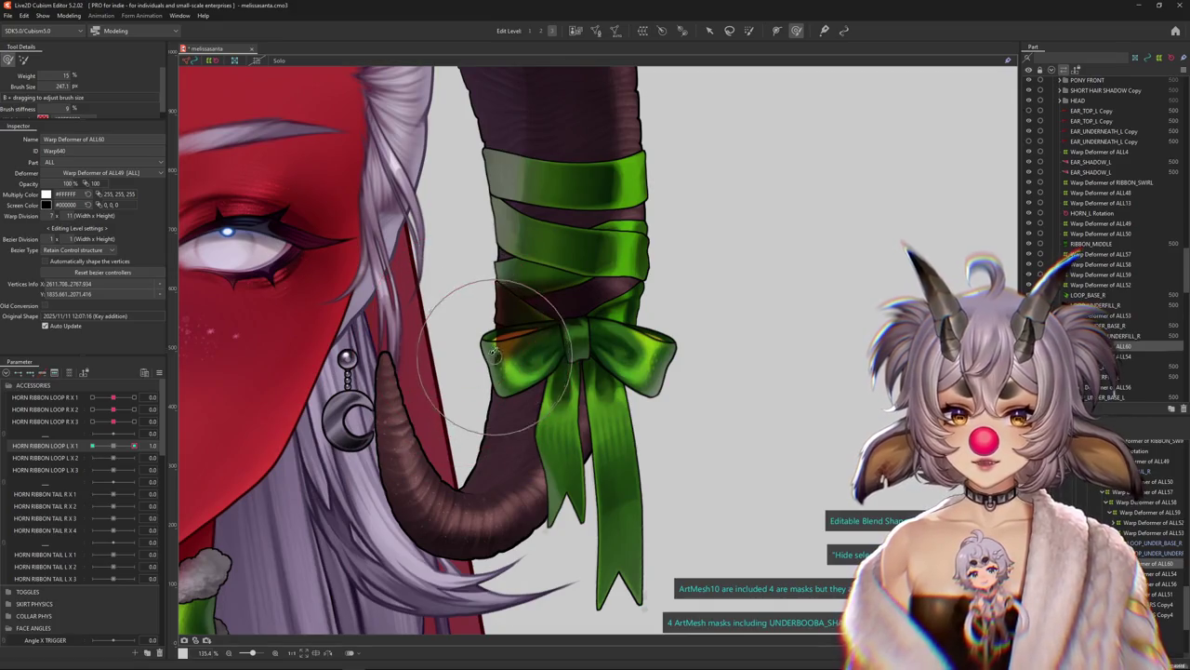
{"action": "mouse_move", "coordinate": [494, 350]}
{"action": "left_mouse_down"}
{"action": "mouse_move", "coordinate": [477, 385]}
{"action": "mouse_move", "coordinate": [519, 321]}
{"action": "mouse_move", "coordinate": [607, 346]}
{"action": "left_mouse_up"}
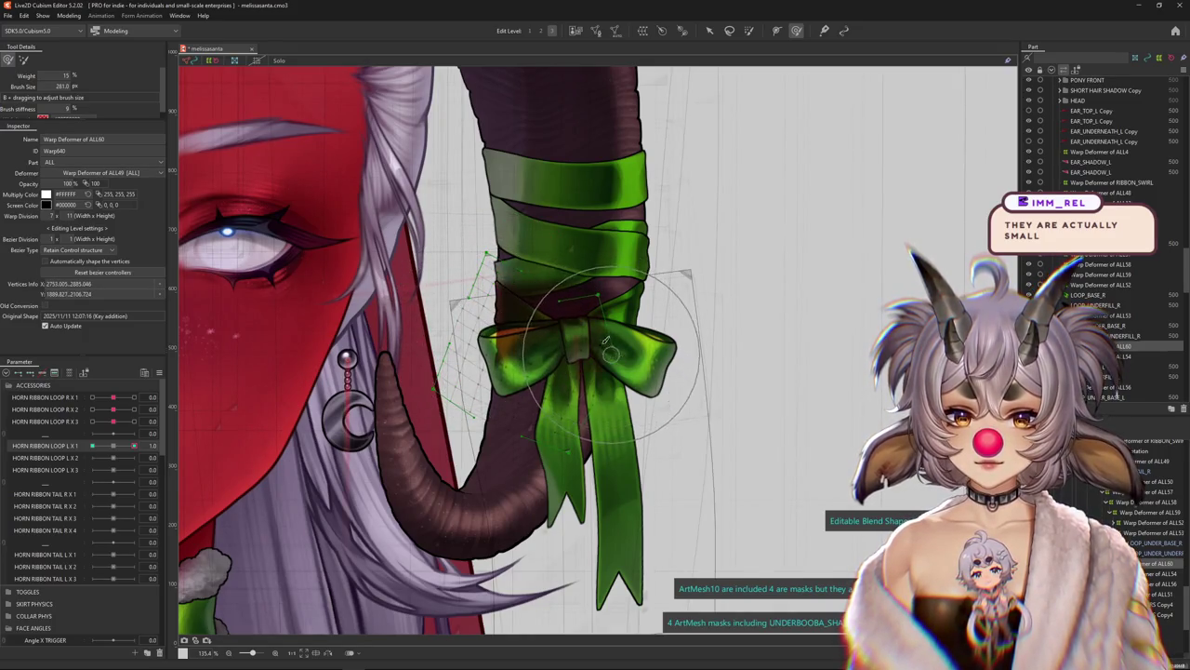
Preview the bow at -1.0 and set HORN RIBBON LOOP L X 1 to -1.0
{"action": "left_click_drag", "start_coordinate": [134, 445], "coordinate": [90, 450]}
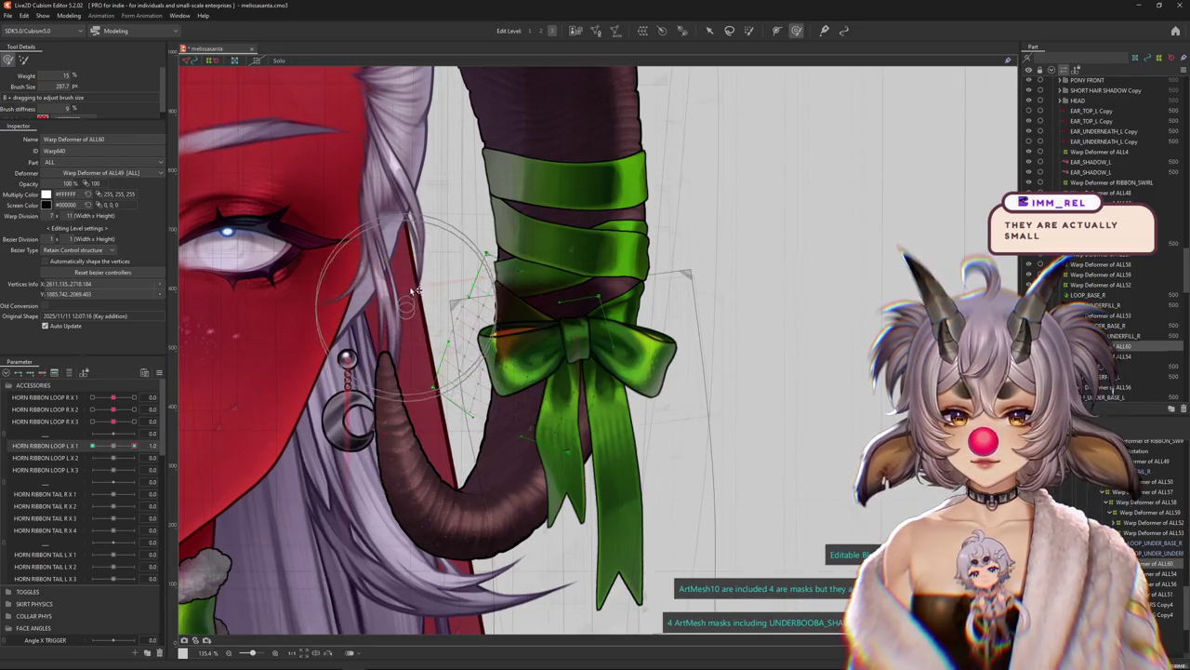
{"action": "scroll", "coordinate": [417, 291], "scroll_direction": "up", "scroll_amount": 2}
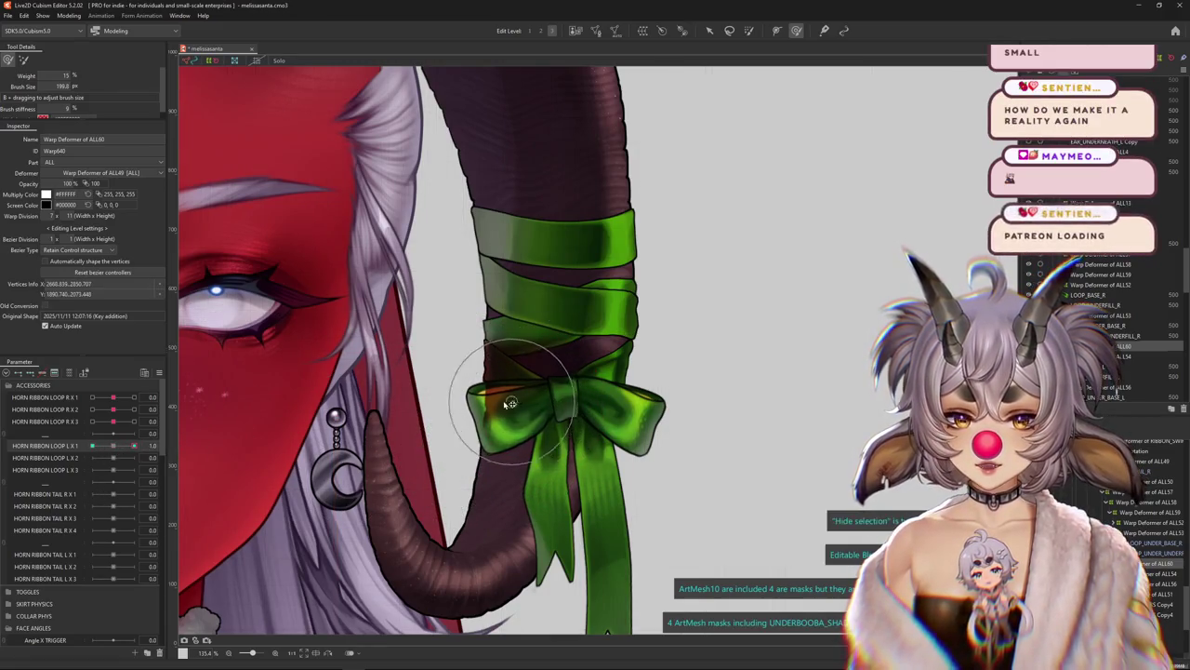
{"action": "left_click_drag", "start_coordinate": [510, 403], "coordinate": [478, 378]}
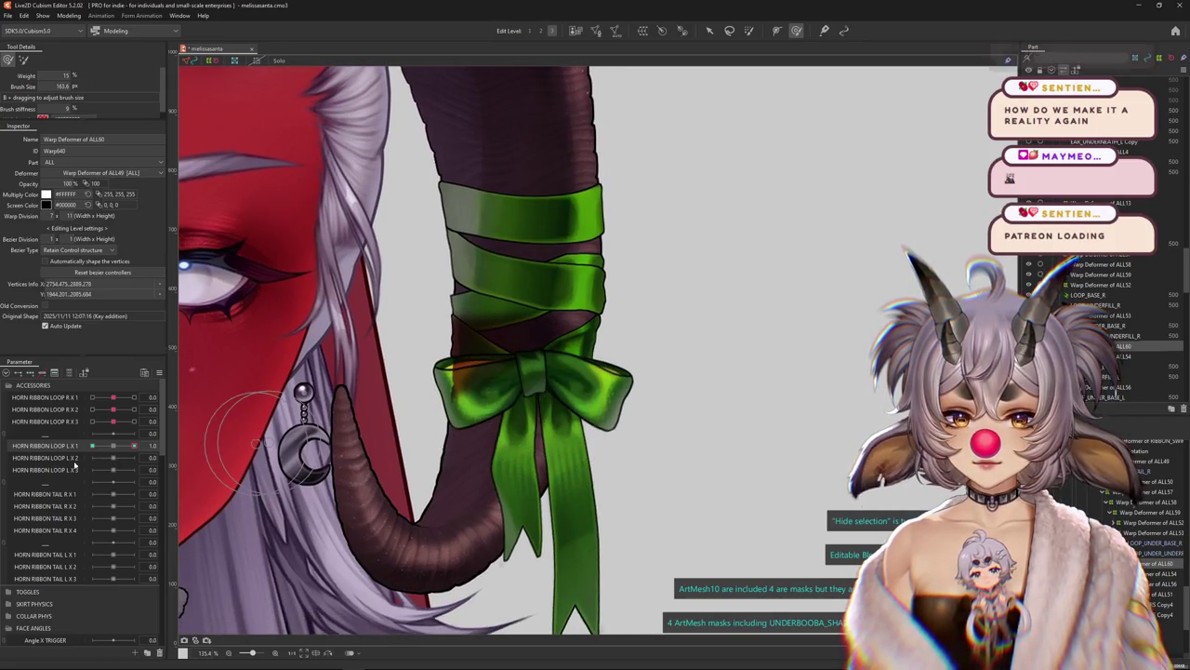
{"action": "left_click", "coordinate": [75, 447]}
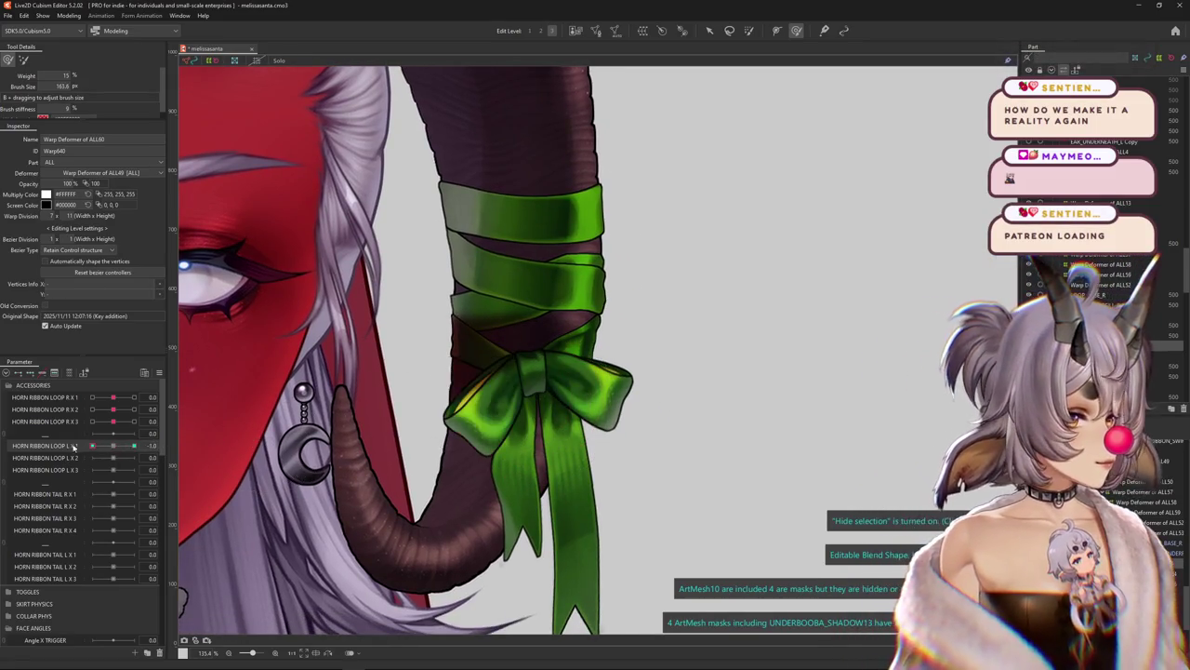
Select the bow's warp deformer and bend it along a temporary path for the -1.0 pose
{"action": "scroll", "coordinate": [345, 400], "scroll_direction": "up", "scroll_amount": 2}
{"action": "scroll", "coordinate": [344, 400], "scroll_direction": "up", "scroll_amount": 1}
{"action": "scroll", "coordinate": [340, 406], "scroll_direction": "up", "scroll_amount": 1}
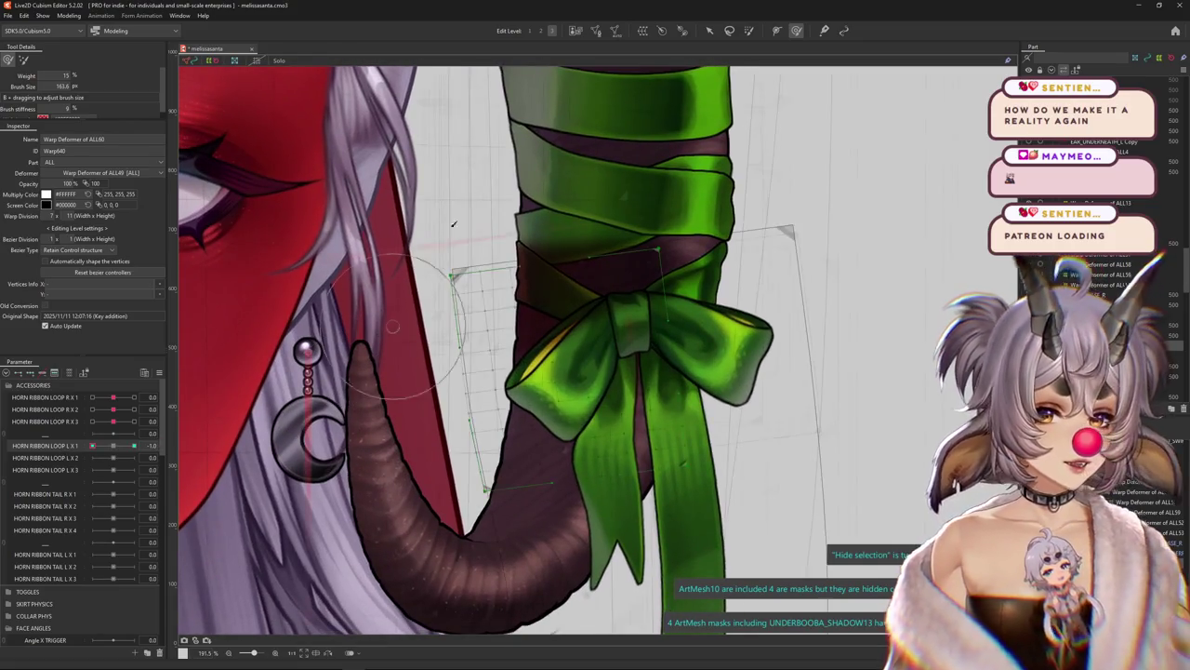
{"action": "left_click", "coordinate": [708, 30]}
{"action": "left_click_drag", "start_coordinate": [605, 99], "coordinate": [551, 119]}
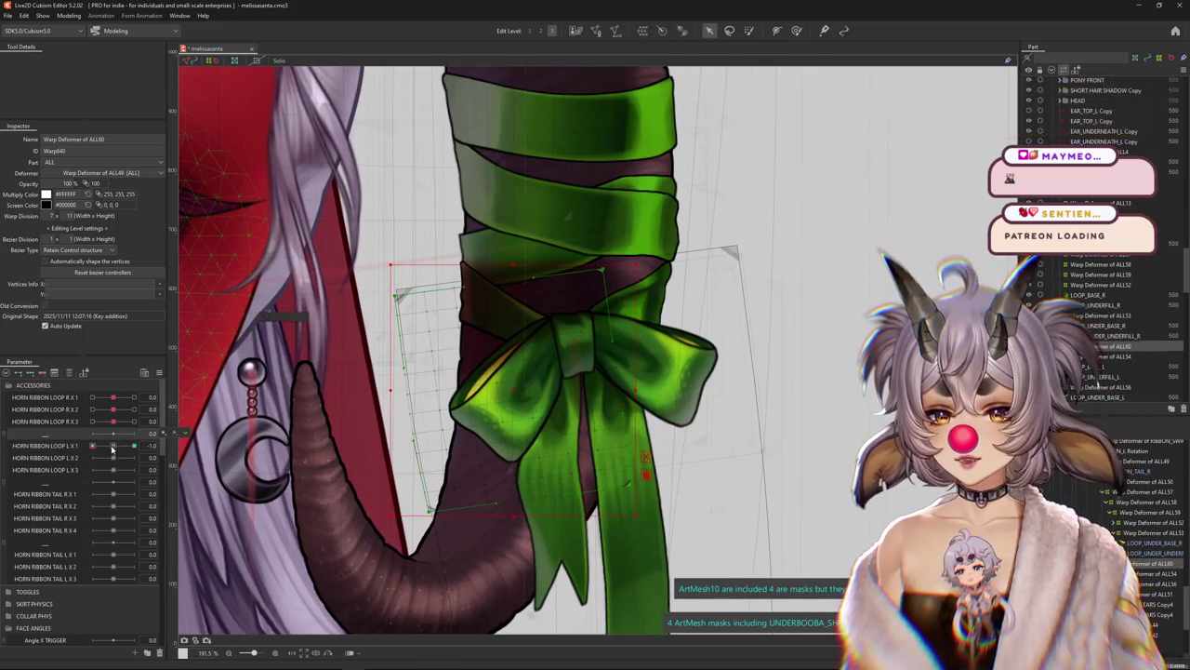
{"action": "key", "text": "t"}
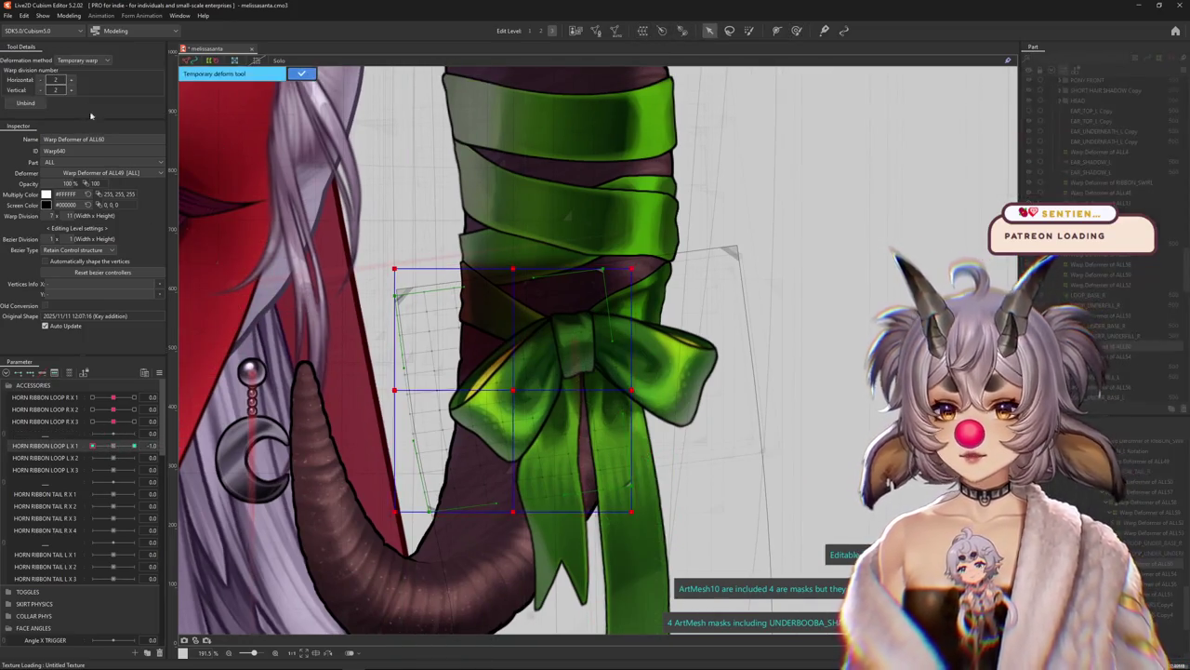
{"action": "left_click", "coordinate": [82, 60]}
{"action": "left_click", "coordinate": [79, 82]}
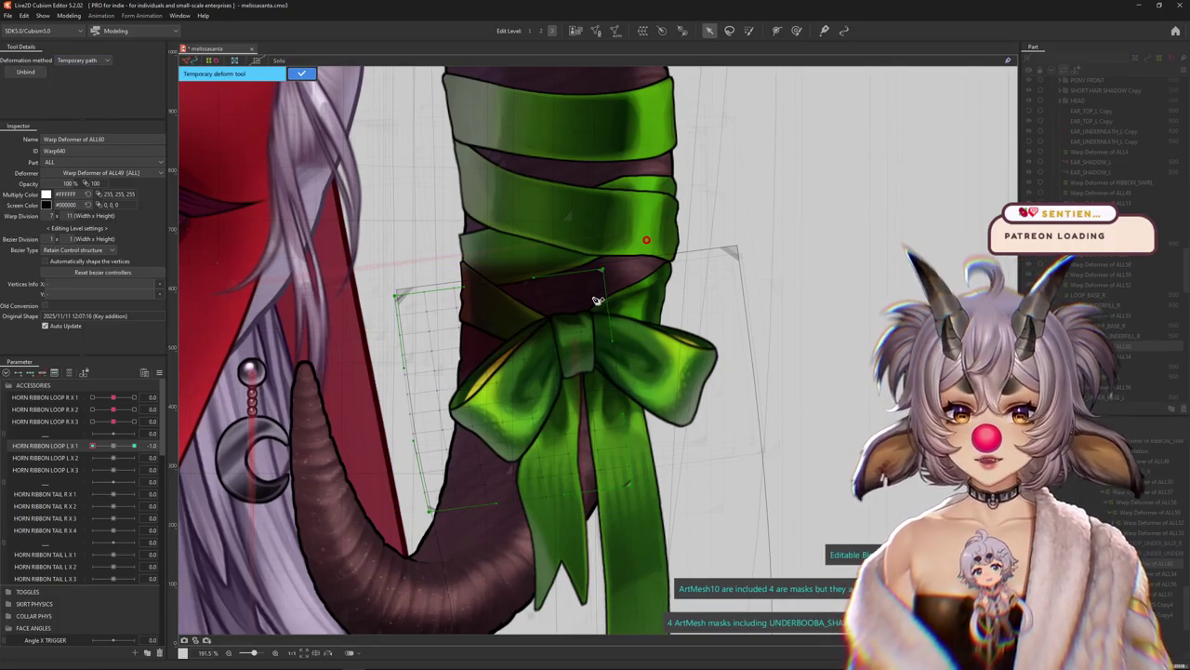
{"action": "left_click", "coordinate": [593, 298]}
{"action": "left_click", "coordinate": [550, 351]}
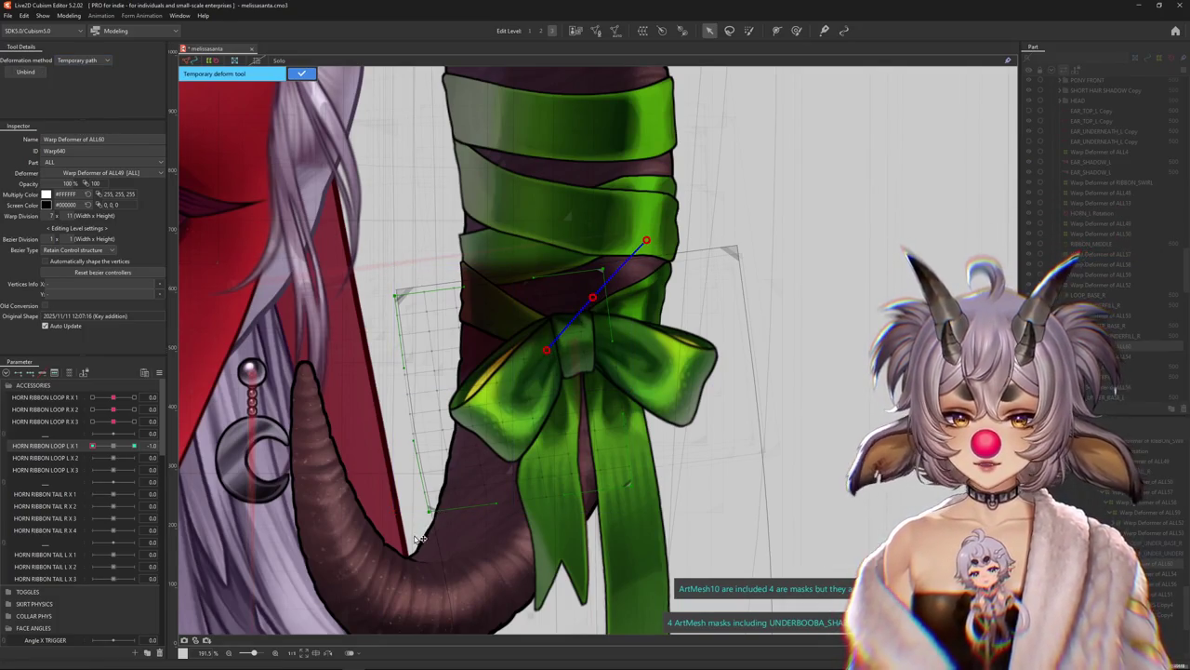
{"action": "left_click", "coordinate": [492, 574]}
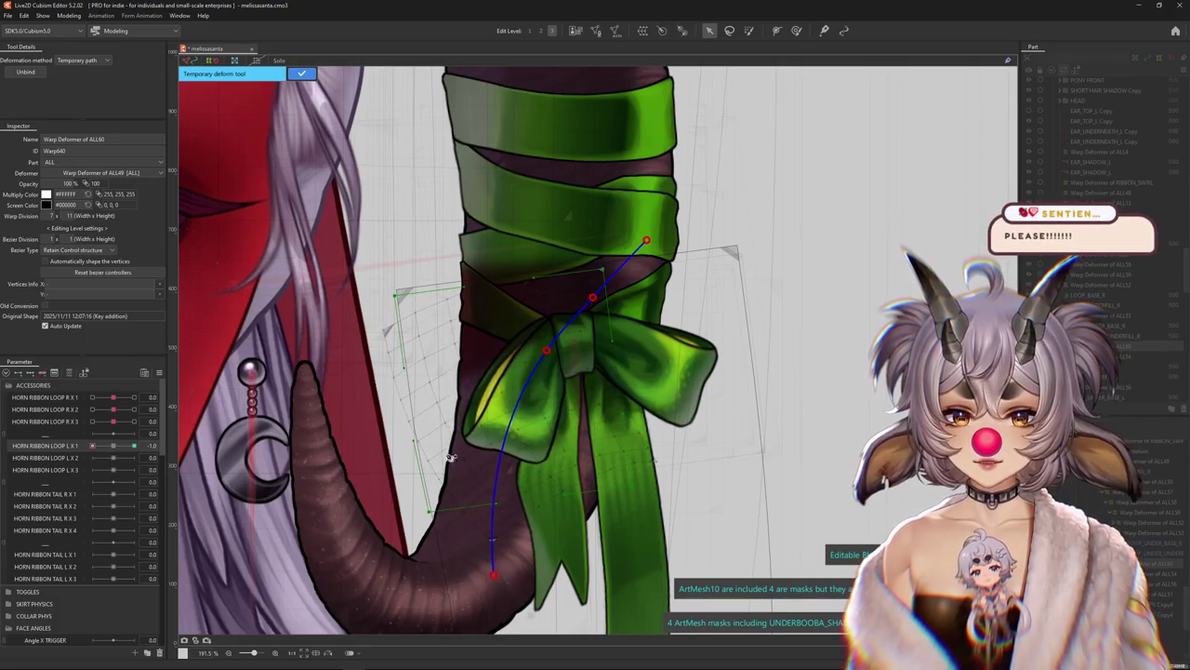
{"action": "left_click", "coordinate": [307, 78]}
Sculpt the bow's loops with the deform brush at -1.0, comparing against the rest pose
{"action": "left_click", "coordinate": [796, 29]}
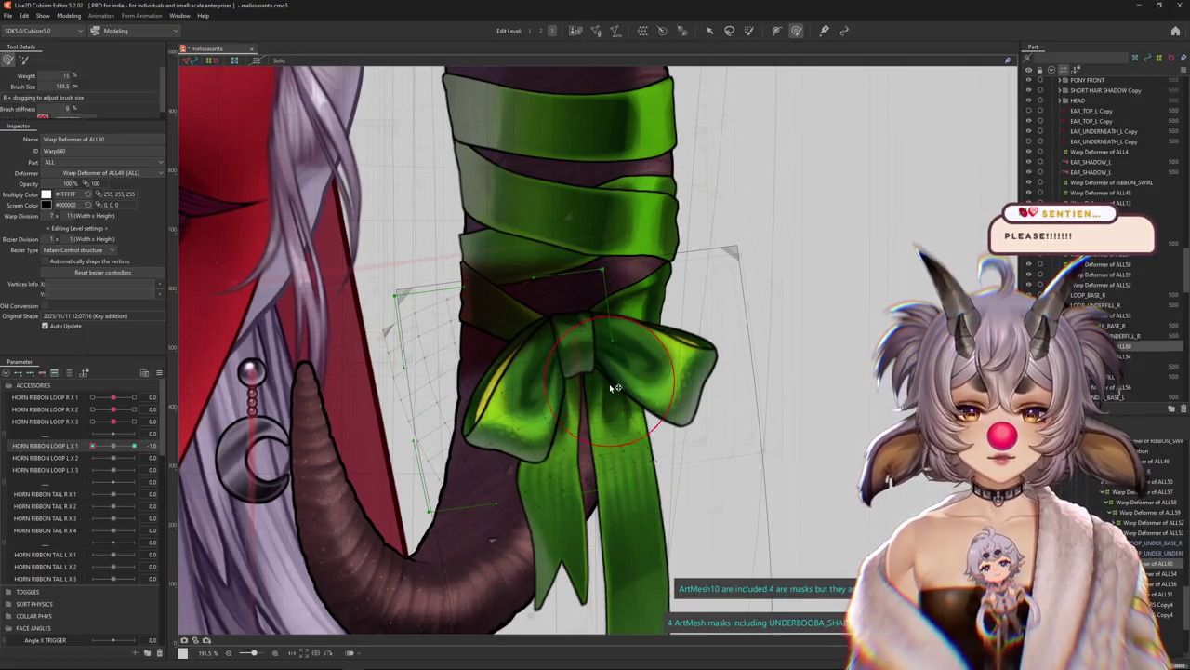
{"action": "left_click_drag", "start_coordinate": [586, 392], "coordinate": [577, 395]}
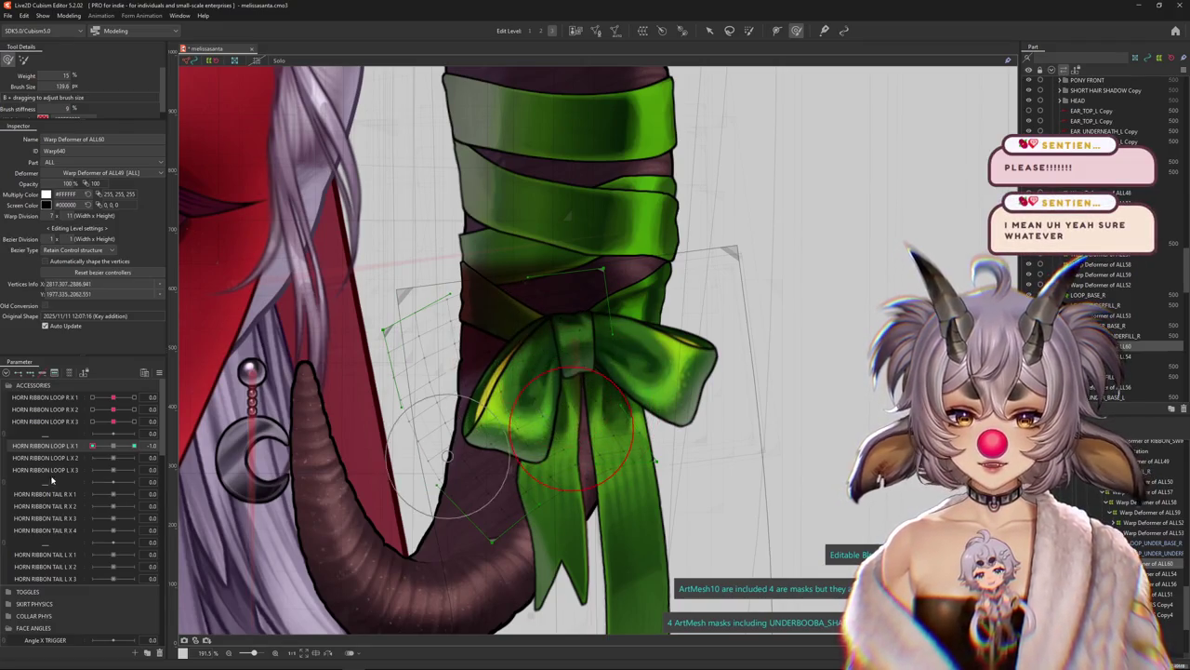
{"action": "left_click_drag", "start_coordinate": [135, 445], "coordinate": [118, 446]}
{"action": "left_click", "coordinate": [135, 446]}
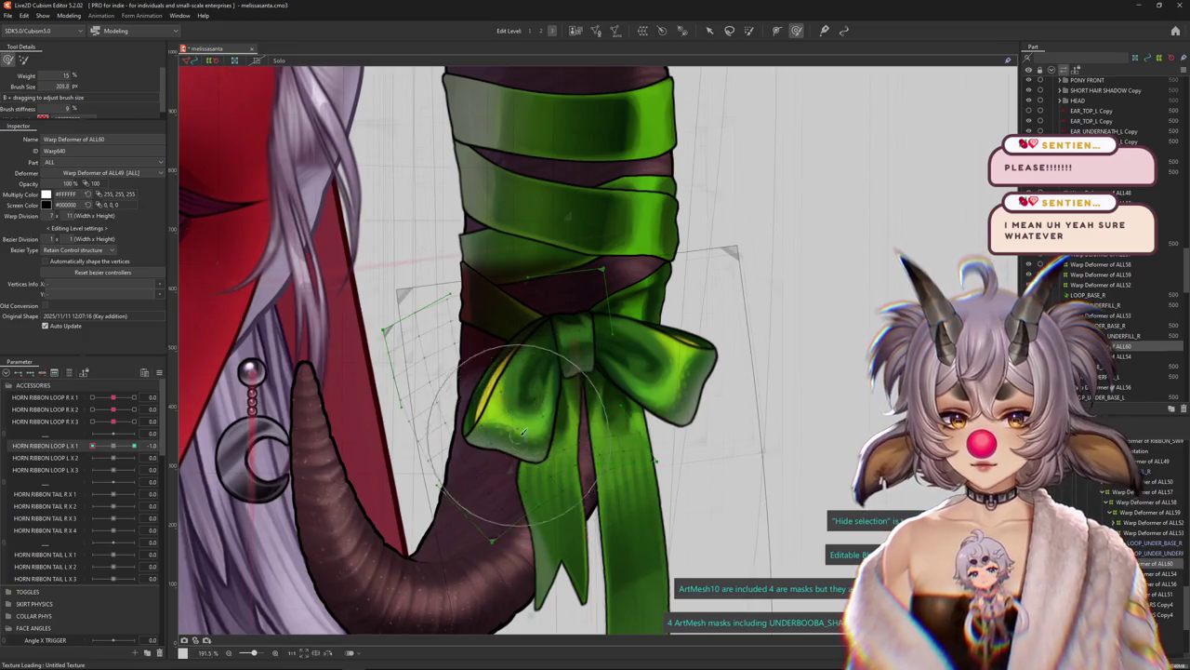
{"action": "mouse_move", "coordinate": [507, 400]}
{"action": "left_mouse_down"}
{"action": "mouse_move", "coordinate": [538, 444]}
{"action": "mouse_move", "coordinate": [507, 424]}
{"action": "mouse_move", "coordinate": [518, 370]}
{"action": "mouse_move", "coordinate": [476, 339]}
{"action": "mouse_move", "coordinate": [638, 391]}
{"action": "mouse_move", "coordinate": [565, 382]}
{"action": "mouse_move", "coordinate": [609, 400]}
{"action": "left_mouse_up"}
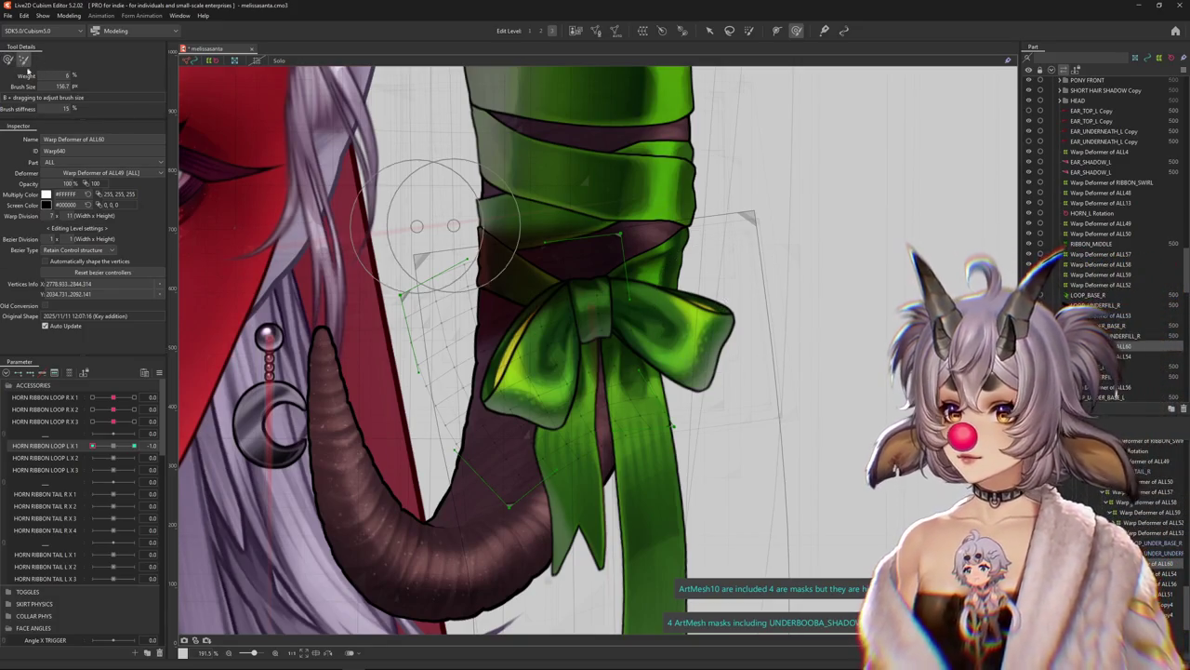
Enlarge the brush and nudge the bow loop into place, scrubbing the slider to check motion
{"action": "left_click_drag", "start_coordinate": [578, 474], "coordinate": [561, 449]}
{"action": "key", "text": "b"}
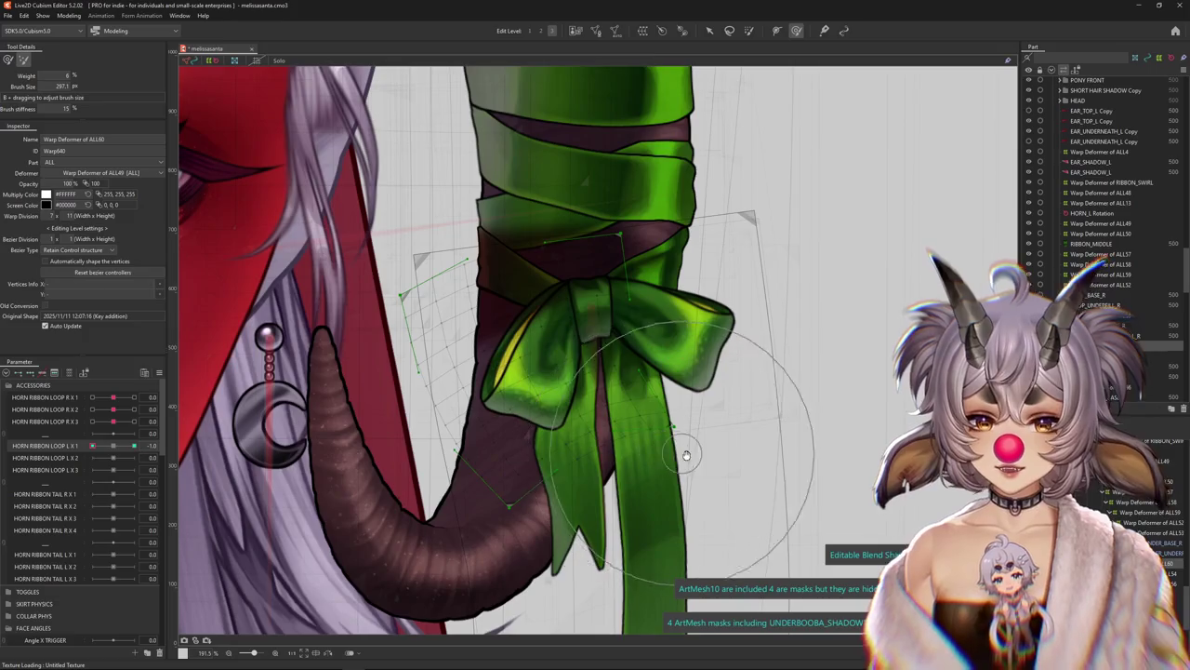
{"action": "scroll", "coordinate": [595, 428], "scroll_direction": "up", "scroll_amount": 2}
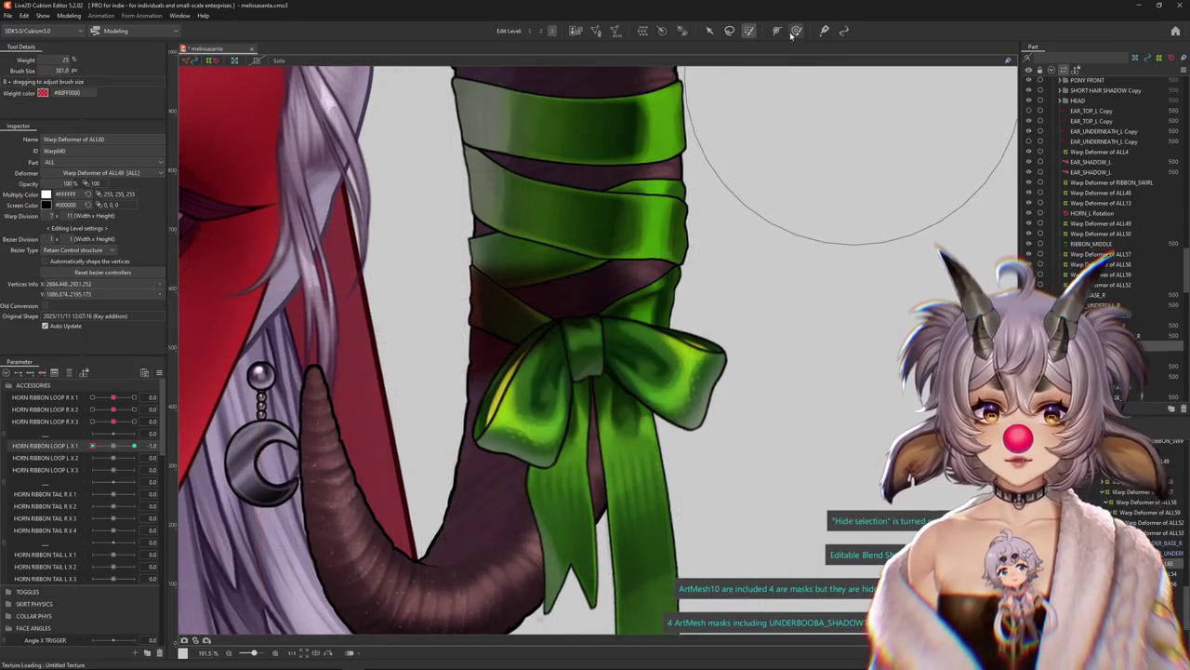
{"action": "left_click", "coordinate": [110, 447]}
{"action": "left_click_drag", "start_coordinate": [109, 448], "coordinate": [92, 447]}
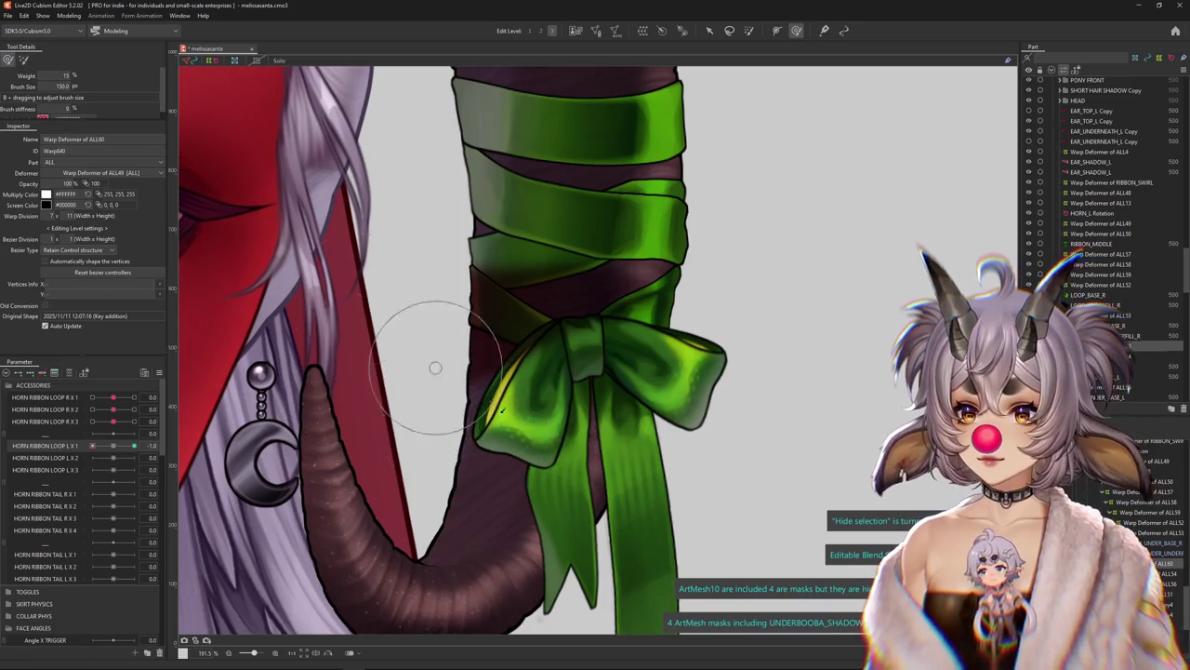
{"action": "left_click_drag", "start_coordinate": [505, 398], "coordinate": [540, 424]}
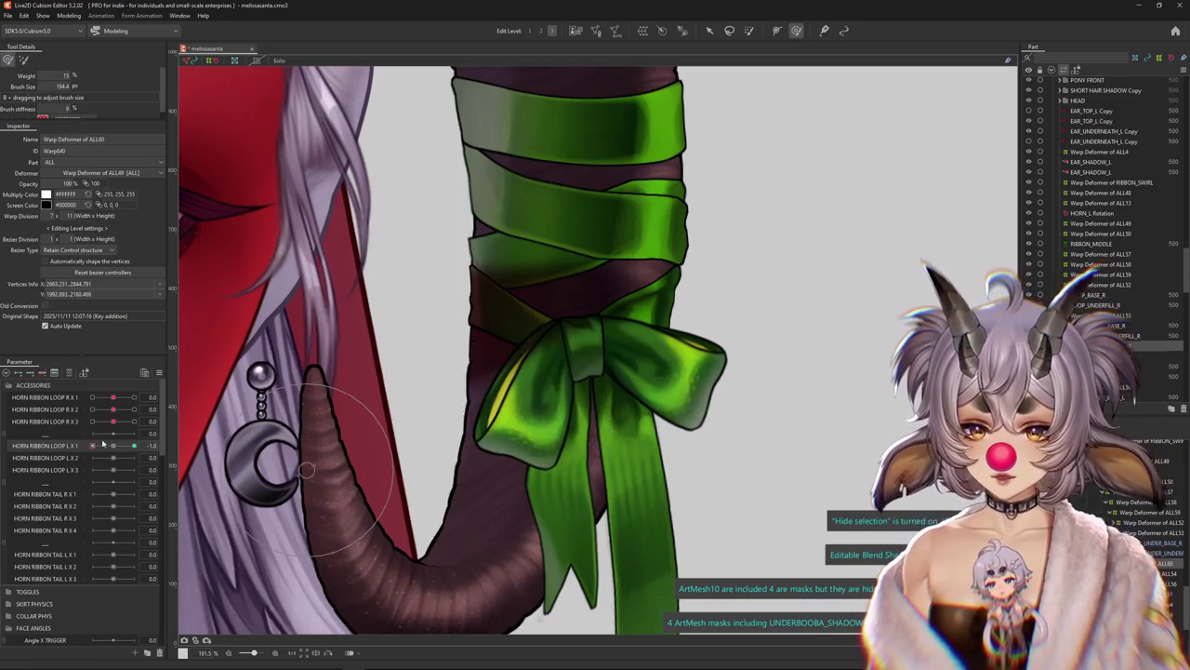
{"action": "mouse_move", "coordinate": [92, 445]}
{"action": "left_mouse_down"}
{"action": "mouse_move", "coordinate": [115, 453]}
{"action": "mouse_move", "coordinate": [92, 446]}
{"action": "left_mouse_up"}
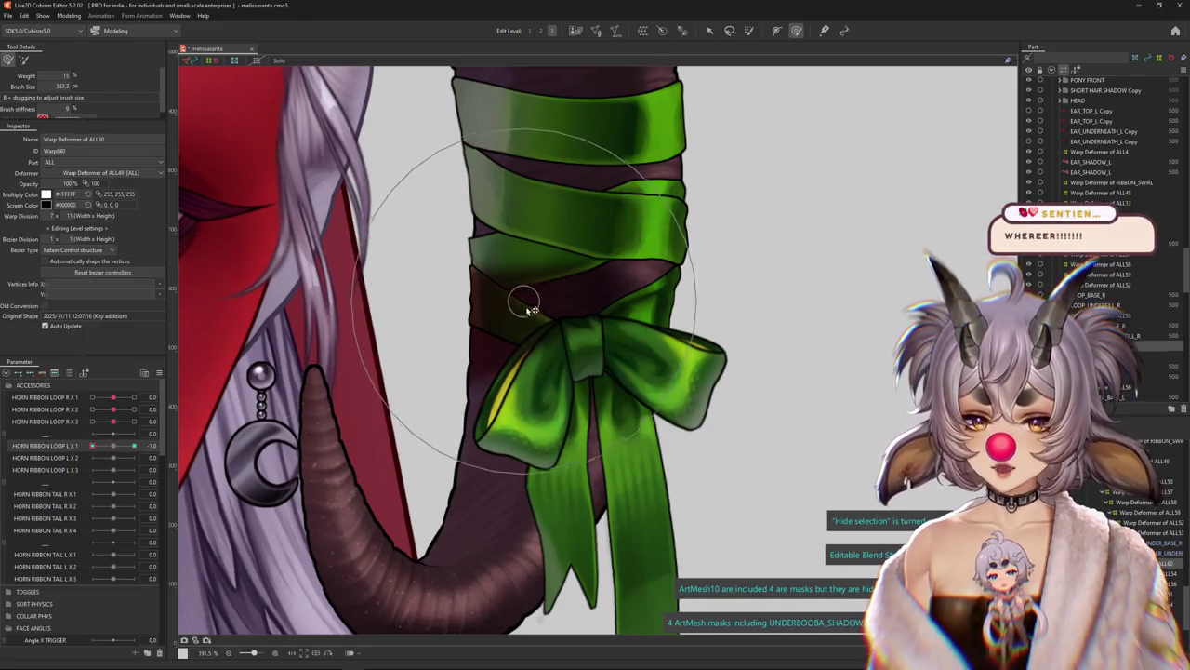
Push the bow's left loop down and outward with the deform brush
{"action": "mouse_move", "coordinate": [535, 396]}
{"action": "left_mouse_down"}
{"action": "mouse_move", "coordinate": [510, 454]}
{"action": "mouse_move", "coordinate": [552, 416]}
{"action": "left_mouse_up"}
{"action": "scroll", "coordinate": [525, 446], "scroll_direction": "down", "scroll_amount": 1}
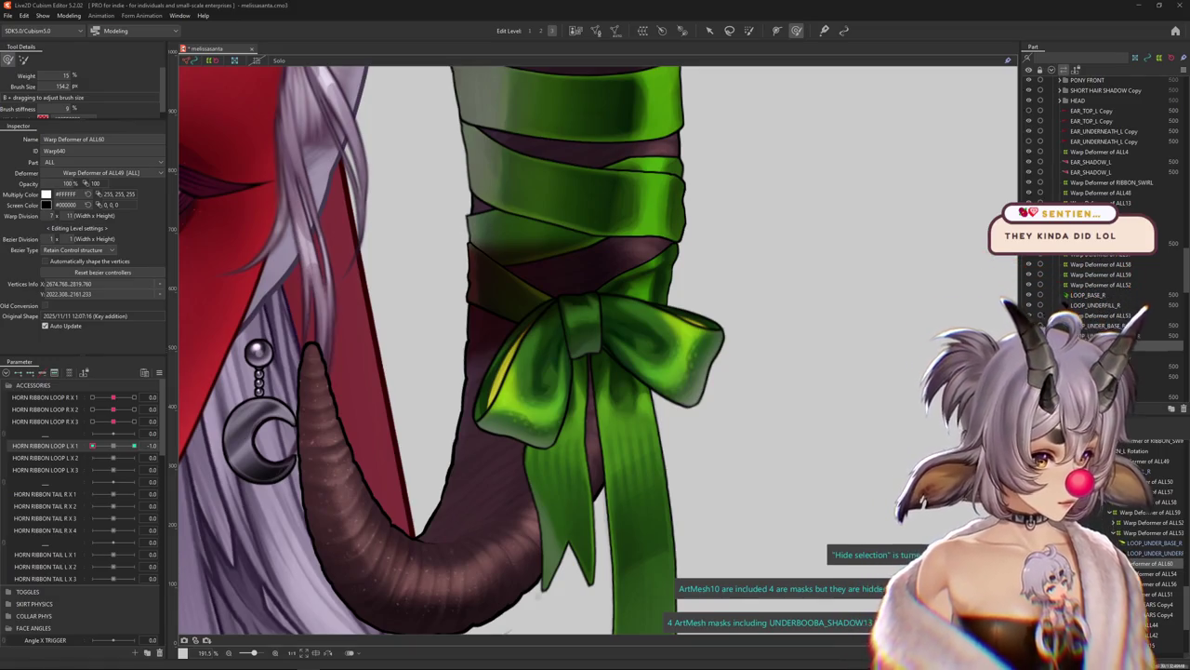
At 1.0 on HORN RIBBON LOOP L X 1, try a bow bend, undo it, and preview the motion
{"action": "scroll", "coordinate": [497, 353], "scroll_direction": "down", "scroll_amount": 3}
{"action": "scroll", "coordinate": [498, 353], "scroll_direction": "down", "scroll_amount": 2}
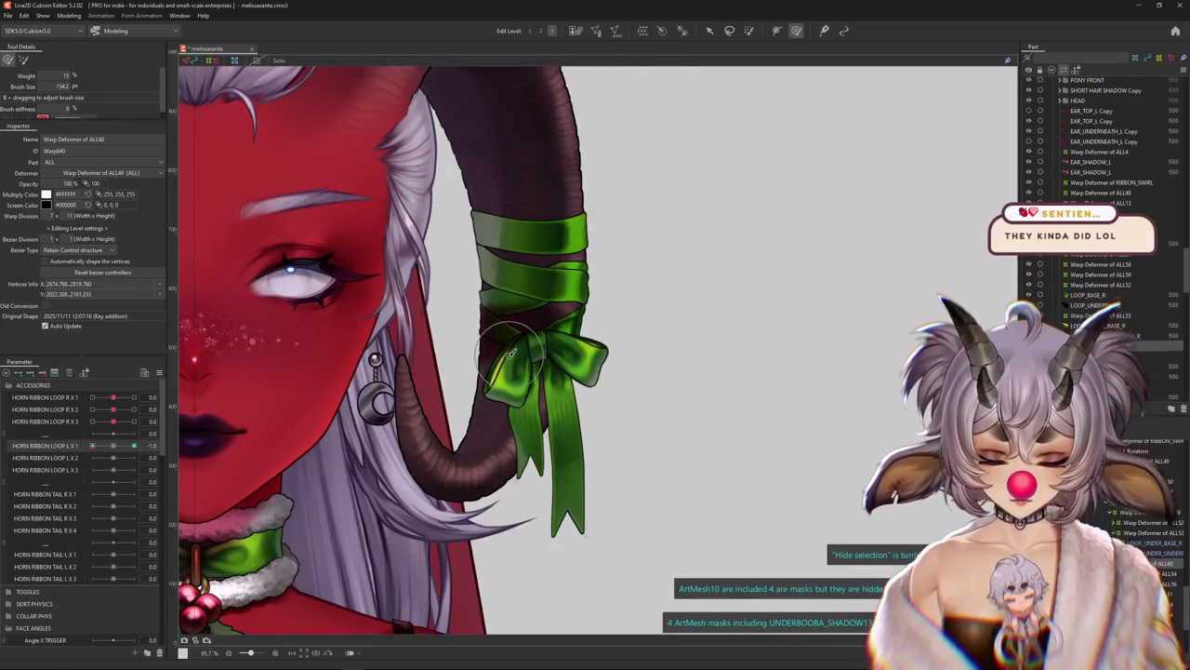
{"action": "scroll", "coordinate": [498, 354], "scroll_direction": "up", "scroll_amount": 2}
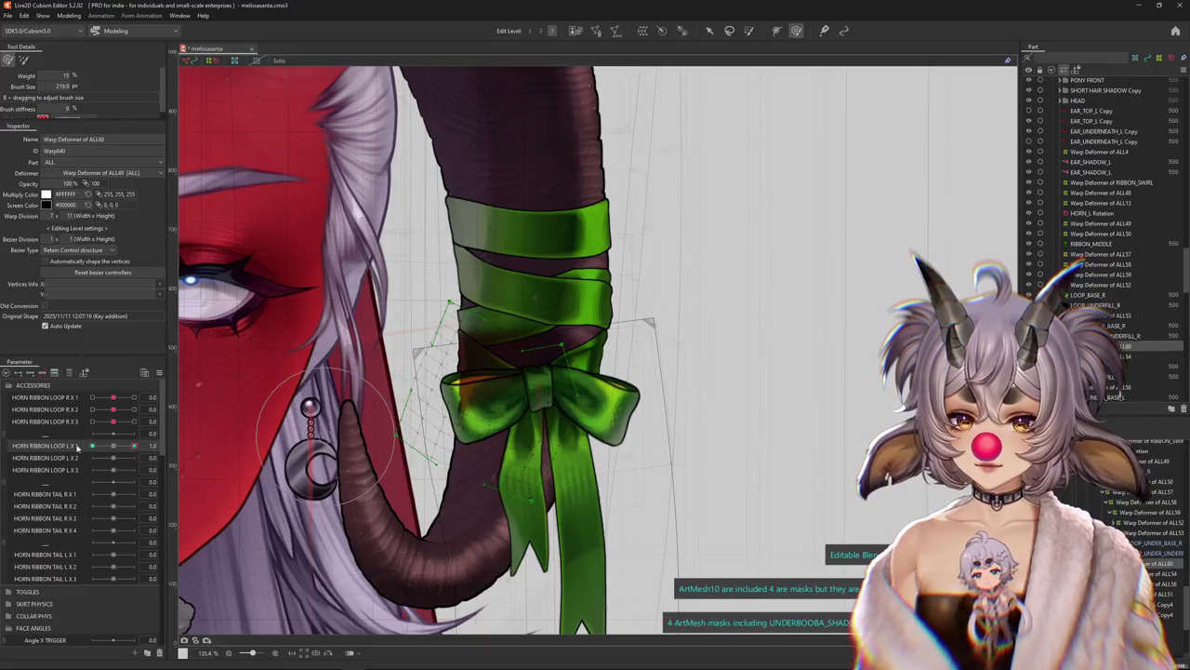
{"action": "left_click", "coordinate": [134, 446]}
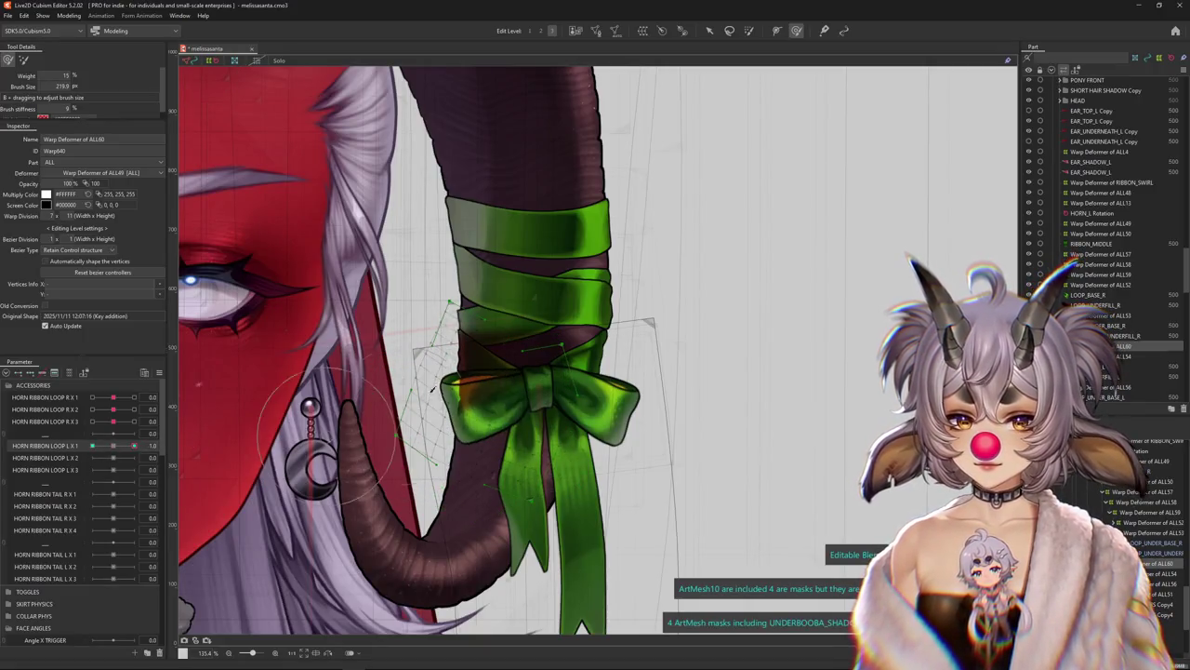
{"action": "left_click_drag", "start_coordinate": [474, 400], "coordinate": [562, 369]}
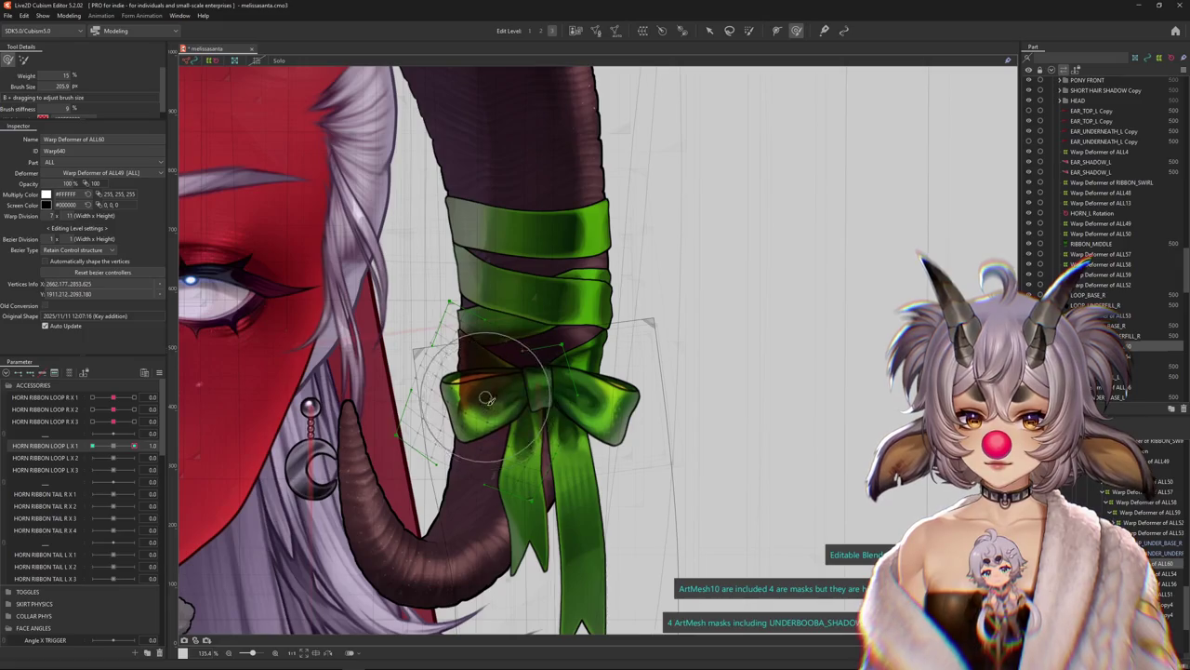
{"action": "key", "text": "ctrl+z"}
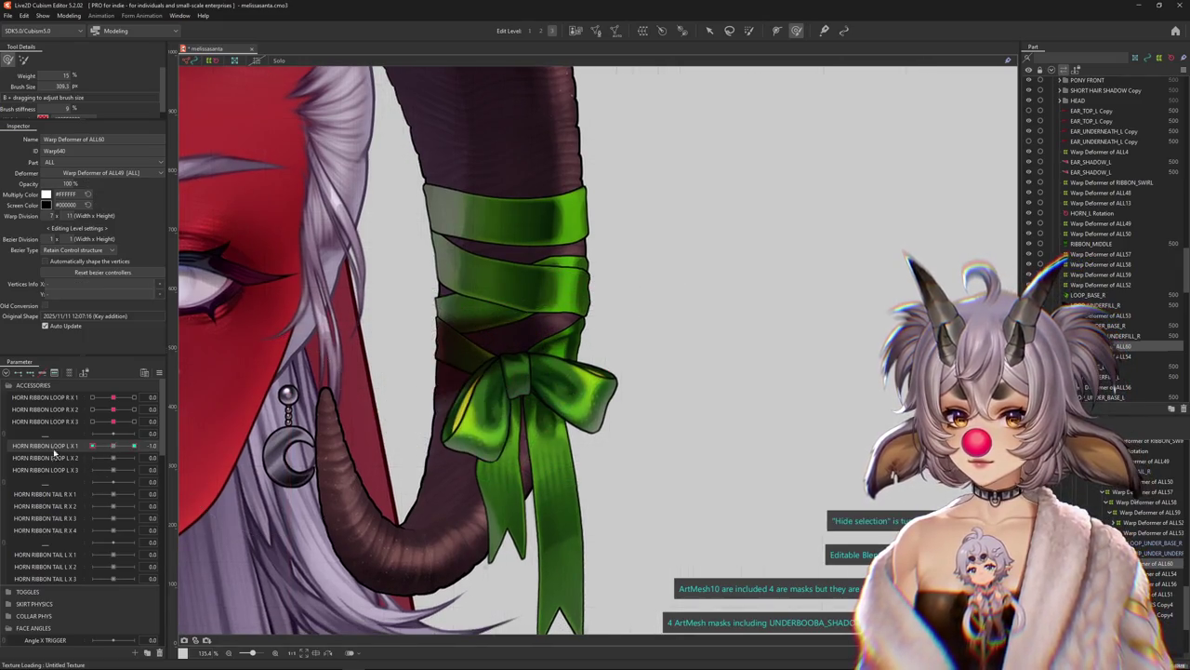
{"action": "left_click_drag", "start_coordinate": [47, 446], "coordinate": [134, 447]}
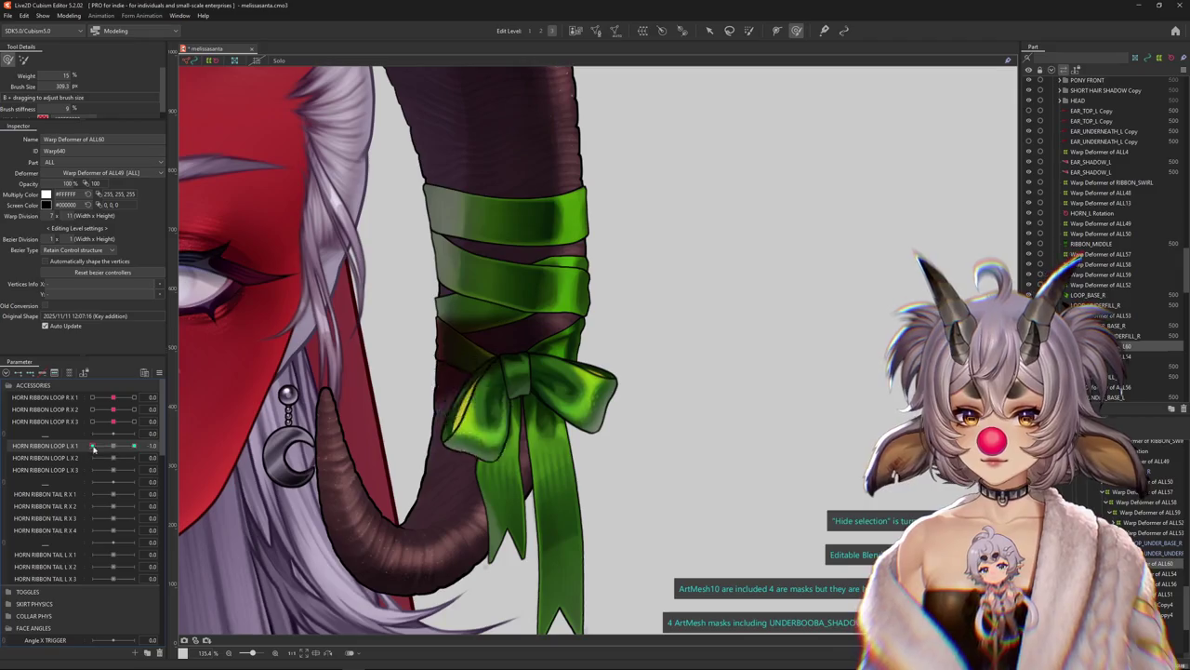
Return to the deform brush, reshape the bow at 1.0, and shrink the brush
{"action": "left_click", "coordinate": [749, 31]}
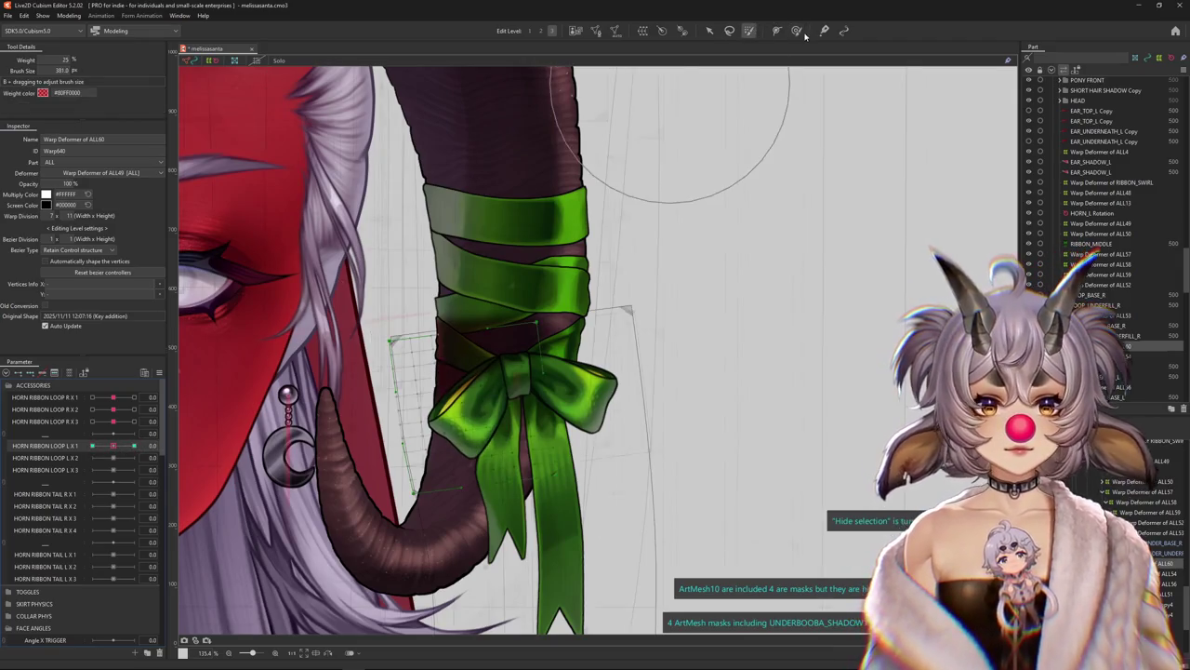
{"action": "left_click", "coordinate": [799, 31]}
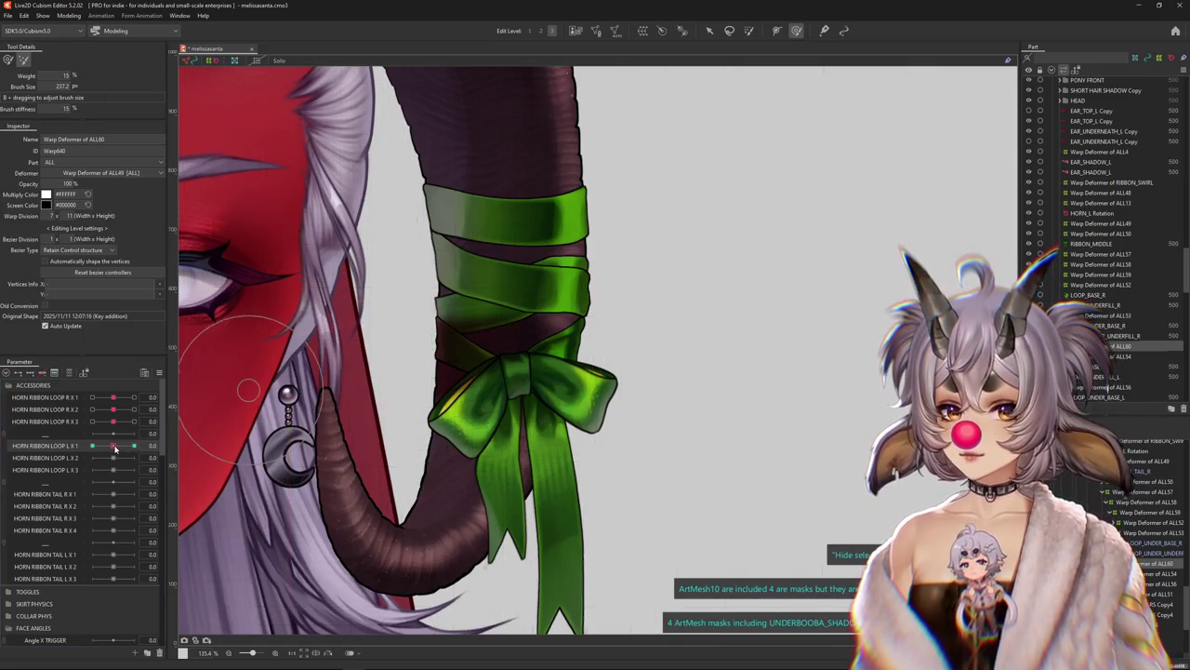
{"action": "left_click_drag", "start_coordinate": [520, 390], "coordinate": [551, 382]}
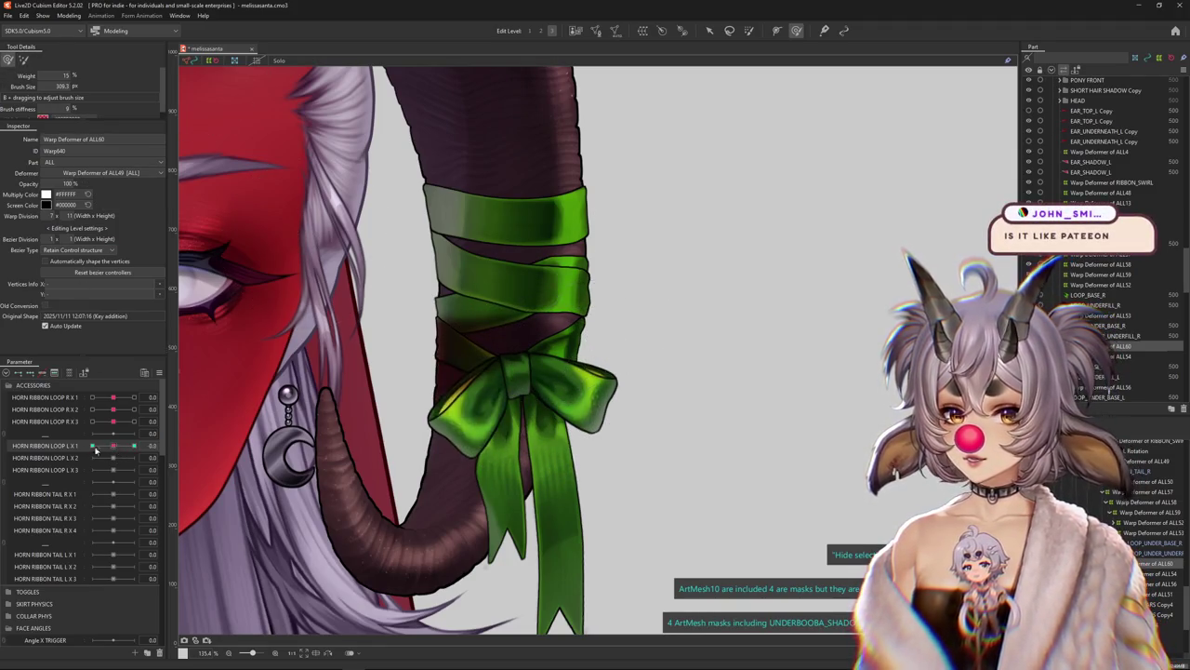
{"action": "scroll", "coordinate": [558, 391], "scroll_direction": "up", "scroll_amount": 2}
{"action": "mouse_move", "coordinate": [558, 391]}
{"action": "left_mouse_down"}
{"action": "mouse_move", "coordinate": [462, 376]}
{"action": "mouse_move", "coordinate": [247, 426]}
{"action": "left_mouse_up"}
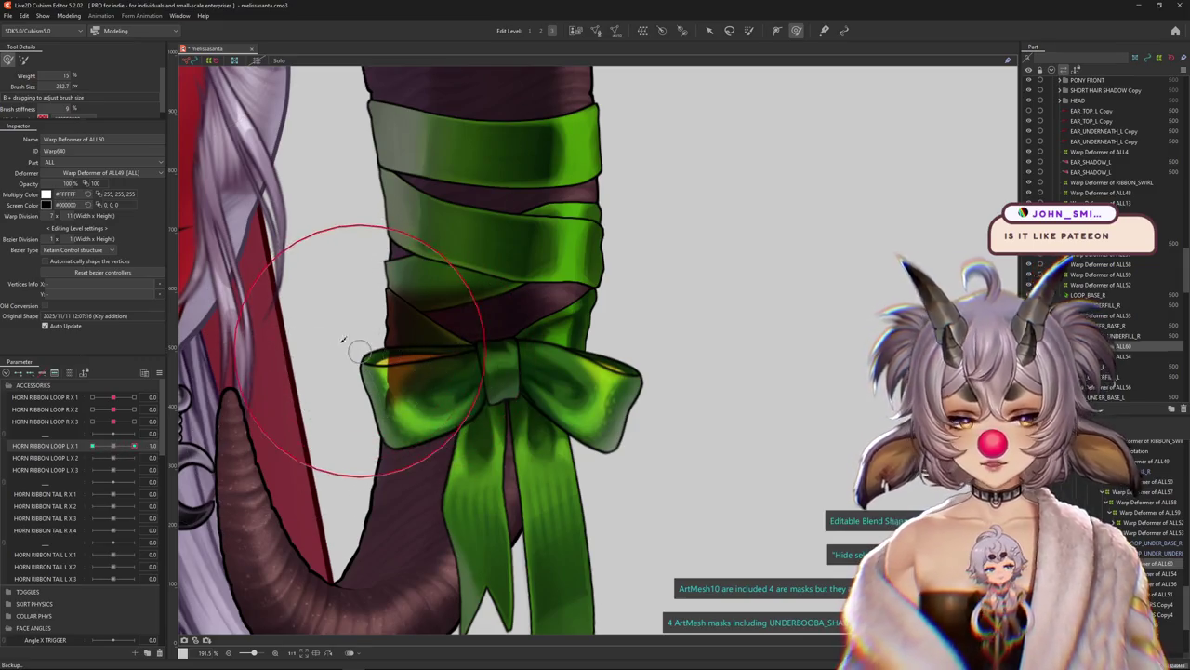
Enlarge the brush and reshape the bow's left loop
{"action": "left_click_drag", "start_coordinate": [345, 341], "coordinate": [369, 348]}
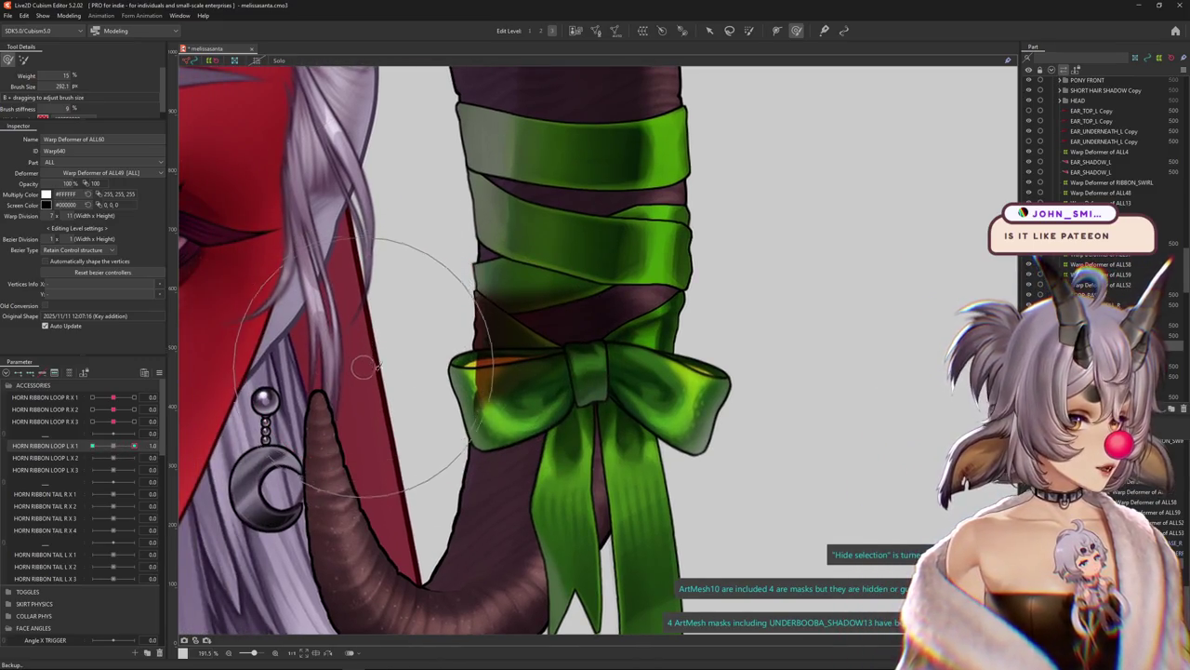
{"action": "left_click_drag", "start_coordinate": [307, 424], "coordinate": [420, 272]}
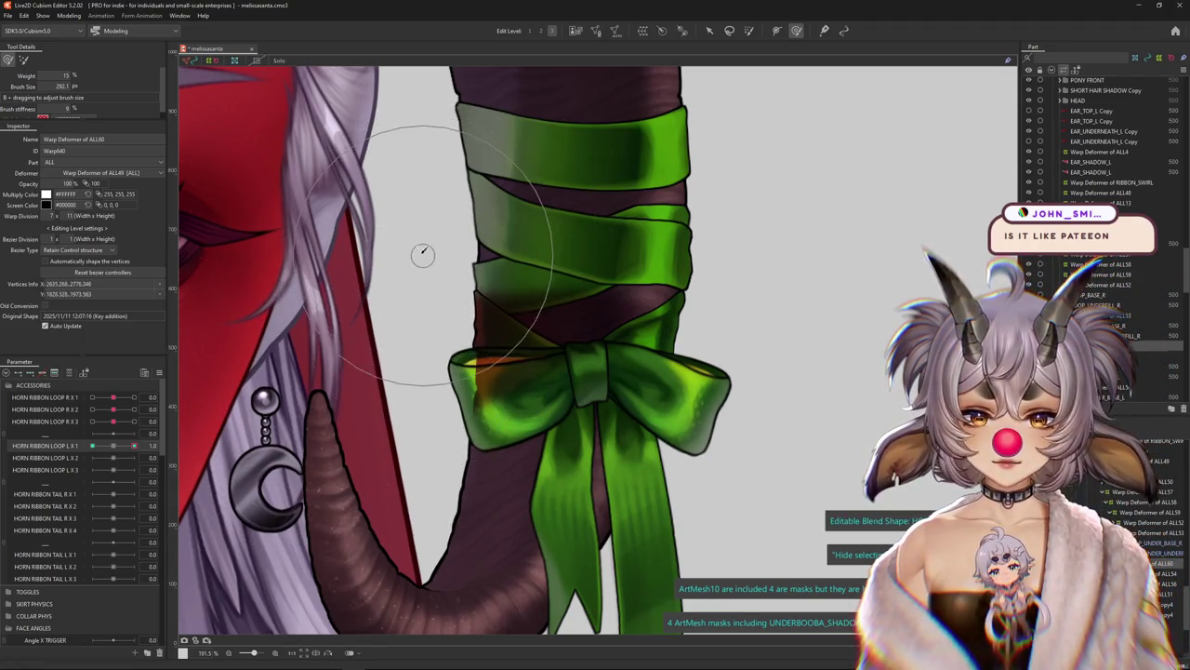
{"action": "left_click", "coordinate": [113, 447]}
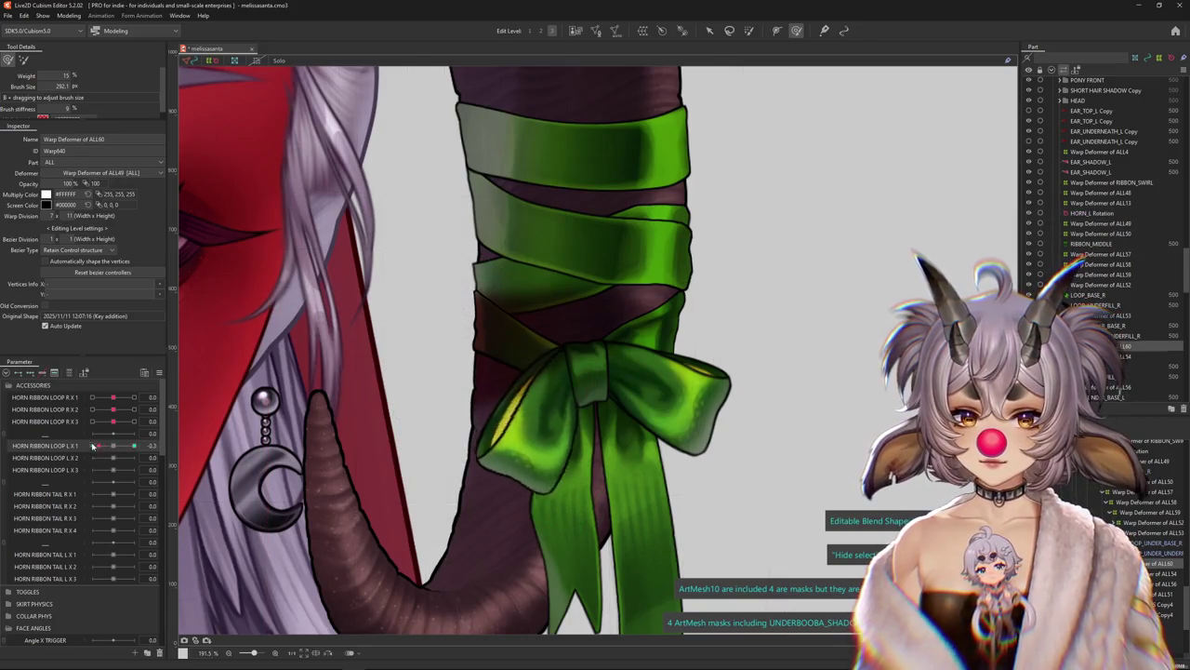
{"action": "left_click_drag", "start_coordinate": [433, 385], "coordinate": [408, 327]}
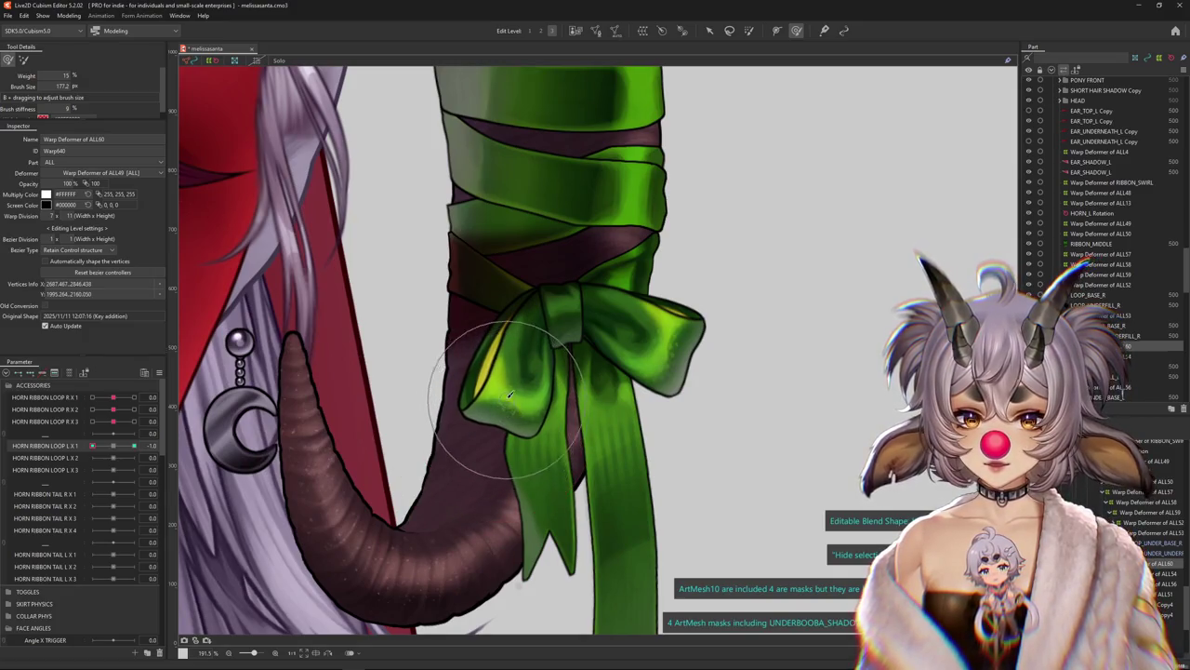
{"action": "mouse_move", "coordinate": [510, 343]}
{"action": "left_mouse_down"}
{"action": "mouse_move", "coordinate": [494, 401]}
{"action": "mouse_move", "coordinate": [508, 401]}
{"action": "left_mouse_up"}
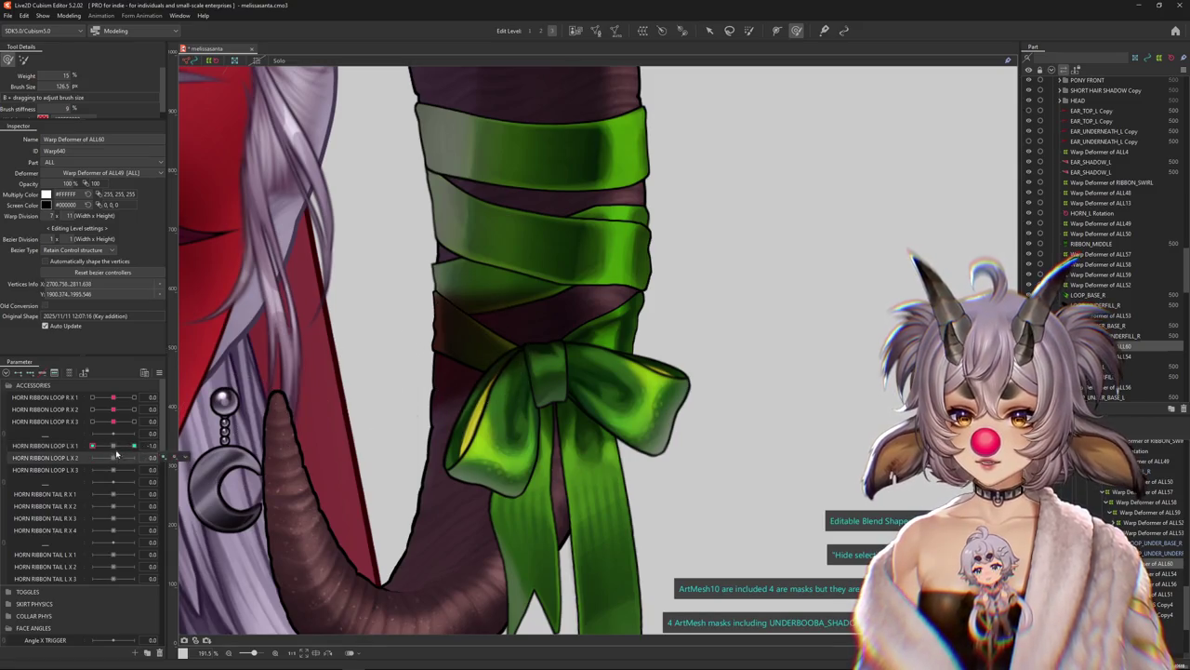
At -1.0, reshape the bow's hanging ribbon tails and push the loop up-right
{"action": "mouse_move", "coordinate": [93, 446]}
{"action": "left_mouse_down"}
{"action": "mouse_move", "coordinate": [114, 448]}
{"action": "mouse_move", "coordinate": [93, 446]}
{"action": "left_mouse_up"}
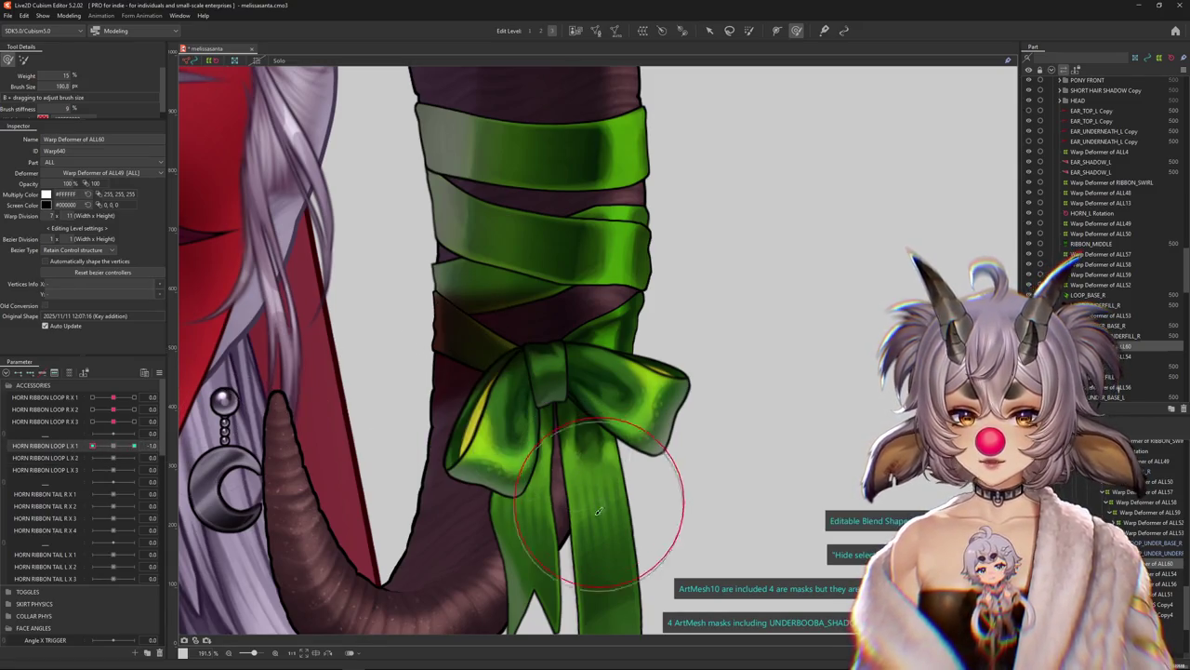
{"action": "left_click_drag", "start_coordinate": [539, 523], "coordinate": [614, 503]}
{"action": "left_click_drag", "start_coordinate": [578, 458], "coordinate": [598, 423]}
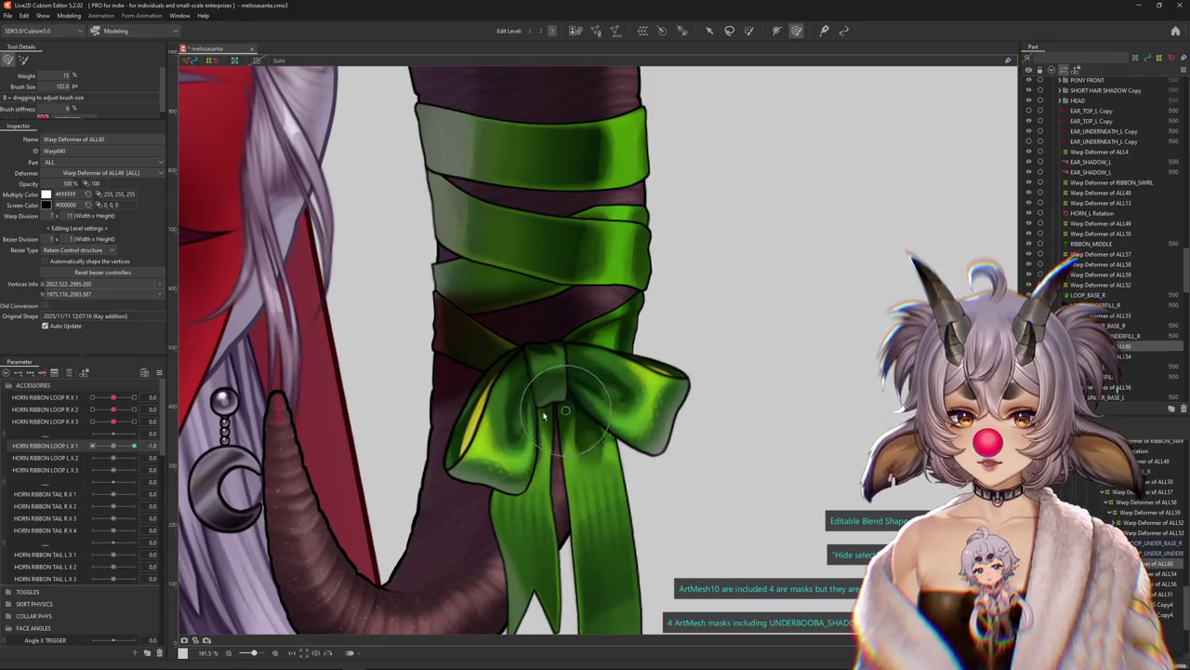
{"action": "scroll", "coordinate": [545, 416], "scroll_direction": "down", "scroll_amount": 3}
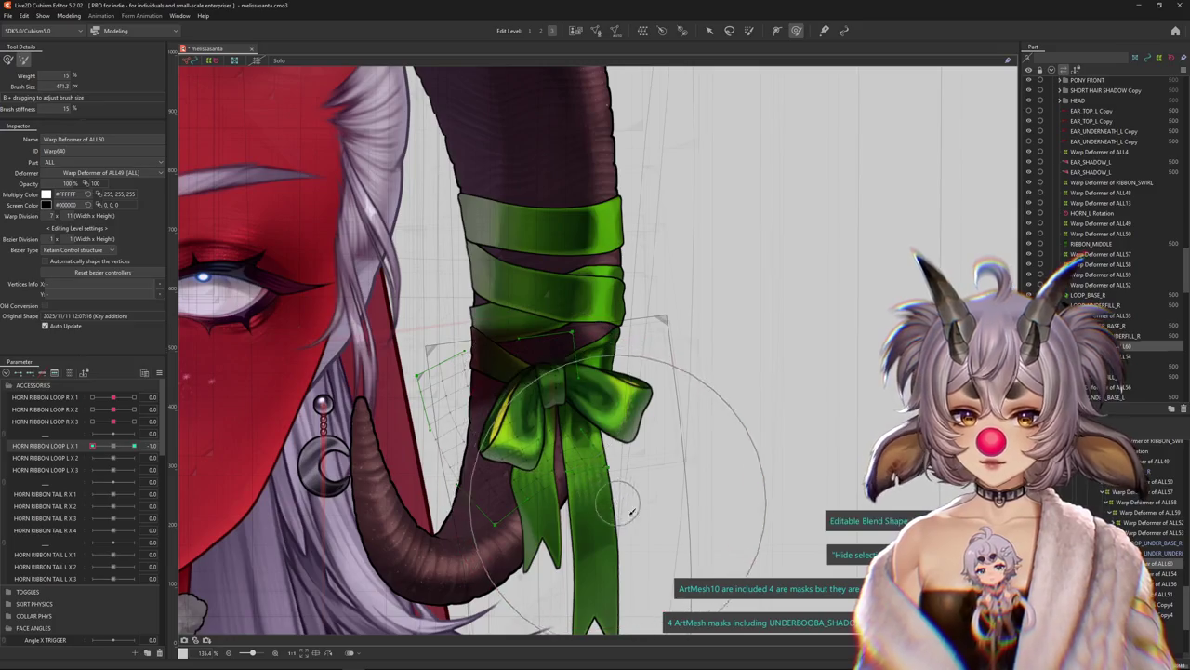
Resize the brush, push the bow's left loop upward, and hide the deformer overlay
{"action": "left_click_drag", "start_coordinate": [631, 509], "coordinate": [606, 487]}
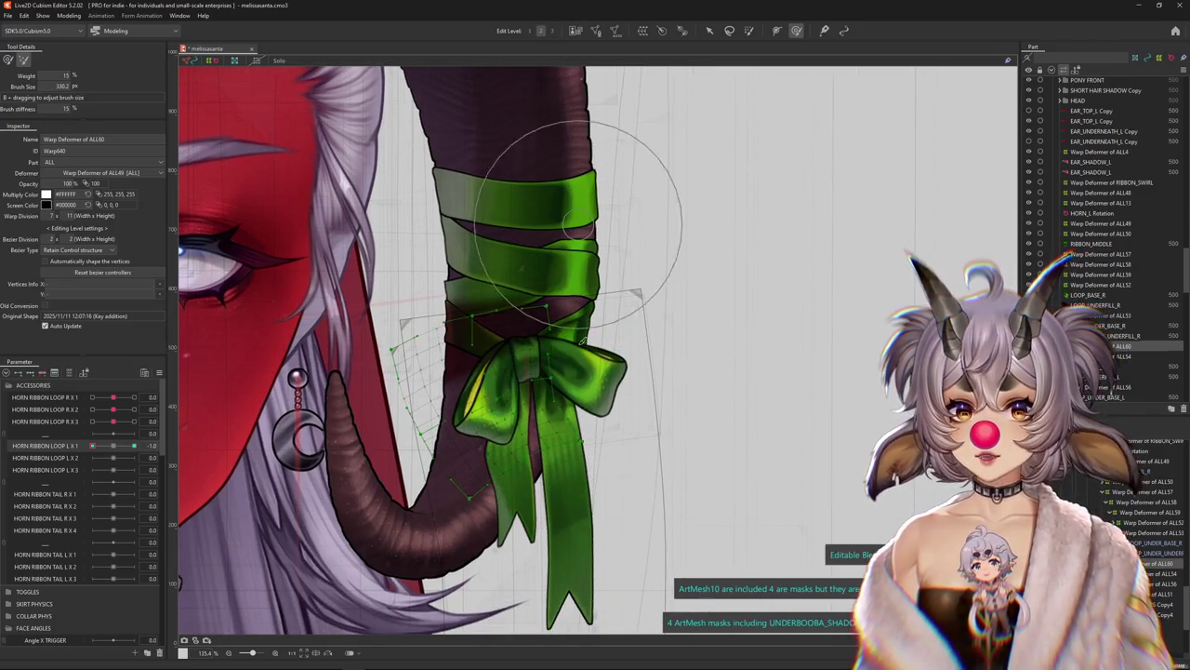
{"action": "left_click_drag", "start_coordinate": [578, 226], "coordinate": [571, 452]}
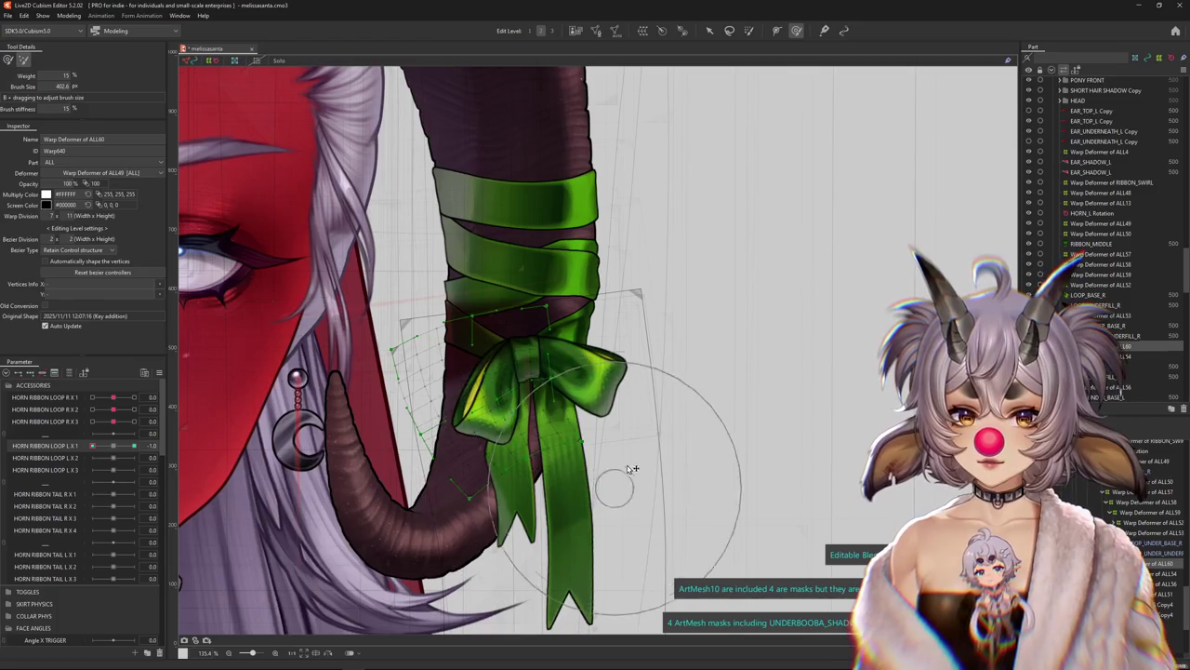
{"action": "left_click", "coordinate": [113, 447]}
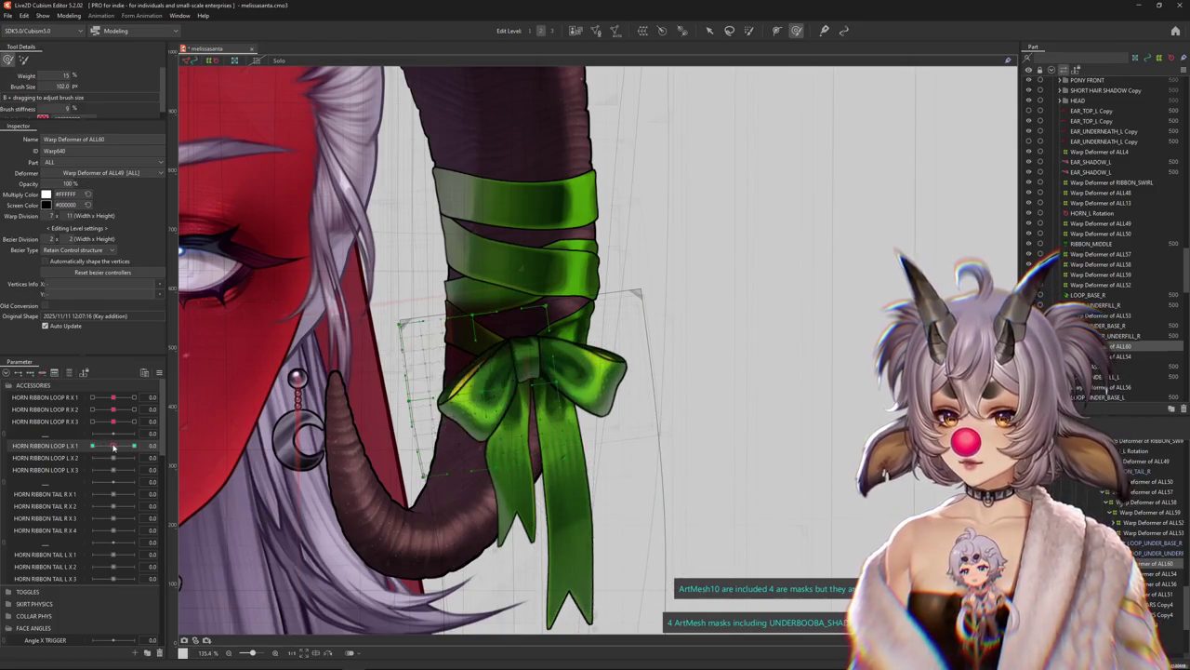
{"action": "left_click_drag", "start_coordinate": [482, 430], "coordinate": [488, 400]}
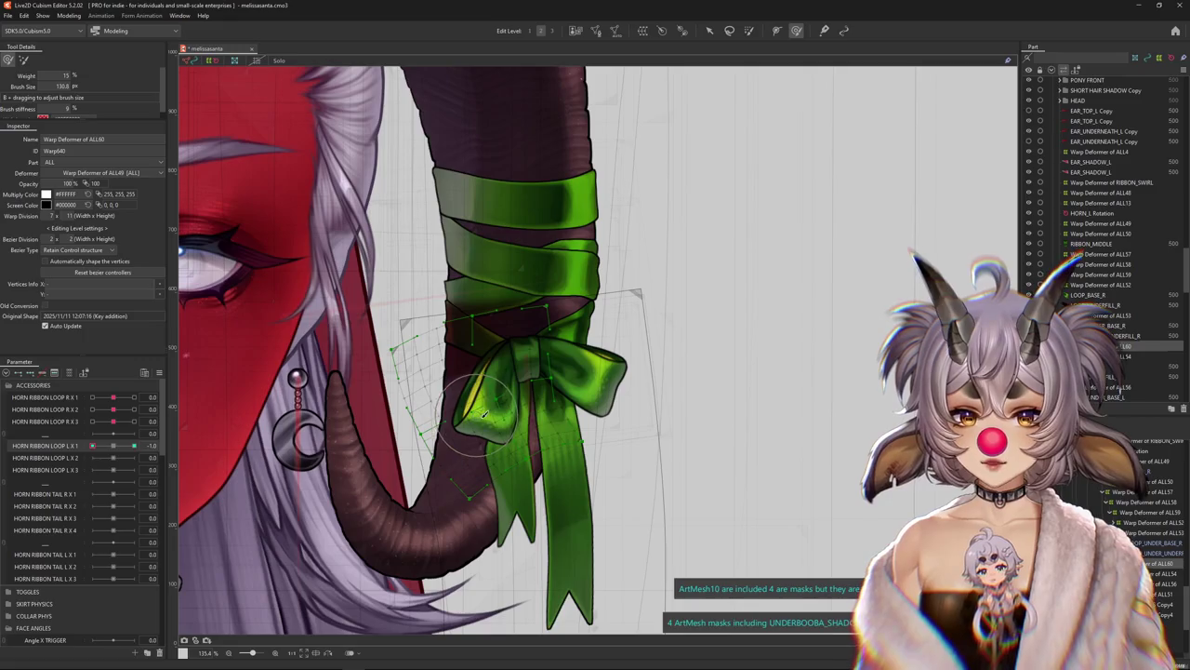
{"action": "left_click_drag", "start_coordinate": [398, 345], "coordinate": [413, 342]}
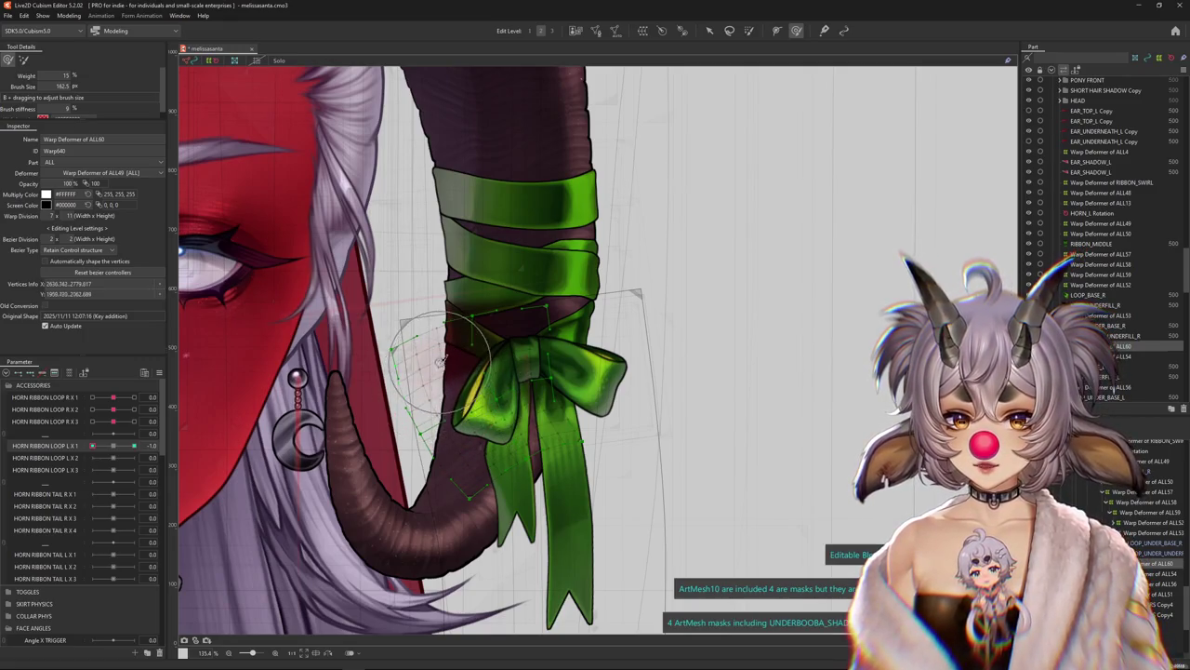
{"action": "left_click_drag", "start_coordinate": [527, 464], "coordinate": [554, 384]}
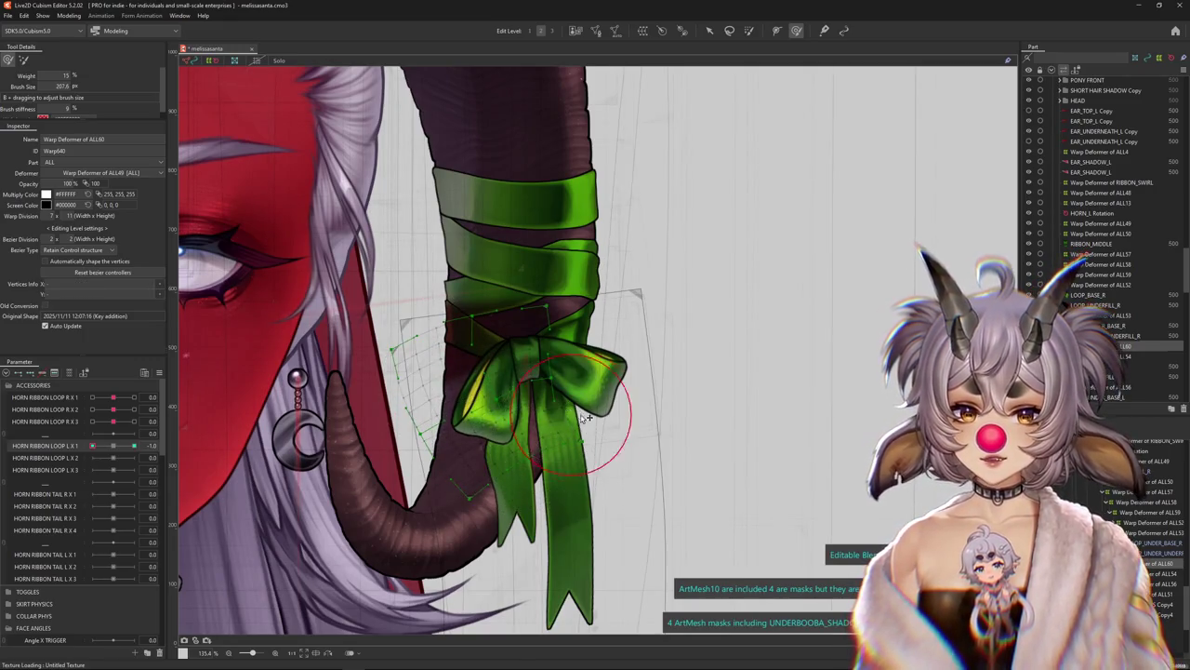
{"action": "key", "text": "ctrl+h"}
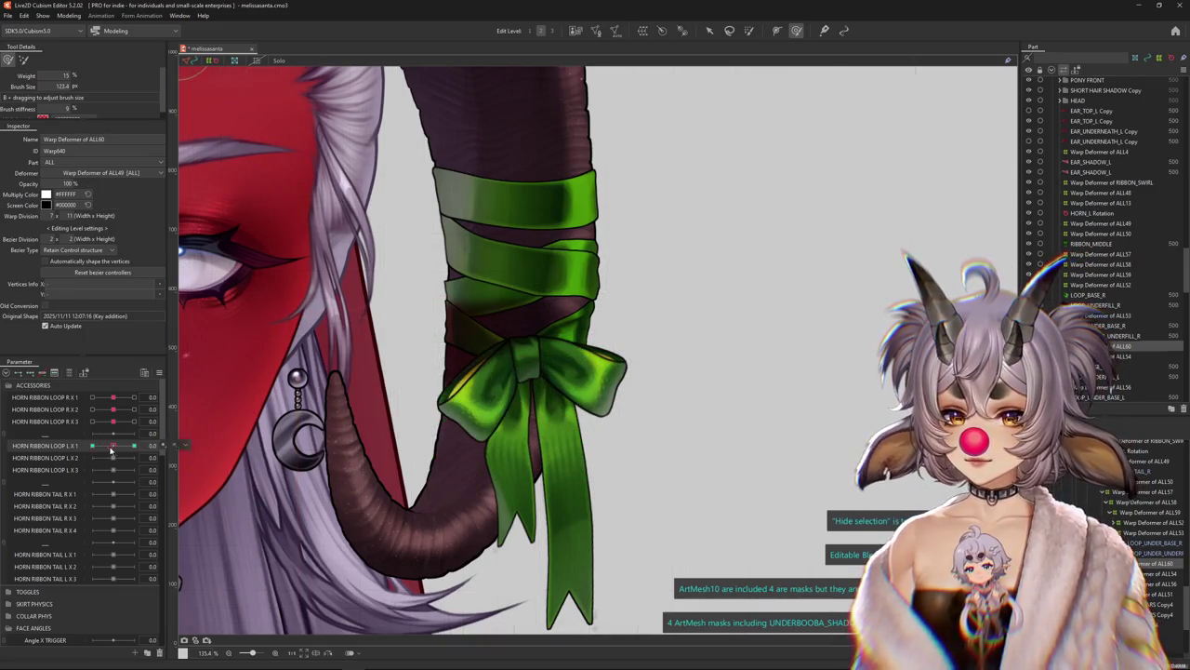
At 1.0 on HORN RIBBON LOOP L X 1, refine the bow's loop and test its flexing
{"action": "left_click_drag", "start_coordinate": [91, 447], "coordinate": [134, 447]}
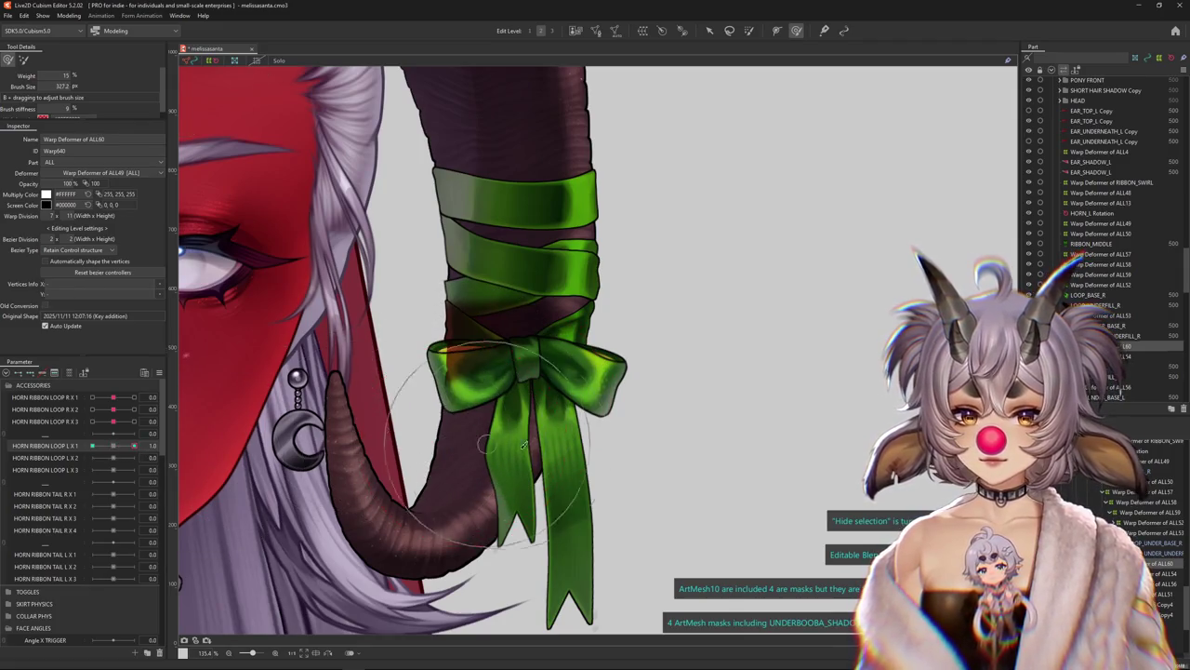
{"action": "mouse_move", "coordinate": [484, 400]}
{"action": "left_mouse_down"}
{"action": "mouse_move", "coordinate": [532, 421]}
{"action": "mouse_move", "coordinate": [535, 362]}
{"action": "left_mouse_up"}
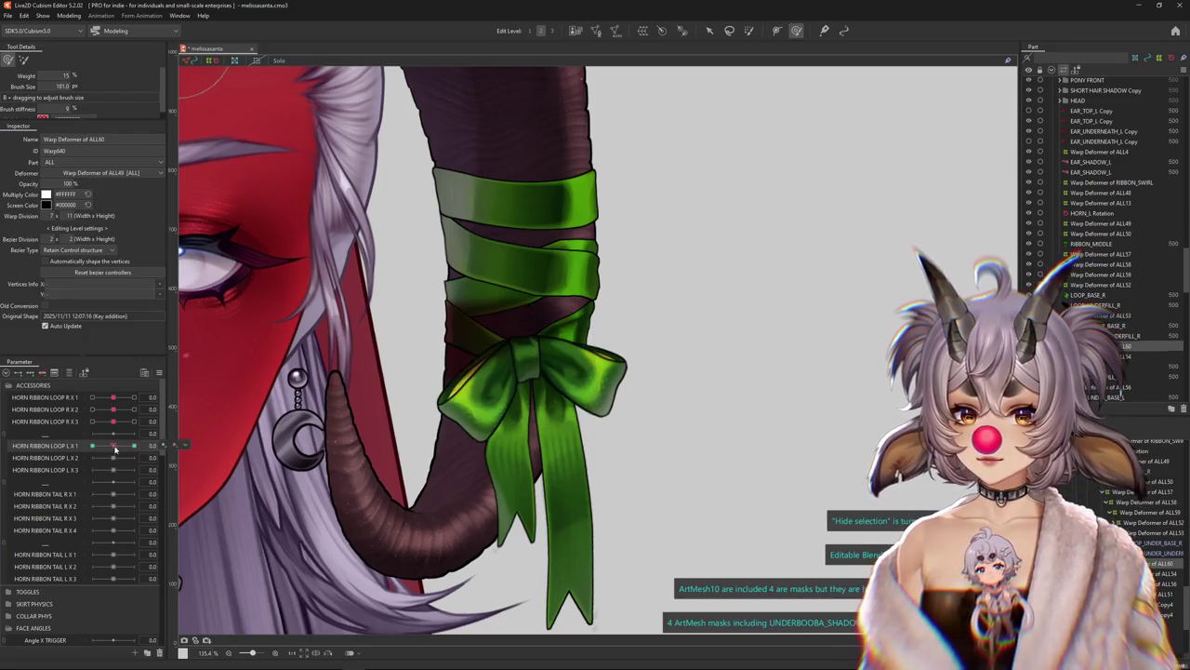
{"action": "left_click_drag", "start_coordinate": [493, 358], "coordinate": [479, 372]}
{"action": "mouse_move", "coordinate": [100, 454]}
{"action": "left_mouse_down"}
{"action": "mouse_move", "coordinate": [89, 455]}
{"action": "mouse_move", "coordinate": [230, 427]}
{"action": "left_mouse_up"}
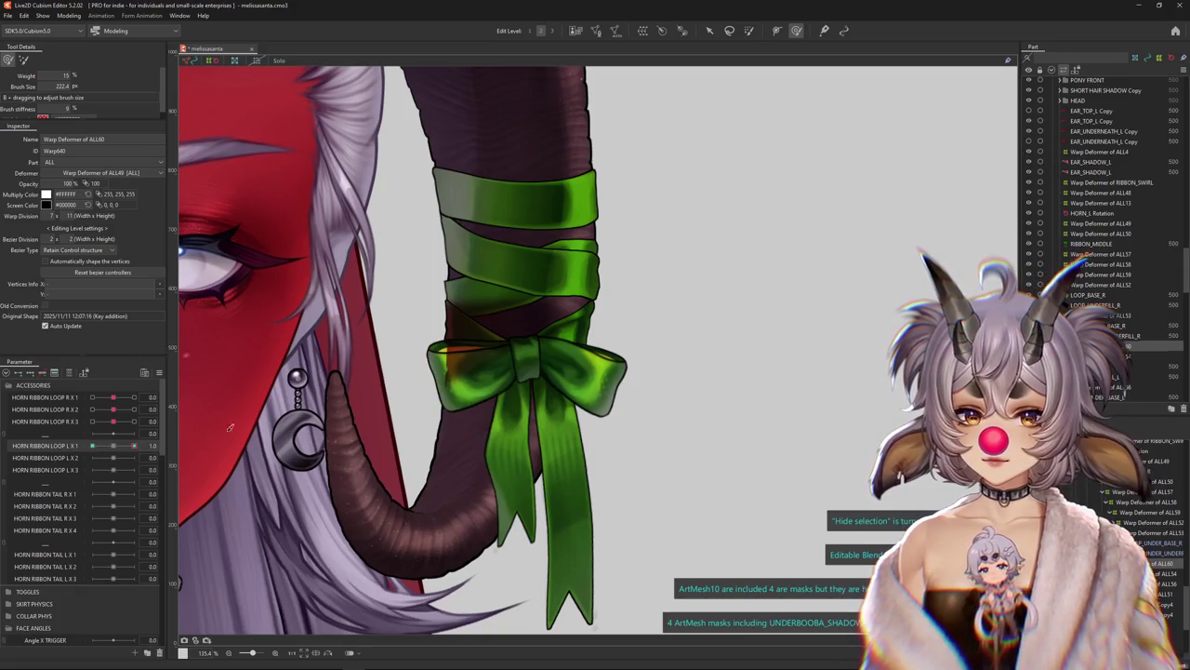
{"action": "mouse_move", "coordinate": [127, 453]}
{"action": "left_mouse_down"}
{"action": "mouse_move", "coordinate": [111, 453]}
{"action": "mouse_move", "coordinate": [133, 446]}
{"action": "left_mouse_up"}
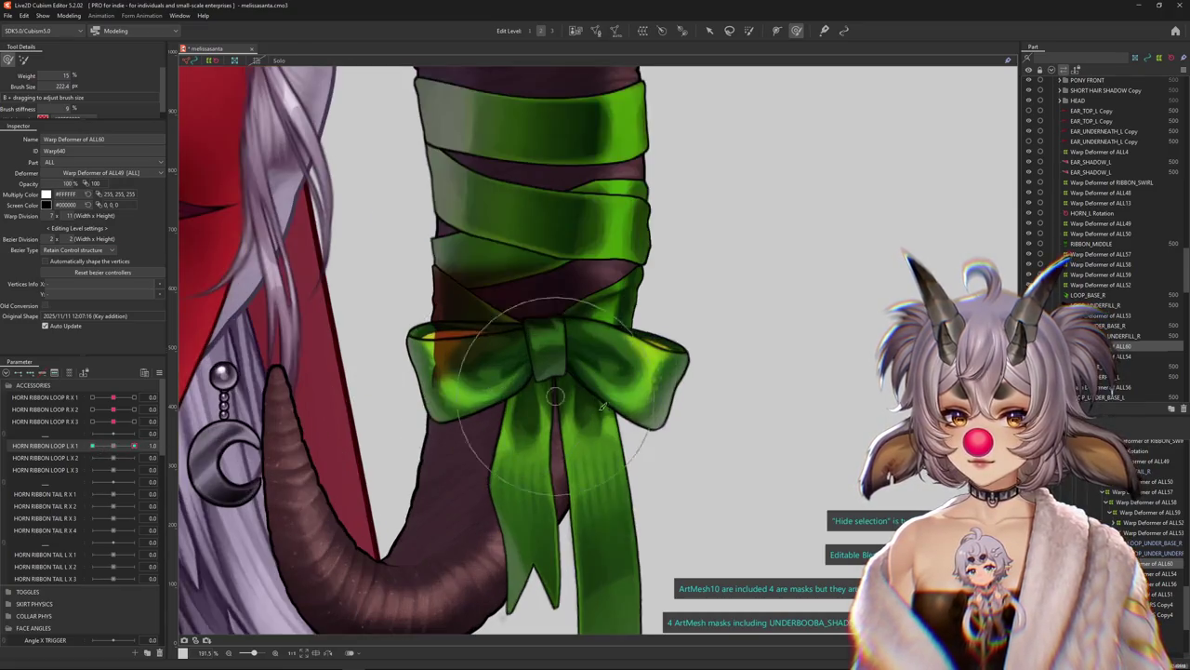
{"action": "scroll", "coordinate": [471, 372], "scroll_direction": "up", "scroll_amount": 2}
{"action": "left_click", "coordinate": [655, 545]}
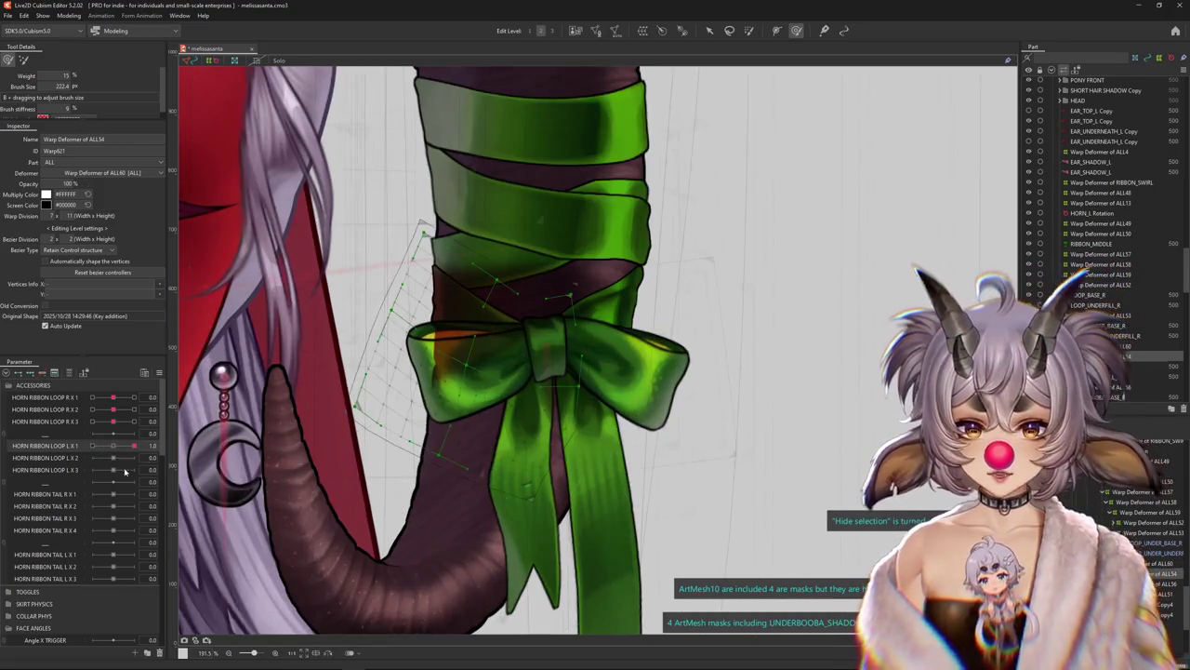
{"action": "left_click_drag", "start_coordinate": [133, 446], "coordinate": [113, 453]}
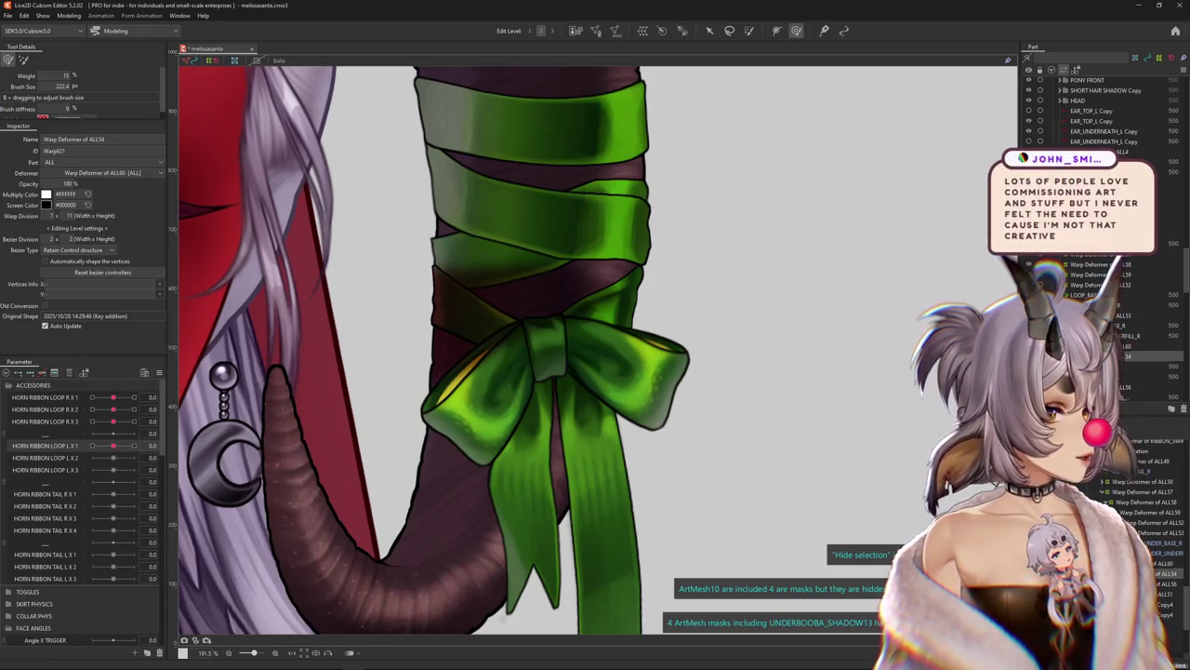
{"action": "scroll", "coordinate": [790, 279], "scroll_direction": "down", "scroll_amount": 3}
{"action": "scroll", "coordinate": [616, 375], "scroll_direction": "up", "scroll_amount": 2}
{"action": "scroll", "coordinate": [616, 375], "scroll_direction": "up", "scroll_amount": 1}
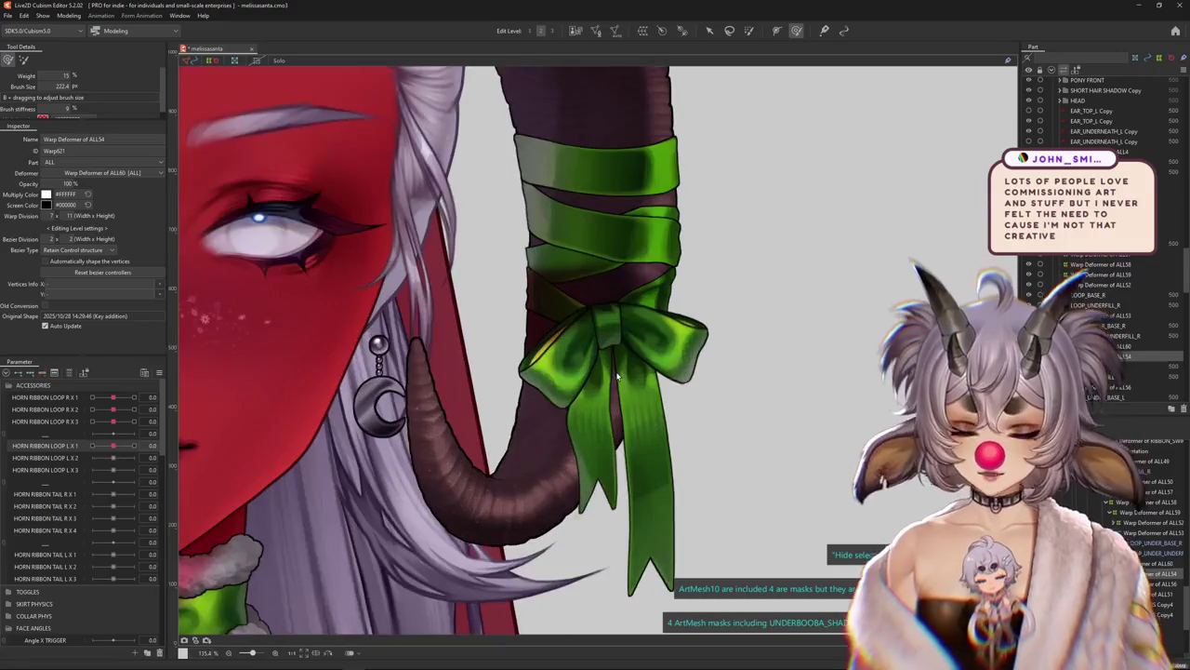
{"action": "left_click_drag", "start_coordinate": [617, 375], "coordinate": [558, 458]}
{"action": "mouse_move", "coordinate": [112, 446]}
{"action": "left_mouse_down"}
{"action": "mouse_move", "coordinate": [102, 444]}
{"action": "mouse_move", "coordinate": [120, 438]}
{"action": "left_mouse_up"}
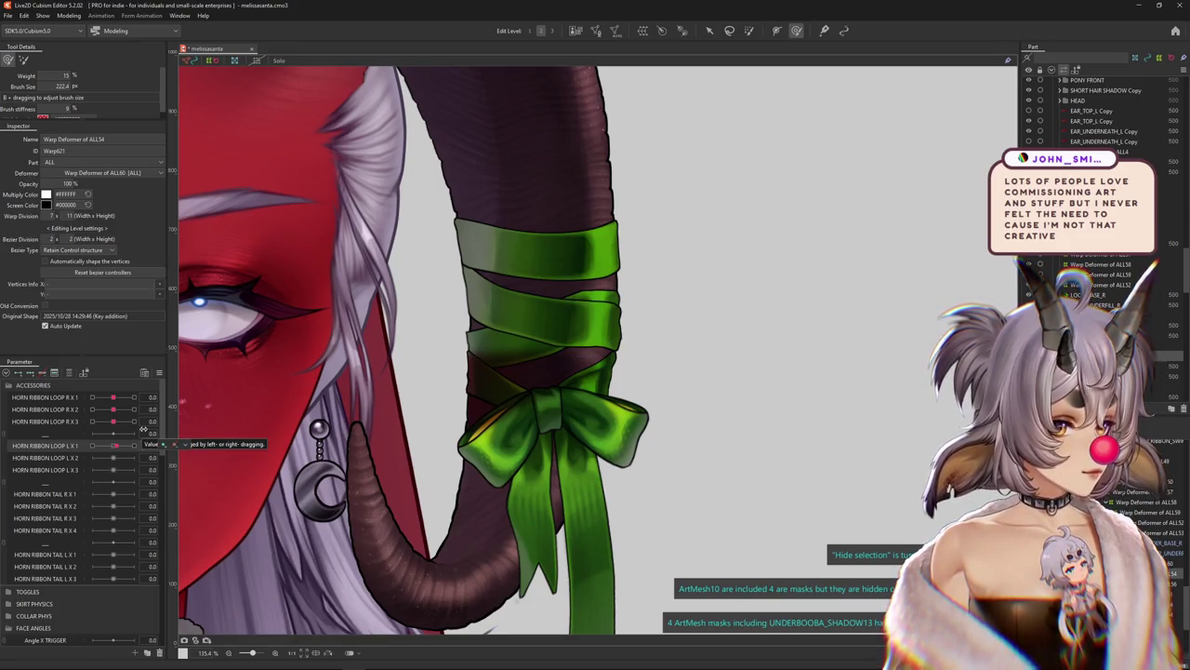
Select the bow's warp deformer at the 1.0 loop key and push the knot and ribbon downward
{"action": "right_click", "coordinate": [186, 437]}
{"action": "left_click", "coordinate": [209, 449]}
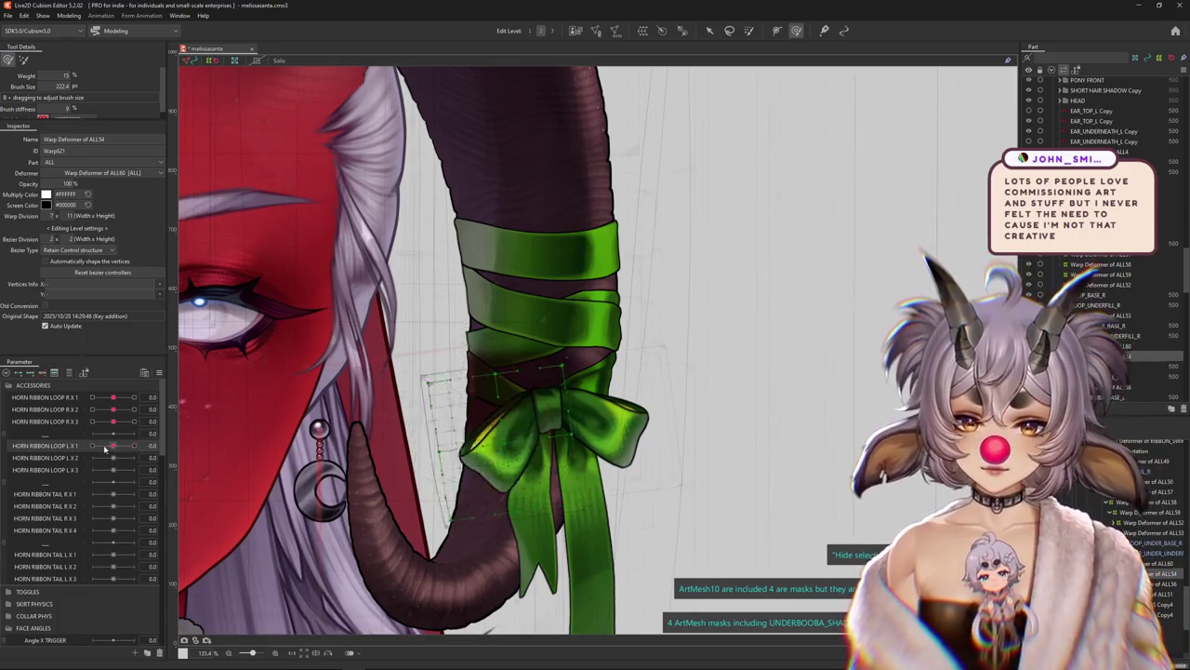
{"action": "left_click_drag", "start_coordinate": [105, 449], "coordinate": [135, 446]}
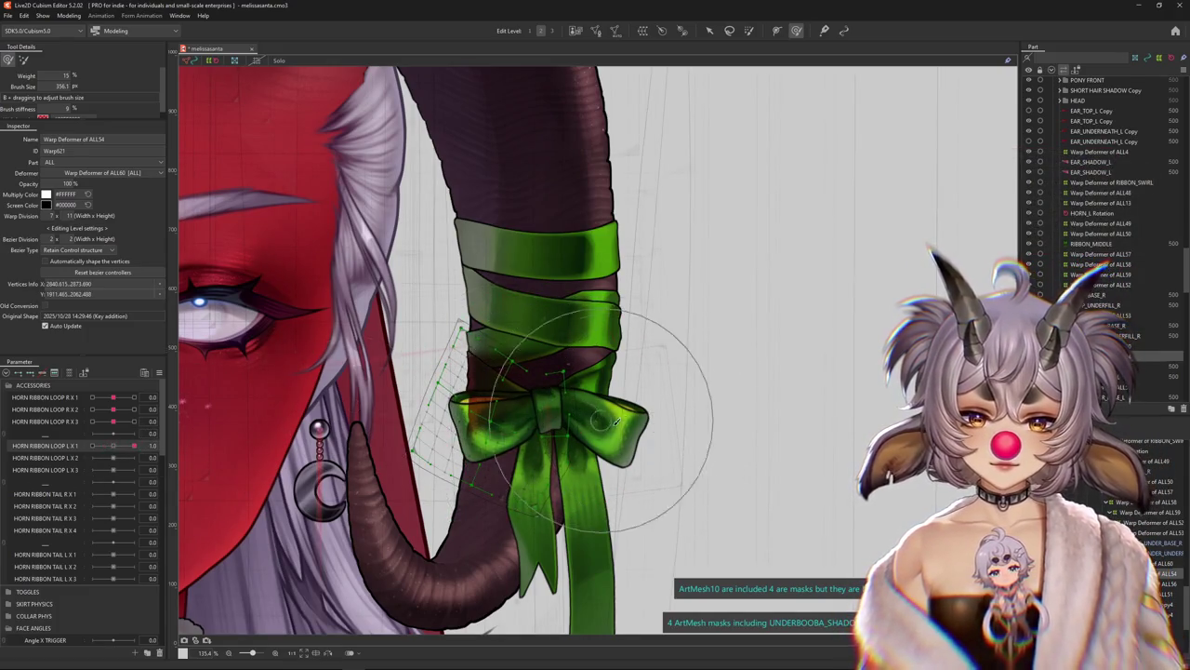
{"action": "left_click_drag", "start_coordinate": [65, 86], "coordinate": [58, 86]}
{"action": "left_click_drag", "start_coordinate": [67, 108], "coordinate": [72, 108]}
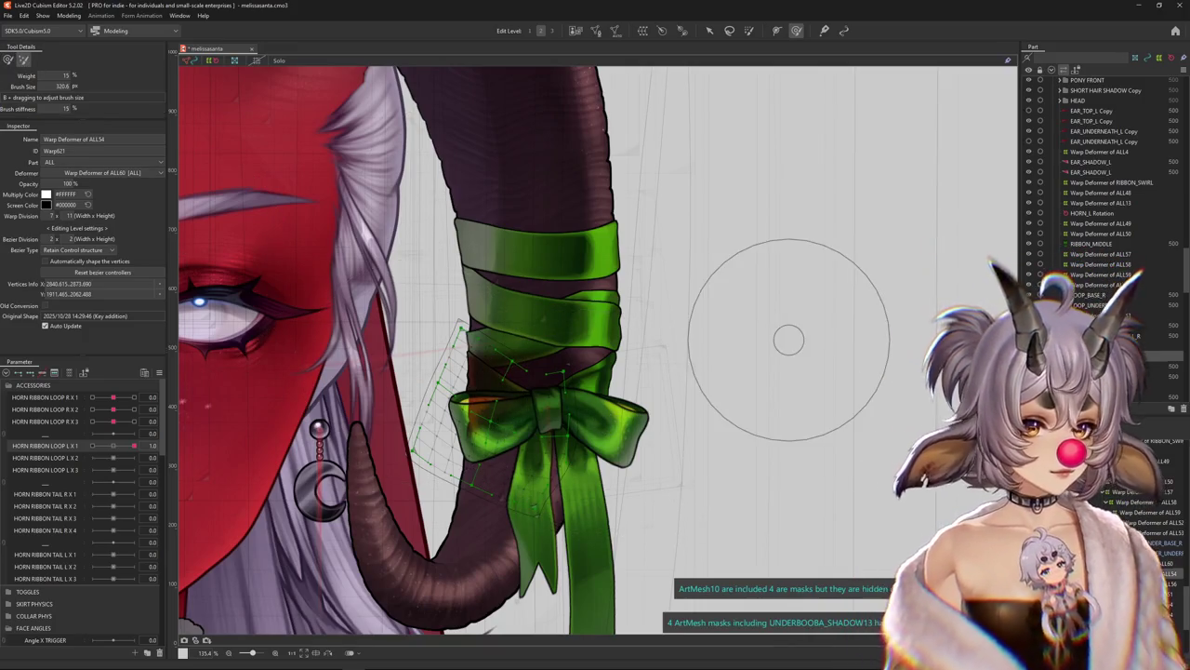
{"action": "left_click", "coordinate": [1144, 563]}
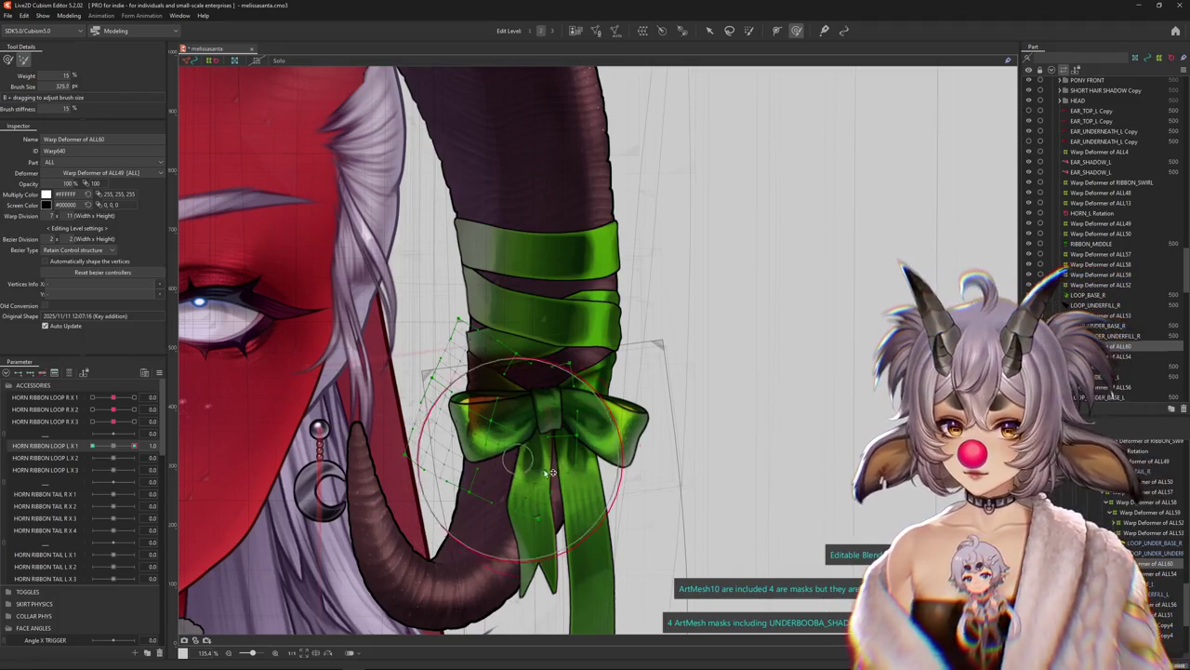
{"action": "left_click_drag", "start_coordinate": [518, 425], "coordinate": [625, 424]}
{"action": "left_click", "coordinate": [8, 60]}
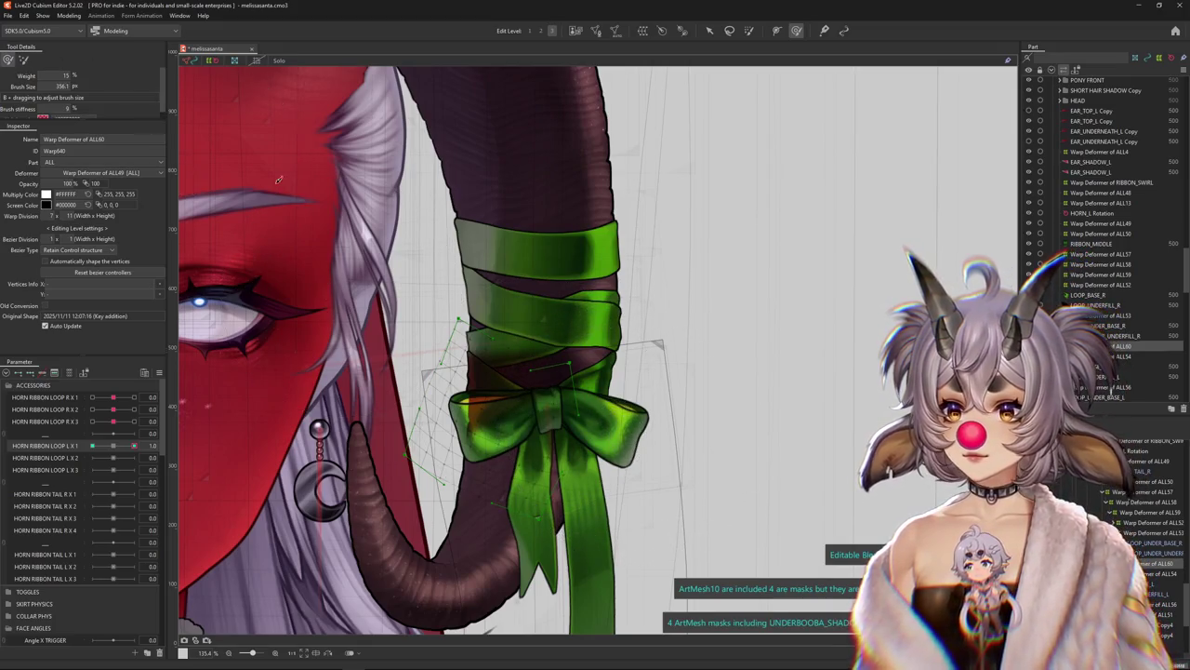
{"action": "left_click_drag", "start_coordinate": [547, 374], "coordinate": [585, 452]}
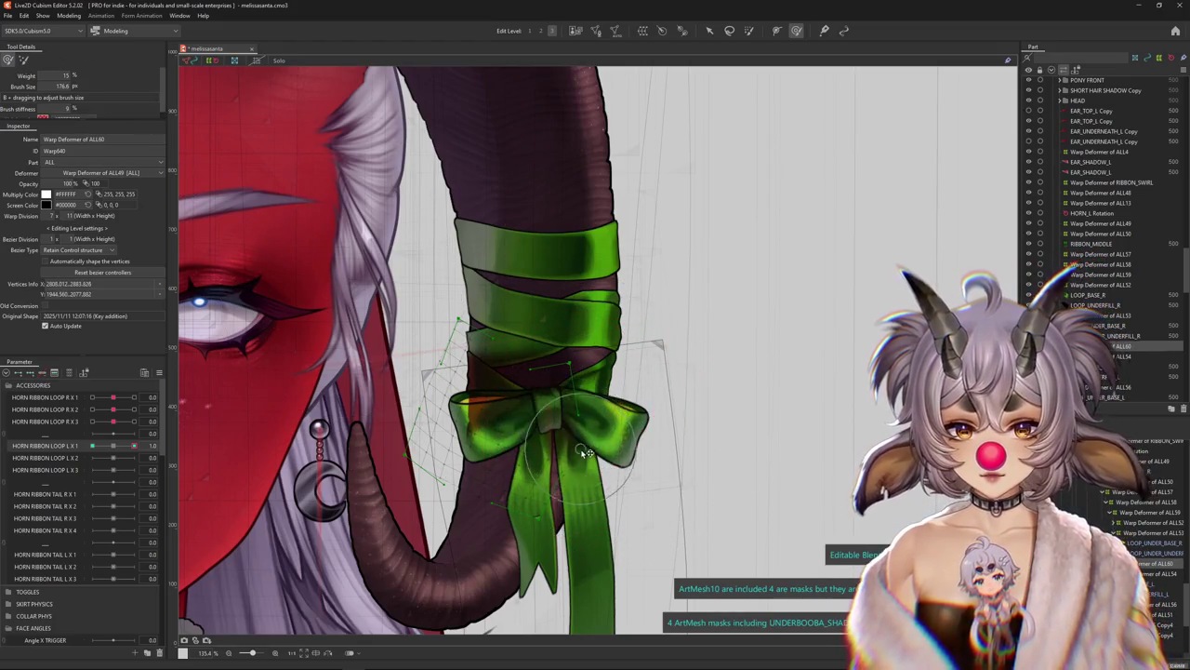
Preview the bow at the 1.0 and base keys, then reshape its warp grid at 1.0
{"action": "key", "text": "ctrl+h"}
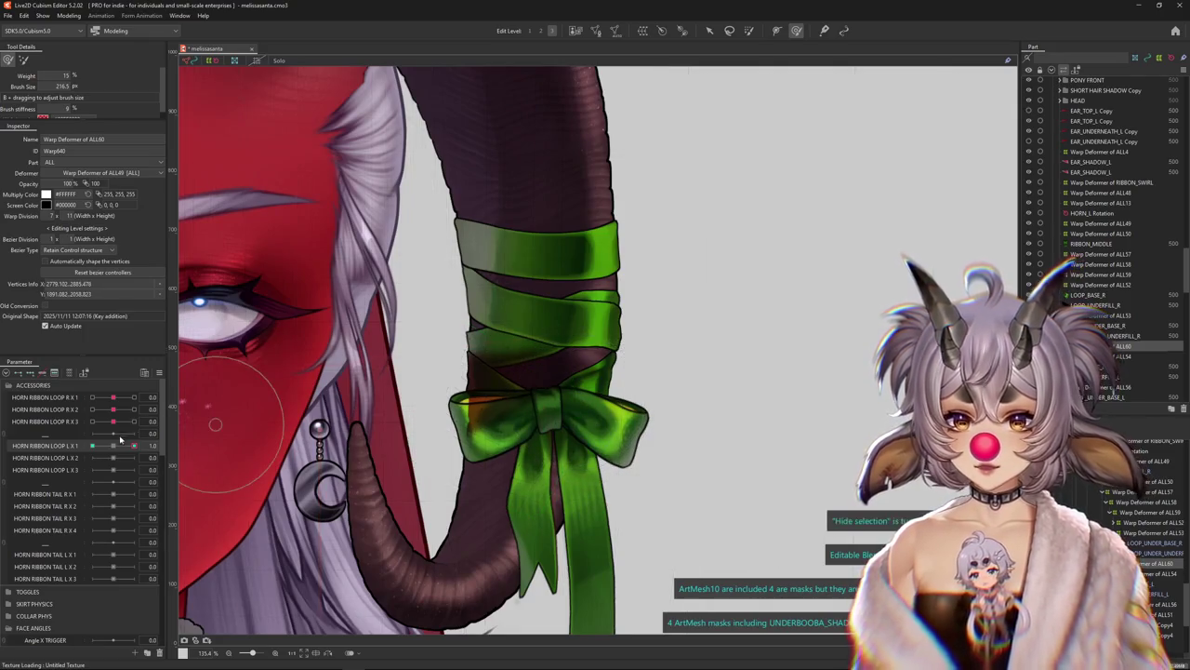
{"action": "left_click_drag", "start_coordinate": [145, 447], "coordinate": [135, 445]}
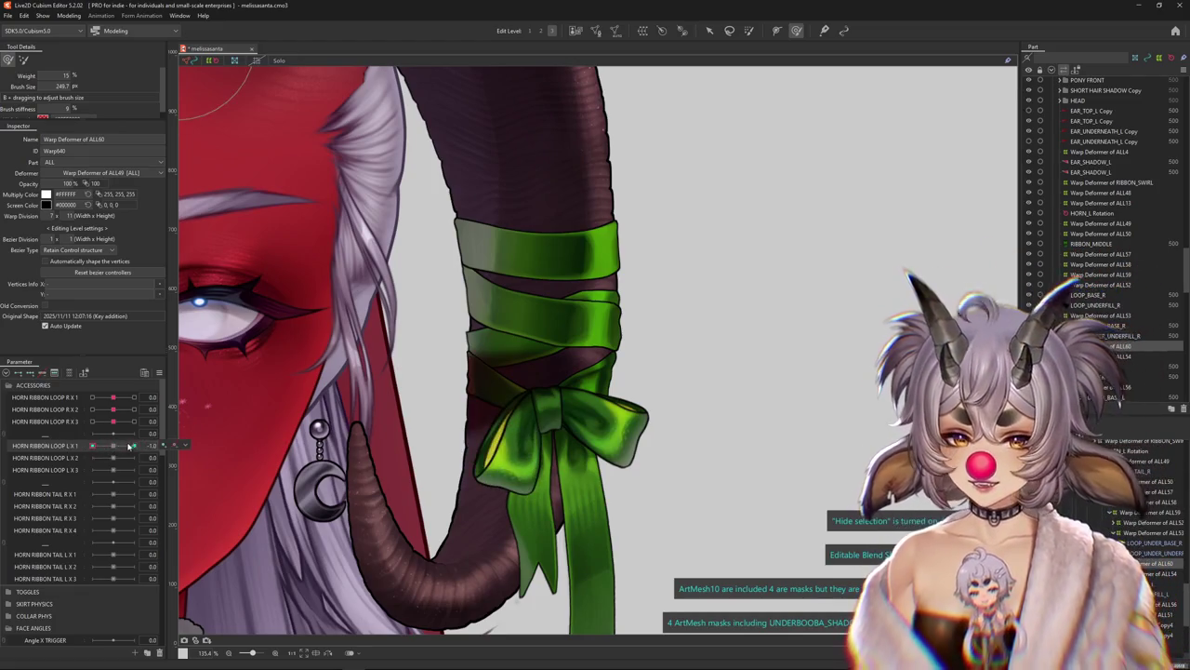
{"action": "left_click", "coordinate": [143, 447]}
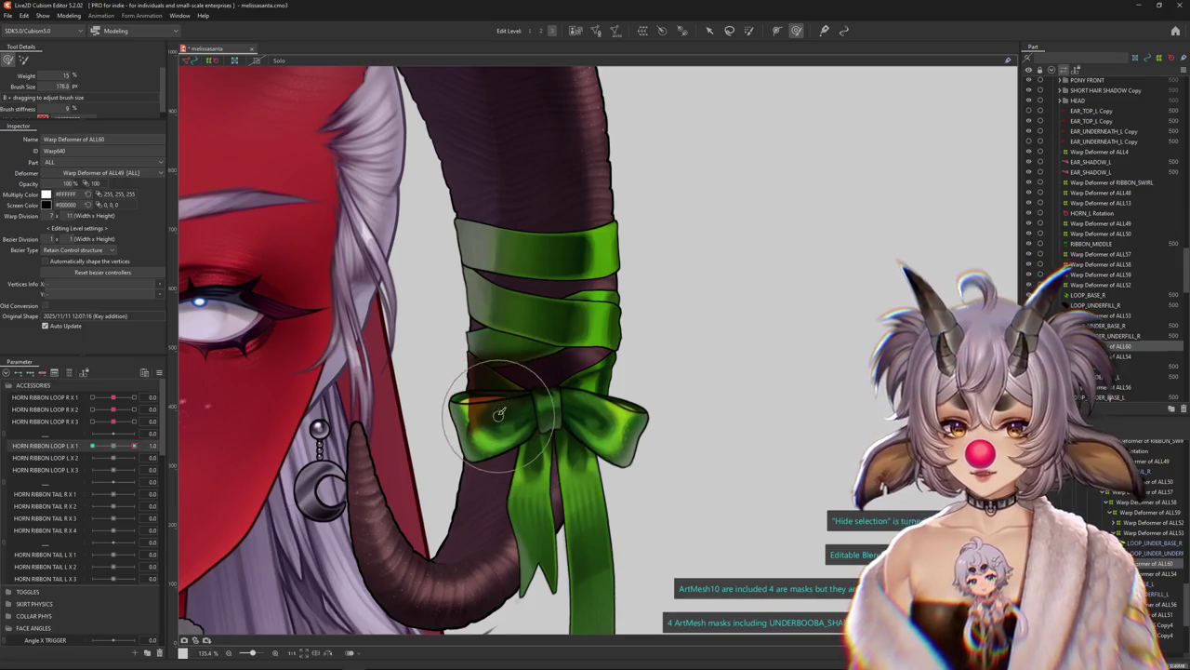
{"action": "left_click", "coordinate": [122, 450]}
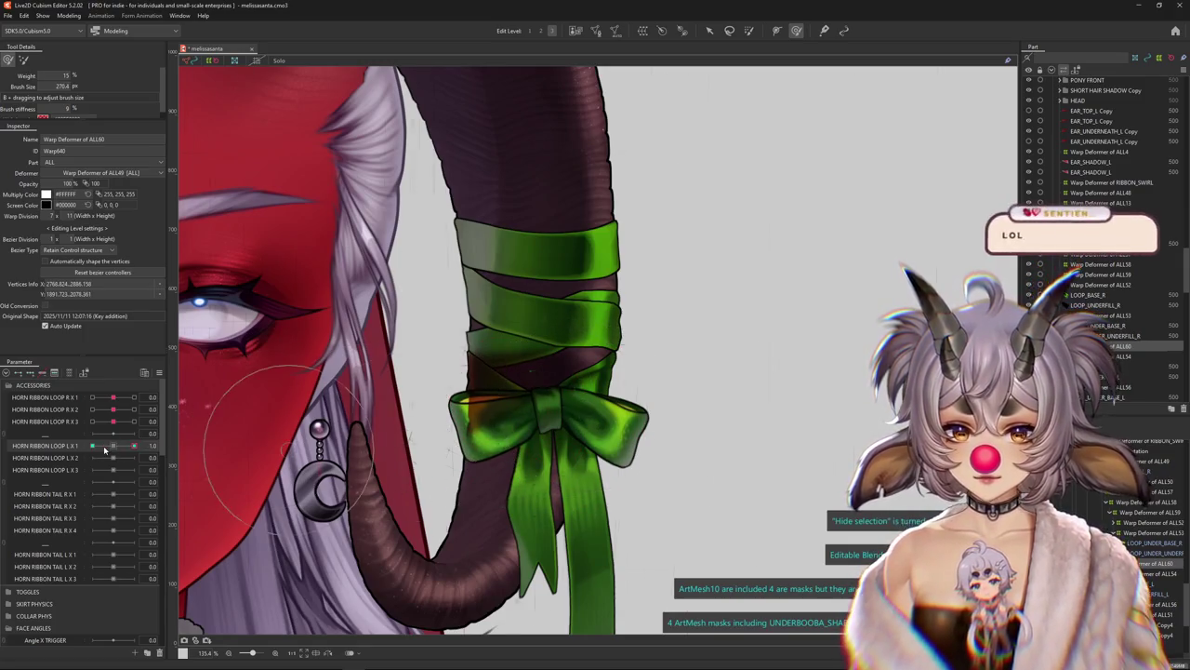
{"action": "left_click", "coordinate": [133, 446]}
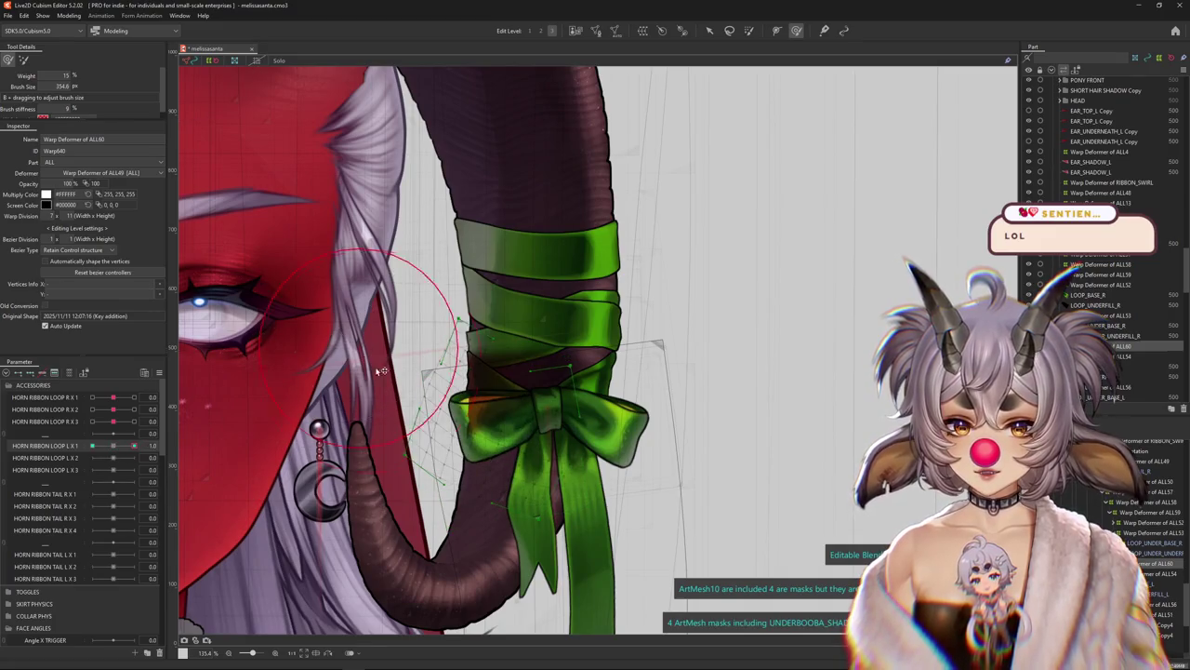
{"action": "left_click_drag", "start_coordinate": [398, 339], "coordinate": [430, 376]}
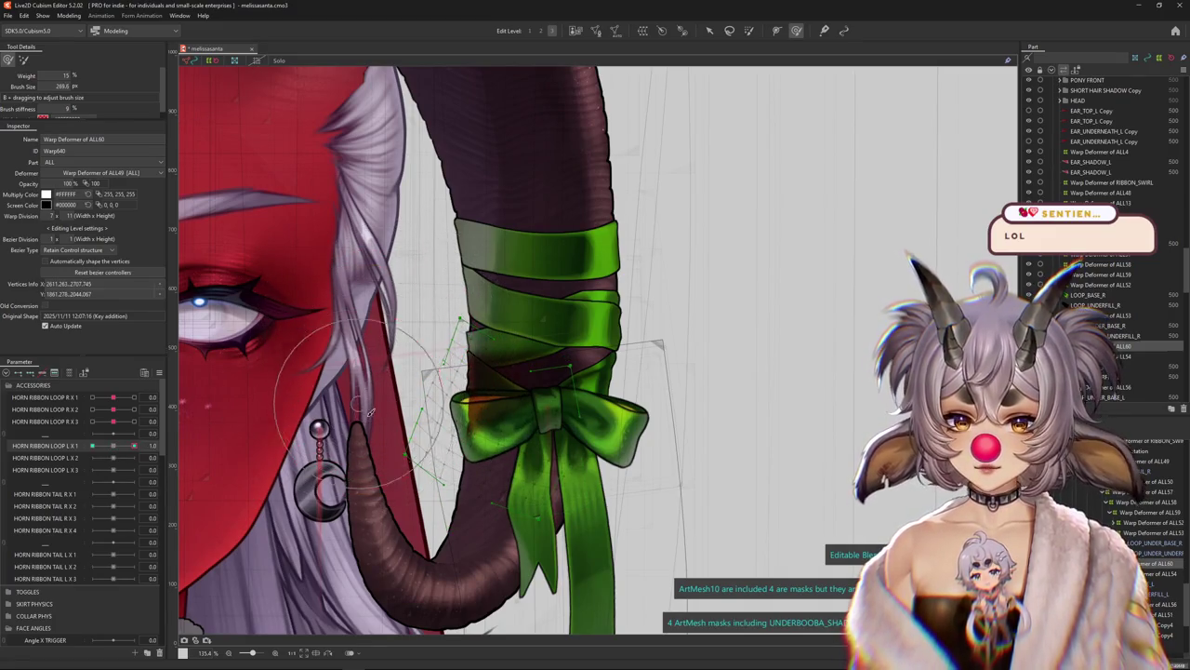
Raise the deformer's bezier division to 2x2 and bend the bow's warp into the looped pose
{"action": "key", "text": "ctrl+h"}
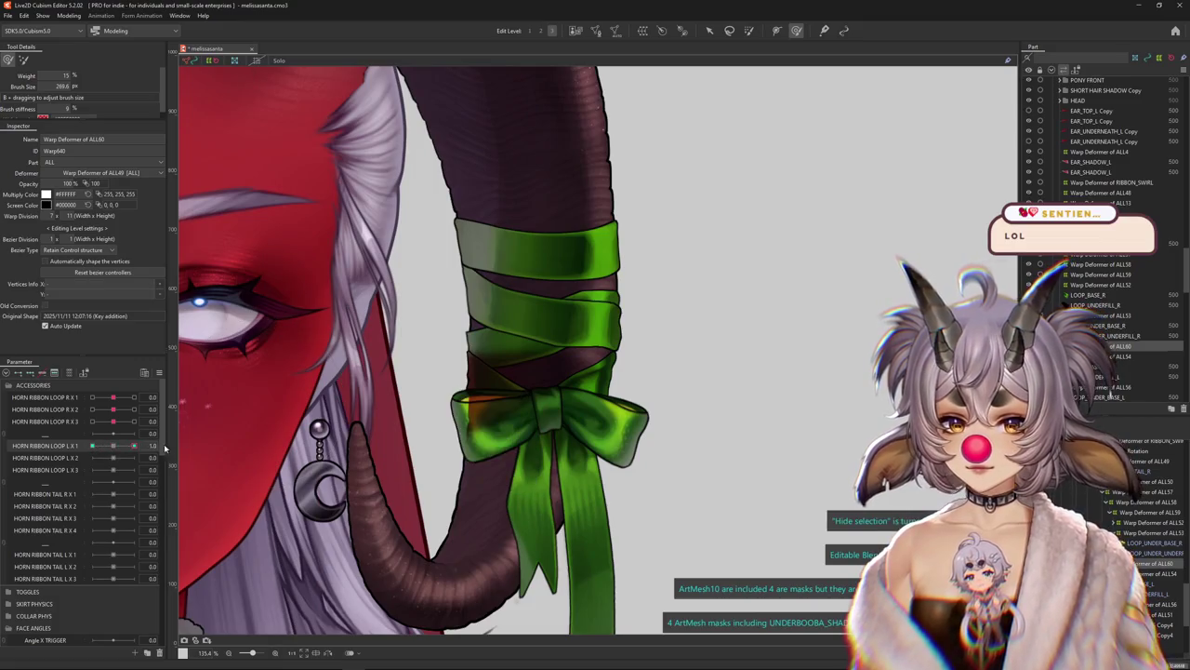
{"action": "left_click_drag", "start_coordinate": [508, 445], "coordinate": [477, 417]}
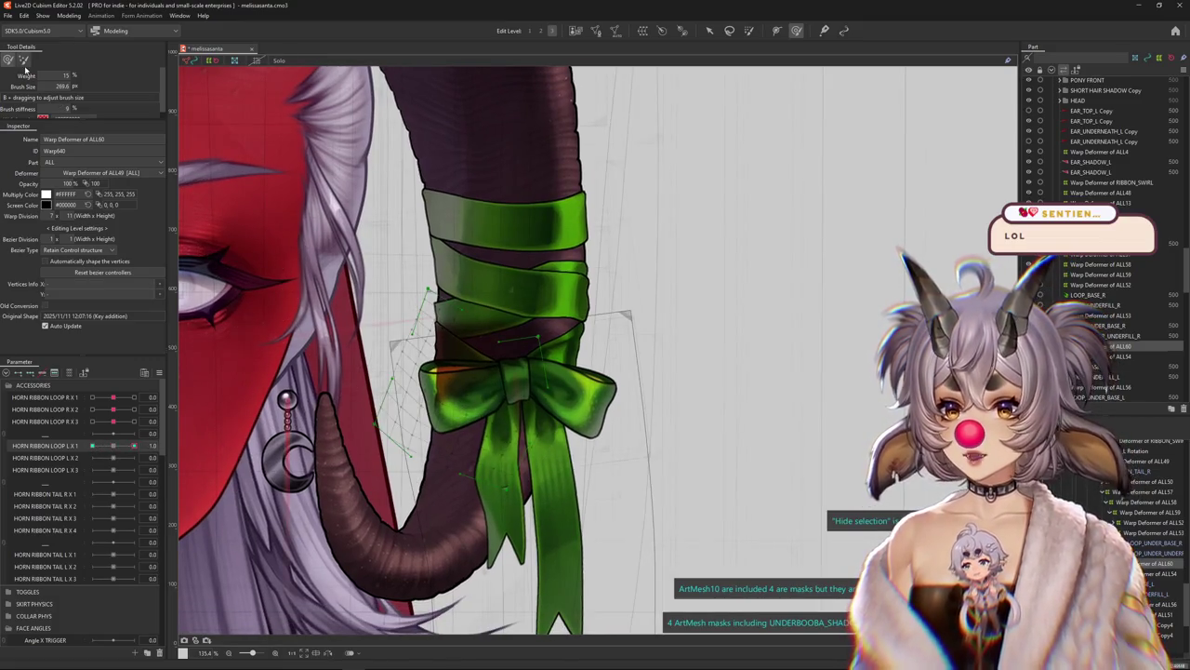
{"action": "left_click_drag", "start_coordinate": [437, 359], "coordinate": [502, 359]}
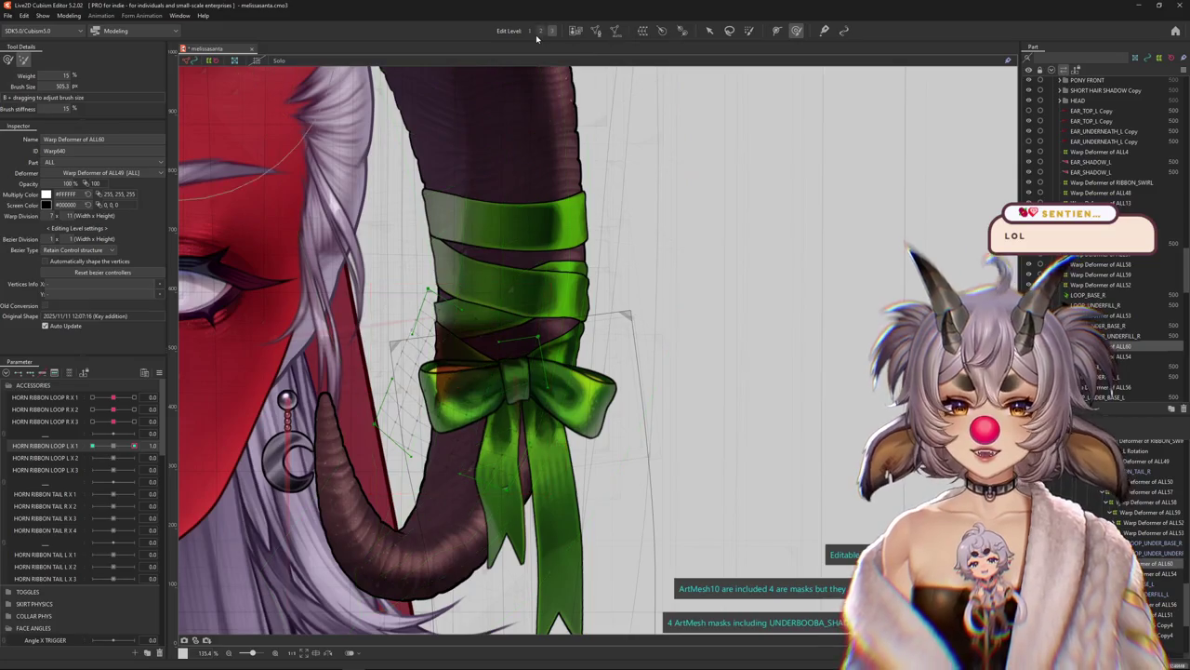
{"action": "left_click_drag", "start_coordinate": [531, 319], "coordinate": [249, 326]}
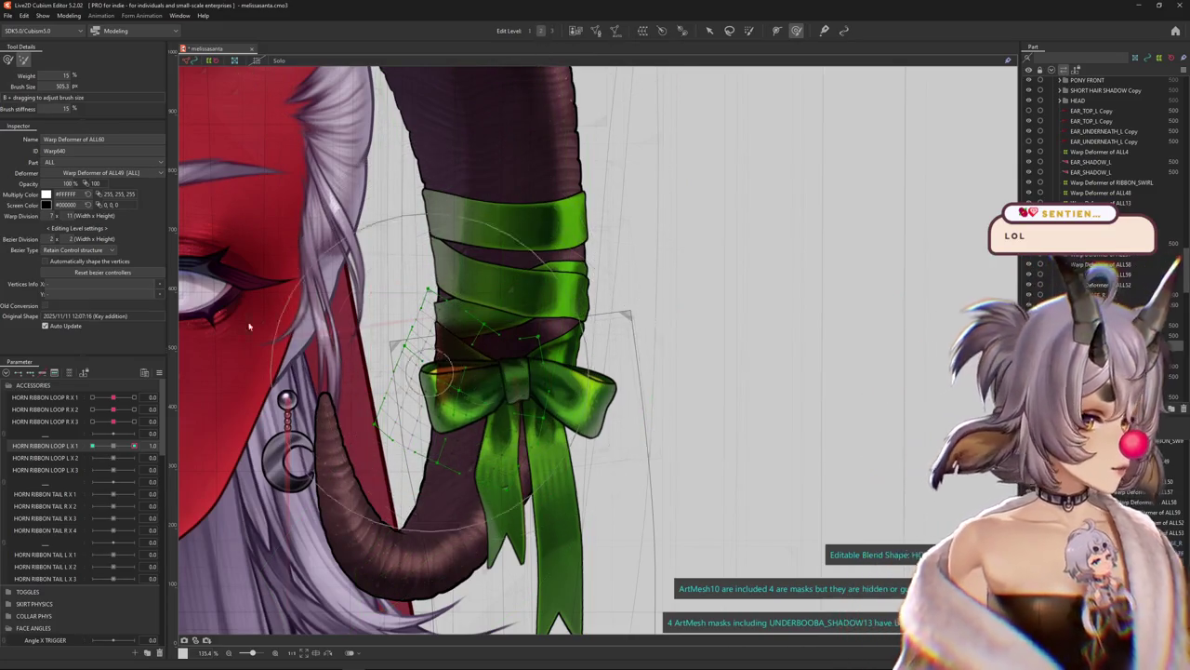
{"action": "left_click", "coordinate": [113, 449]}
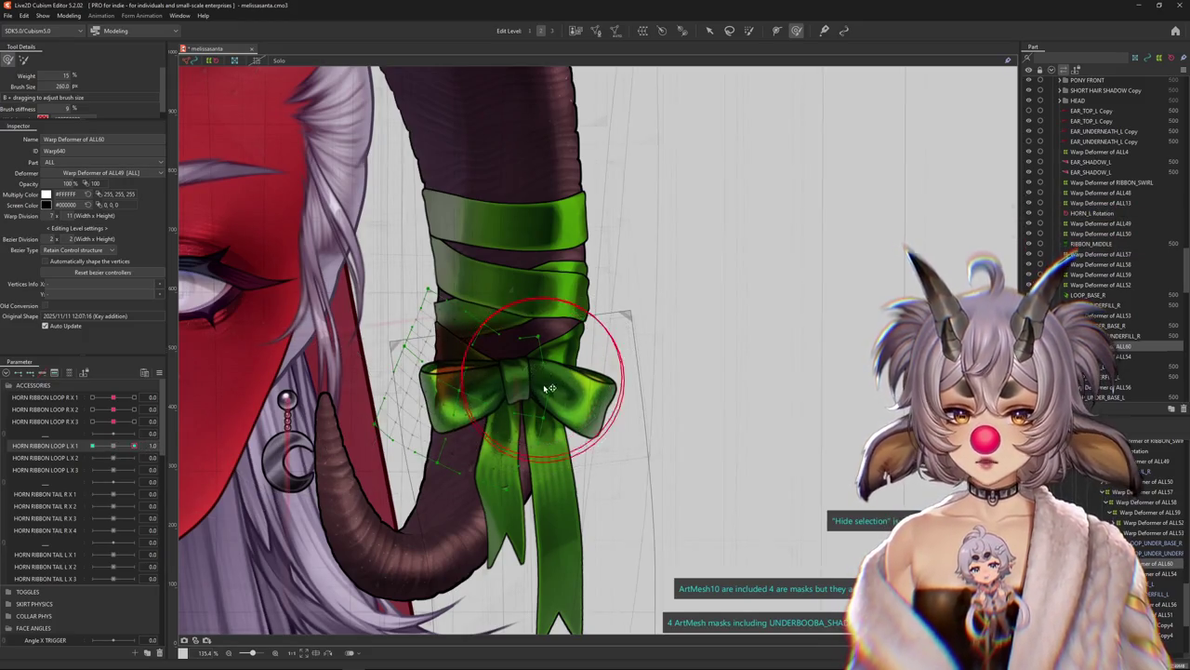
{"action": "left_click_drag", "start_coordinate": [550, 388], "coordinate": [550, 403]}
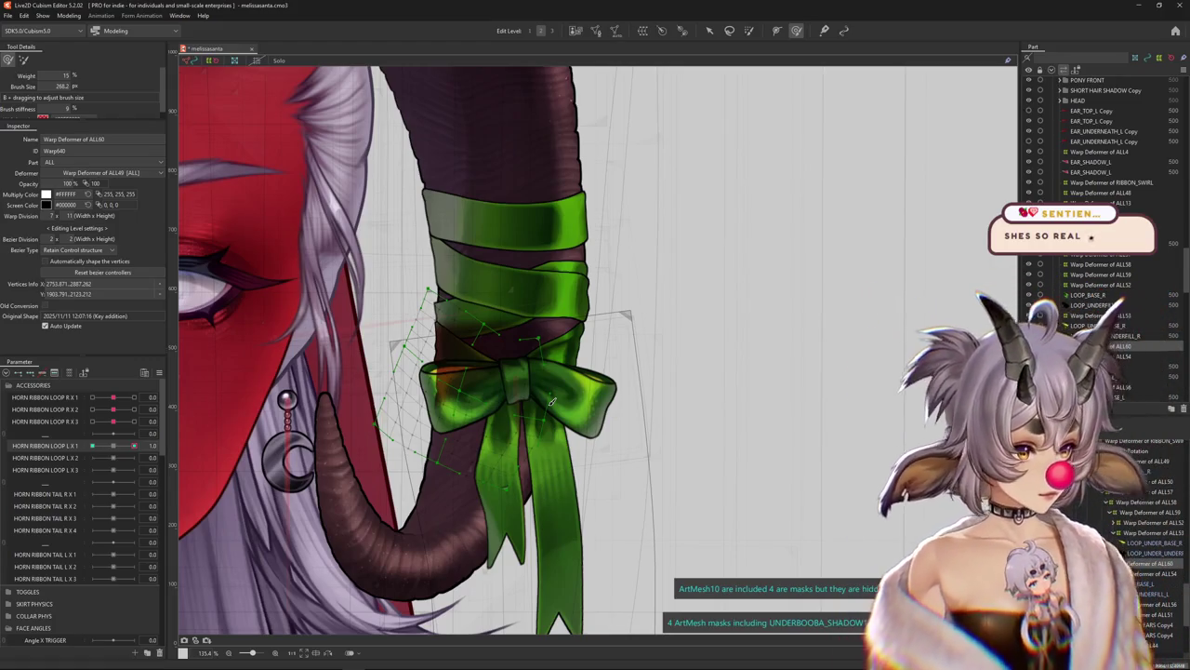
{"action": "key", "text": "ctrl+h"}
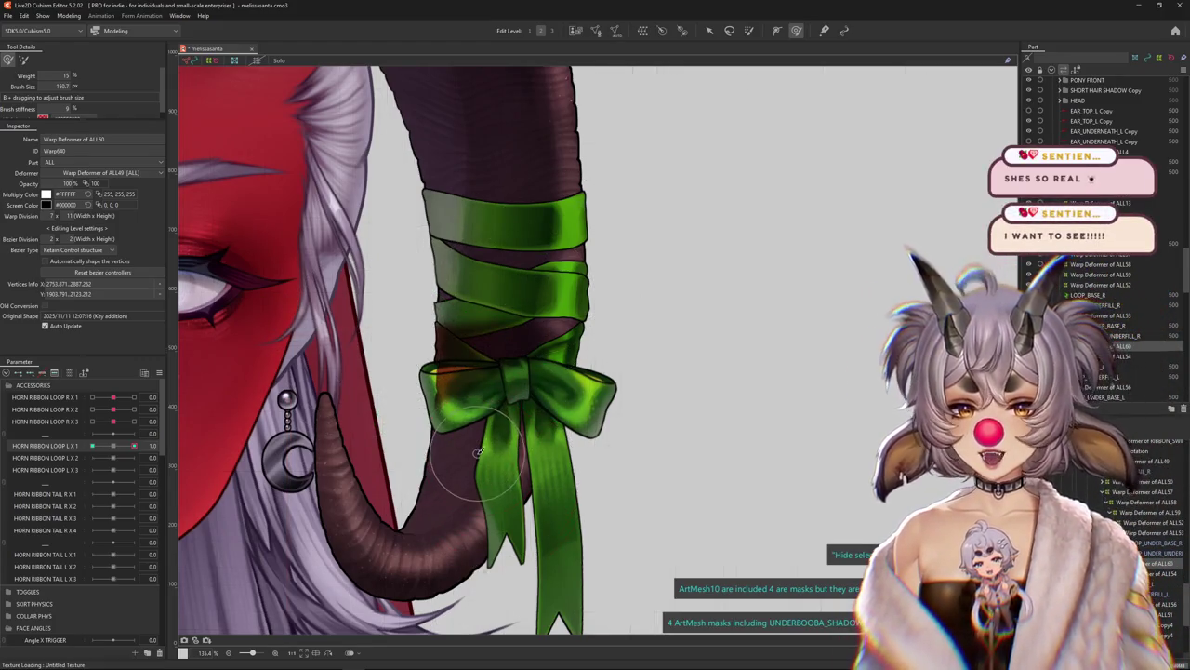
{"action": "left_click_drag", "start_coordinate": [492, 340], "coordinate": [805, 324]}
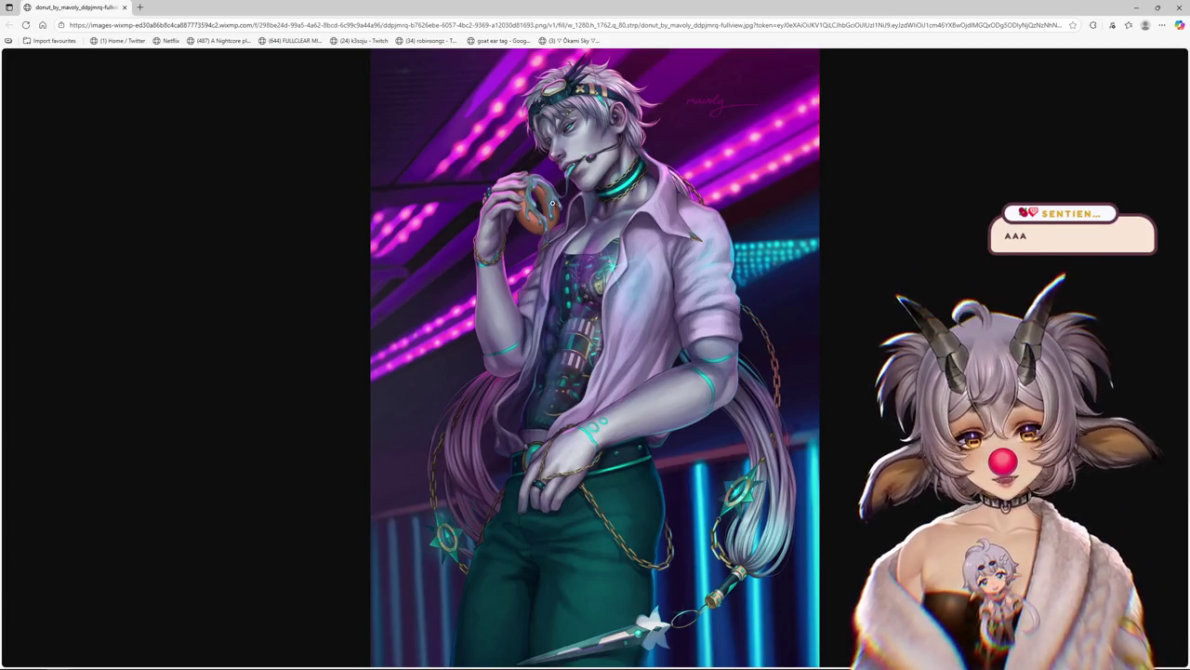
View the neon artwork at full size, scroll over it, fit it back, then Alt-Tab to Cubism
{"action": "left_click", "coordinate": [729, 449]}
{"action": "scroll", "coordinate": [596, 390], "scroll_direction": "up", "scroll_amount": 1}
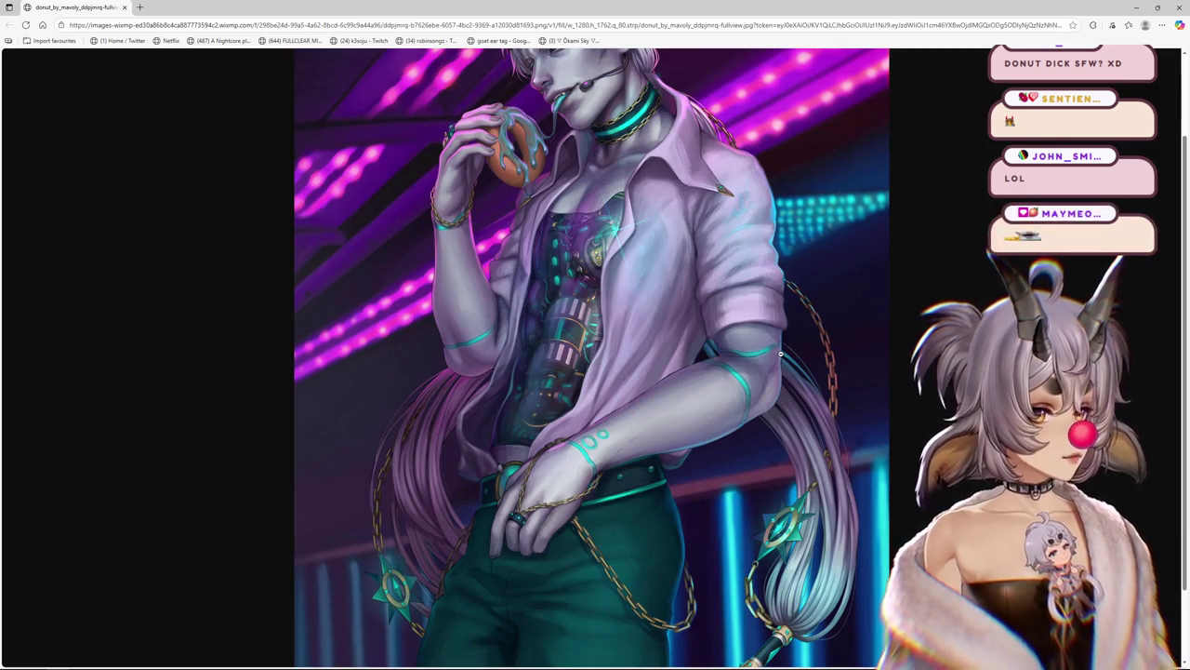
{"action": "scroll", "coordinate": [780, 352], "scroll_direction": "up", "scroll_amount": 1}
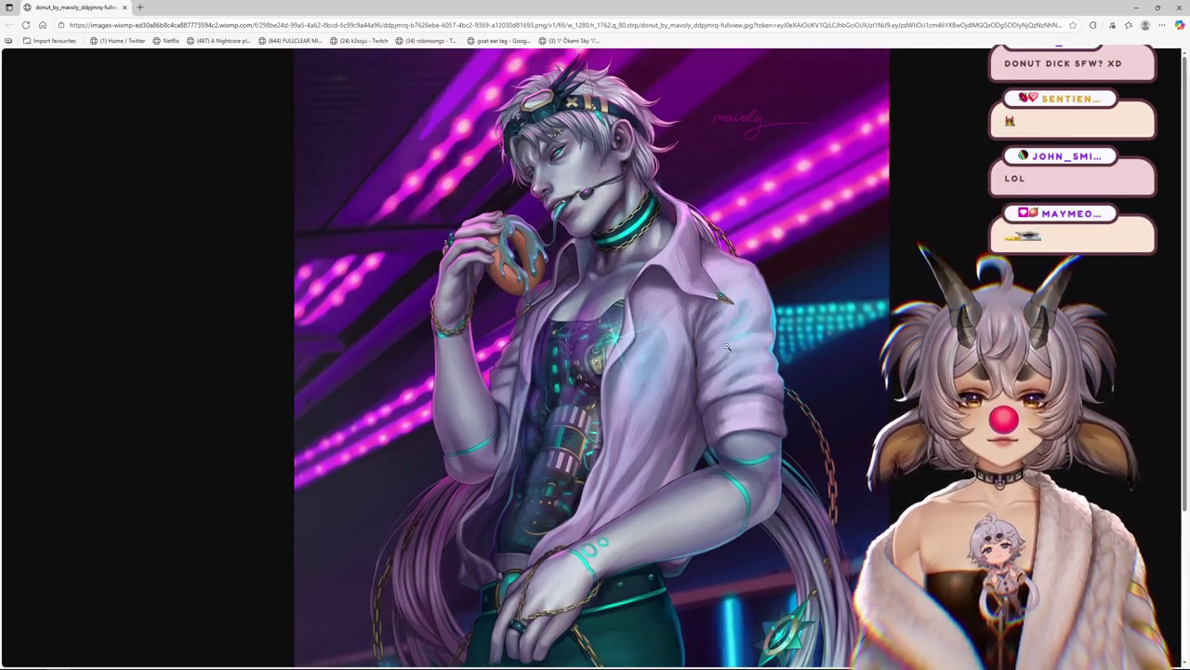
{"action": "left_click", "coordinate": [677, 333]}
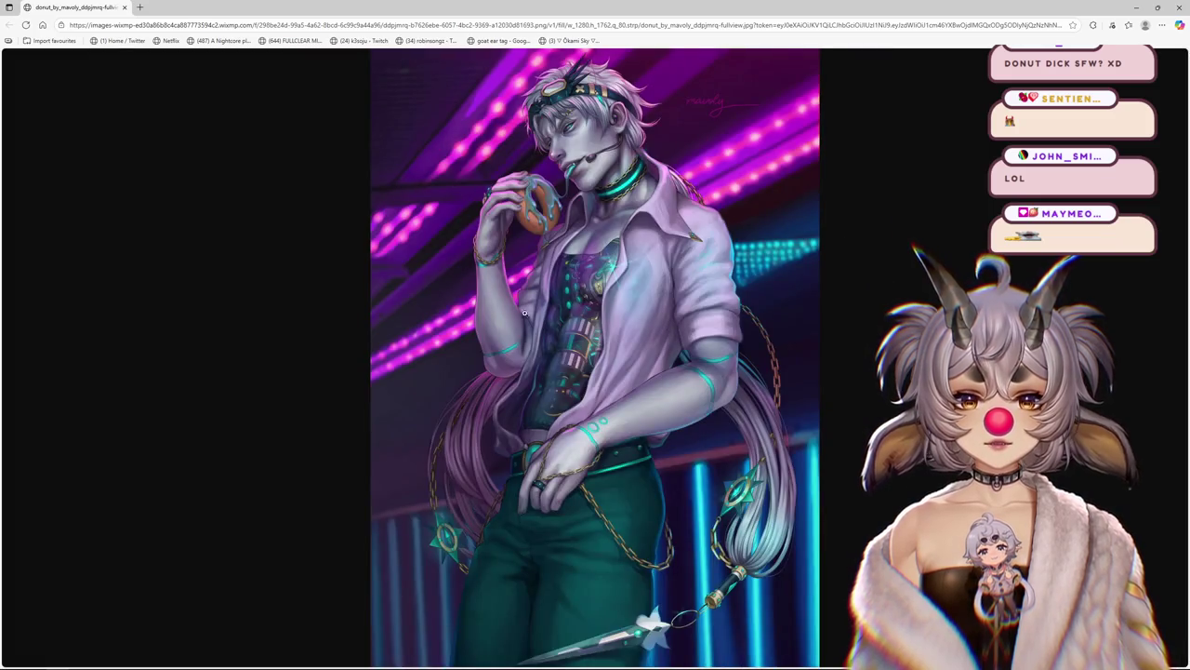
{"action": "key", "text": "alt+Tab"}
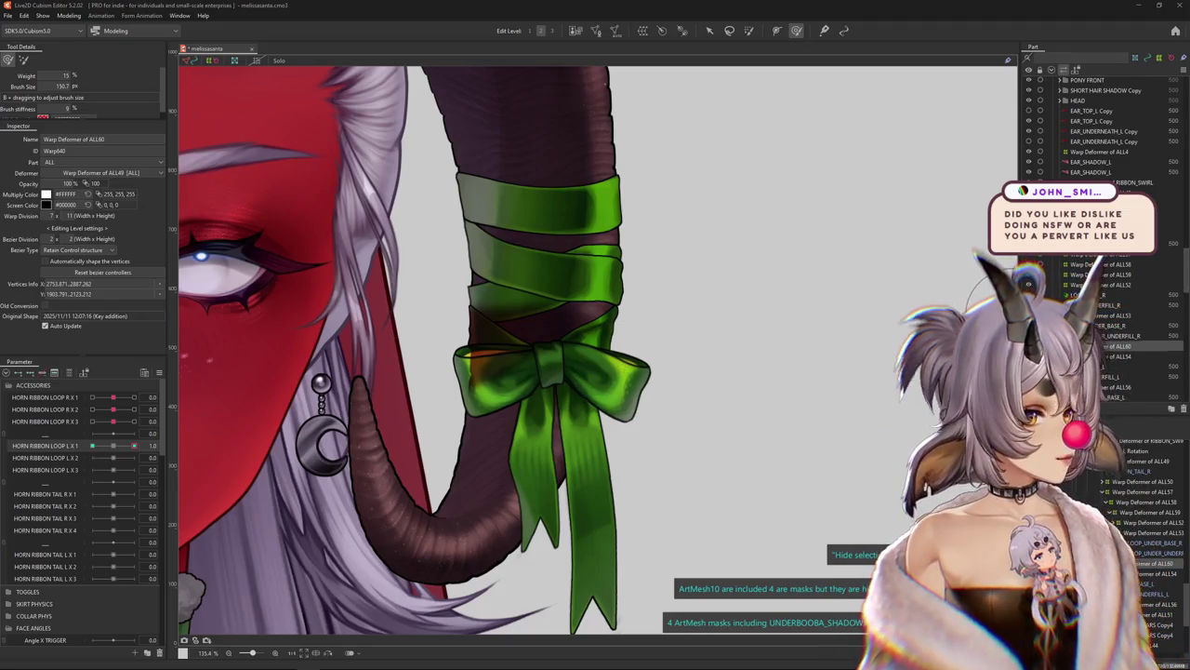
Preview the bow at the neutral loop key and brush-warp its loop further into shape
{"action": "scroll", "coordinate": [551, 421], "scroll_direction": "down", "scroll_amount": 2}
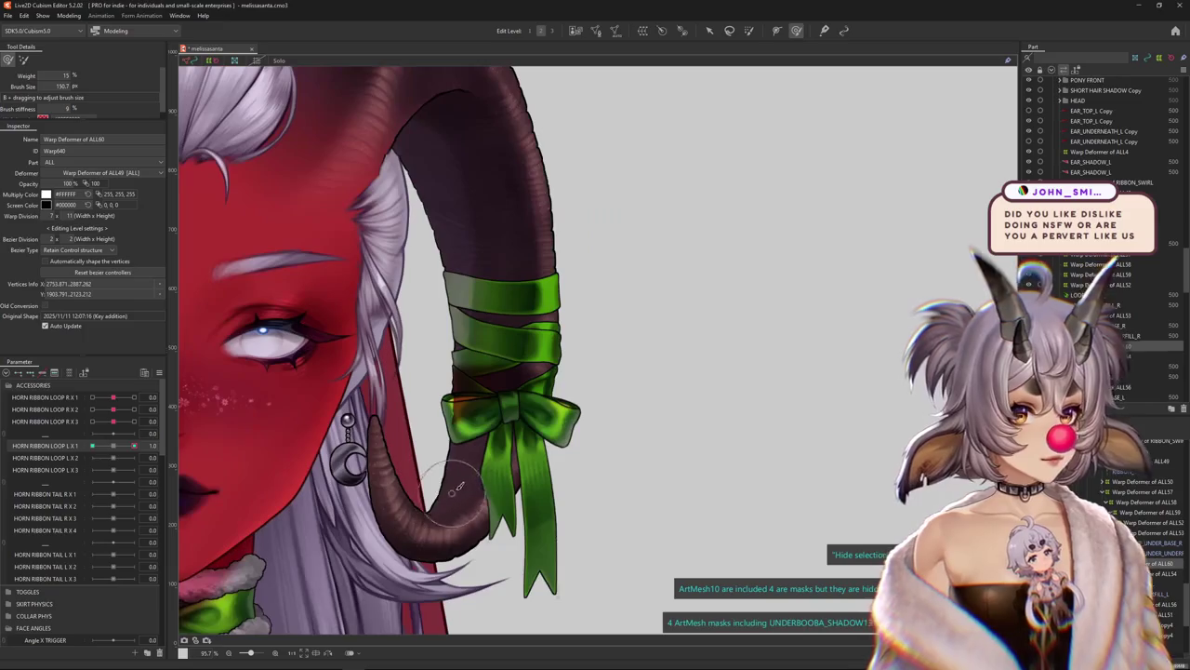
{"action": "scroll", "coordinate": [552, 420], "scroll_direction": "up", "scroll_amount": 2}
{"action": "scroll", "coordinate": [552, 420], "scroll_direction": "down", "scroll_amount": 5}
{"action": "scroll", "coordinate": [551, 421], "scroll_direction": "up", "scroll_amount": 3}
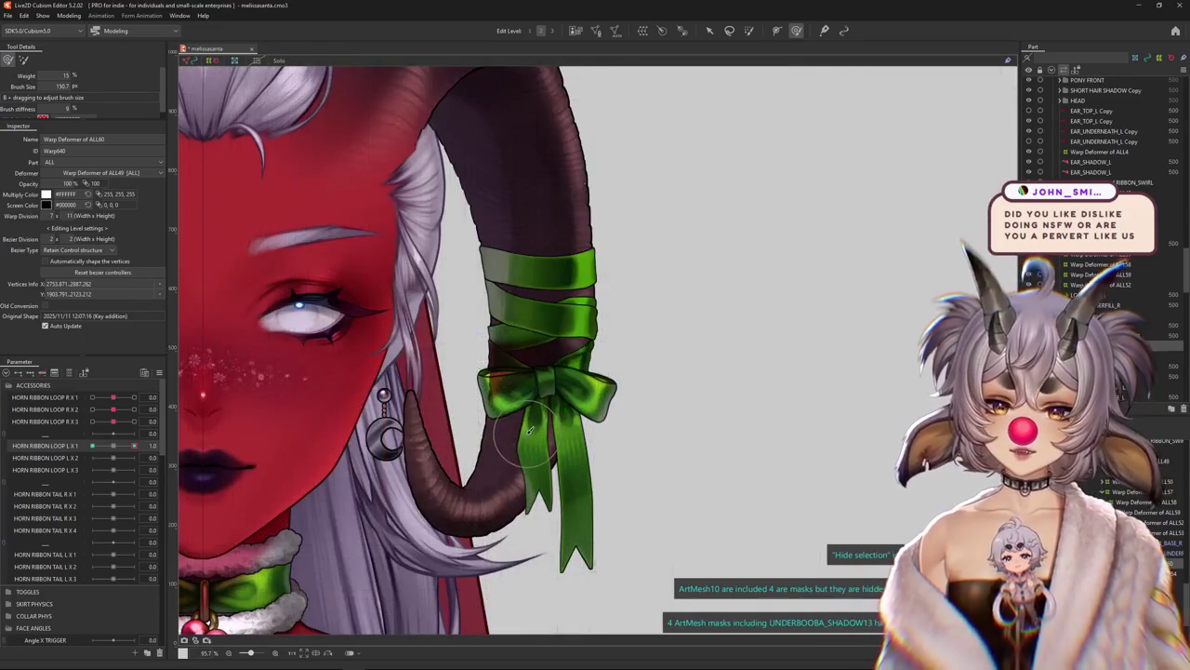
{"action": "left_click", "coordinate": [113, 445]}
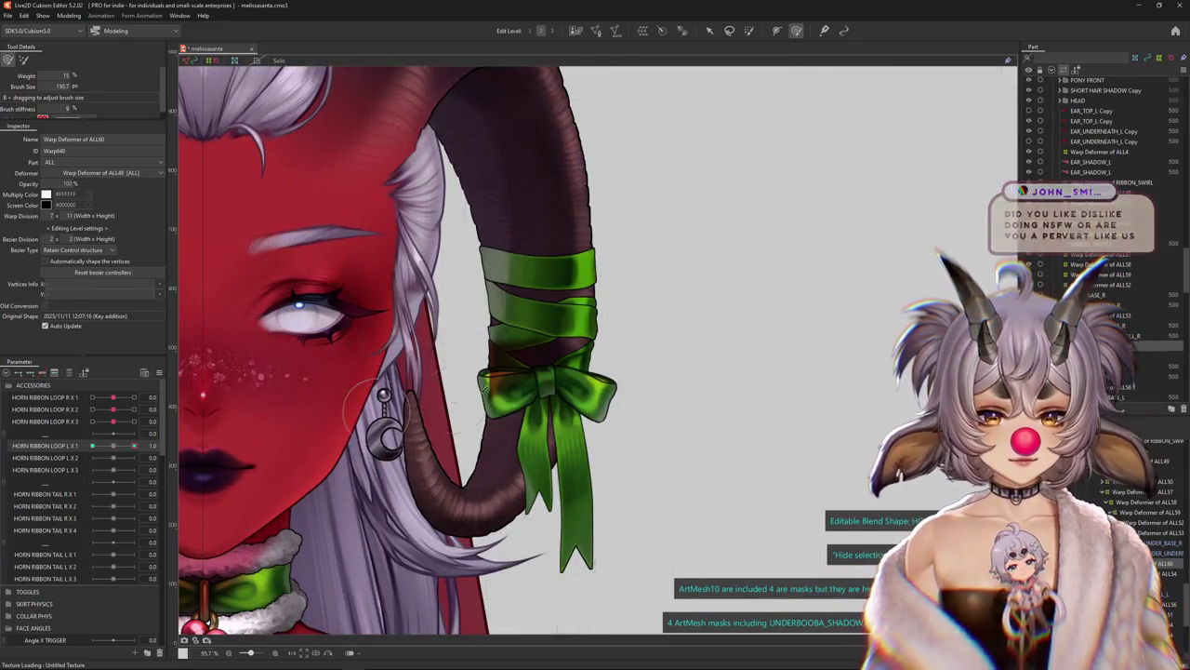
{"action": "scroll", "coordinate": [456, 316], "scroll_direction": "up", "scroll_amount": 2}
{"action": "left_click_drag", "start_coordinate": [462, 324], "coordinate": [414, 409]}
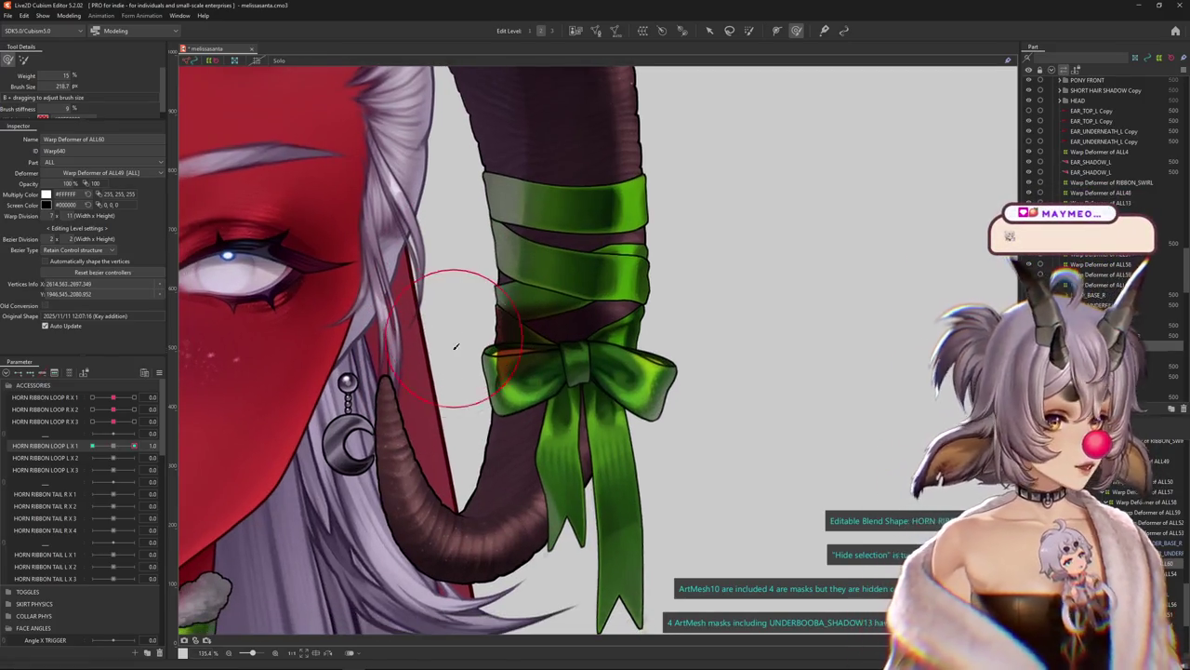
{"action": "scroll", "coordinate": [452, 345], "scroll_direction": "up", "scroll_amount": 2}
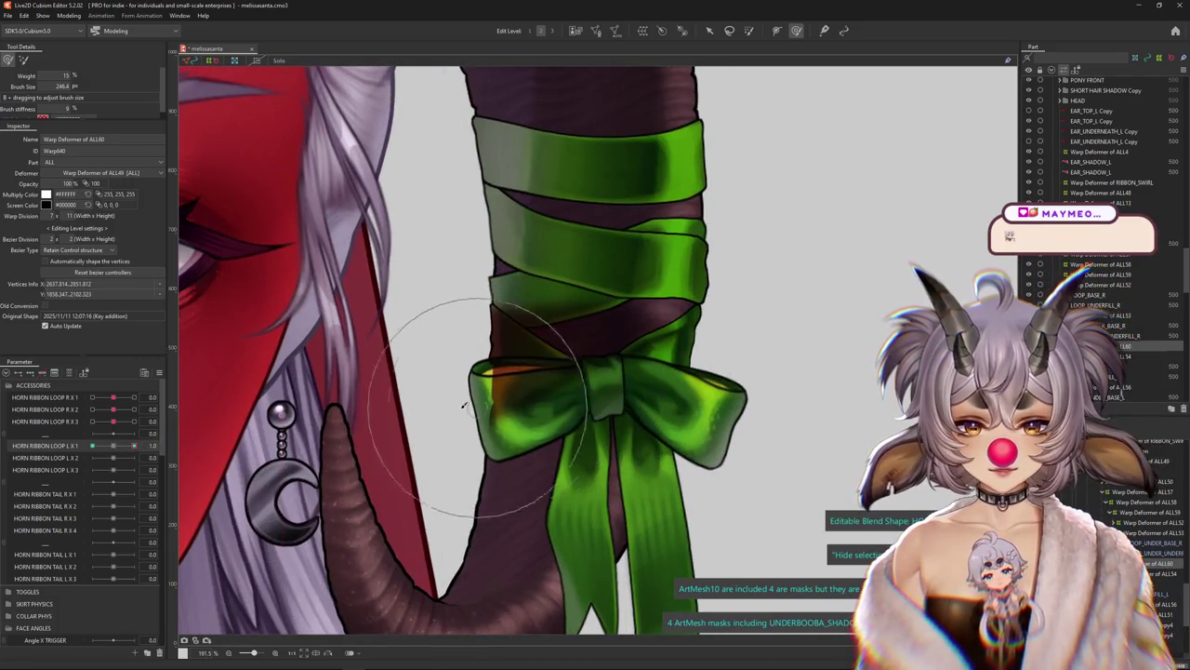
{"action": "scroll", "coordinate": [335, 423], "scroll_direction": "down", "scroll_amount": 2}
{"action": "scroll", "coordinate": [332, 423], "scroll_direction": "down", "scroll_amount": 2}
{"action": "scroll", "coordinate": [226, 499], "scroll_direction": "up", "scroll_amount": 2}
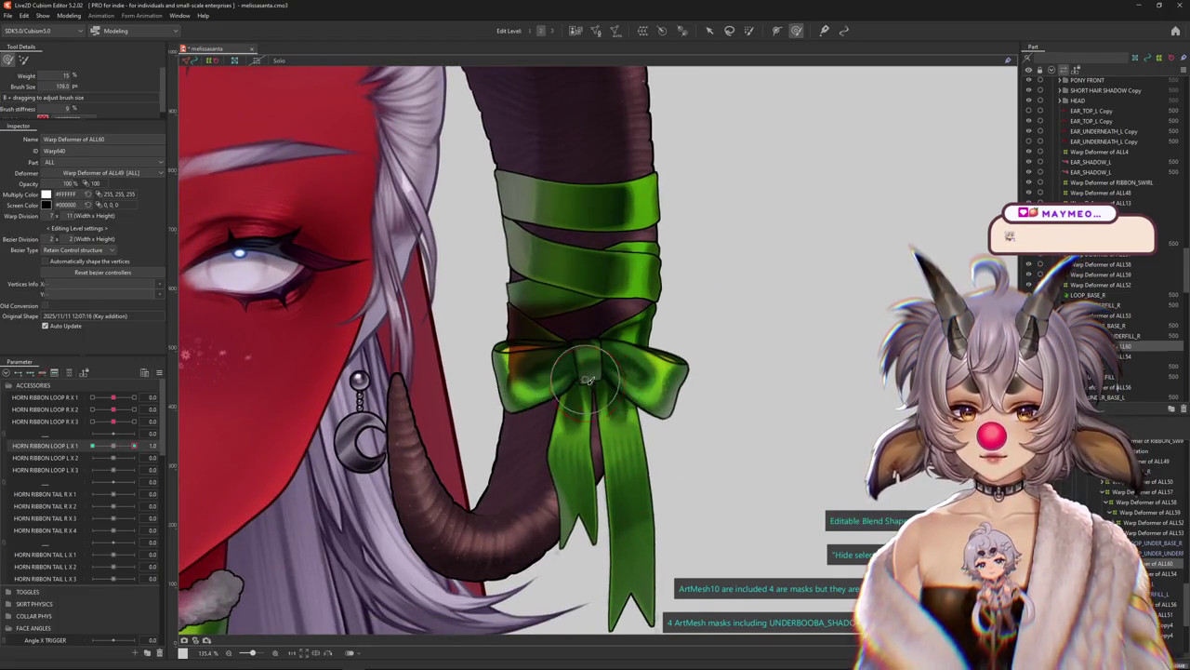
{"action": "left_click_drag", "start_coordinate": [599, 390], "coordinate": [576, 398]}
Check the bow at the -1.0 key, then rewarp its left loop at the 1.0 key
{"action": "left_click", "coordinate": [92, 446]}
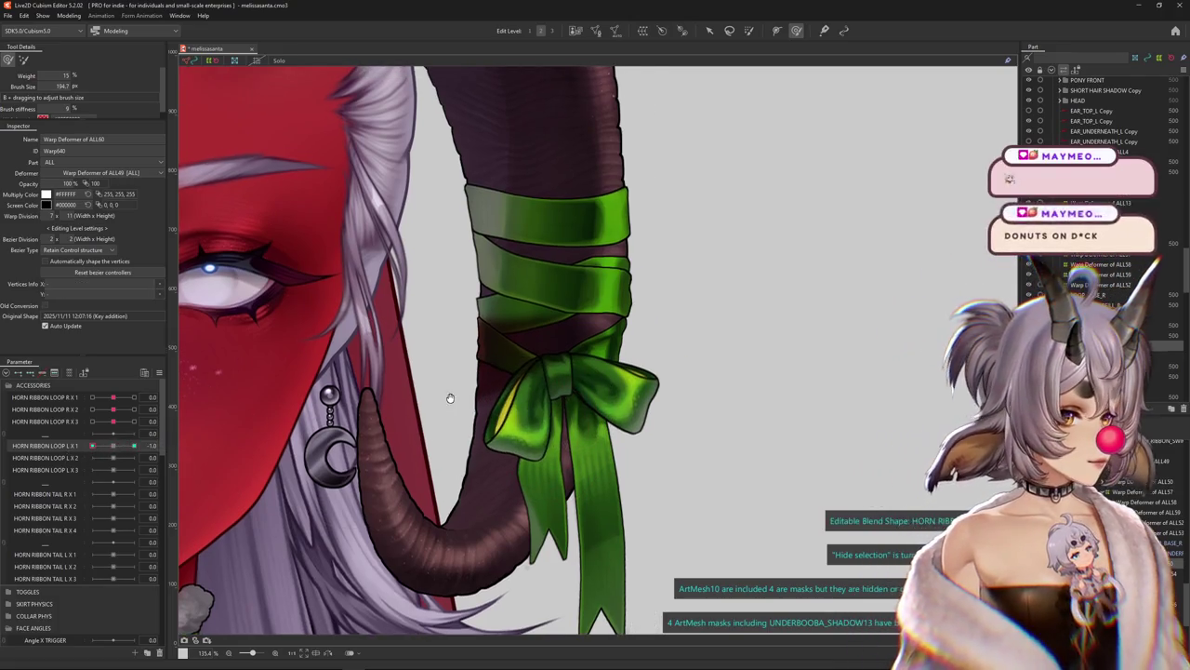
{"action": "mouse_move", "coordinate": [482, 385]}
{"action": "left_mouse_down"}
{"action": "mouse_move", "coordinate": [452, 399]}
{"action": "mouse_move", "coordinate": [401, 390]}
{"action": "mouse_move", "coordinate": [422, 388]}
{"action": "left_mouse_up"}
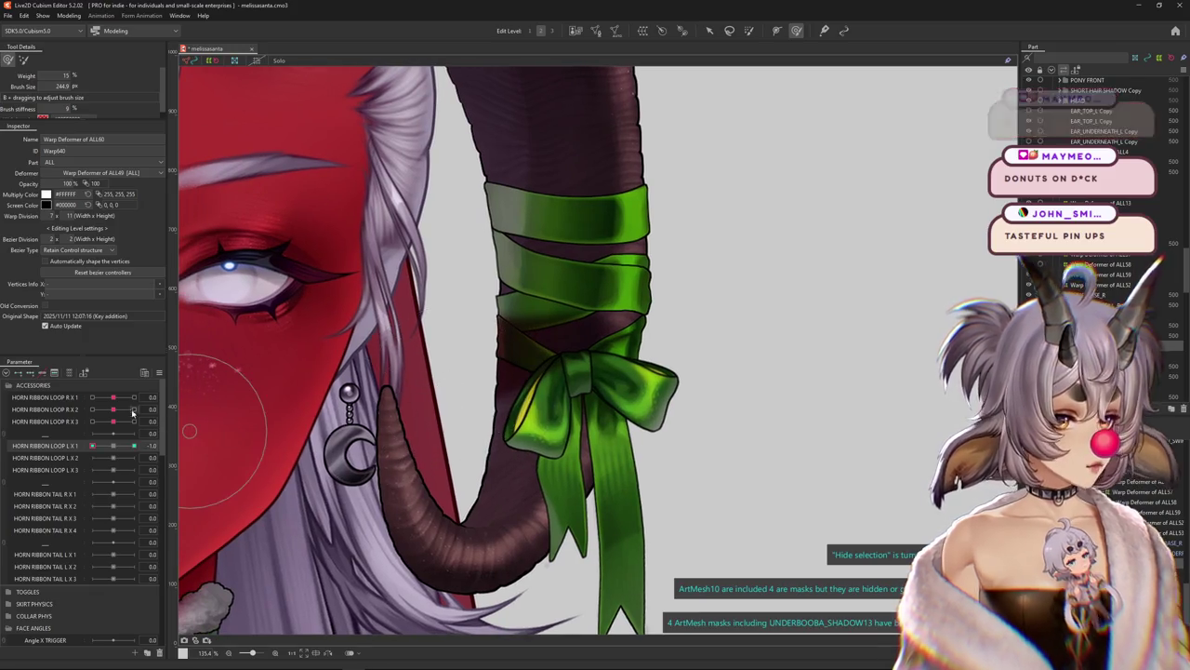
{"action": "left_click", "coordinate": [133, 445]}
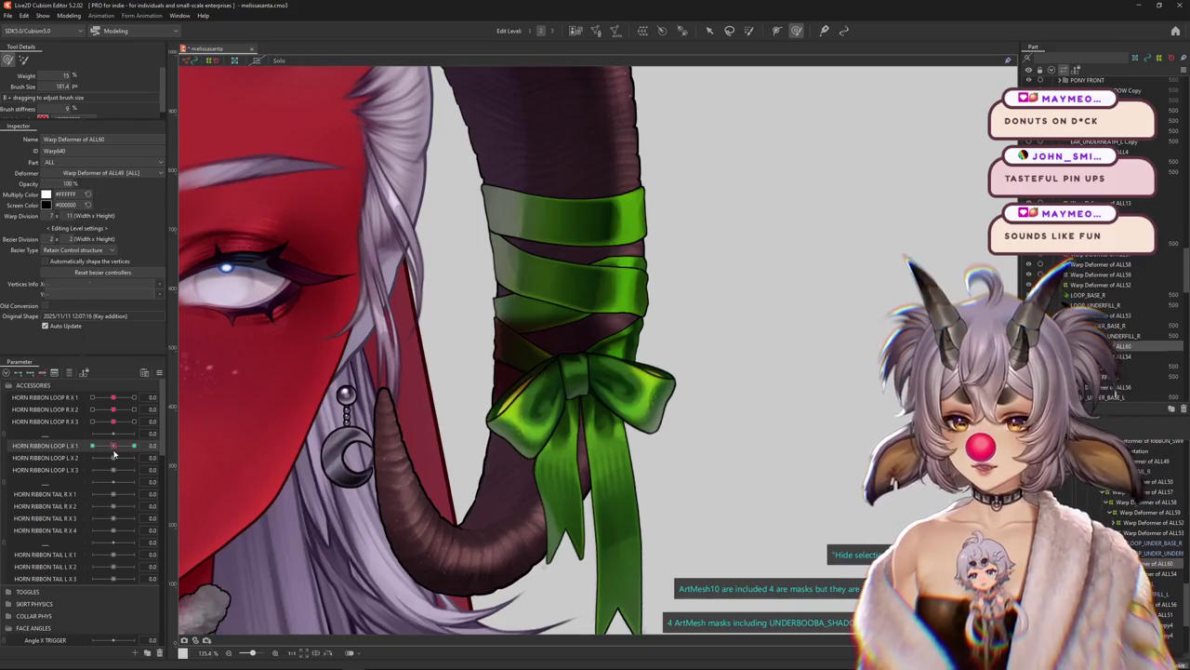
{"action": "left_click", "coordinate": [400, 311]}
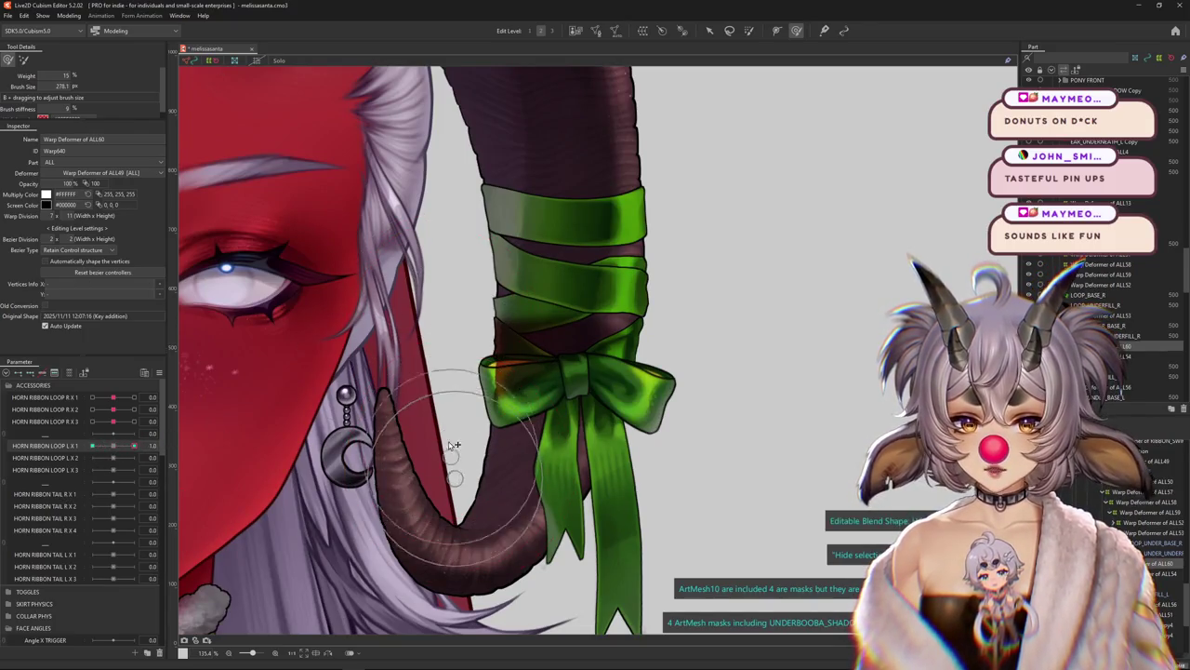
{"action": "left_click_drag", "start_coordinate": [576, 482], "coordinate": [588, 511]}
Recentre on the bow's left loop and scrub HORN RIBBON LOOP L X 1 from 1.0 to -1.0
{"action": "scroll", "coordinate": [547, 470], "scroll_direction": "up", "scroll_amount": 2}
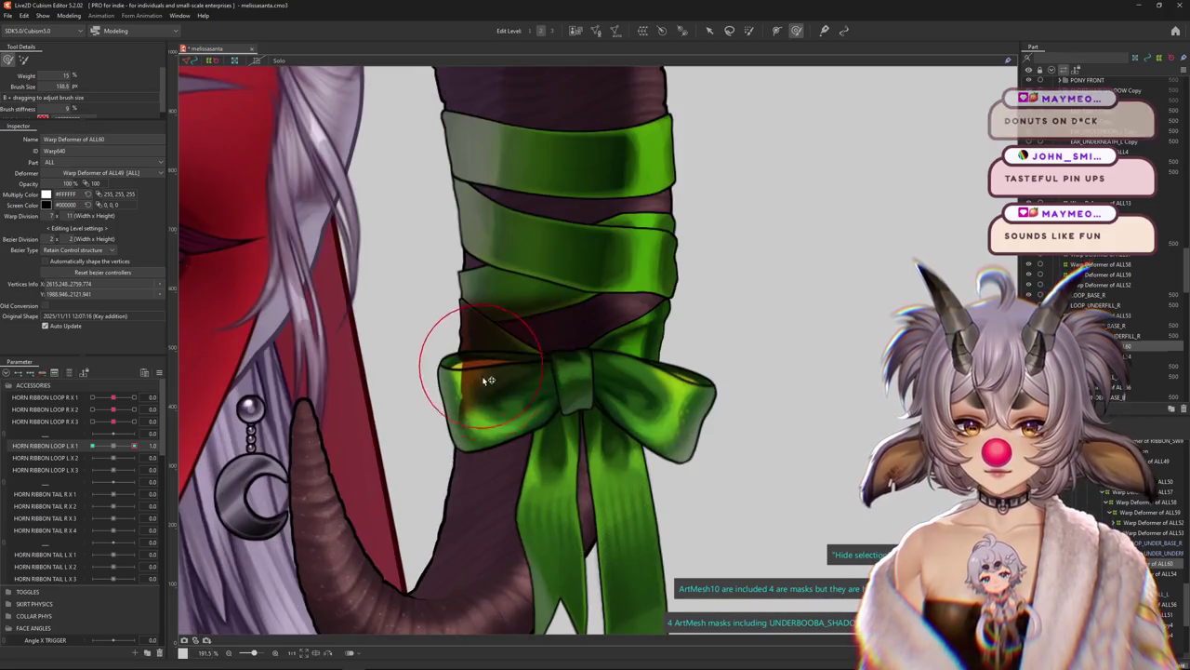
{"action": "scroll", "coordinate": [484, 391], "scroll_direction": "up", "scroll_amount": 2}
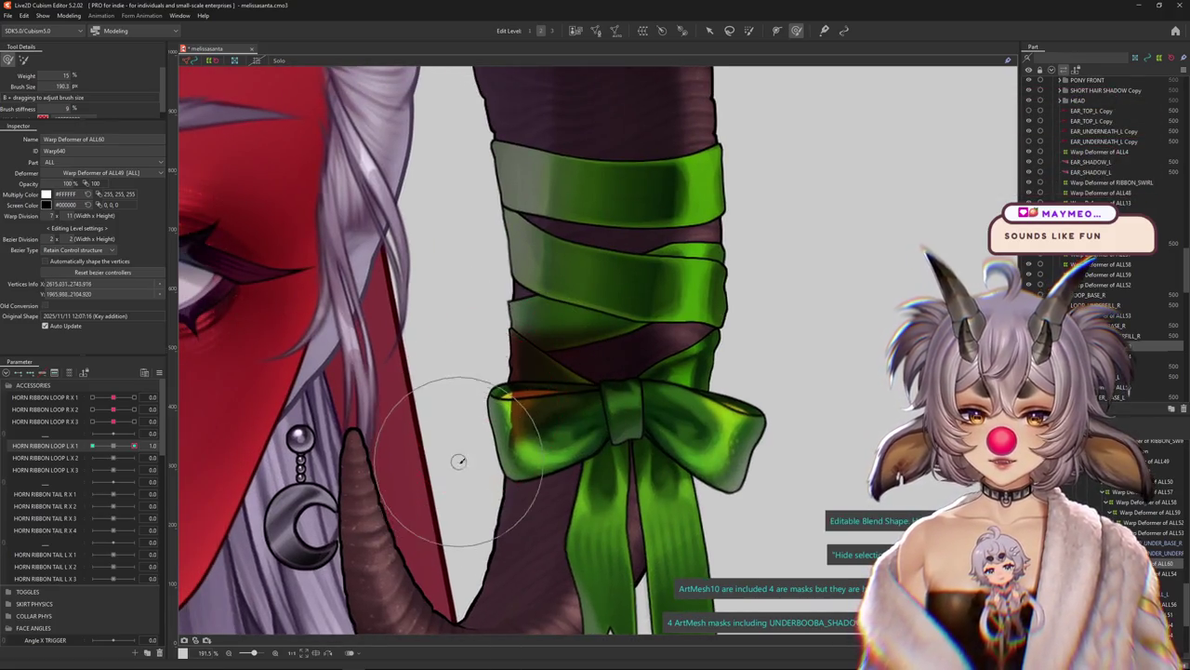
{"action": "left_click_drag", "start_coordinate": [471, 380], "coordinate": [619, 356]}
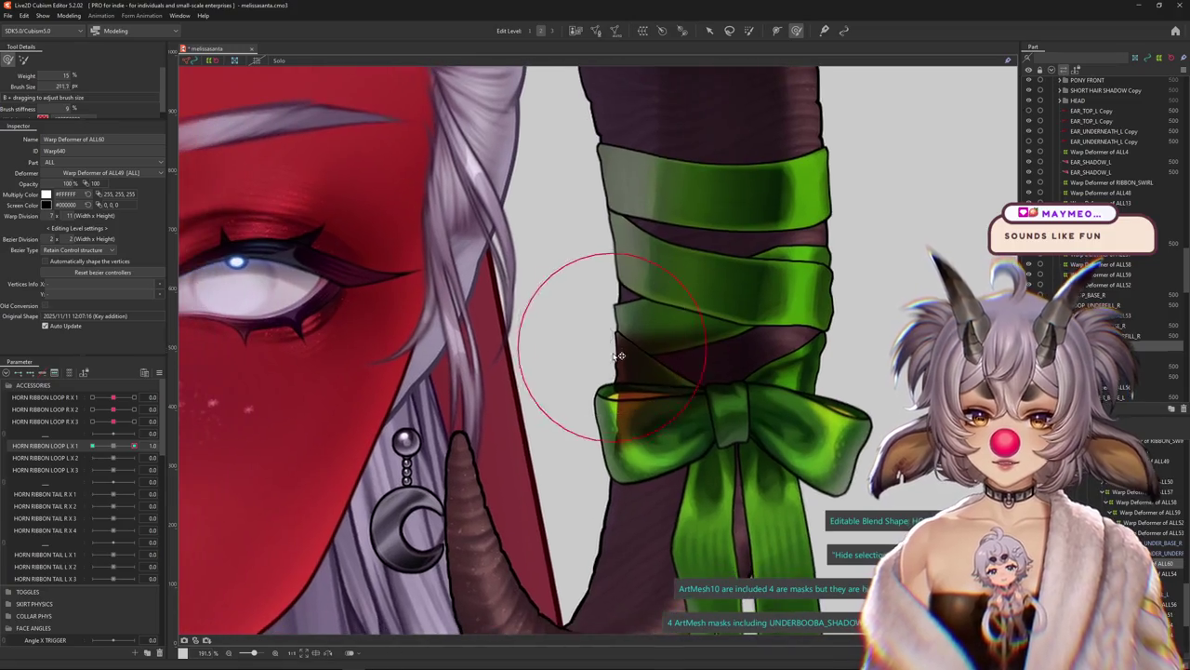
{"action": "scroll", "coordinate": [618, 356], "scroll_direction": "down", "scroll_amount": 3}
{"action": "scroll", "coordinate": [571, 409], "scroll_direction": "up", "scroll_amount": 1}
{"action": "scroll", "coordinate": [571, 484], "scroll_direction": "up", "scroll_amount": 1}
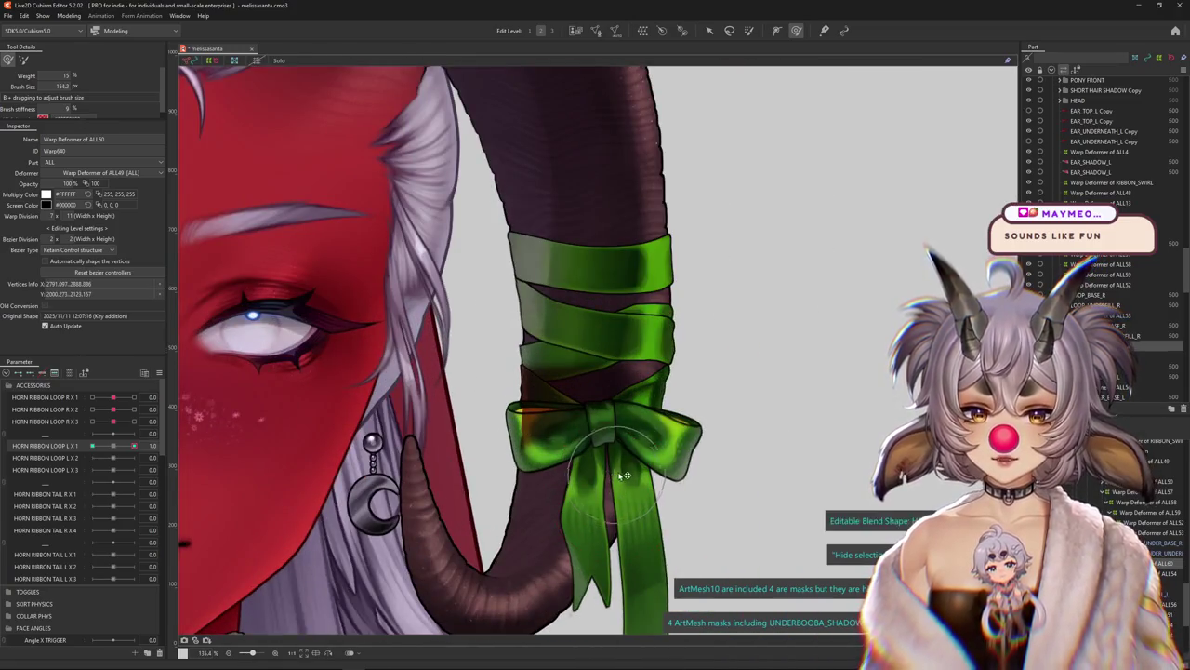
{"action": "scroll", "coordinate": [630, 459], "scroll_direction": "down", "scroll_amount": 1}
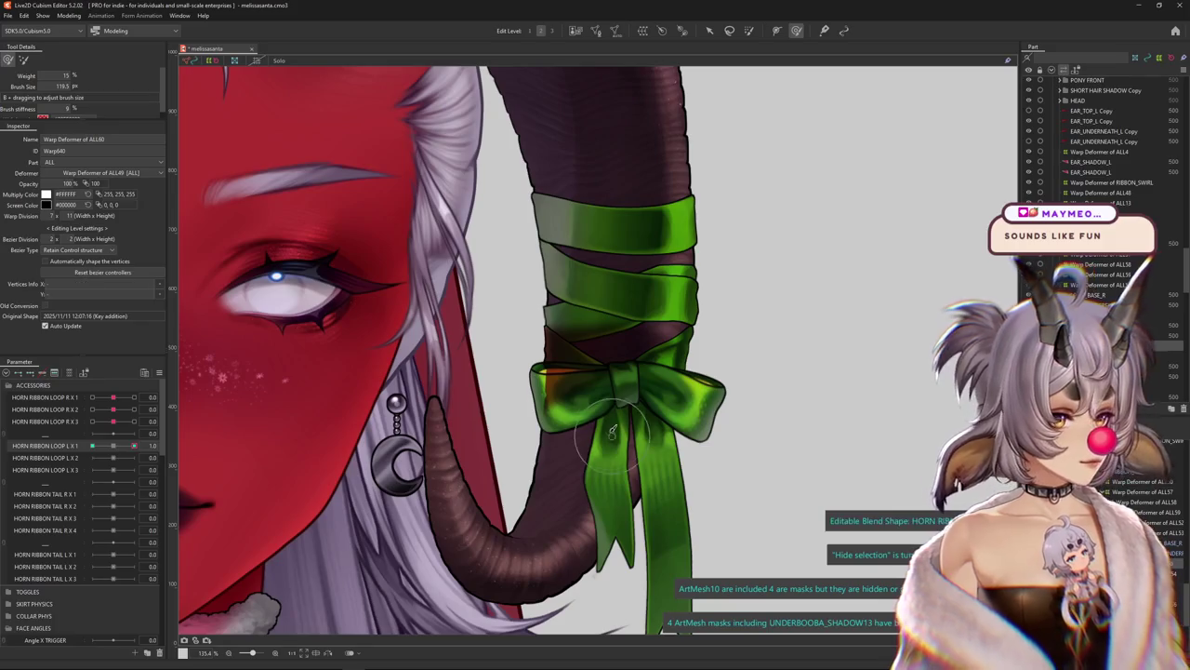
{"action": "scroll", "coordinate": [404, 435], "scroll_direction": "up", "scroll_amount": 3}
{"action": "left_click_drag", "start_coordinate": [134, 445], "coordinate": [92, 446]}
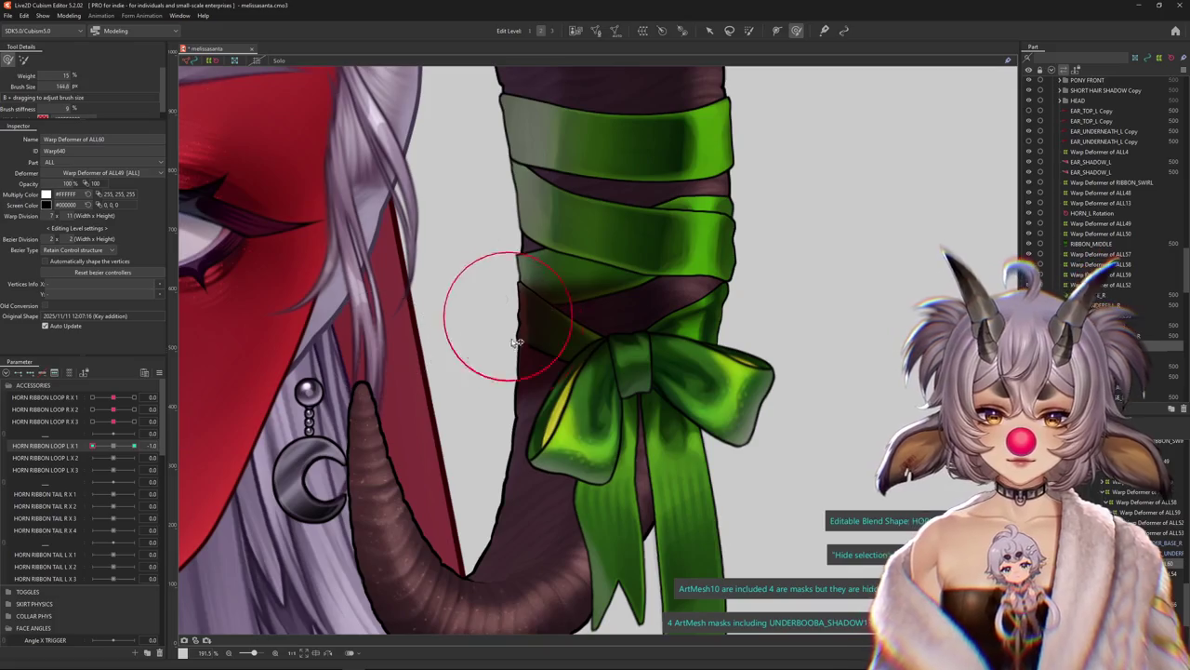
Scrub HORN RIBBON LOOP L X 1 to check the motion, widen the brush over the bow, and save
{"action": "scroll", "coordinate": [524, 394], "scroll_direction": "down", "scroll_amount": 3}
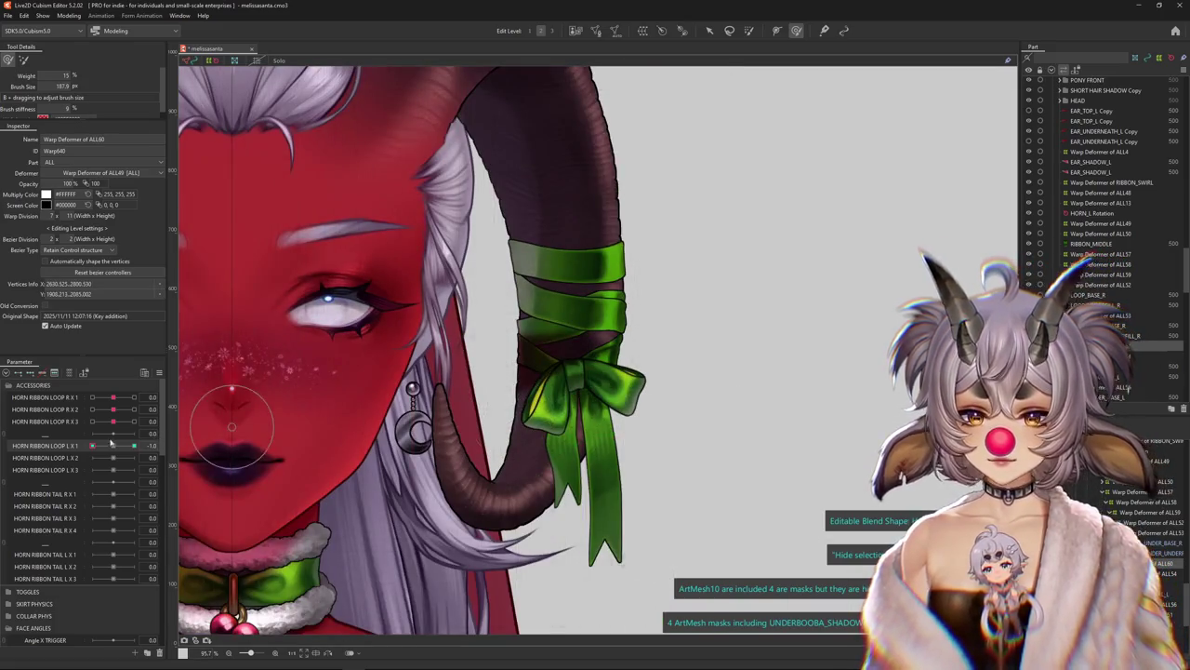
{"action": "left_click_drag", "start_coordinate": [92, 446], "coordinate": [134, 445]}
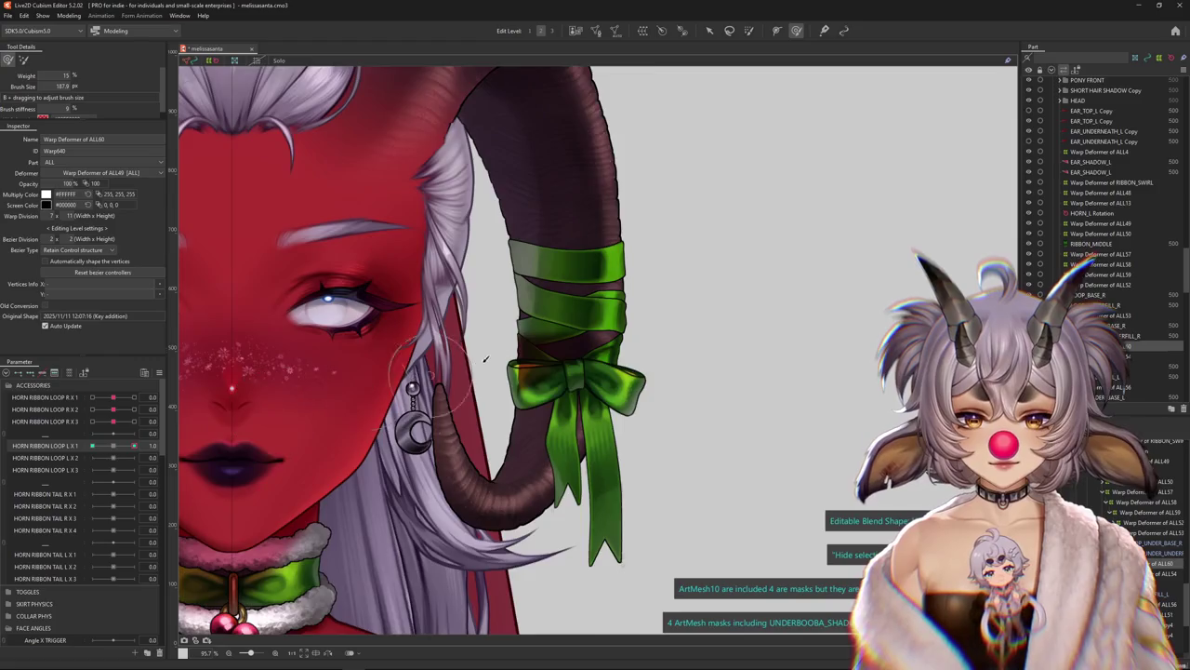
{"action": "scroll", "coordinate": [507, 319], "scroll_direction": "up", "scroll_amount": 2}
{"action": "left_click_drag", "start_coordinate": [493, 325], "coordinate": [515, 297]}
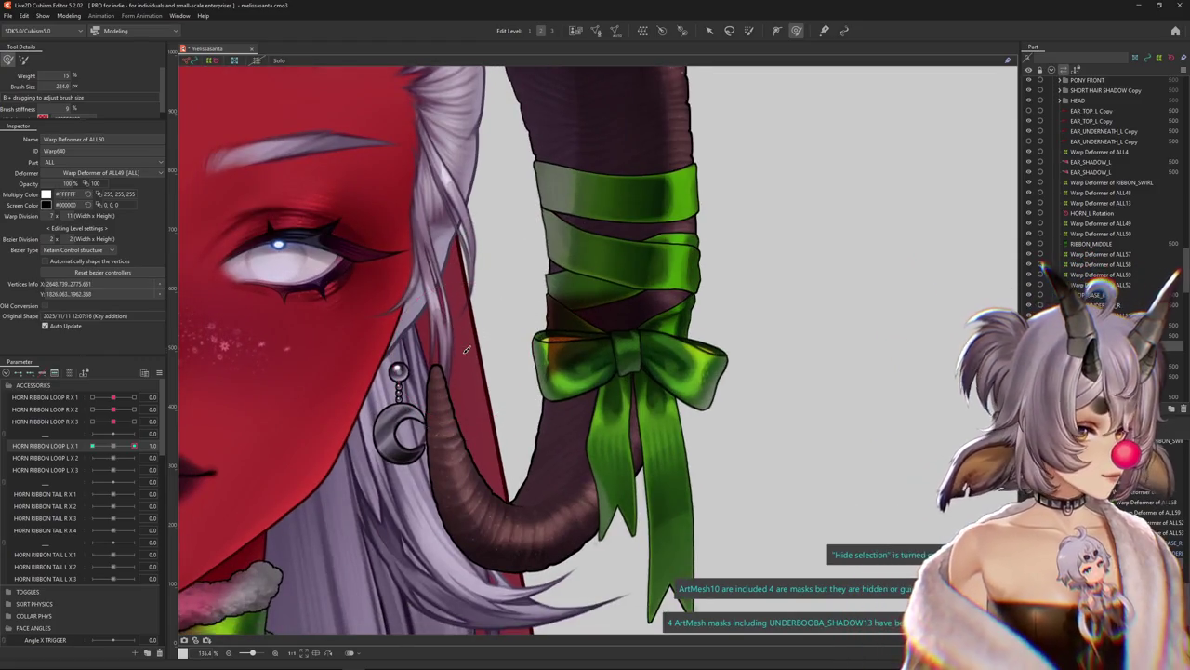
{"action": "mouse_move", "coordinate": [463, 351]}
{"action": "left_mouse_down"}
{"action": "mouse_move", "coordinate": [551, 379]}
{"action": "mouse_move", "coordinate": [603, 434]}
{"action": "left_mouse_up"}
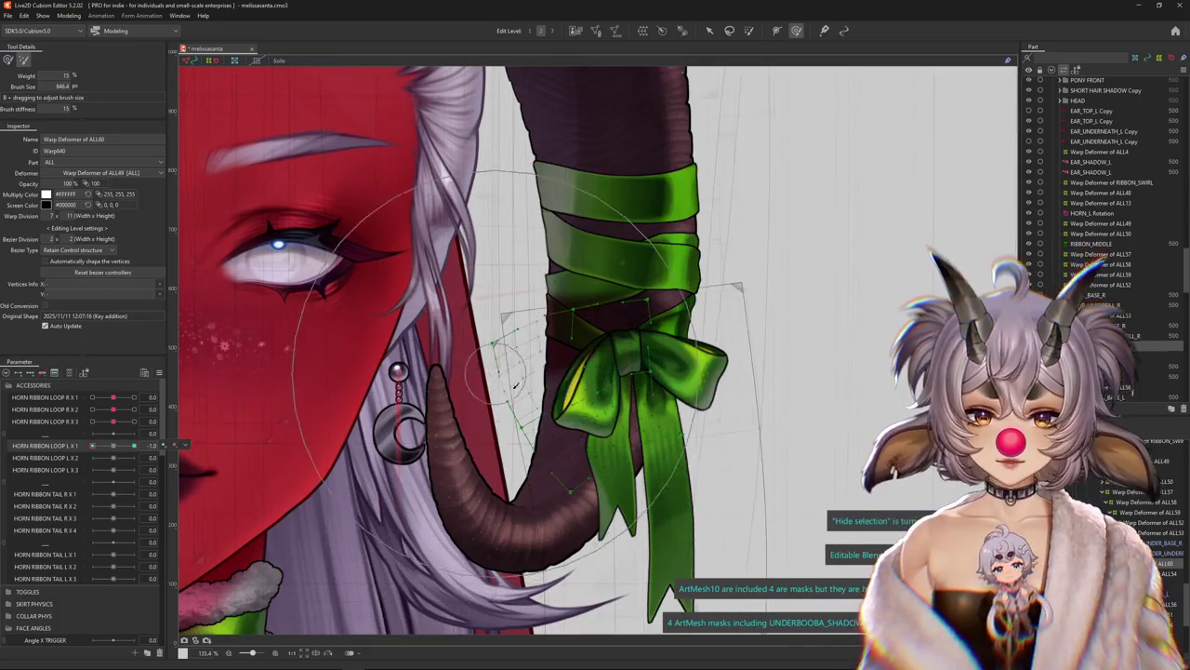
{"action": "left_click", "coordinate": [7, 59]}
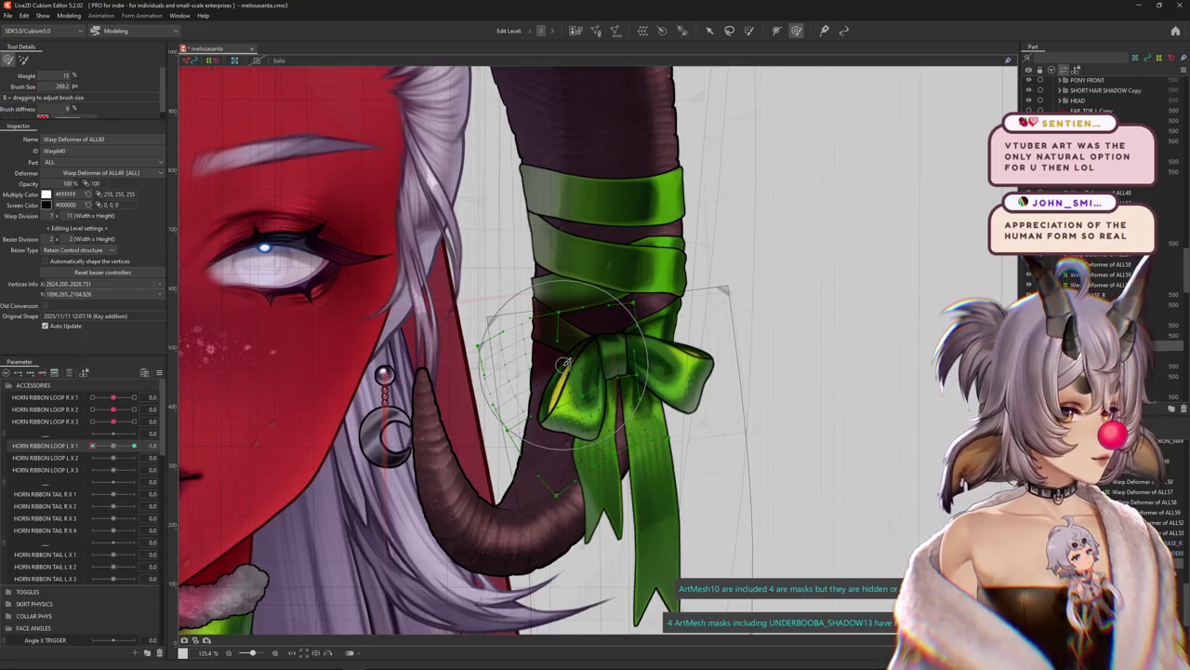
{"action": "scroll", "coordinate": [569, 367], "scroll_direction": "down", "scroll_amount": 3}
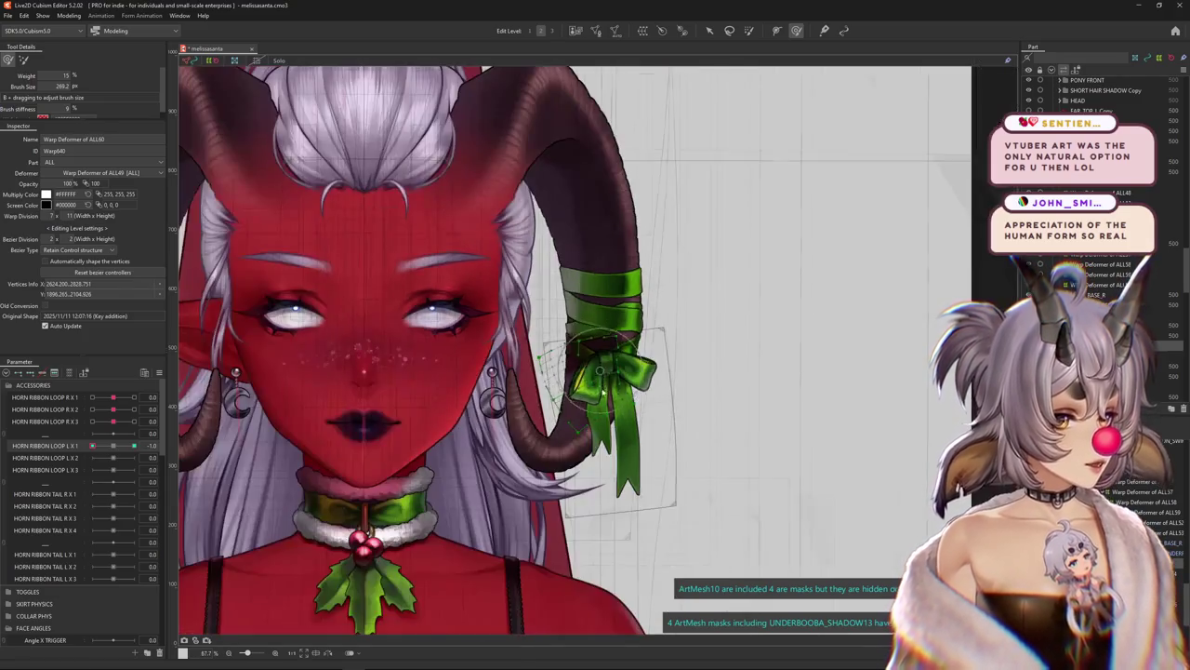
{"action": "key", "text": "ctrl+s"}
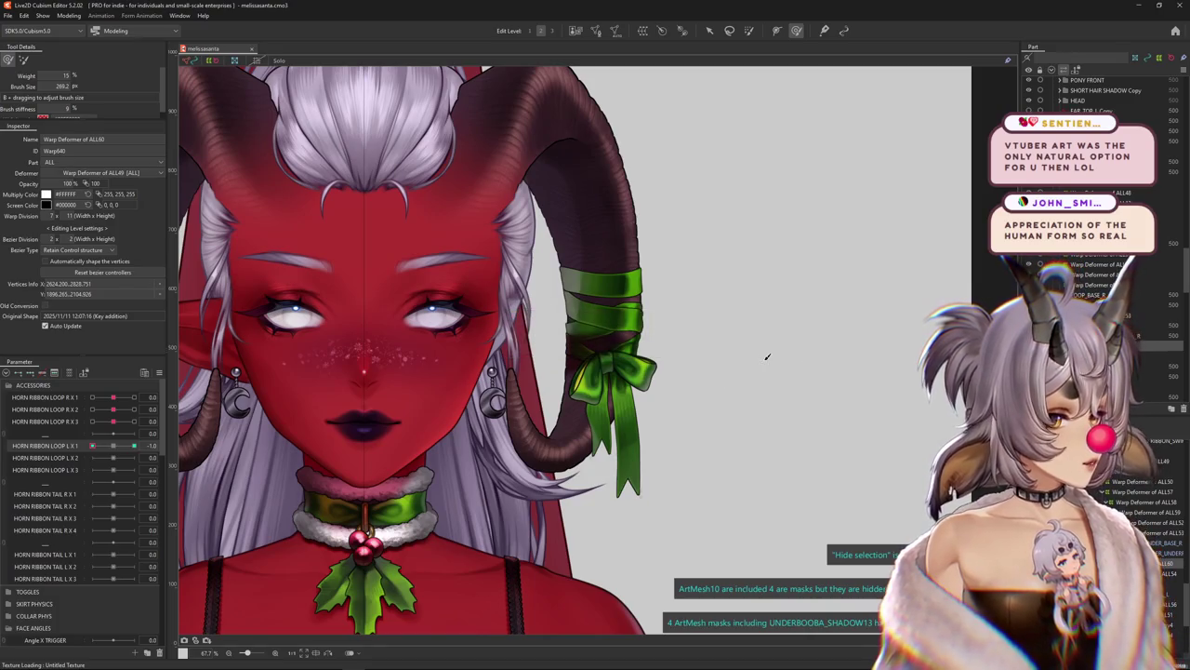
Resize the deformation brush and undo a bad distortion of the bow's left loop
{"action": "scroll", "coordinate": [632, 372], "scroll_direction": "up", "scroll_amount": 2}
{"action": "scroll", "coordinate": [633, 372], "scroll_direction": "up", "scroll_amount": 5}
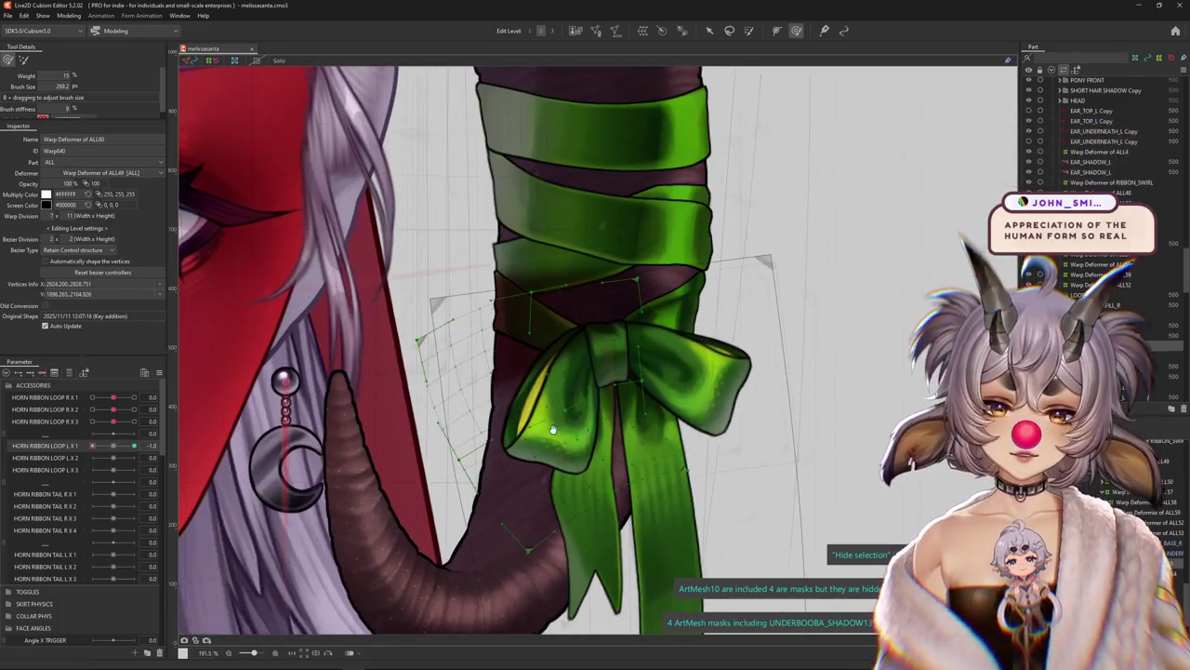
{"action": "scroll", "coordinate": [533, 423], "scroll_direction": "down", "scroll_amount": 2}
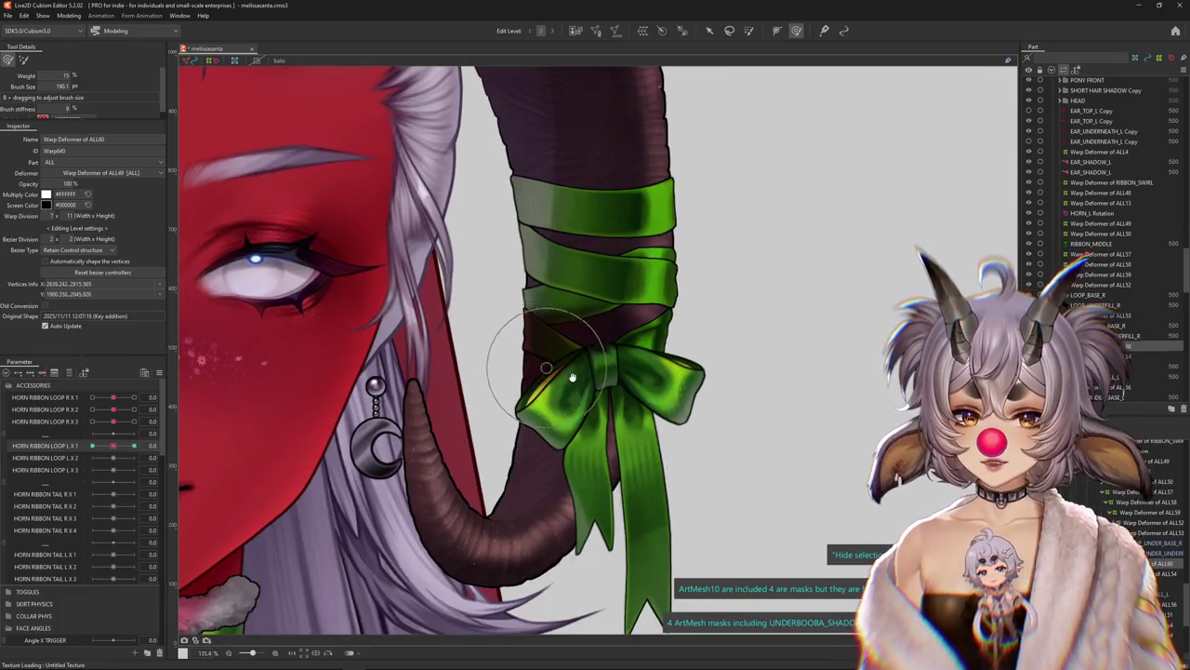
{"action": "left_click_drag", "start_coordinate": [572, 376], "coordinate": [584, 400]}
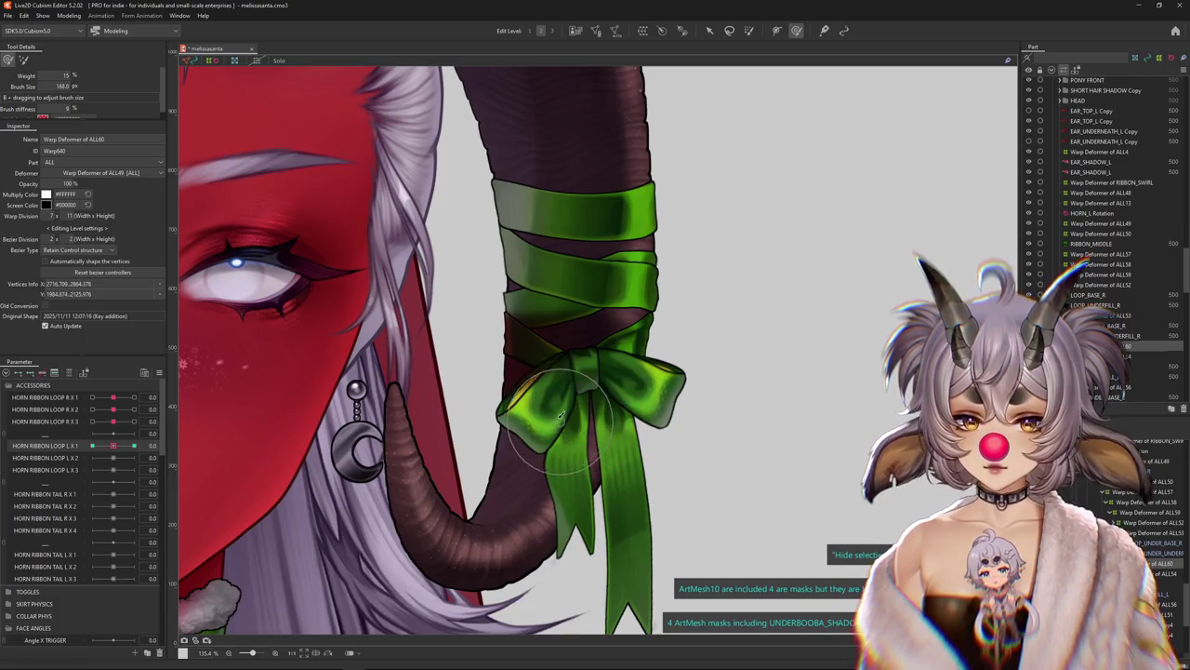
{"action": "left_click_drag", "start_coordinate": [574, 398], "coordinate": [542, 382]}
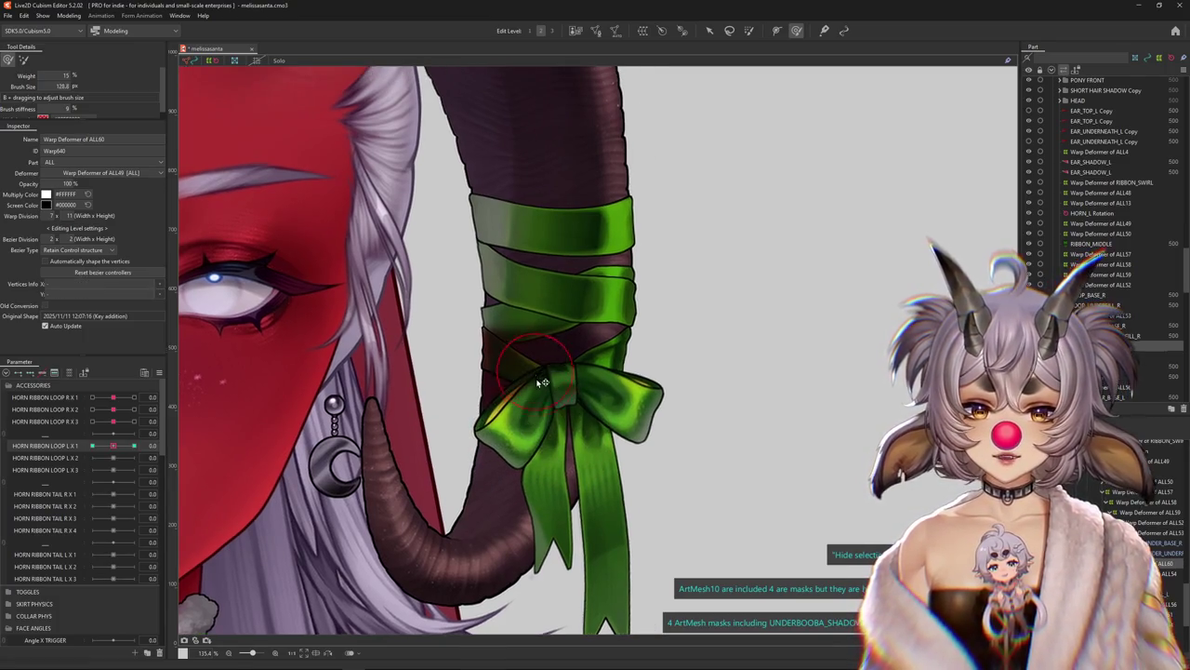
{"action": "key", "text": "ctrl+z"}
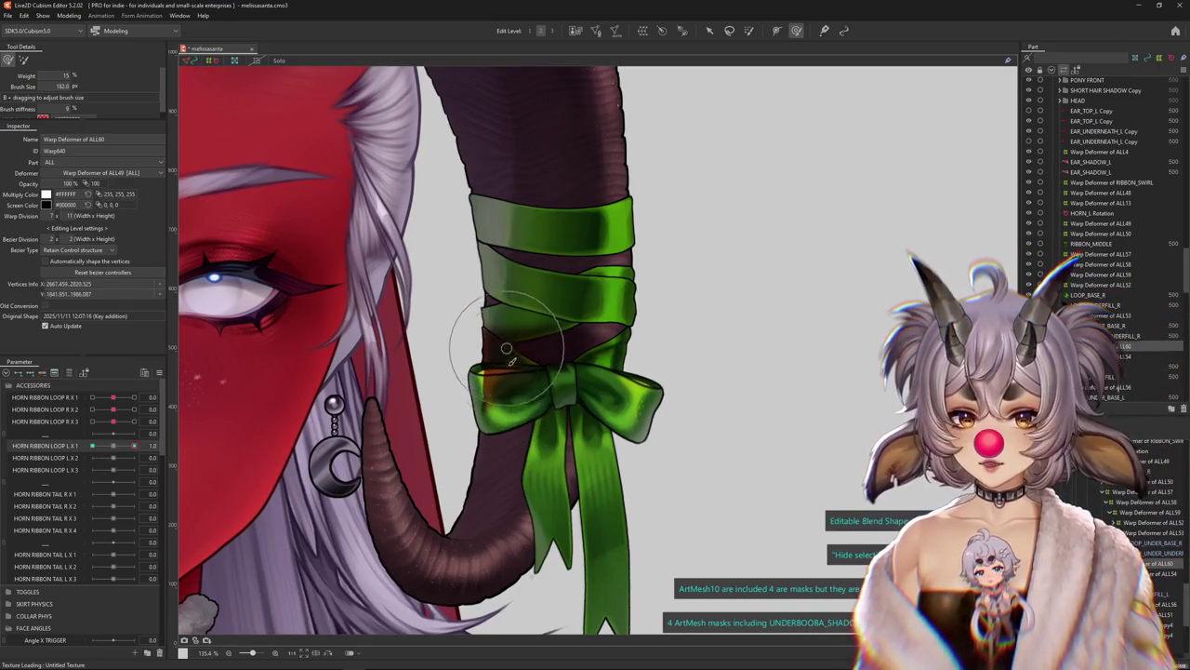
At HORN RIBBON LOOP L X 1 = 1.0, push the bow's left loop upward and inward
{"action": "left_click_drag", "start_coordinate": [109, 452], "coordinate": [159, 452]}
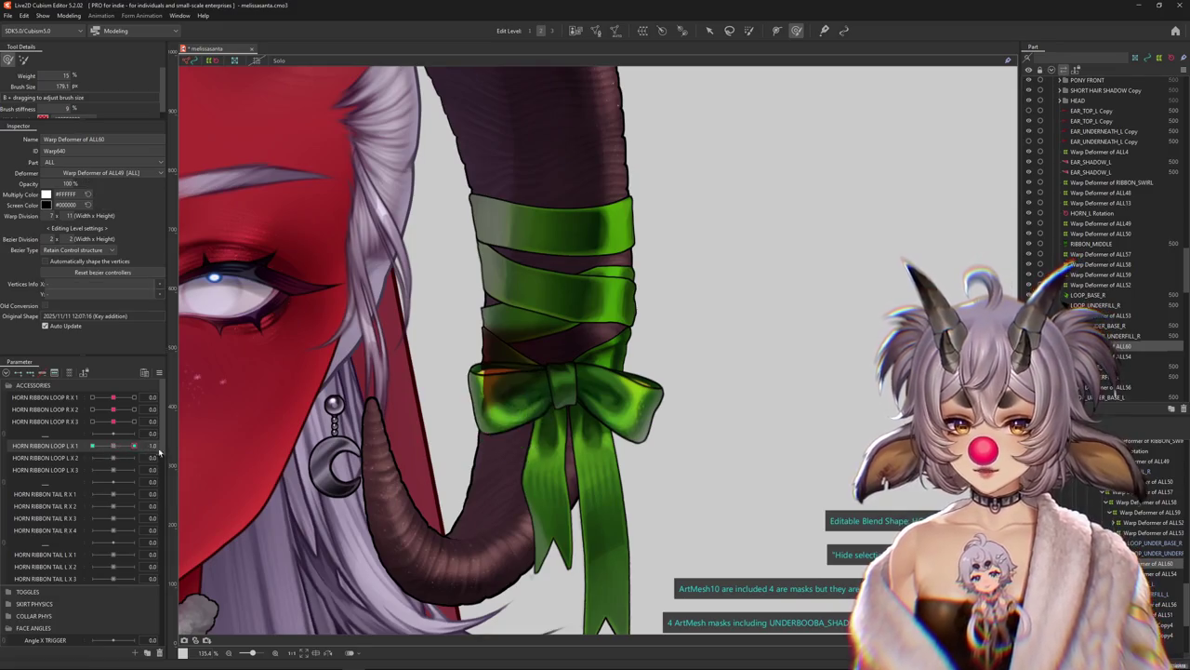
{"action": "left_click_drag", "start_coordinate": [462, 407], "coordinate": [539, 407]}
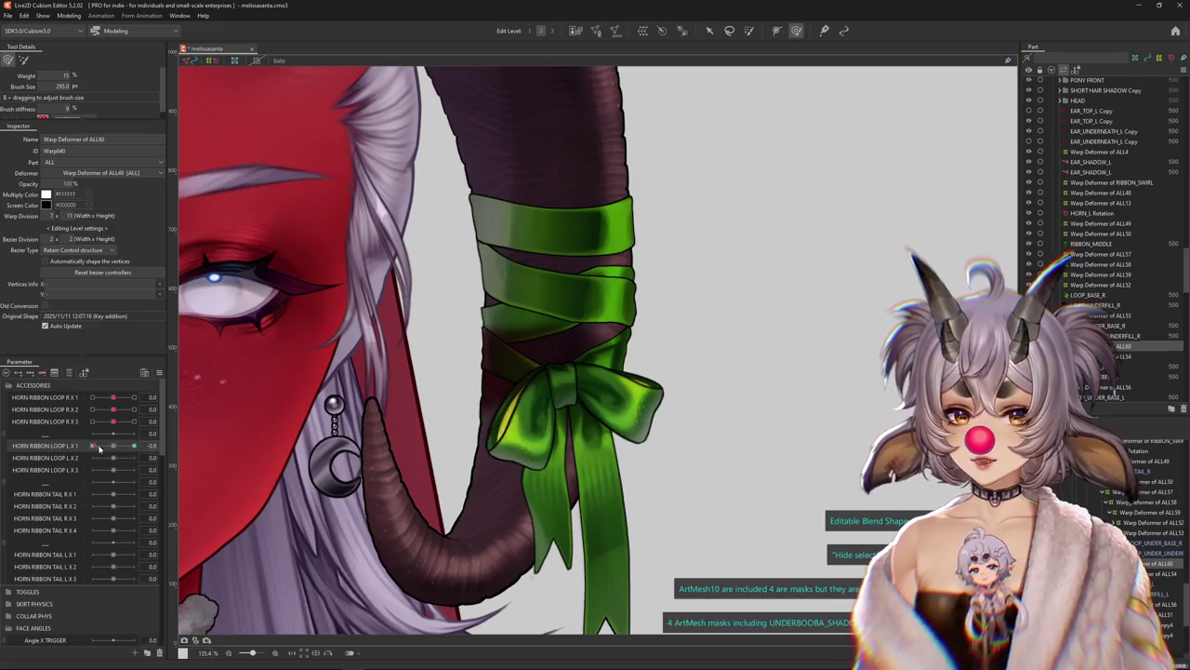
{"action": "mouse_move", "coordinate": [493, 455]}
{"action": "left_mouse_down"}
{"action": "mouse_move", "coordinate": [472, 357]}
{"action": "mouse_move", "coordinate": [491, 279]}
{"action": "left_mouse_up"}
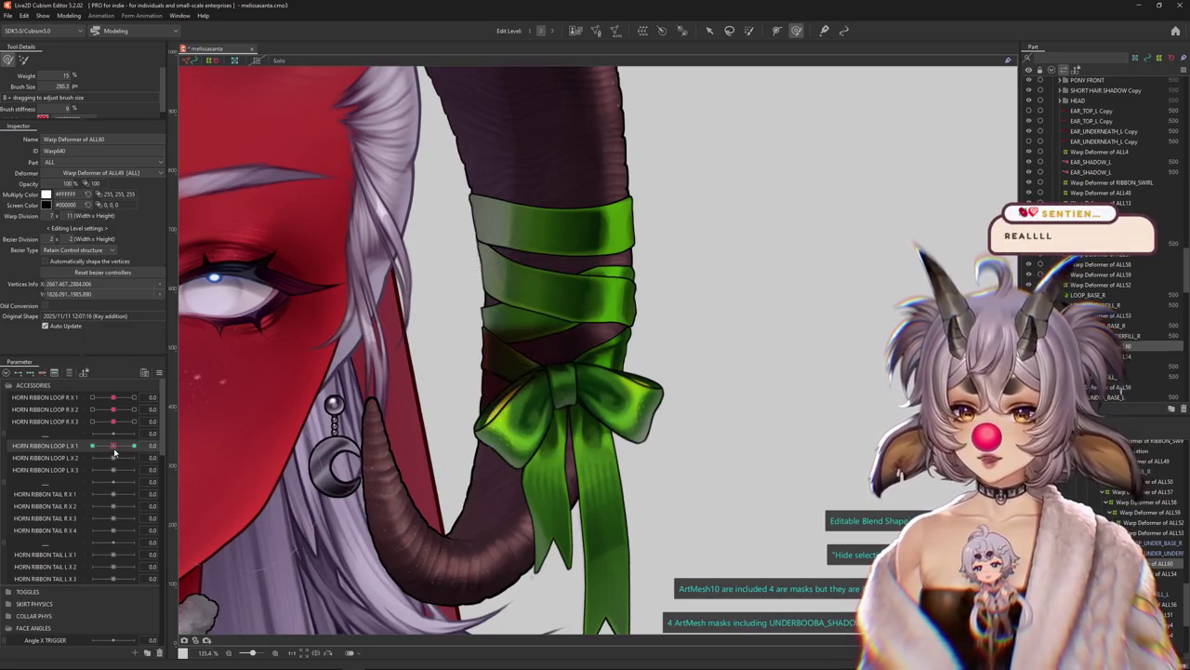
{"action": "scroll", "coordinate": [544, 447], "scroll_direction": "up", "scroll_amount": 3}
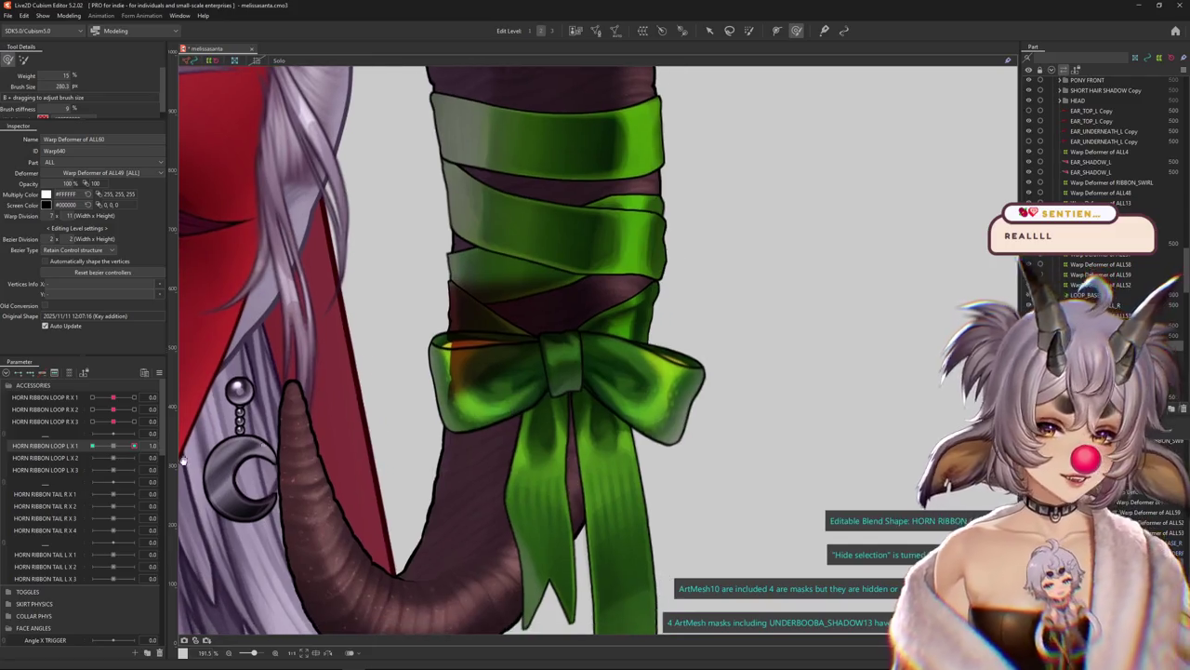
{"action": "scroll", "coordinate": [418, 447], "scroll_direction": "down", "scroll_amount": 3}
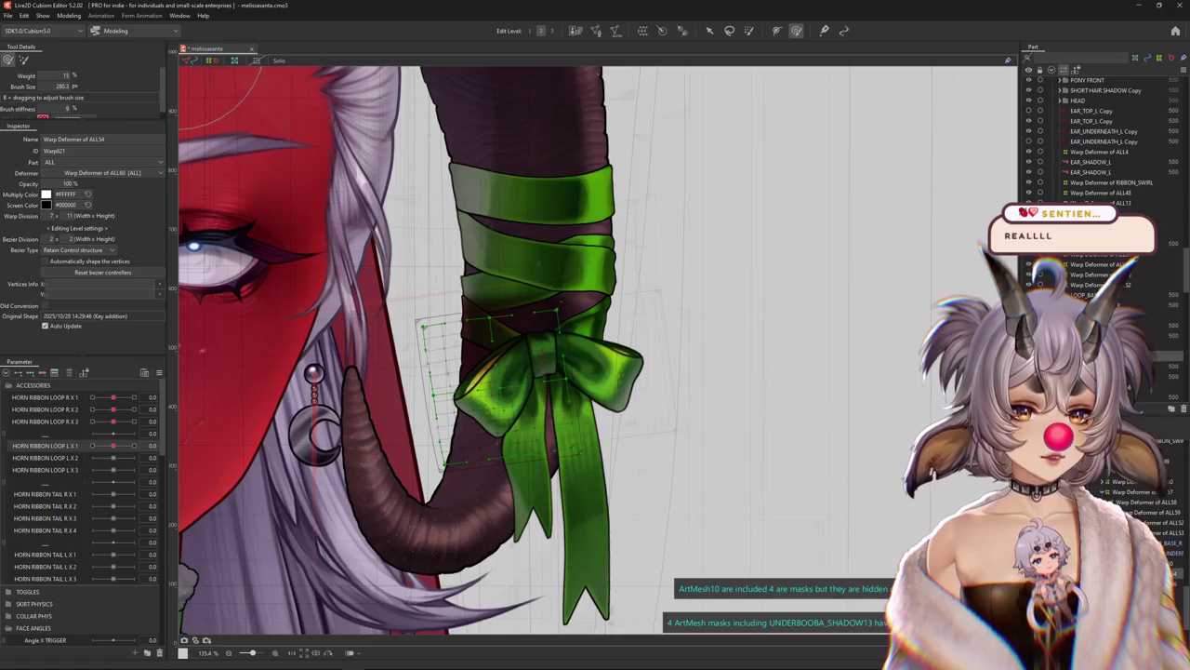
Select the bow's deformer group, reset HORN RIBBON LOOP L X 1 to 0, and pick Warp Deformer of ALL61
{"action": "left_click", "coordinate": [1099, 264], "text": "ctrl"}
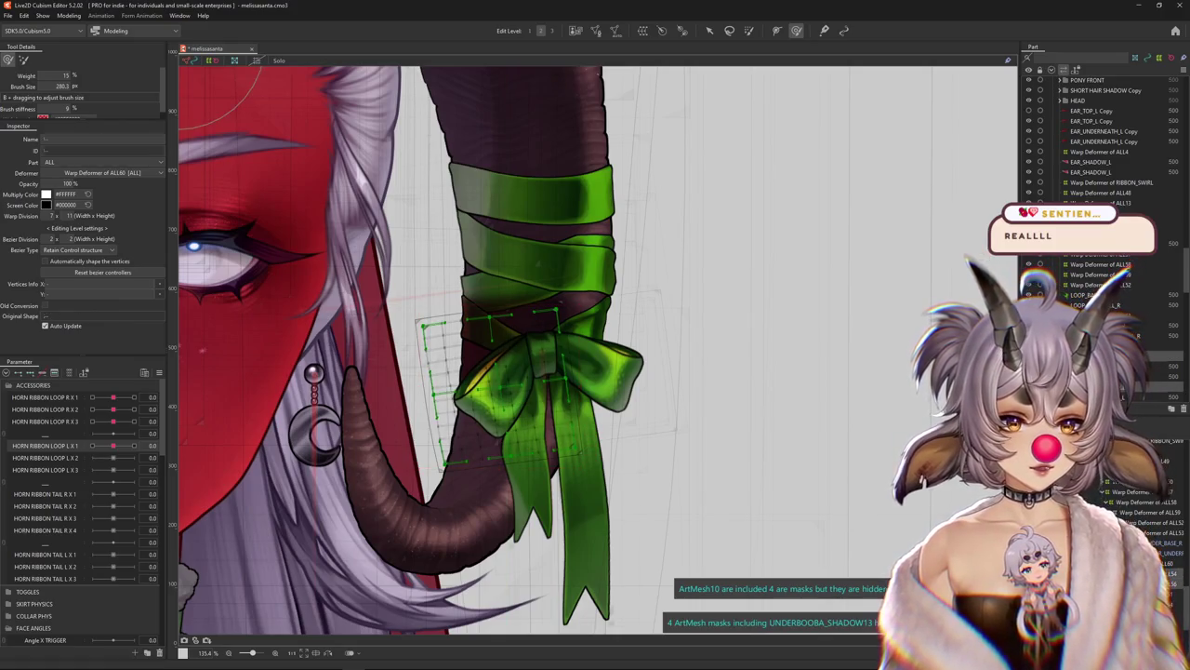
{"action": "left_click", "coordinate": [1102, 284], "text": "ctrl"}
{"action": "left_click_drag", "start_coordinate": [112, 445], "coordinate": [134, 446]}
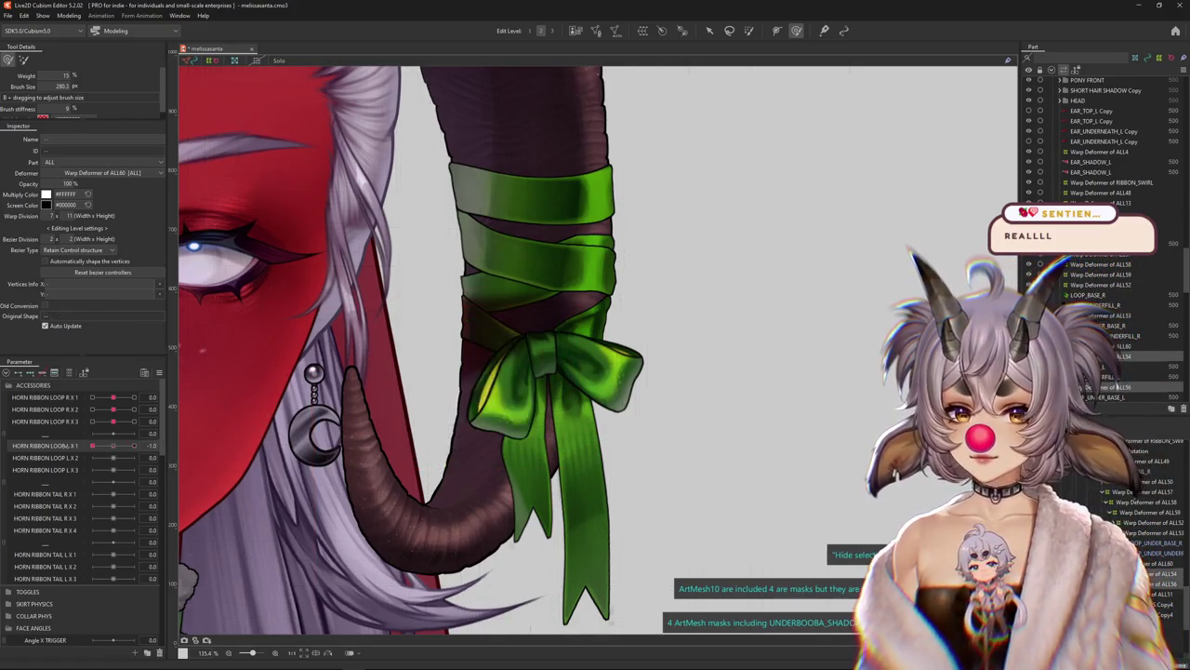
{"action": "left_click", "coordinate": [164, 445]}
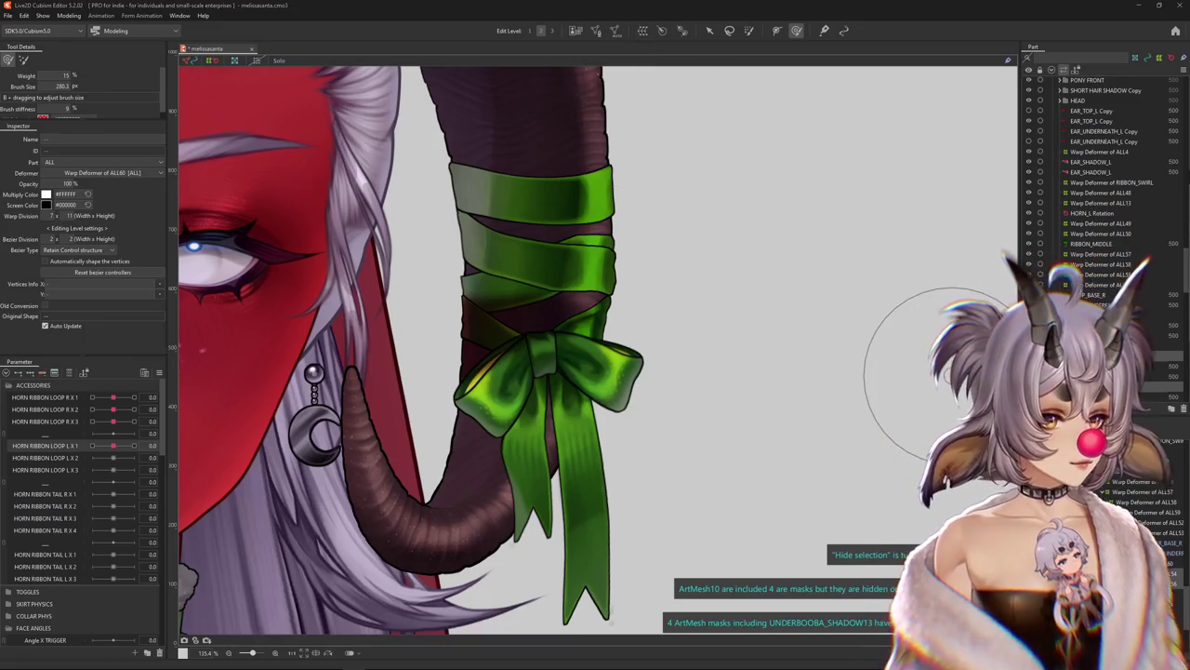
{"action": "left_click", "coordinate": [757, 372]}
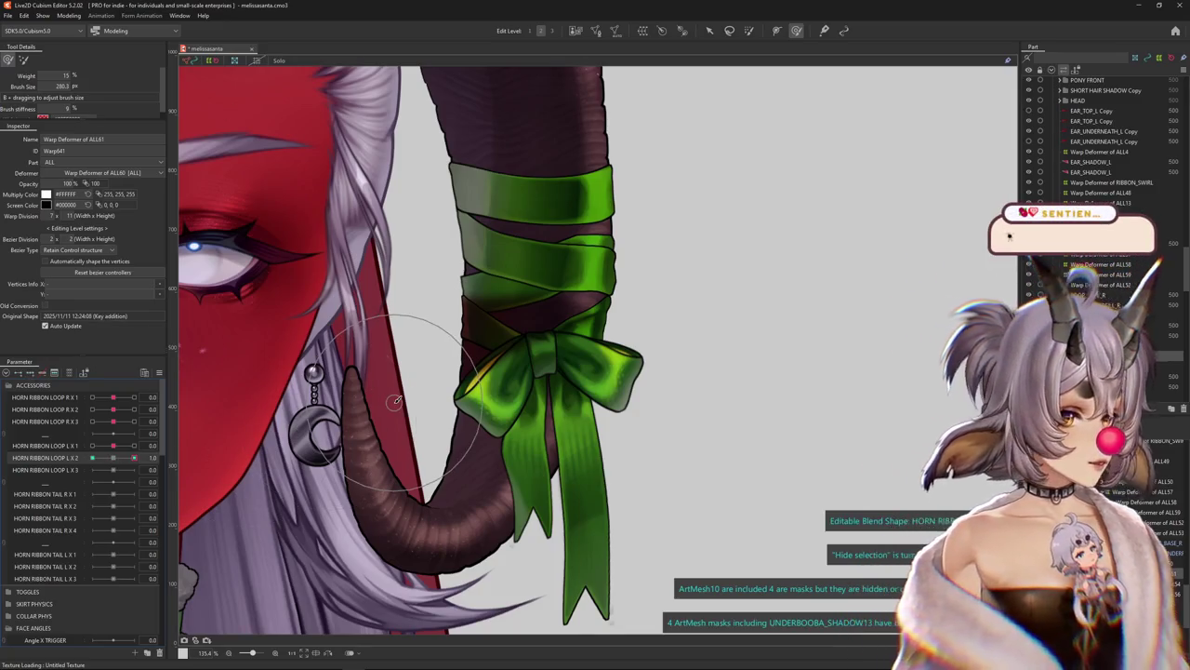
Use the temporary deform tool in path mode to bend the ribbon from its knot toward the horn
{"action": "key", "text": "v"}
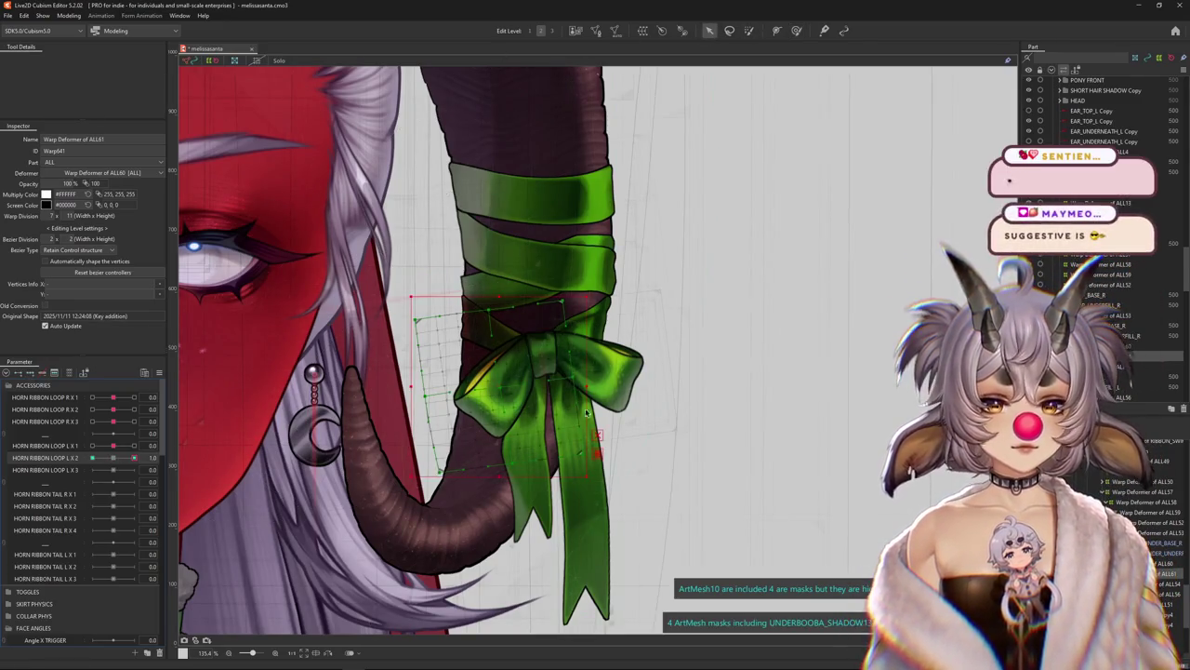
{"action": "key", "text": "t"}
{"action": "scroll", "coordinate": [532, 368], "scroll_direction": "up", "scroll_amount": 1}
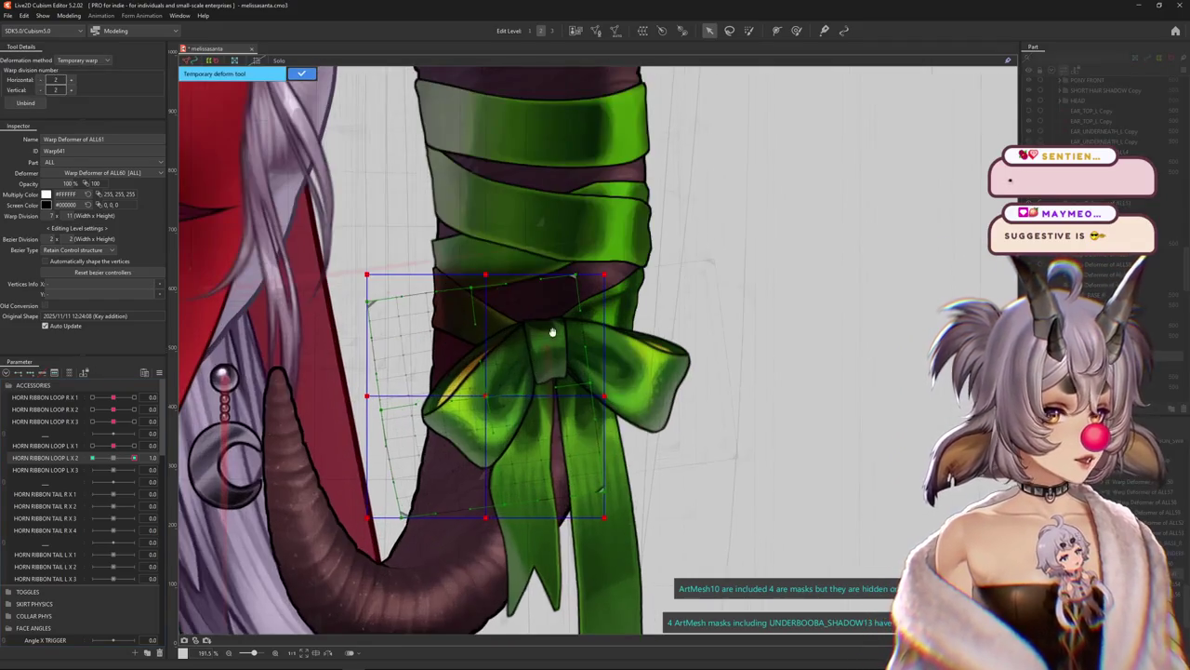
{"action": "scroll", "coordinate": [502, 344], "scroll_direction": "up", "scroll_amount": 1}
{"action": "left_click", "coordinate": [82, 60]}
{"action": "left_click", "coordinate": [79, 84]}
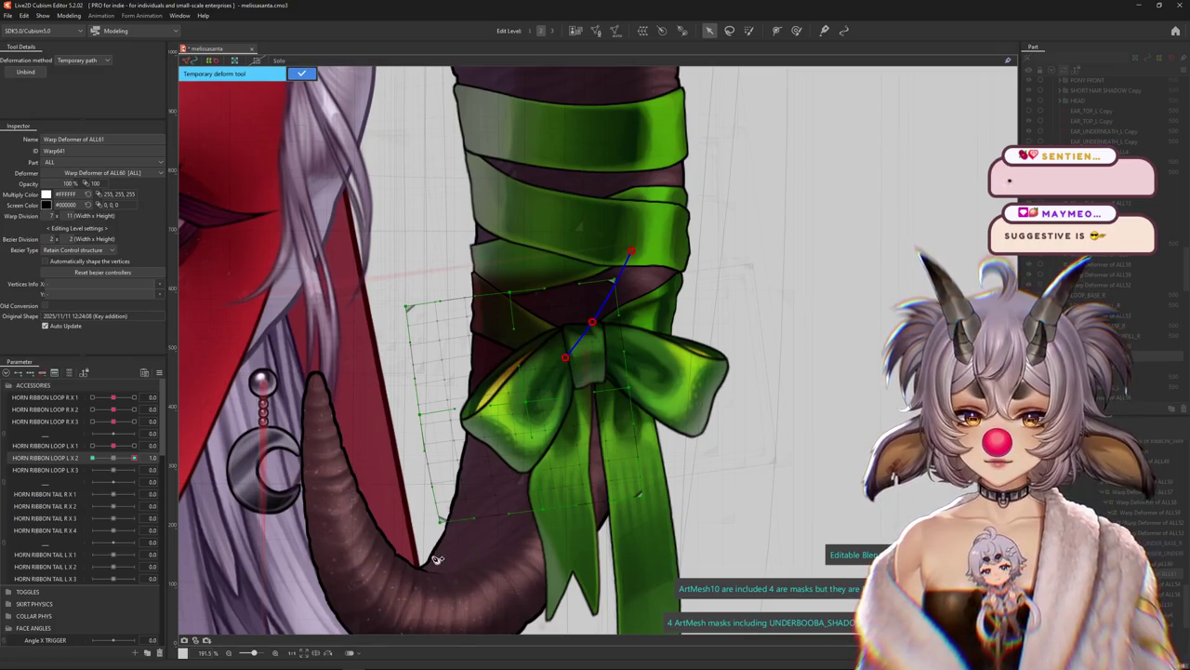
{"action": "mouse_move", "coordinate": [437, 558]}
{"action": "left_mouse_down"}
{"action": "mouse_move", "coordinate": [332, 424]}
{"action": "mouse_move", "coordinate": [343, 384]}
{"action": "left_mouse_up"}
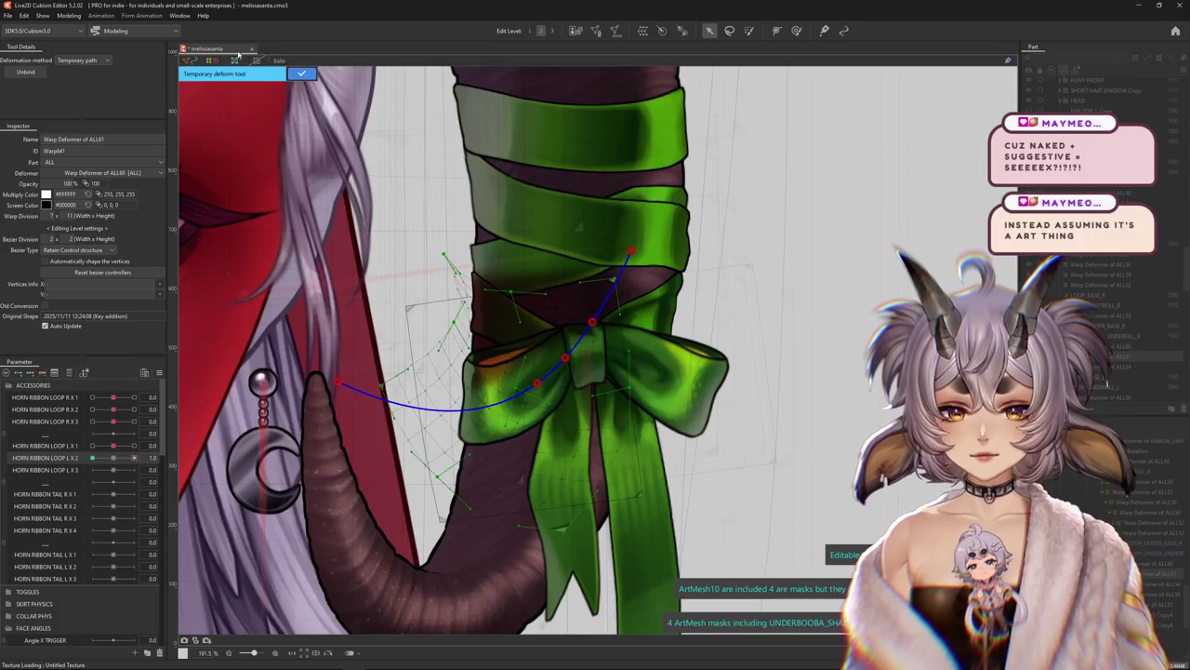
Apply the path bend, then brush the lattice so the ribbon tails hang straight
{"action": "left_click", "coordinate": [301, 72]}
{"action": "key", "text": "b"}
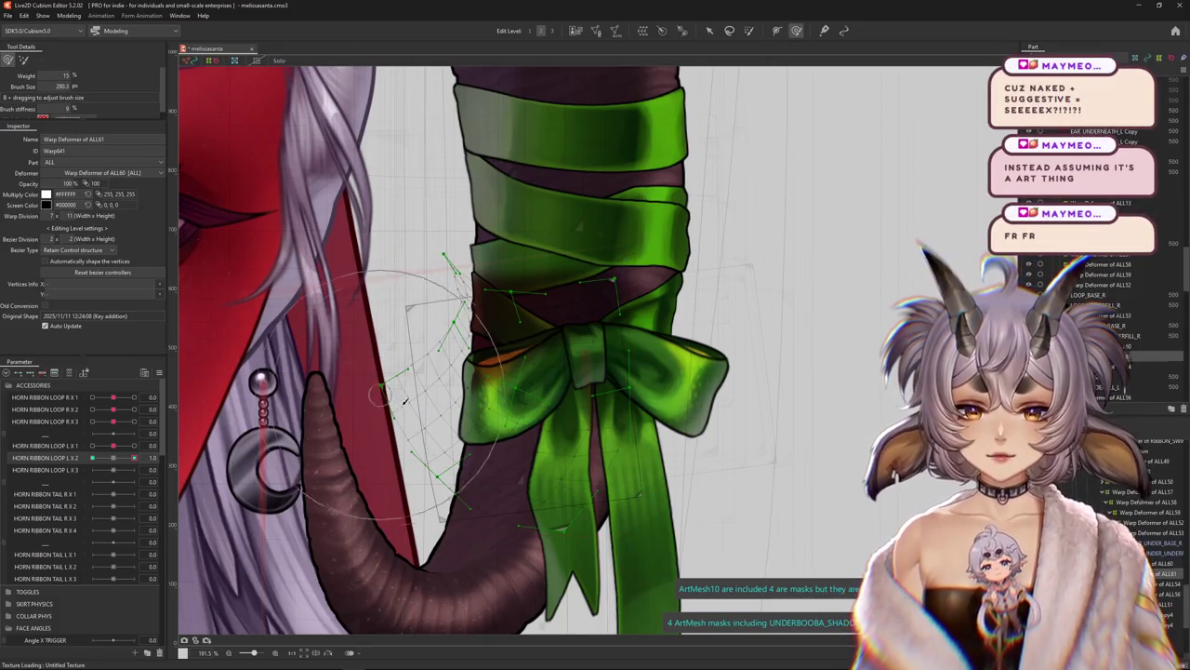
{"action": "left_click_drag", "start_coordinate": [405, 400], "coordinate": [415, 435]}
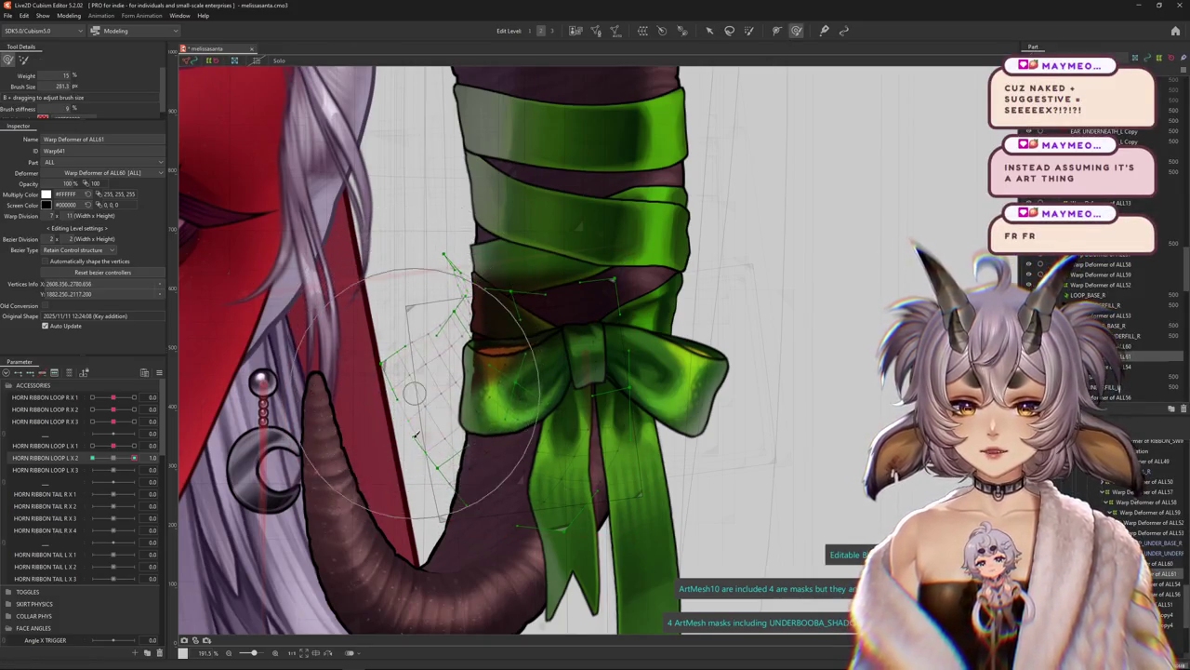
{"action": "left_click_drag", "start_coordinate": [430, 484], "coordinate": [445, 502]}
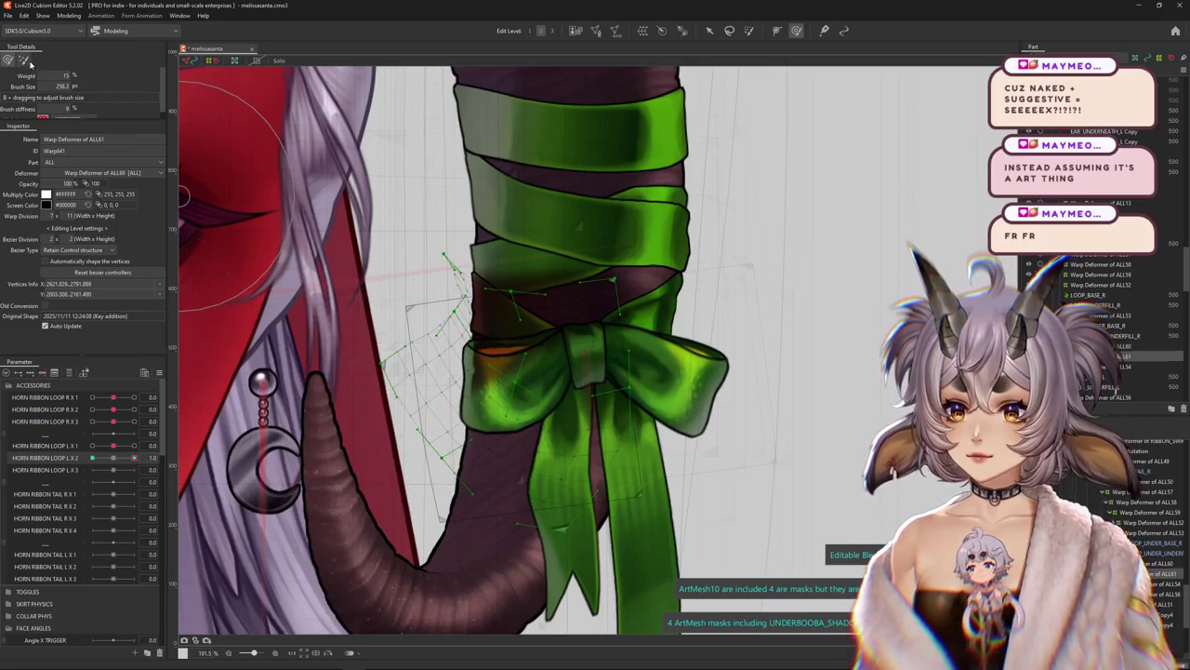
{"action": "left_click_drag", "start_coordinate": [354, 316], "coordinate": [381, 332]}
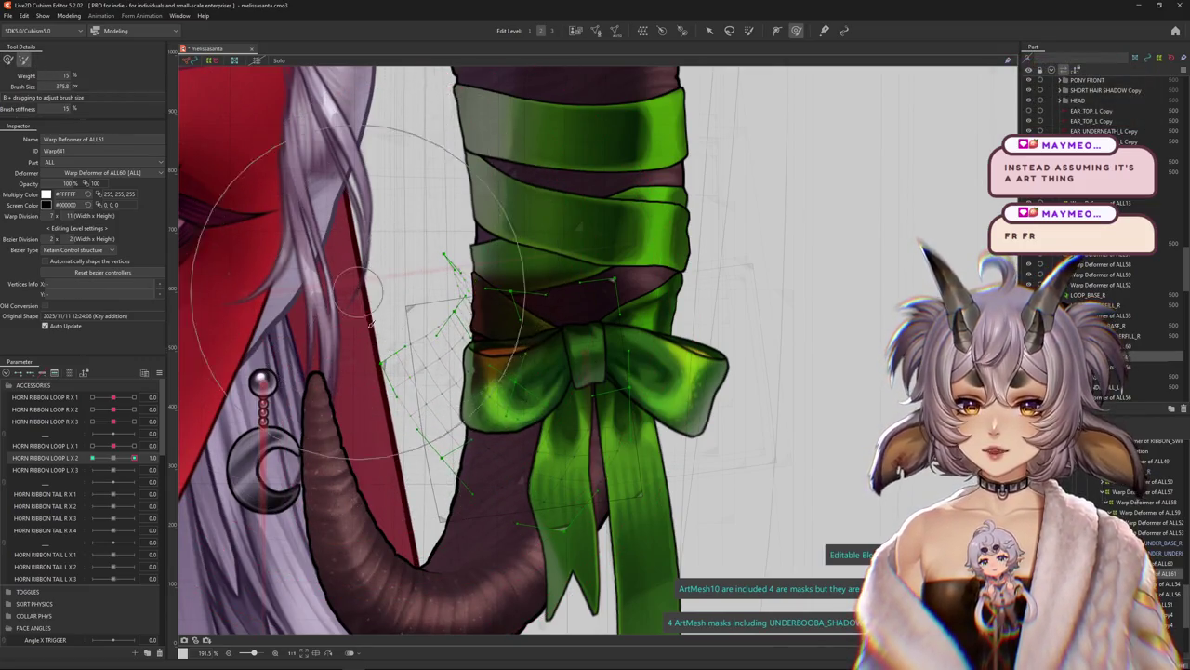
{"action": "left_click_drag", "start_coordinate": [409, 254], "coordinate": [442, 412]}
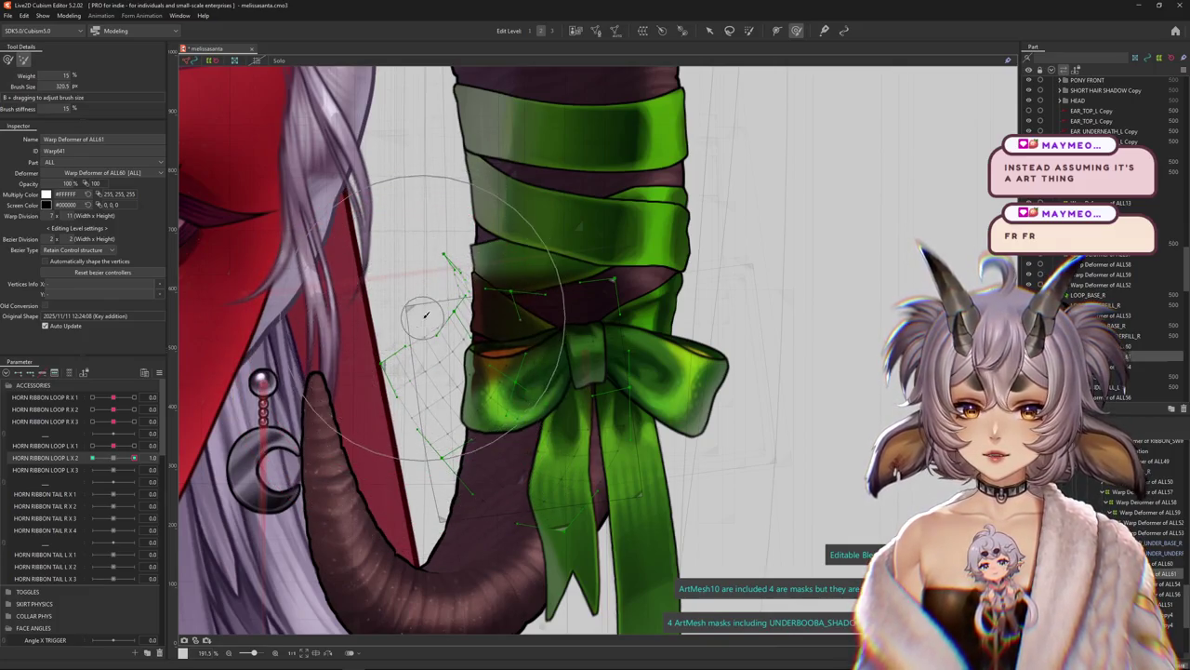
{"action": "left_click_drag", "start_coordinate": [628, 532], "coordinate": [614, 502]}
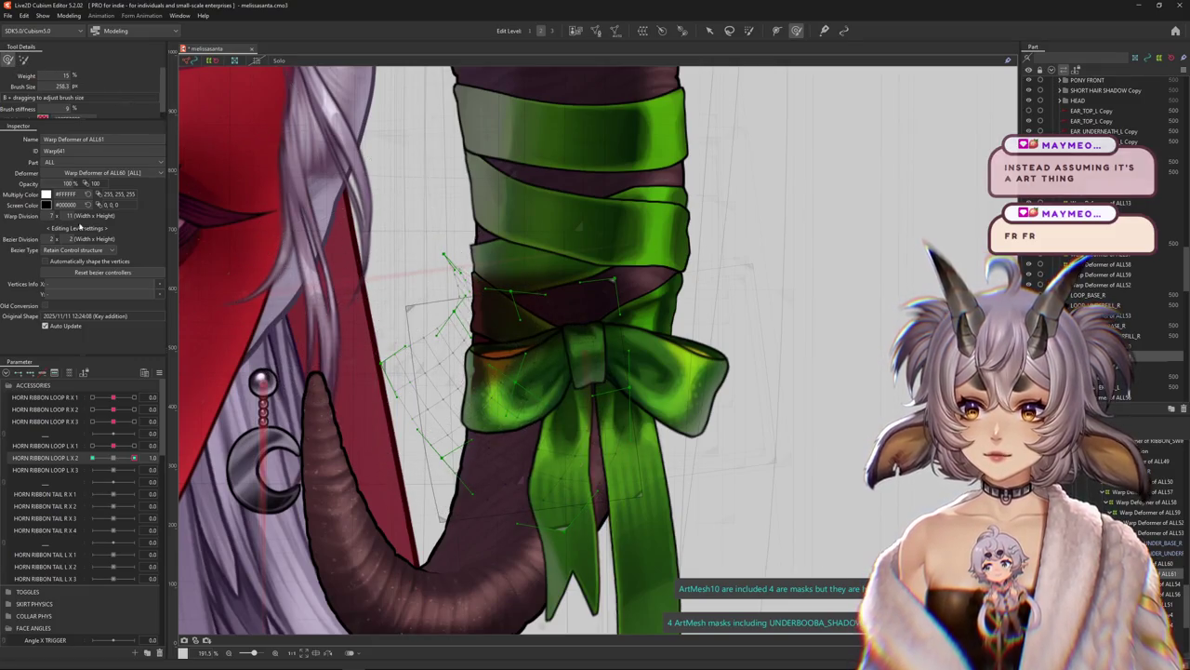
{"action": "mouse_move", "coordinate": [303, 396]}
{"action": "left_mouse_down"}
{"action": "mouse_move", "coordinate": [423, 323]}
{"action": "mouse_move", "coordinate": [454, 337]}
{"action": "left_mouse_up"}
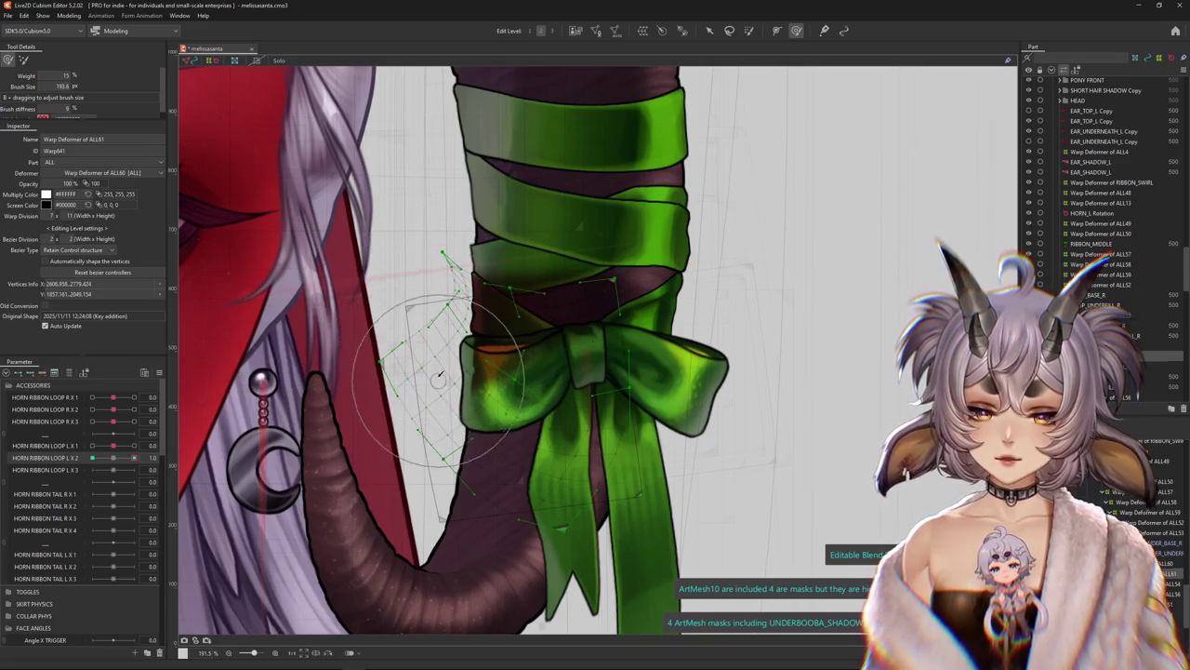
Brush-reshape the bow's left loop, knot and tails, panning across the ribbon wraps
{"action": "left_click_drag", "start_coordinate": [439, 377], "coordinate": [496, 391]}
{"action": "left_click_drag", "start_coordinate": [559, 450], "coordinate": [621, 452]}
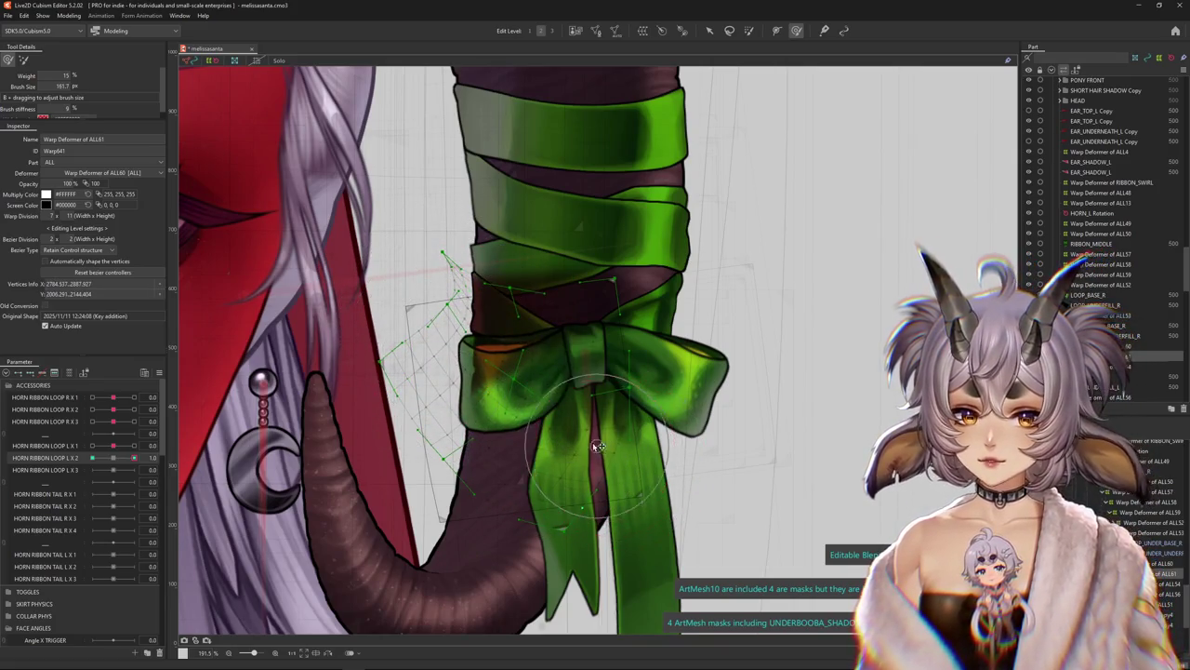
{"action": "left_click_drag", "start_coordinate": [531, 545], "coordinate": [524, 487]}
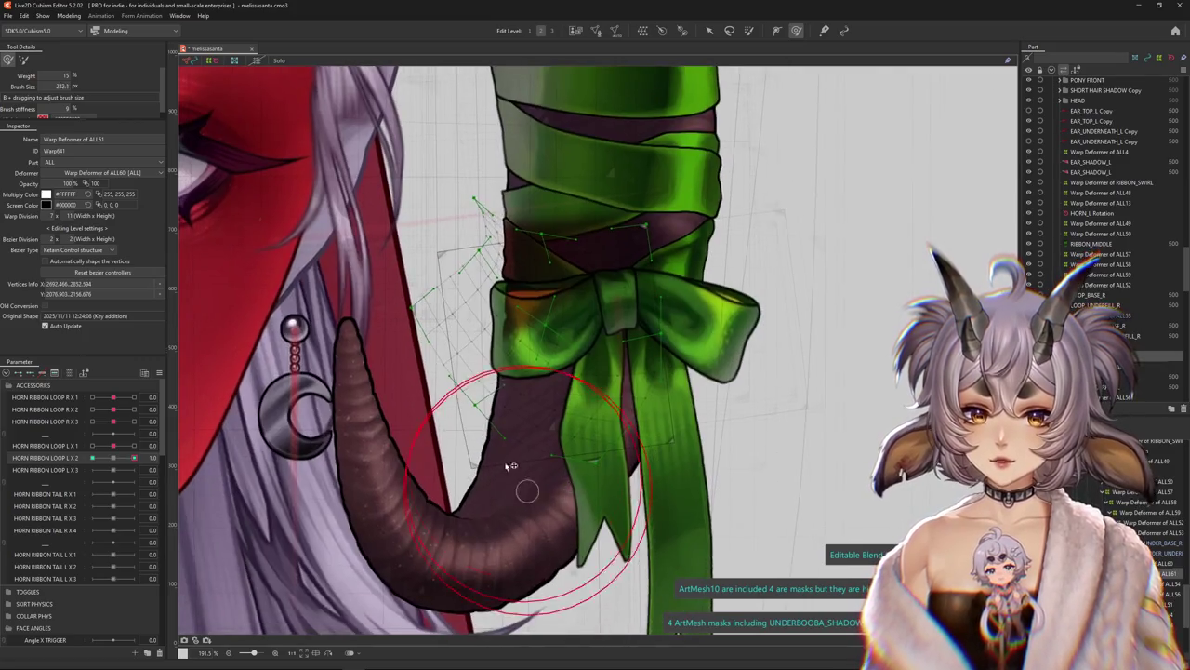
{"action": "left_click_drag", "start_coordinate": [513, 328], "coordinate": [510, 388]}
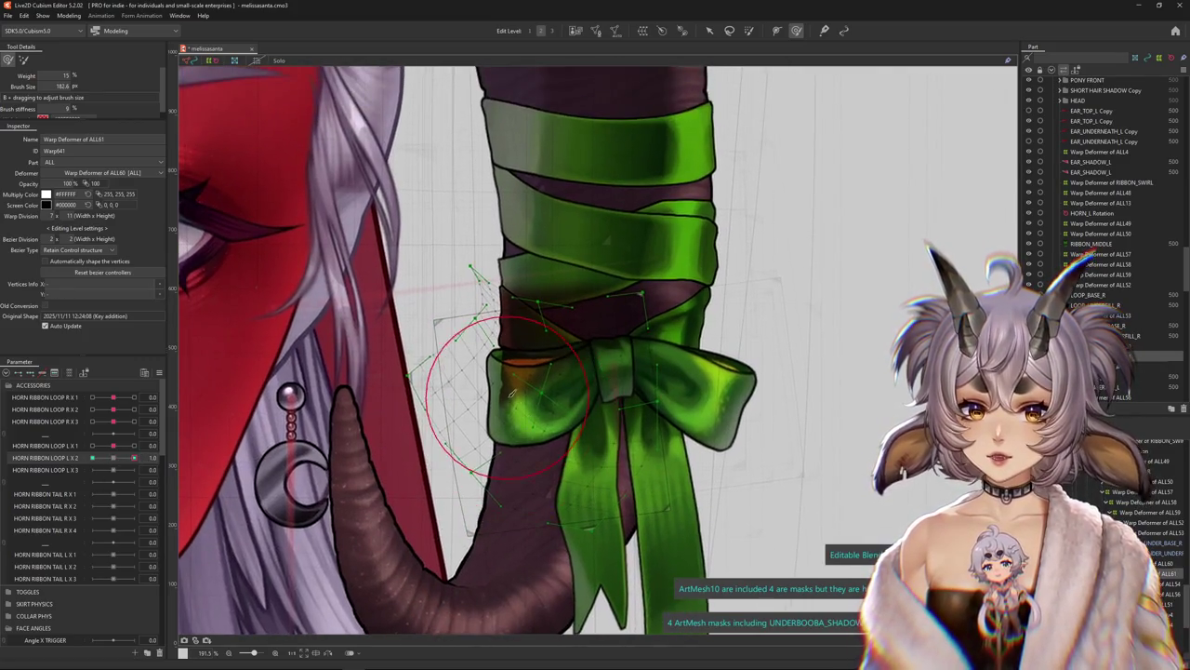
{"action": "mouse_move", "coordinate": [556, 488]}
{"action": "left_mouse_down"}
{"action": "mouse_move", "coordinate": [564, 453]}
{"action": "mouse_move", "coordinate": [536, 449]}
{"action": "left_mouse_up"}
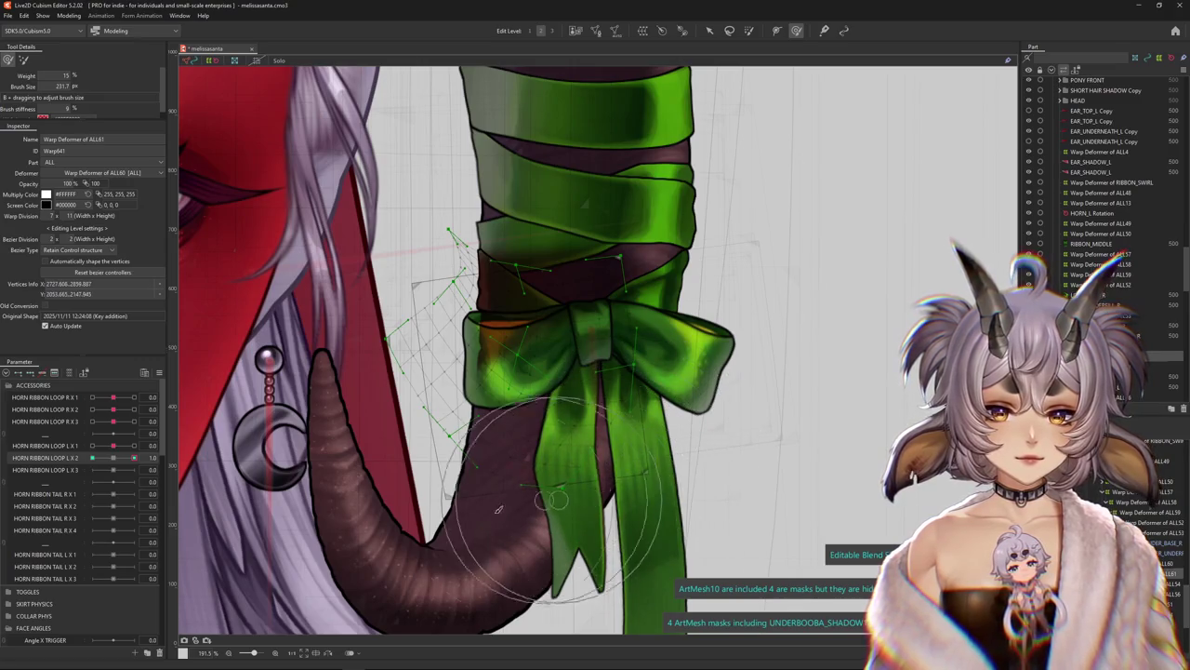
{"action": "left_click_drag", "start_coordinate": [511, 188], "coordinate": [511, 270]}
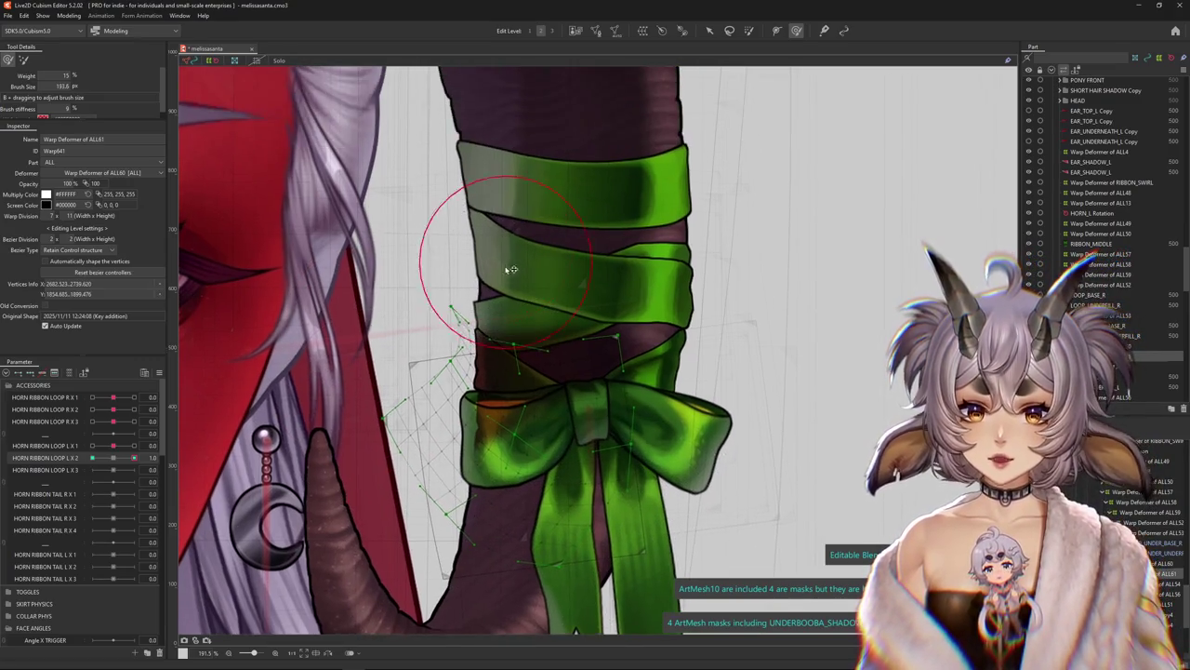
With a stiffer brush at HORN RIBBON LOOP L X 2 = 1.0, reshape the left loop and preview it
{"action": "left_click", "coordinate": [27, 59]}
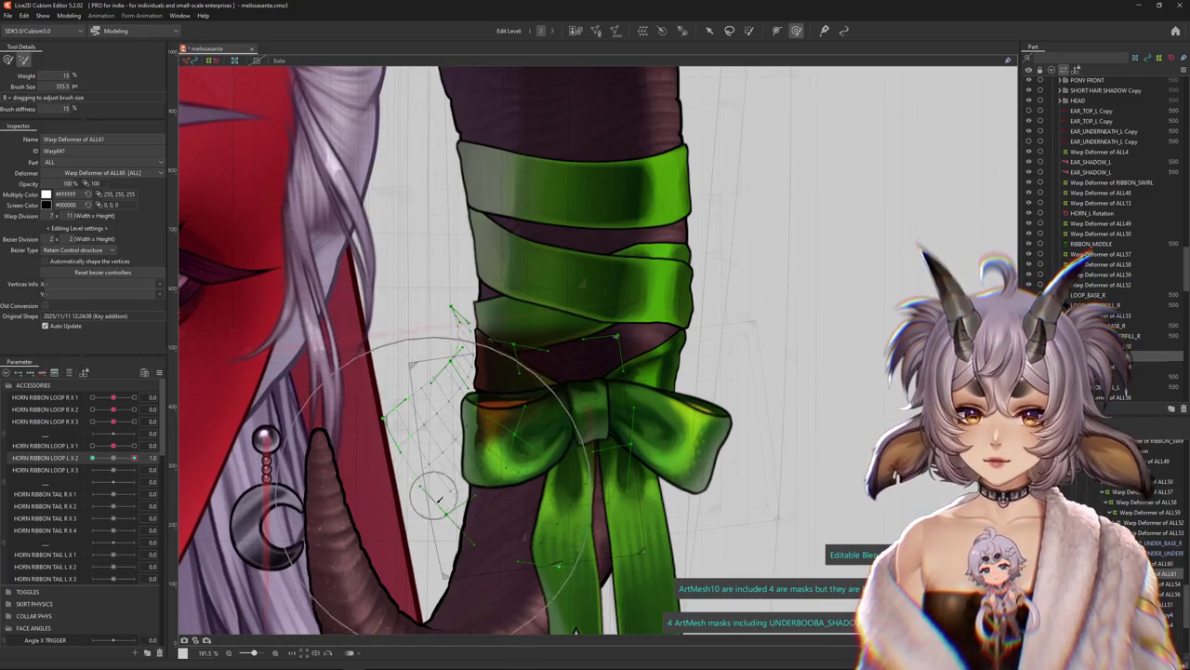
{"action": "left_click_drag", "start_coordinate": [423, 486], "coordinate": [429, 476]}
{"action": "left_click_drag", "start_coordinate": [135, 457], "coordinate": [140, 465]}
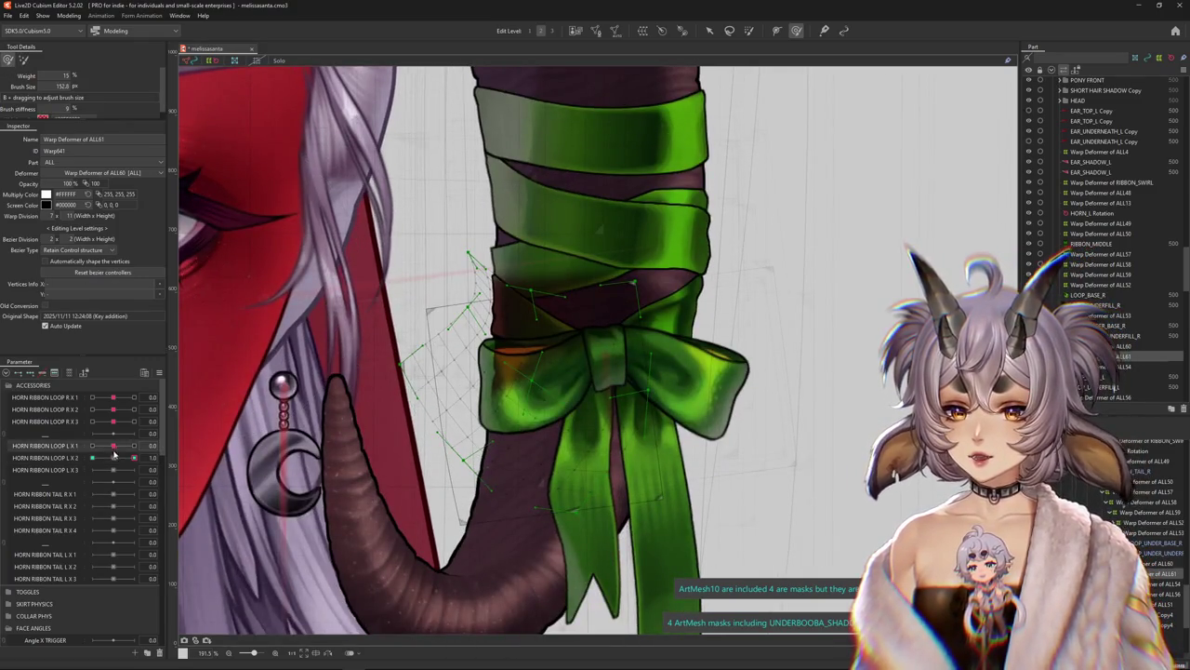
{"action": "left_click", "coordinate": [137, 459]}
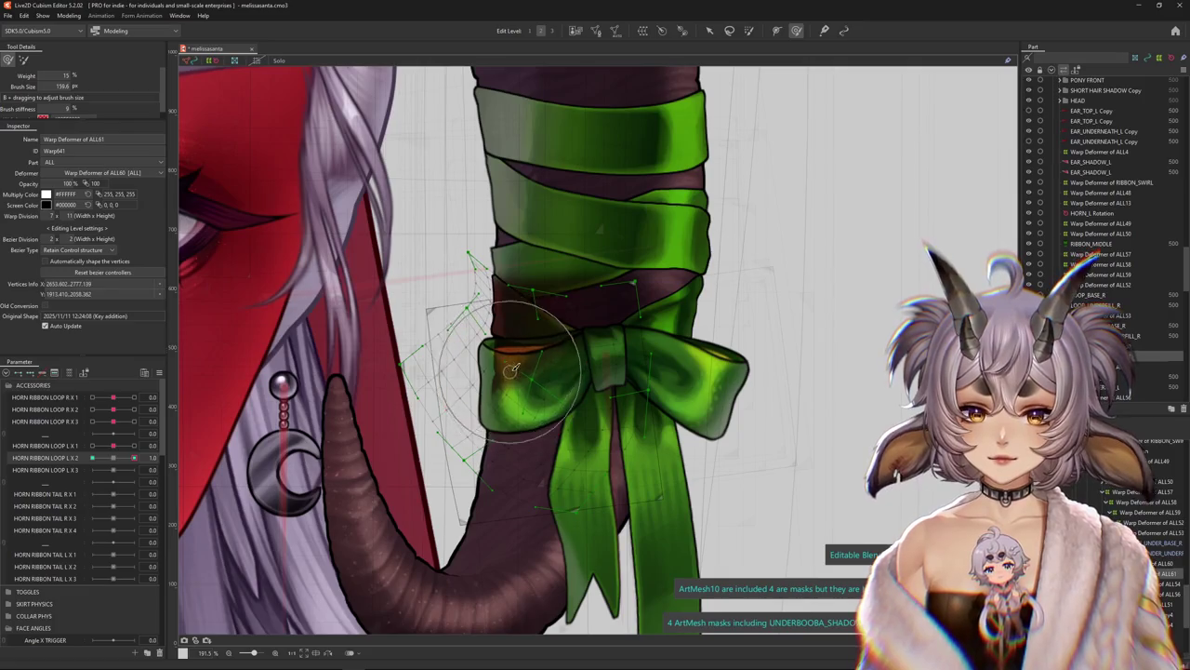
{"action": "mouse_move", "coordinate": [517, 385]}
{"action": "left_mouse_down"}
{"action": "mouse_move", "coordinate": [485, 449]}
{"action": "mouse_move", "coordinate": [492, 464]}
{"action": "mouse_move", "coordinate": [500, 429]}
{"action": "left_mouse_up"}
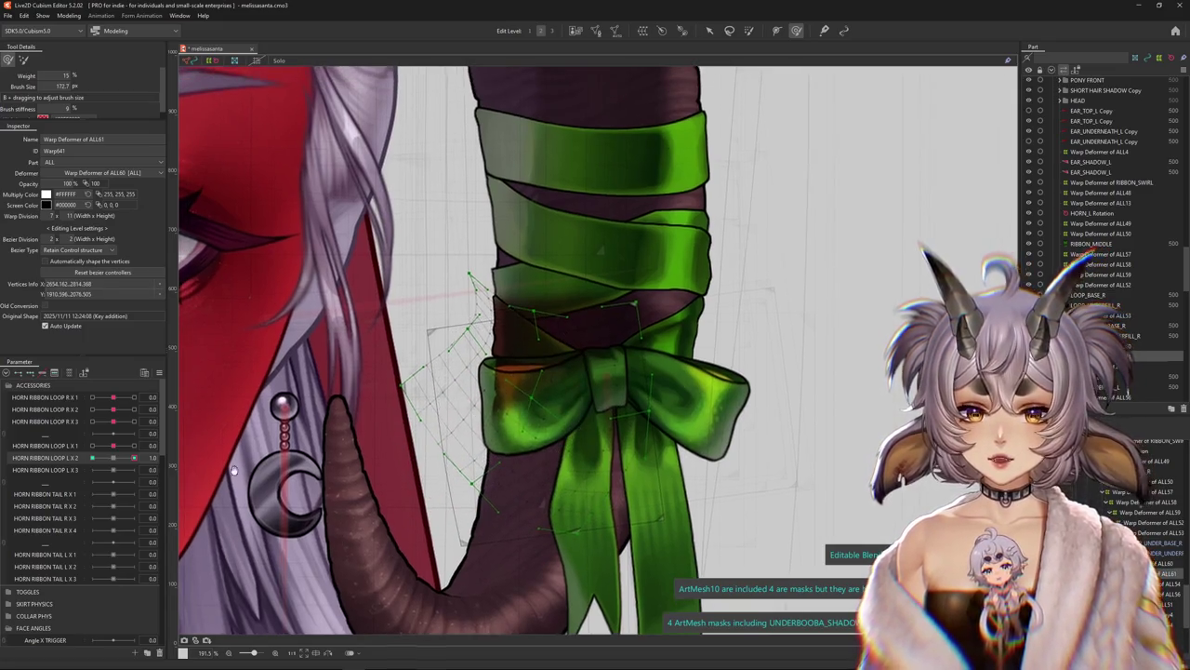
{"action": "key", "text": "ctrl+h"}
Preview HORN RIBBON LOOP L X 2 at 1.0 and 0.0, then paint weight over the bow's centre
{"action": "left_click", "coordinate": [149, 460]}
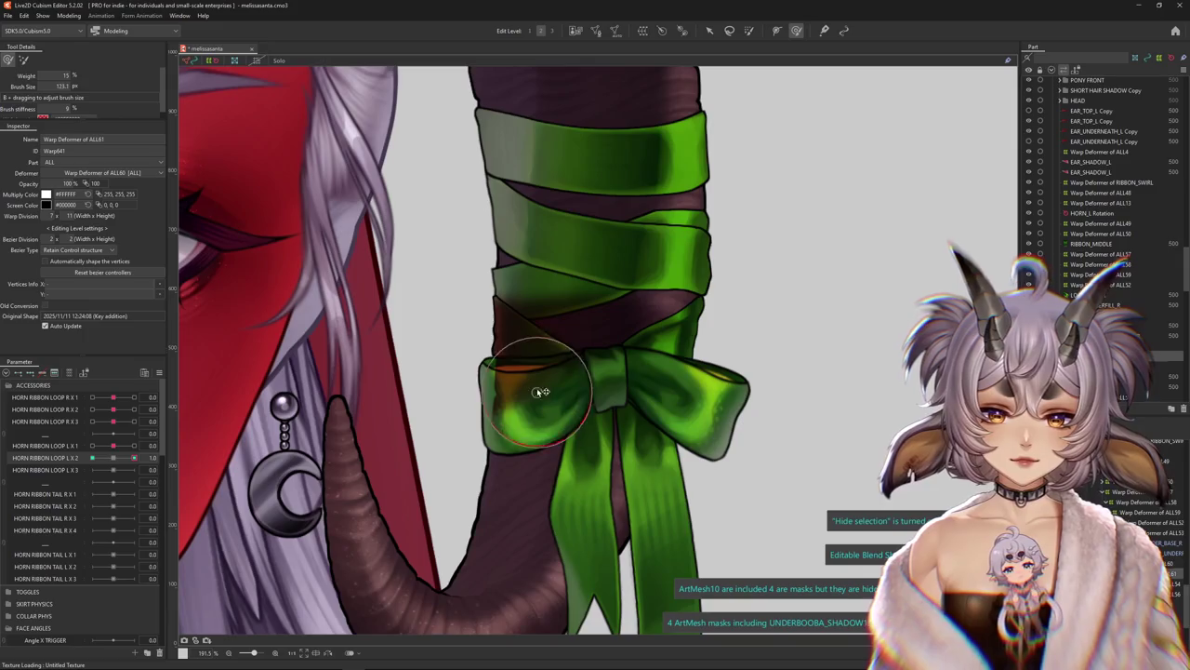
{"action": "left_click", "coordinate": [115, 460]}
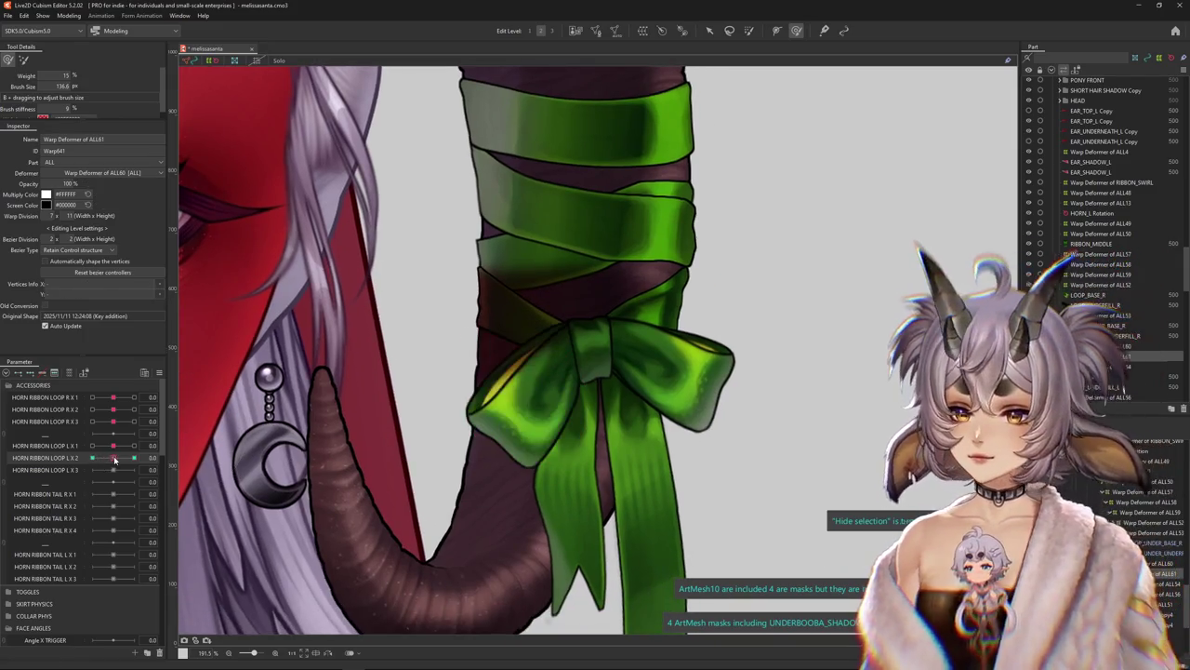
{"action": "left_click_drag", "start_coordinate": [91, 462], "coordinate": [113, 459]}
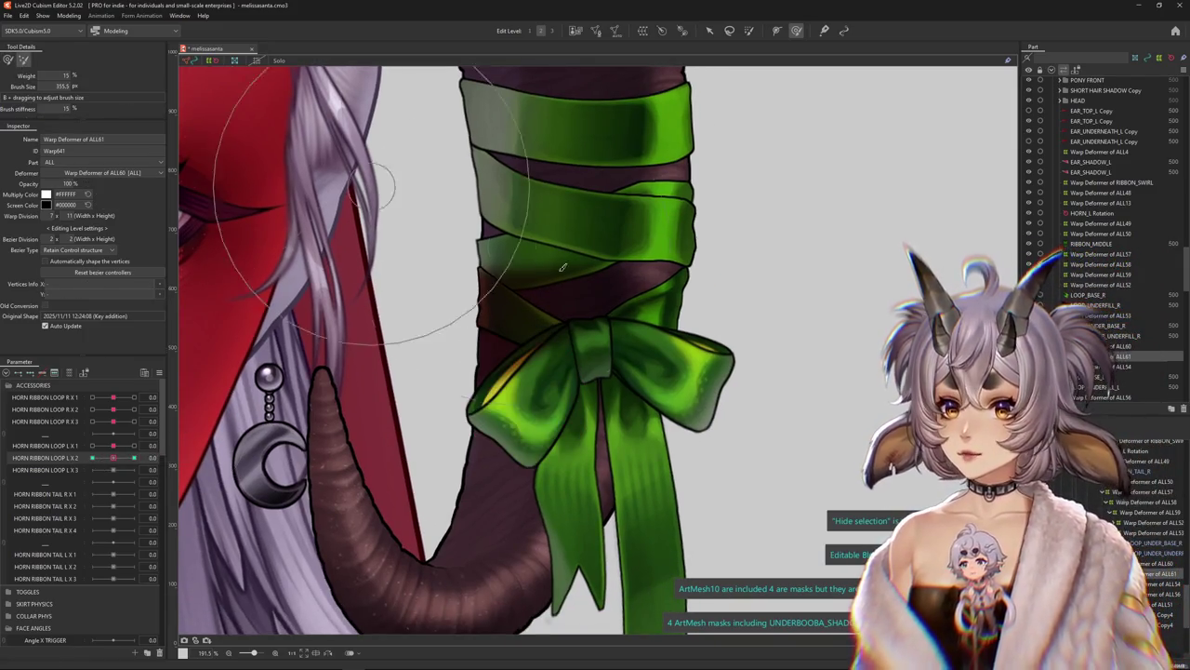
{"action": "key", "text": "ctrl+h"}
{"action": "key", "text": "w"}
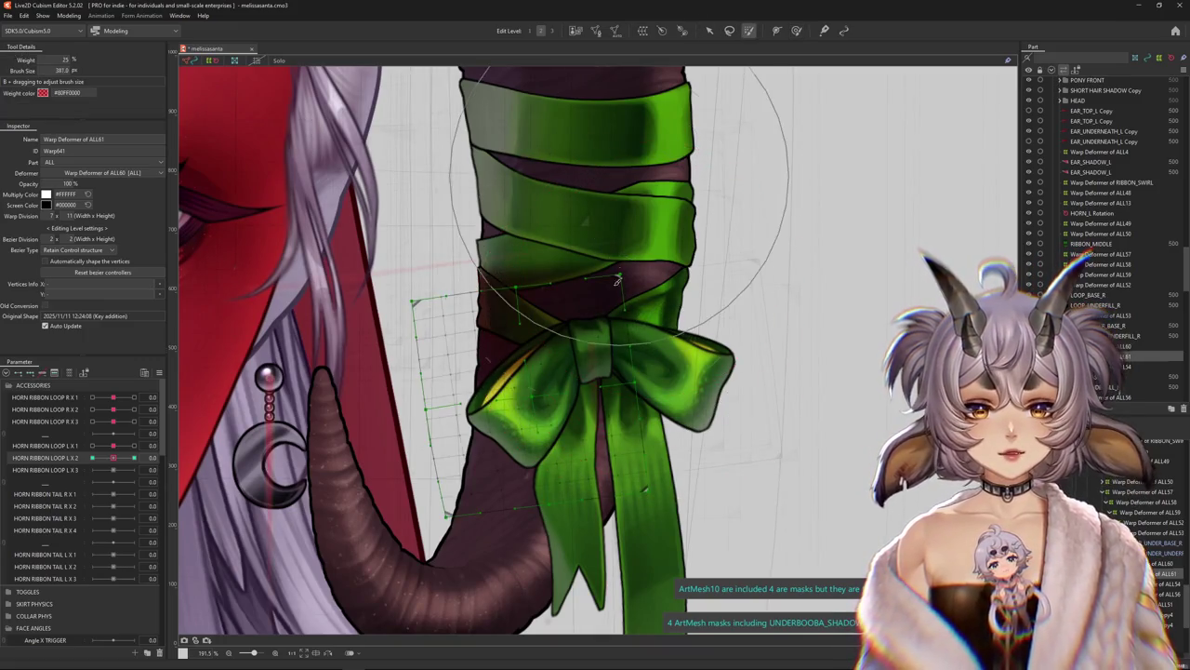
{"action": "mouse_move", "coordinate": [112, 457]}
{"action": "left_mouse_down"}
{"action": "mouse_move", "coordinate": [220, 463]}
{"action": "mouse_move", "coordinate": [230, 449]}
{"action": "left_mouse_up"}
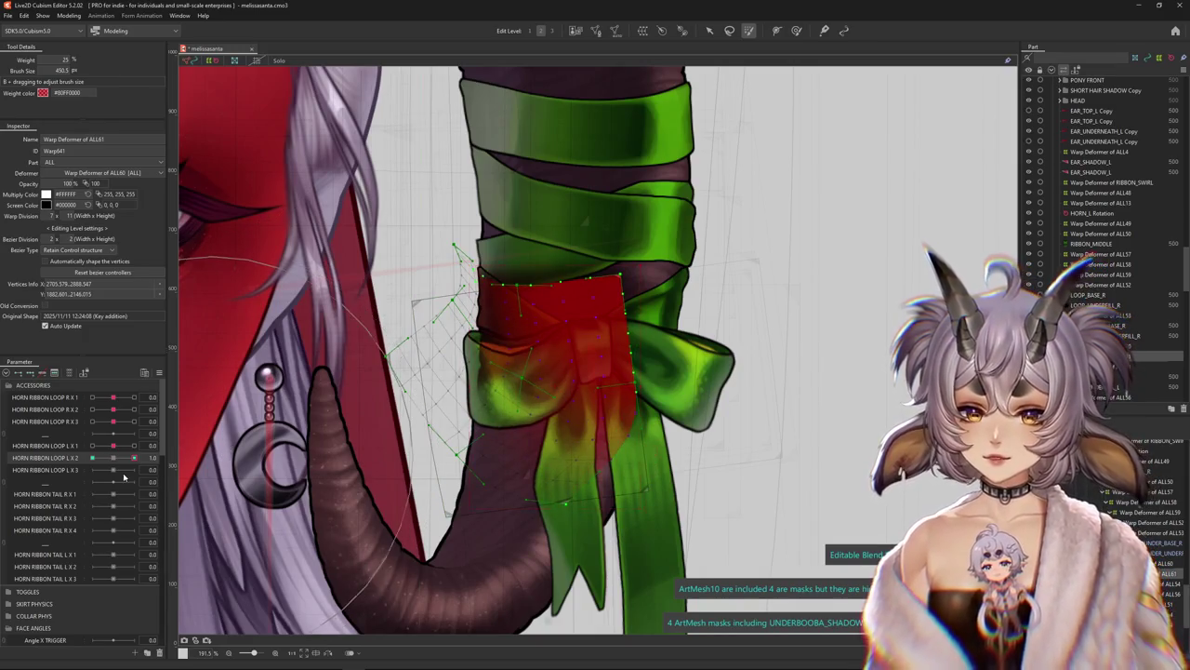
{"action": "left_click_drag", "start_coordinate": [611, 335], "coordinate": [692, 267]}
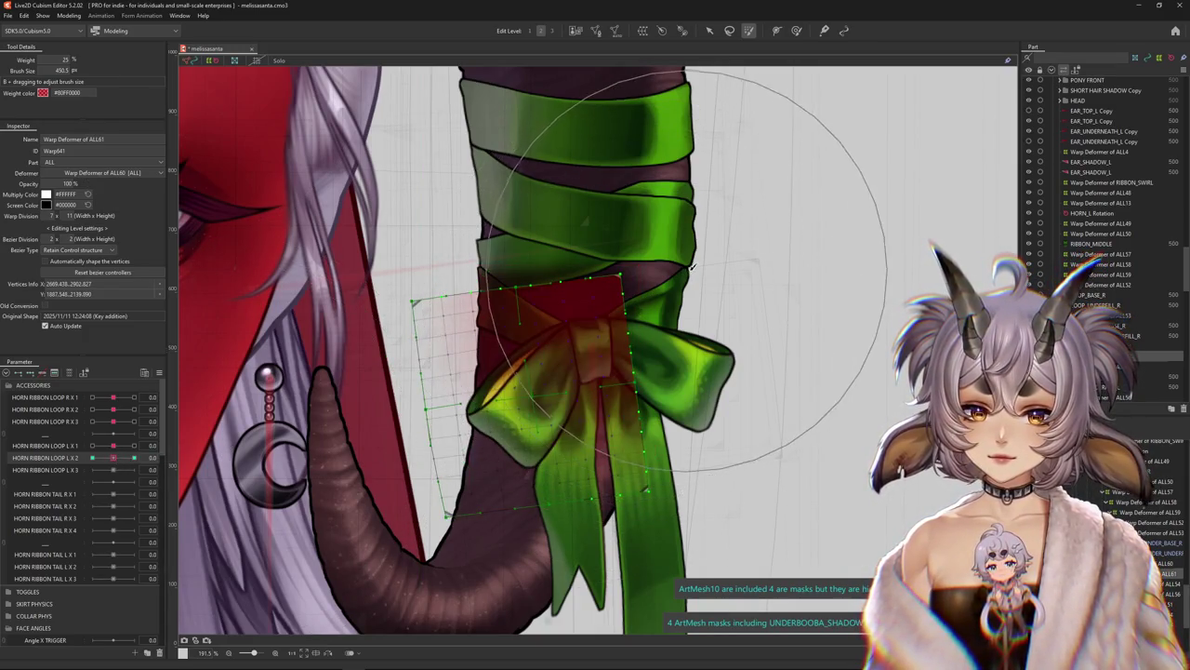
{"action": "left_click_drag", "start_coordinate": [113, 457], "coordinate": [209, 456]}
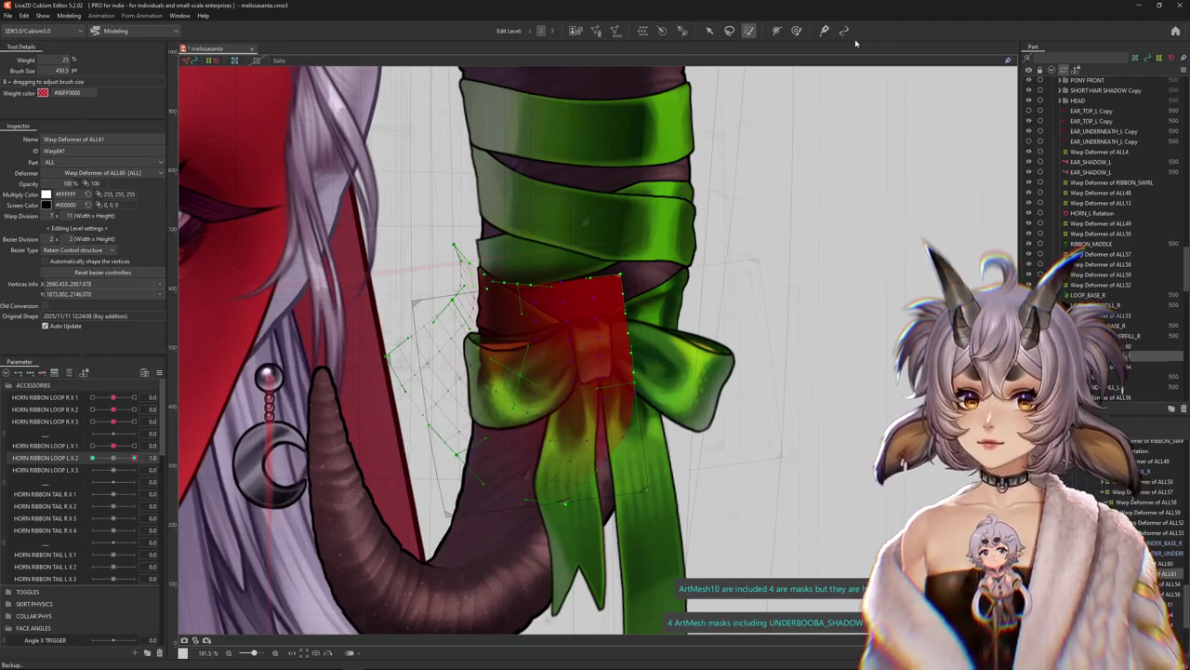
Sculpt and smooth the bow's left loop, checking it at the -1.0 and 1.0 keys
{"action": "left_click", "coordinate": [796, 30]}
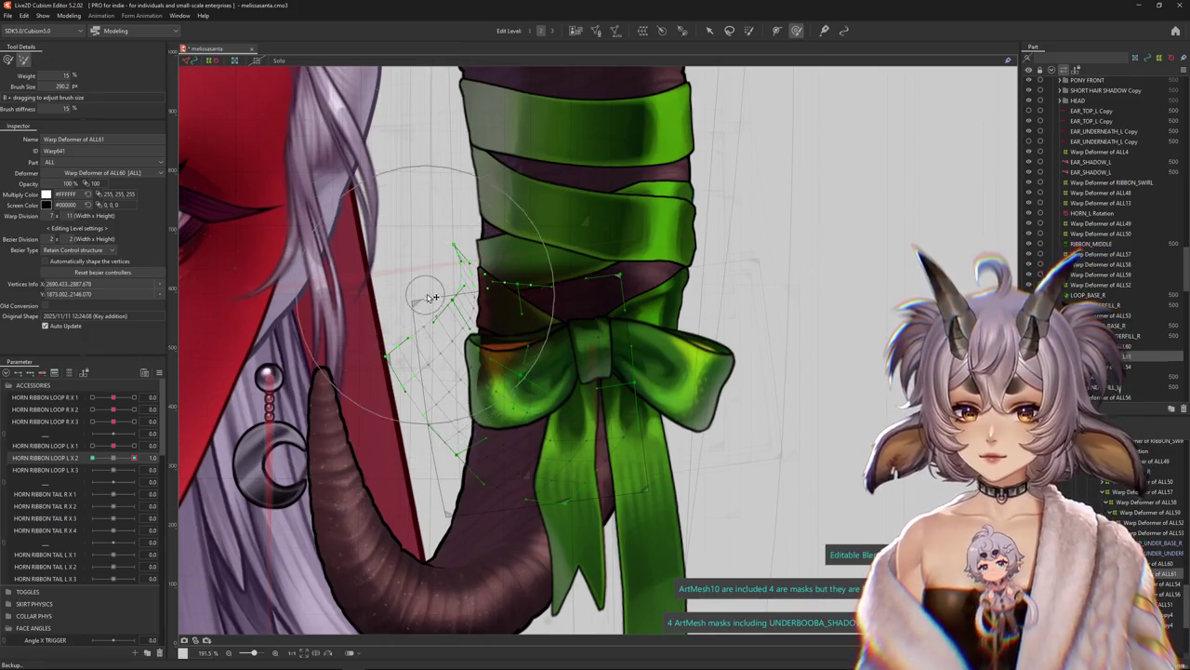
{"action": "left_click", "coordinate": [7, 60]}
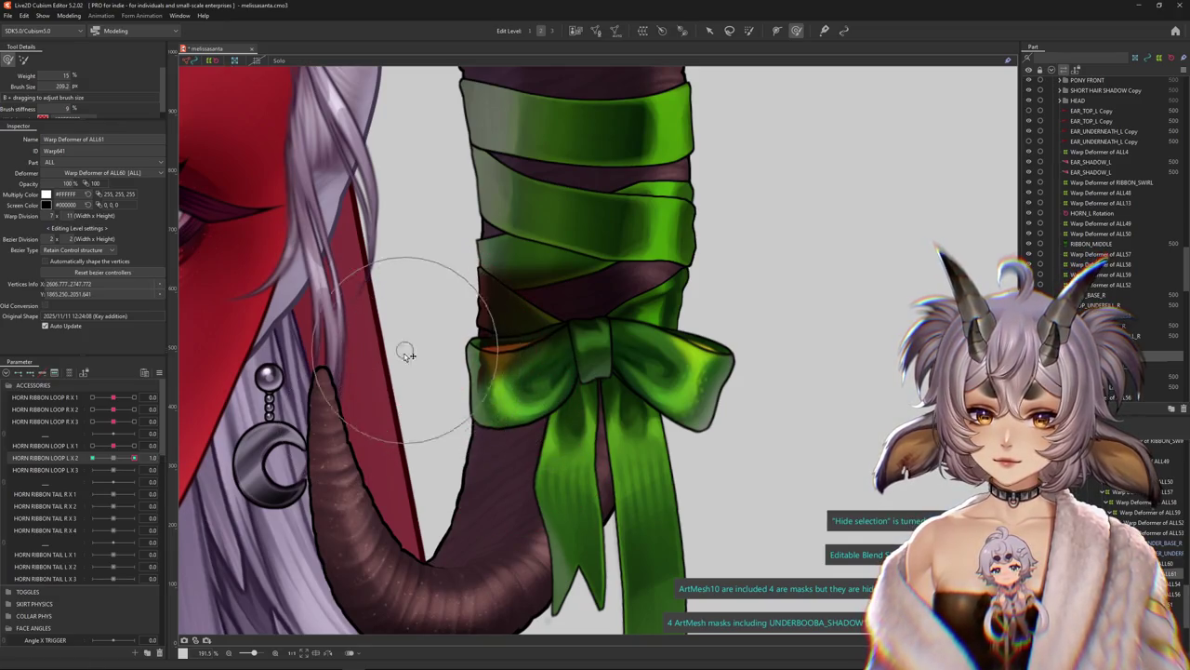
{"action": "mouse_move", "coordinate": [450, 354]}
{"action": "left_mouse_down"}
{"action": "mouse_move", "coordinate": [450, 437]}
{"action": "mouse_move", "coordinate": [505, 377]}
{"action": "mouse_move", "coordinate": [512, 393]}
{"action": "left_mouse_up"}
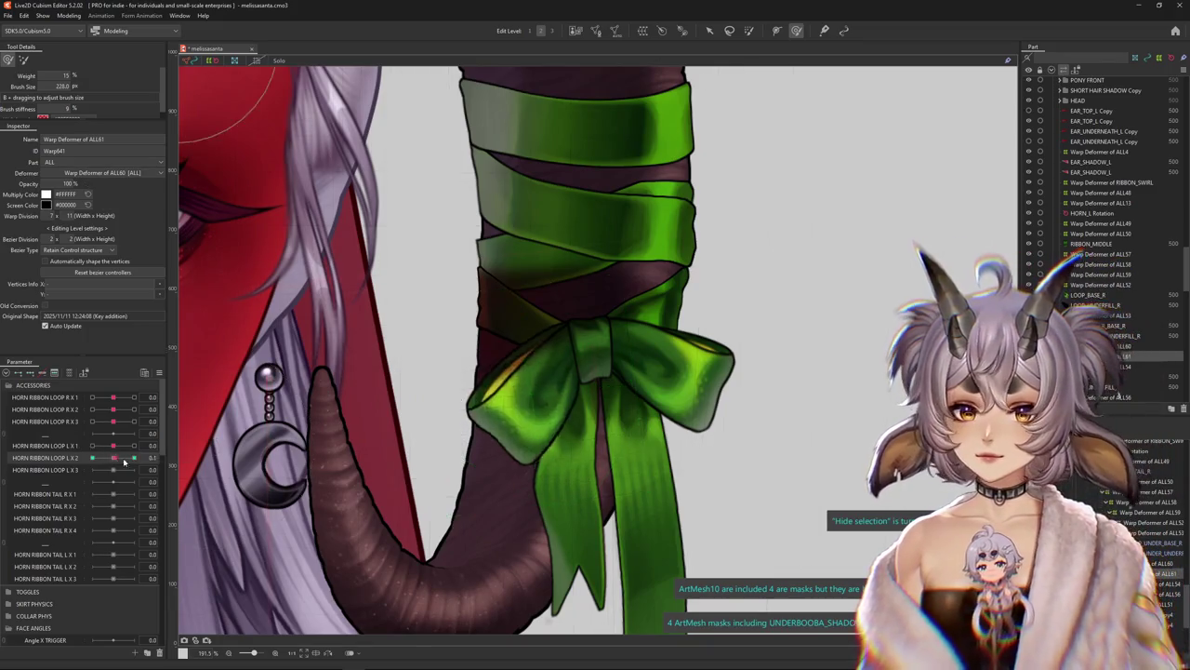
{"action": "left_click_drag", "start_coordinate": [434, 351], "coordinate": [561, 442]}
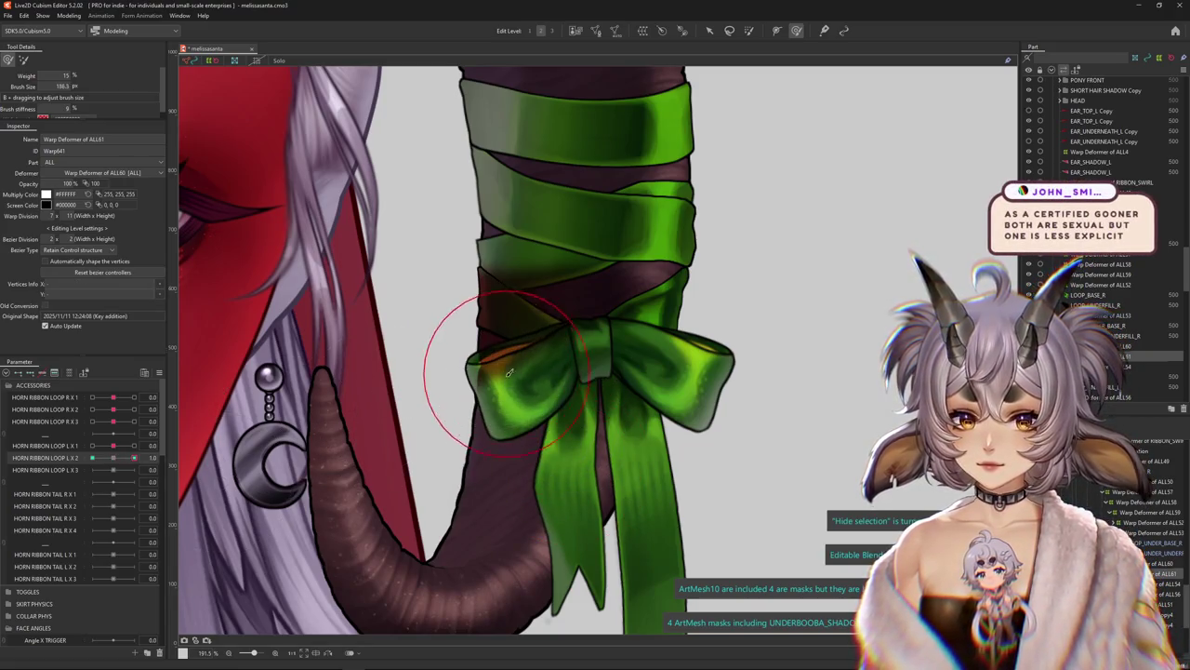
{"action": "mouse_move", "coordinate": [566, 424]}
{"action": "left_mouse_down"}
{"action": "mouse_move", "coordinate": [476, 358]}
{"action": "mouse_move", "coordinate": [459, 402]}
{"action": "left_mouse_up"}
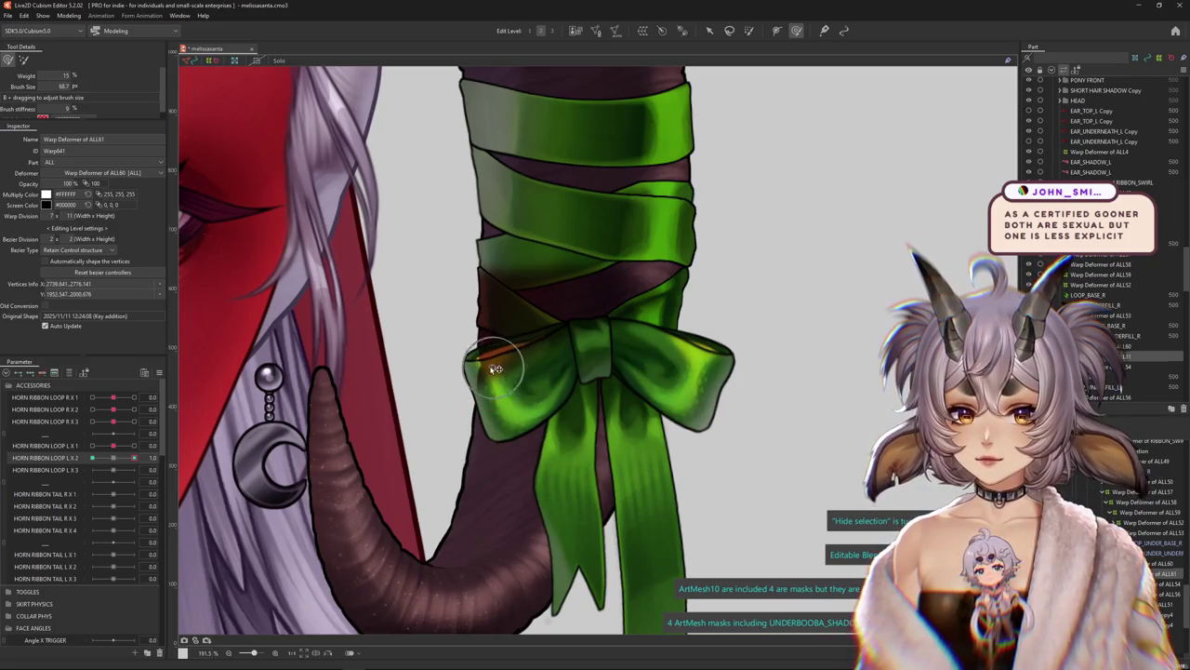
{"action": "left_click_drag", "start_coordinate": [134, 458], "coordinate": [92, 458]}
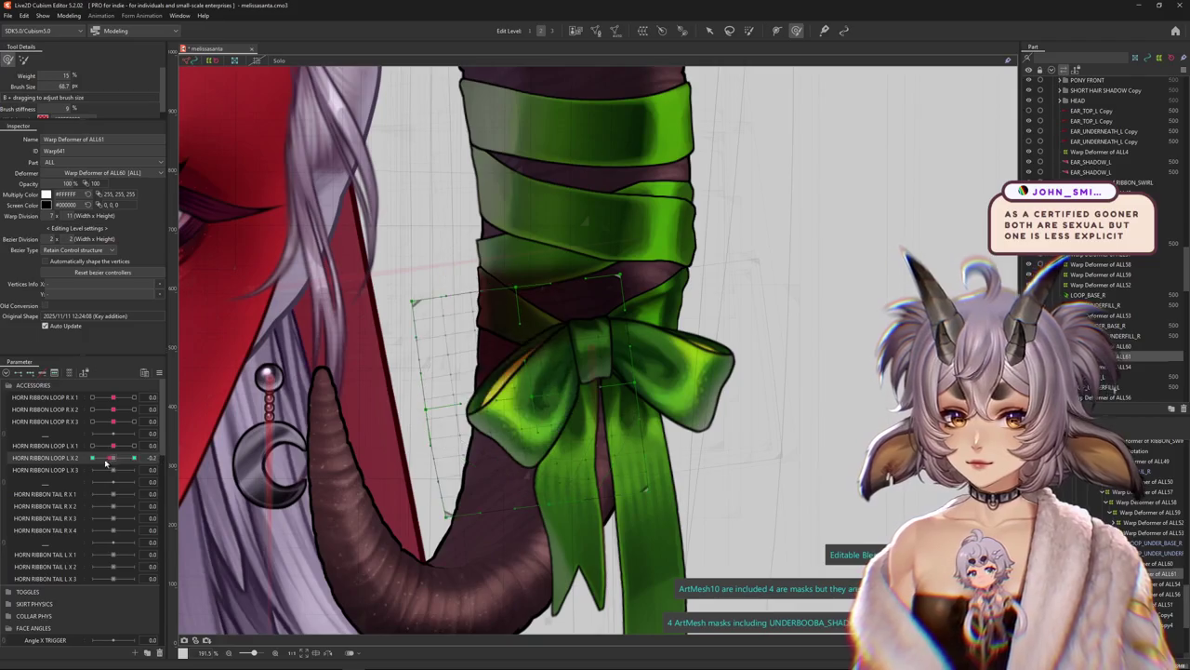
{"action": "left_click", "coordinate": [134, 457]}
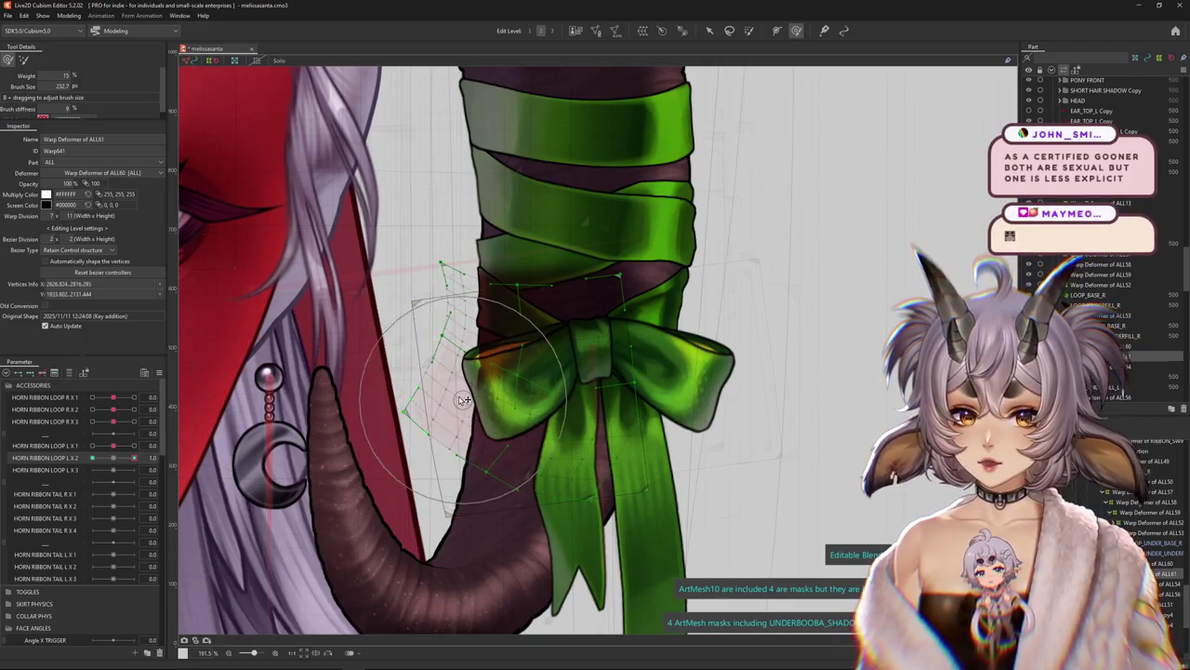
Bend the weighted bow centre to the left, touch up the left loop, and sweep the parameter to preview
{"action": "key", "text": "h"}
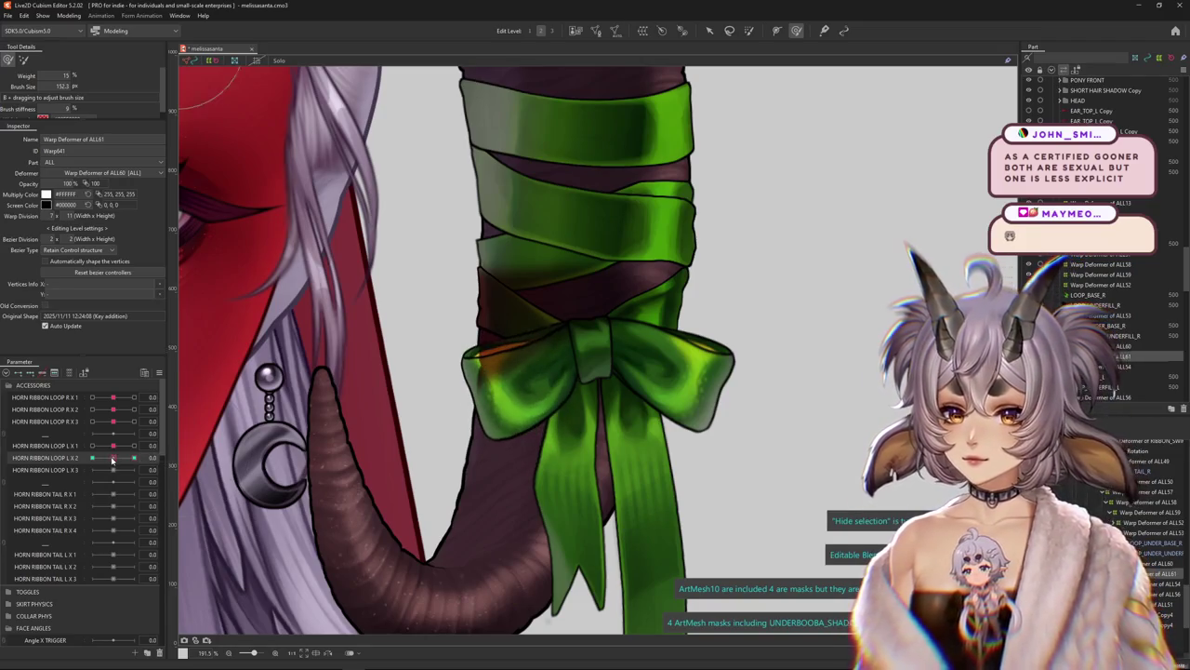
{"action": "left_click", "coordinate": [112, 459]}
{"action": "key", "text": "b"}
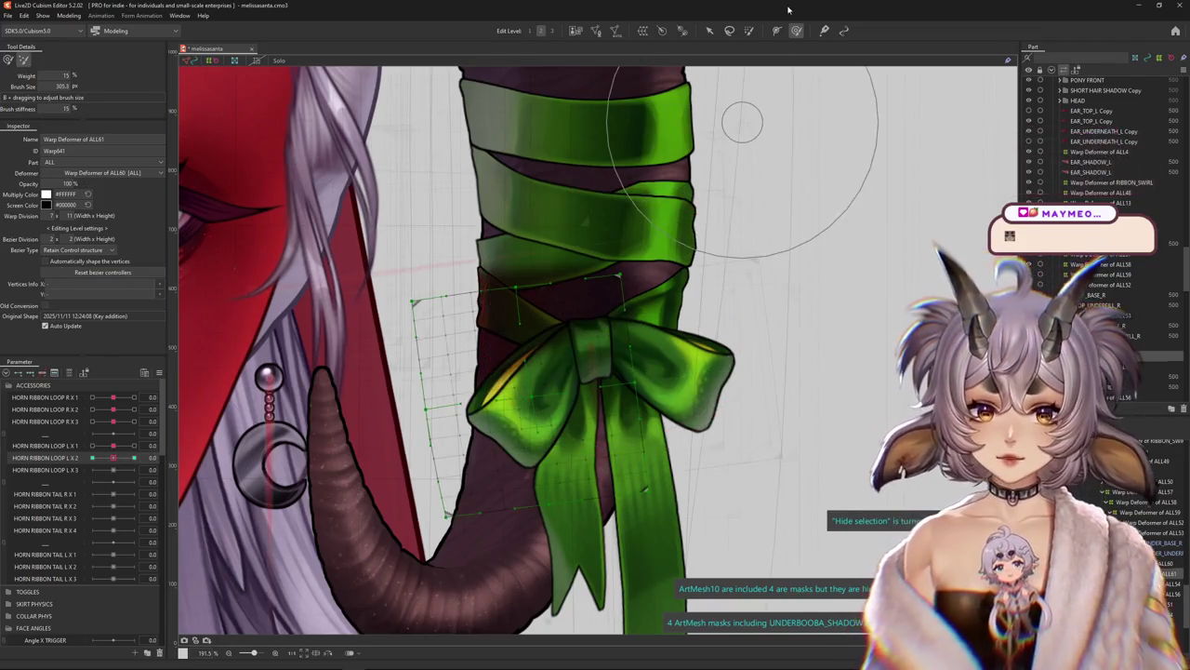
{"action": "left_click_drag", "start_coordinate": [568, 317], "coordinate": [596, 390]}
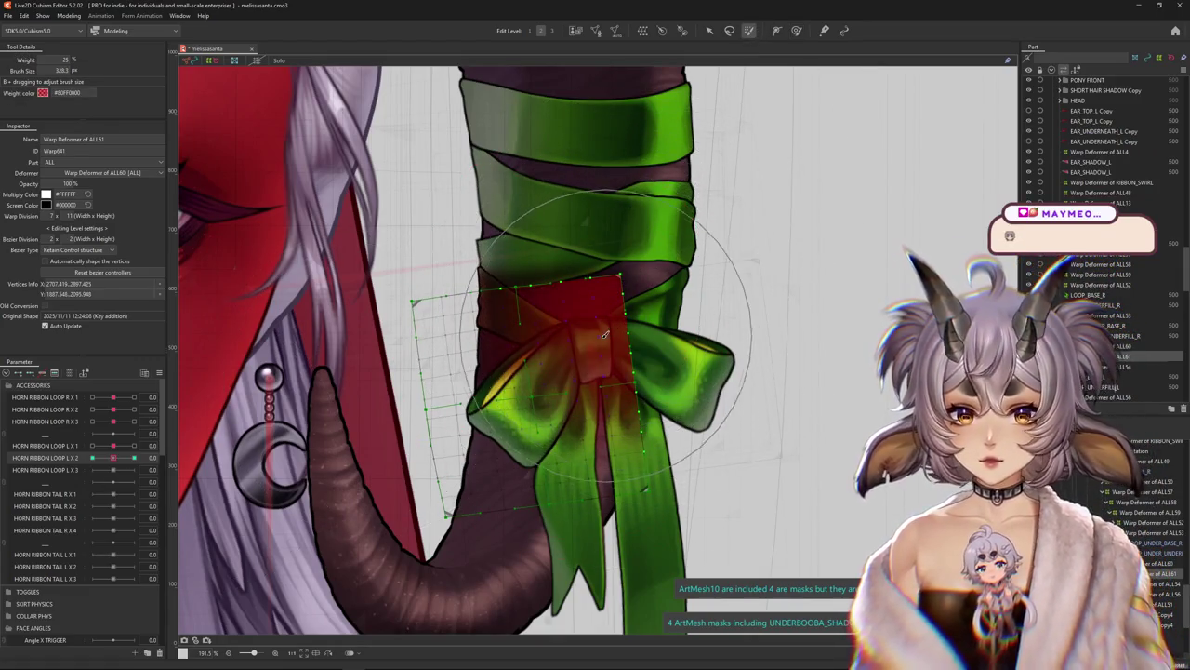
{"action": "left_click_drag", "start_coordinate": [635, 328], "coordinate": [216, 444]}
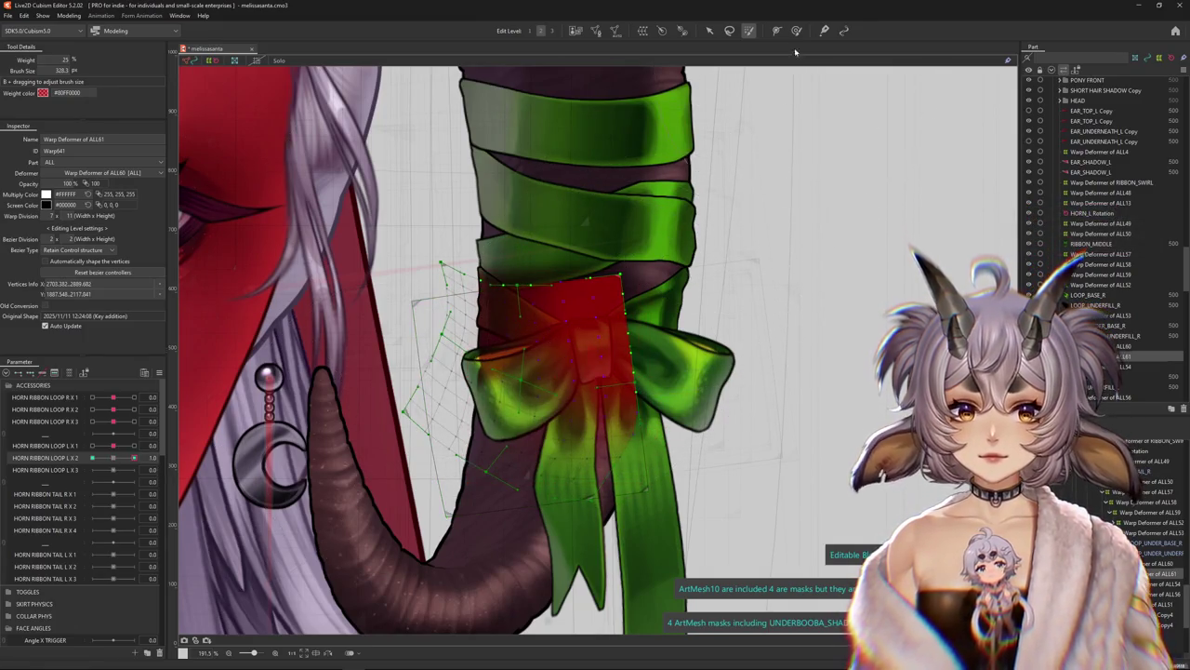
{"action": "key", "text": "b"}
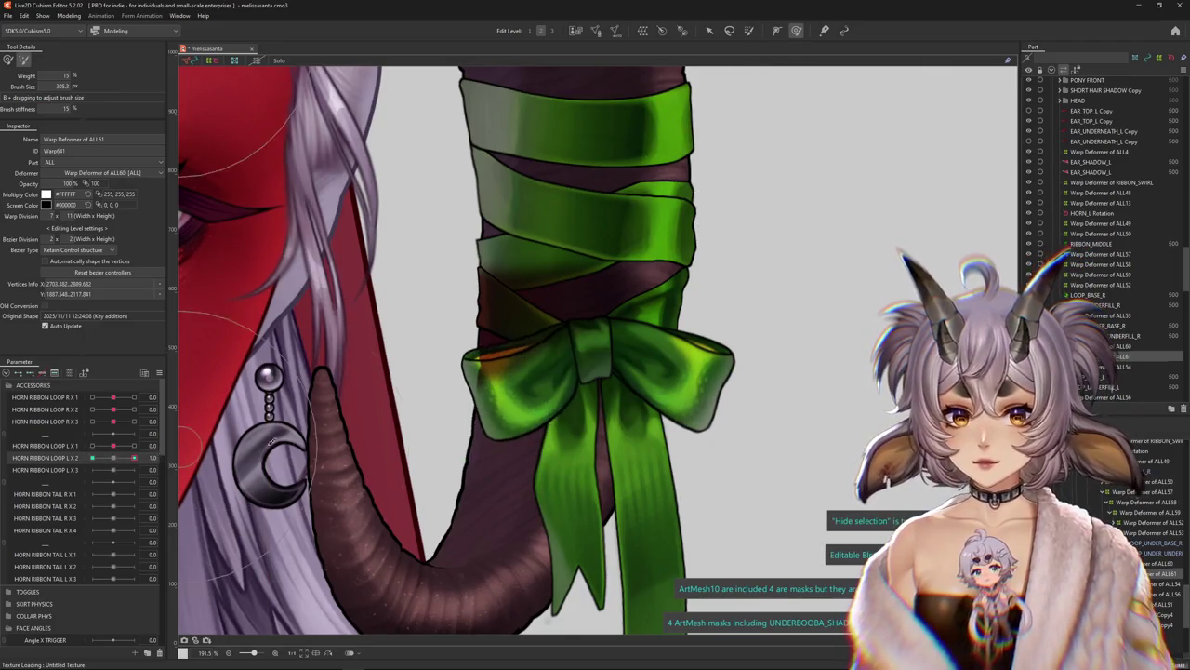
{"action": "mouse_move", "coordinate": [430, 391]}
{"action": "left_mouse_down"}
{"action": "mouse_move", "coordinate": [386, 399]}
{"action": "mouse_move", "coordinate": [418, 427]}
{"action": "left_mouse_up"}
{"action": "mouse_move", "coordinate": [121, 461]}
{"action": "left_mouse_down"}
{"action": "mouse_move", "coordinate": [169, 458]}
{"action": "mouse_move", "coordinate": [73, 460]}
{"action": "left_mouse_up"}
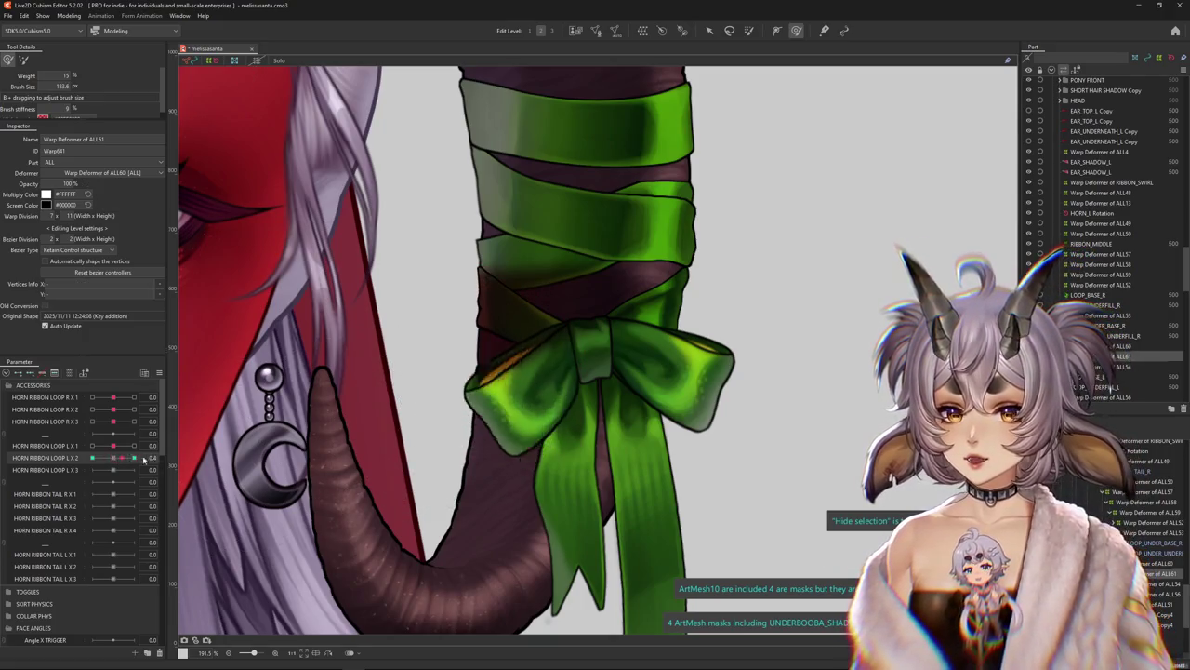
{"action": "left_click", "coordinate": [708, 30]}
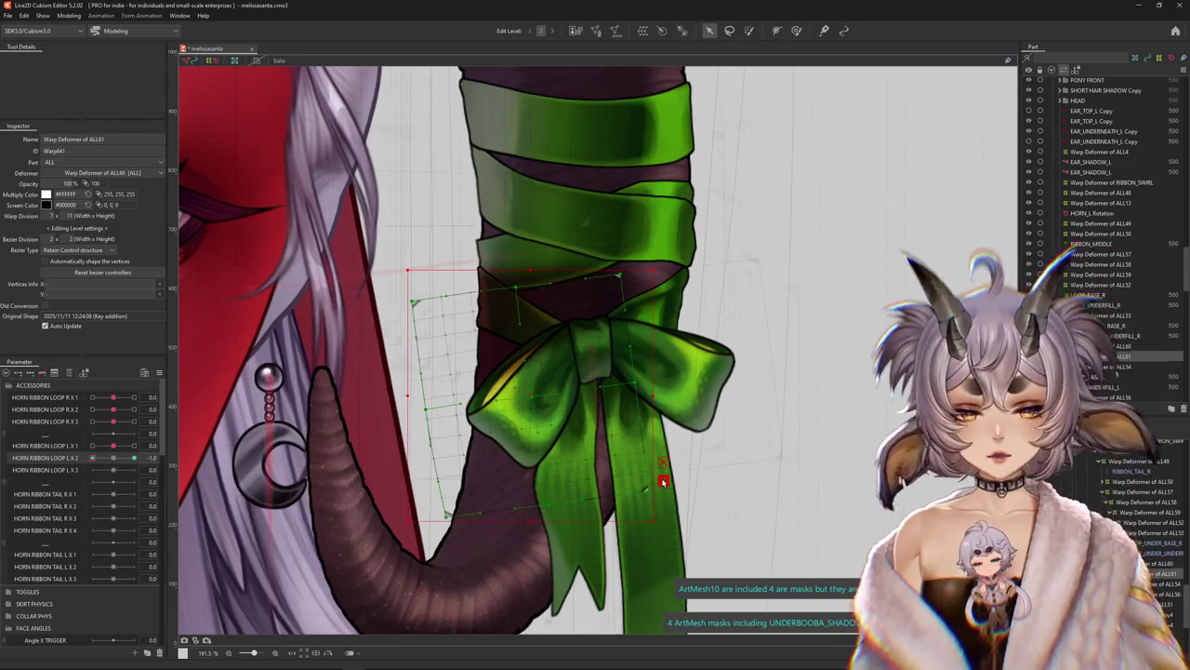
Bend the left bow's warp deformer along a temporary path, then refine it with a smaller brush
{"action": "key", "text": "ctrl+t"}
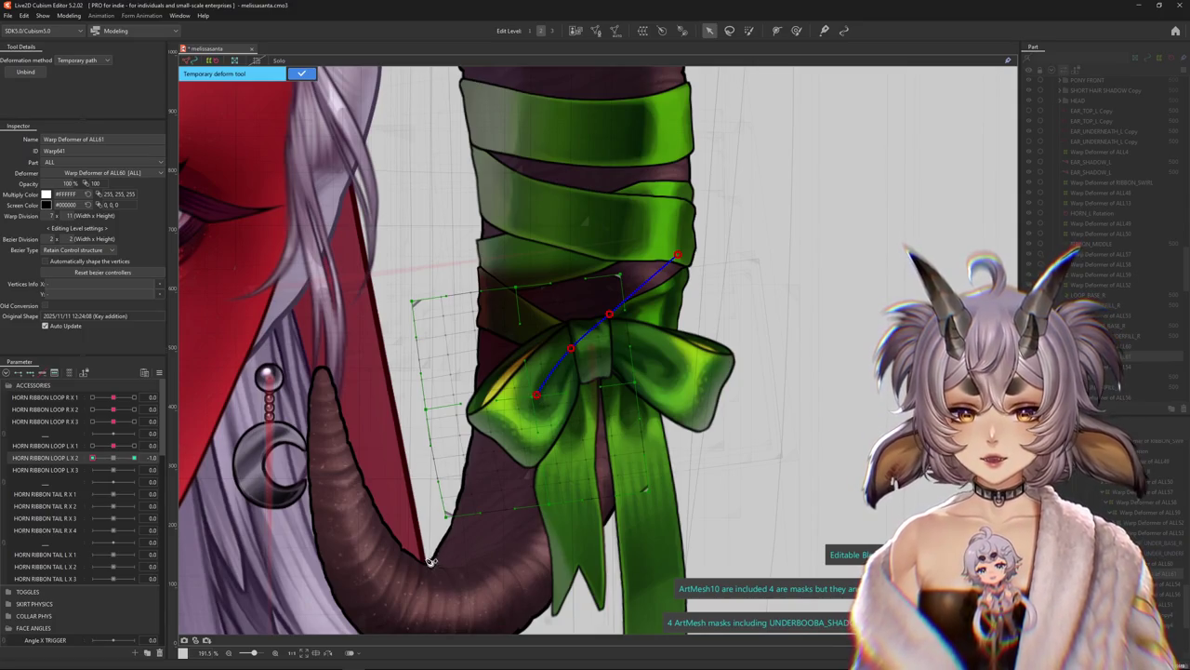
{"action": "left_click_drag", "start_coordinate": [429, 569], "coordinate": [565, 577]}
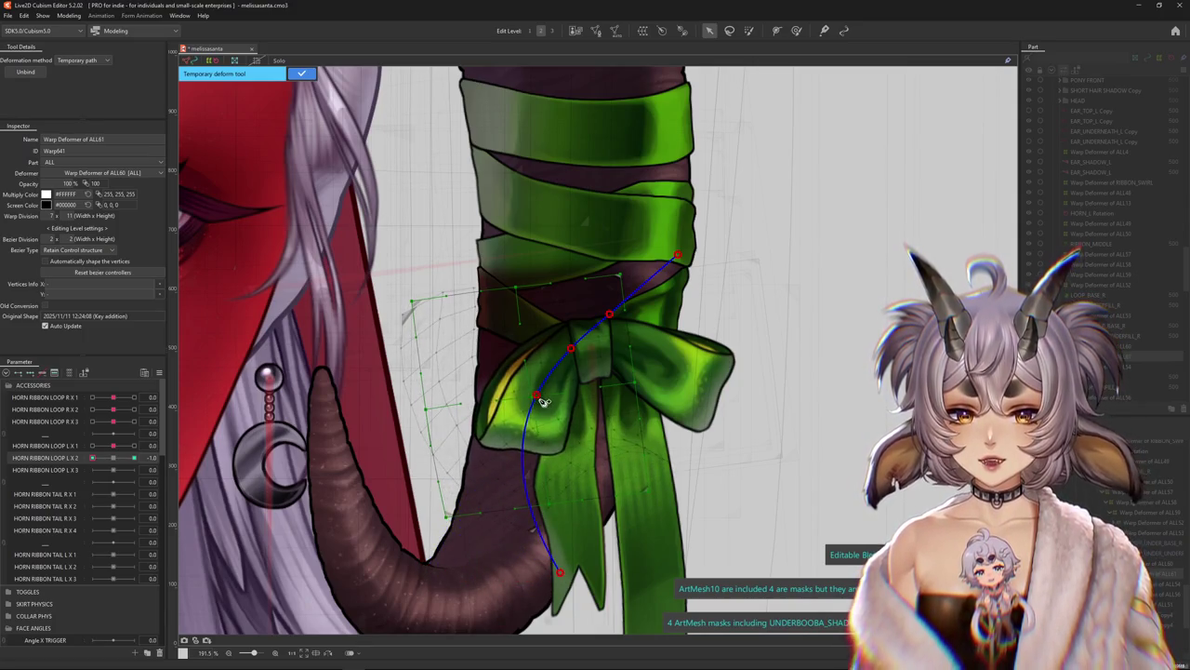
{"action": "left_click_drag", "start_coordinate": [544, 401], "coordinate": [554, 400]}
{"action": "left_click", "coordinate": [302, 74]}
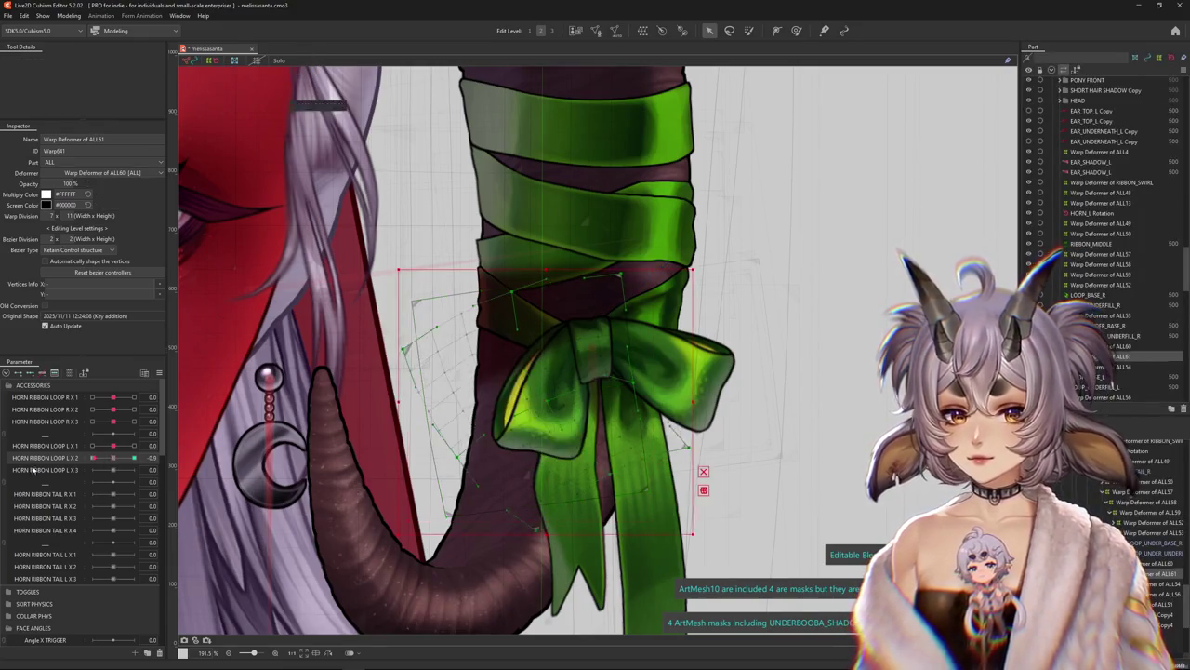
{"action": "left_click", "coordinate": [796, 30]}
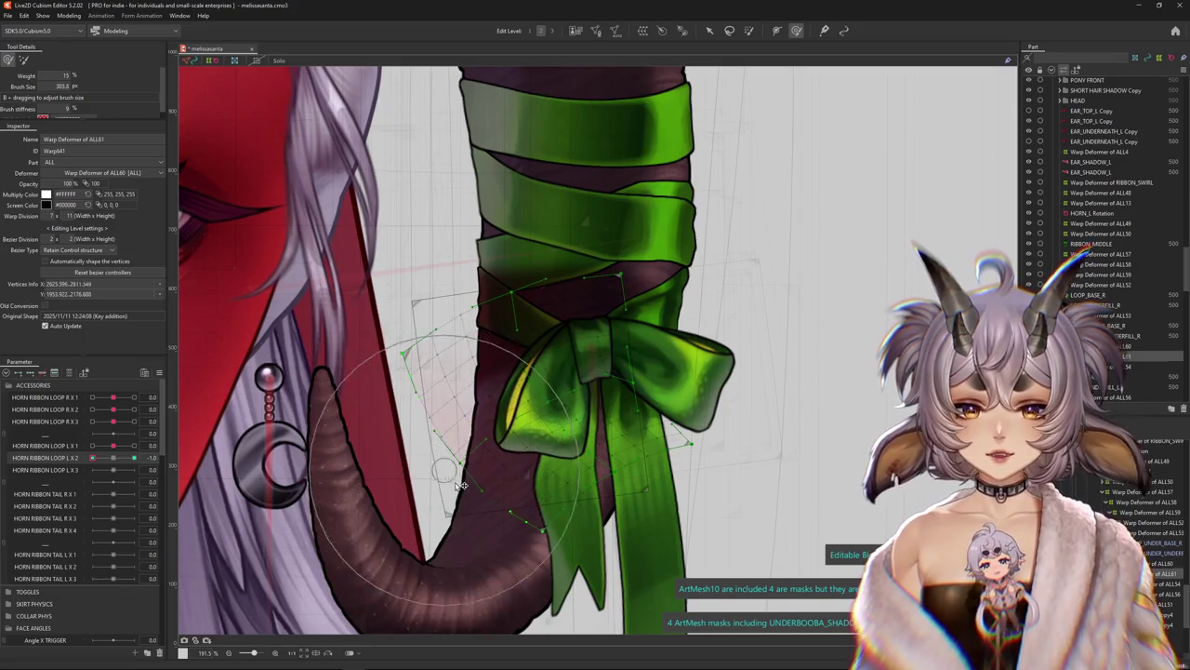
{"action": "mouse_move", "coordinate": [567, 390]}
{"action": "left_mouse_down"}
{"action": "mouse_move", "coordinate": [595, 384]}
{"action": "mouse_move", "coordinate": [556, 482]}
{"action": "left_mouse_up"}
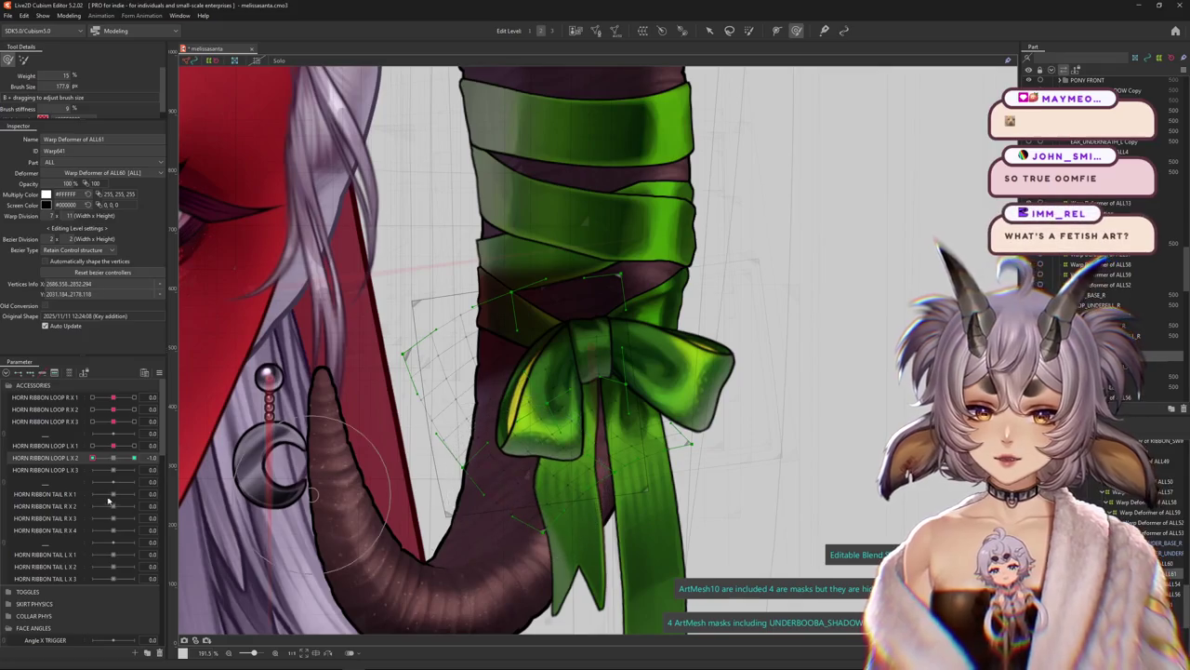
{"action": "key", "text": "Escape"}
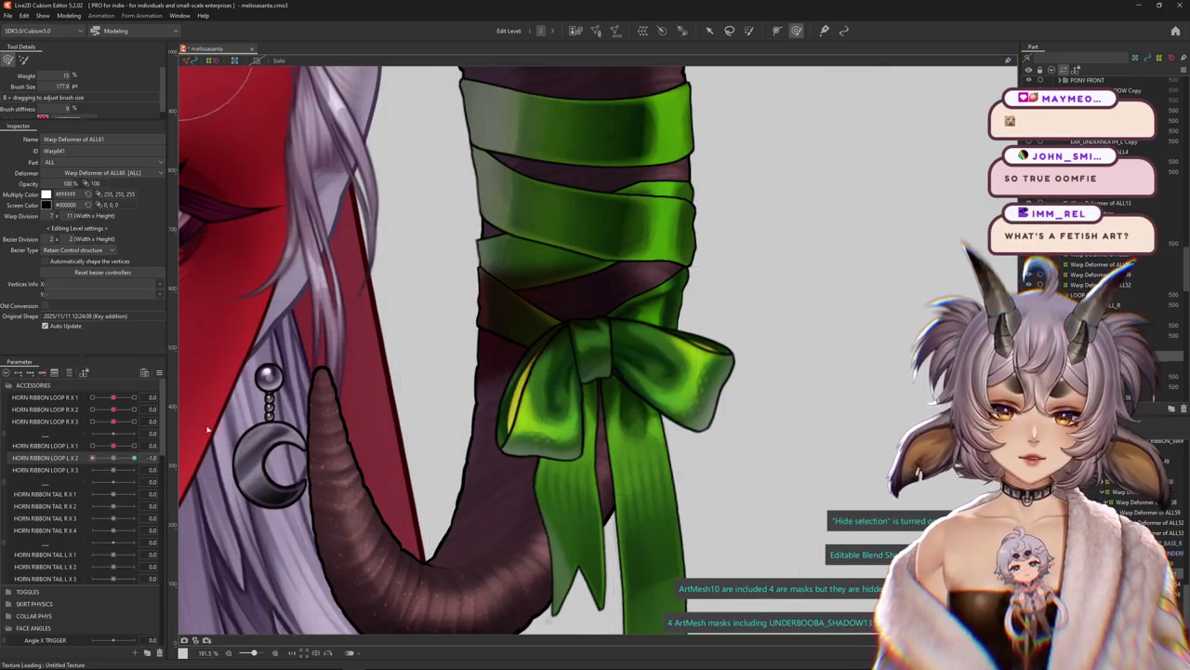
Reset and preview the loop parameter, then pick the deform brush with HORN RIBBON LOOP L X 2 selected
{"action": "left_click", "coordinate": [500, 327]}
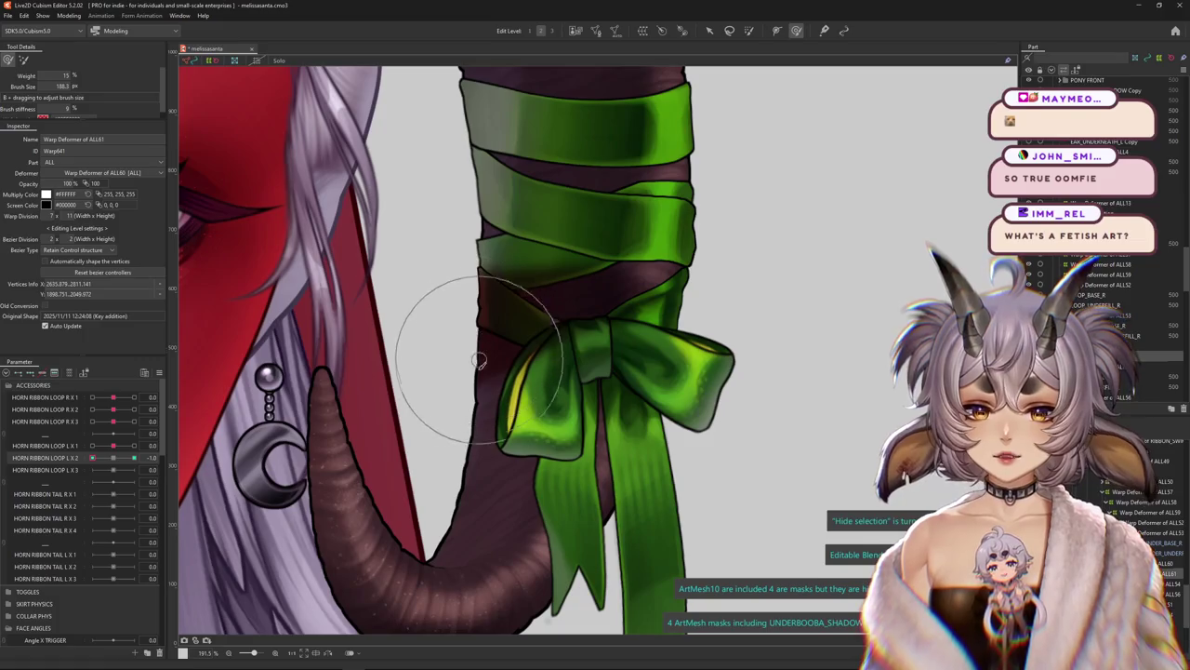
{"action": "left_click", "coordinate": [113, 458]}
{"action": "left_click_drag", "start_coordinate": [113, 458], "coordinate": [114, 468]}
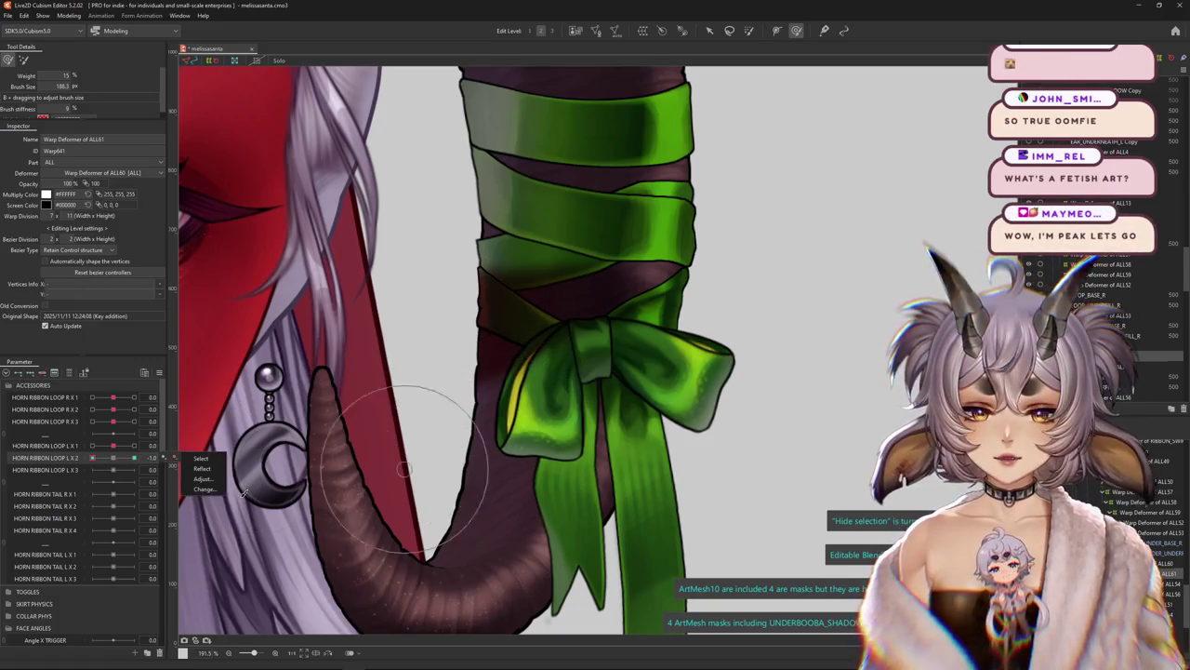
{"action": "left_click", "coordinate": [114, 469]}
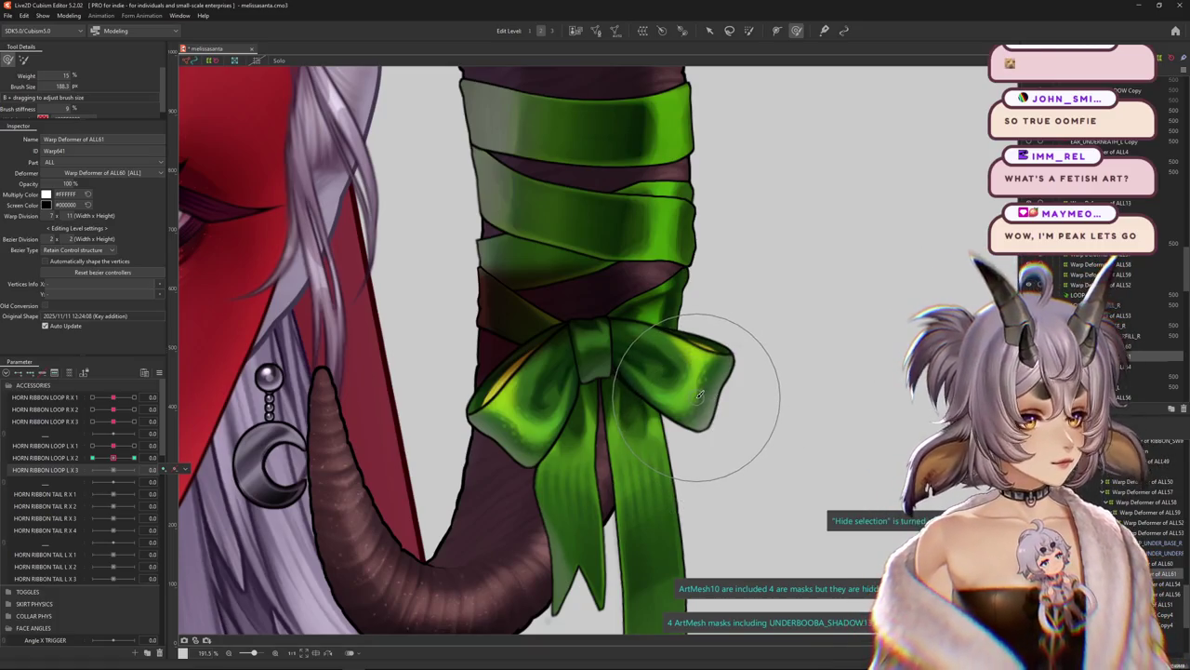
{"action": "left_click", "coordinate": [750, 31]}
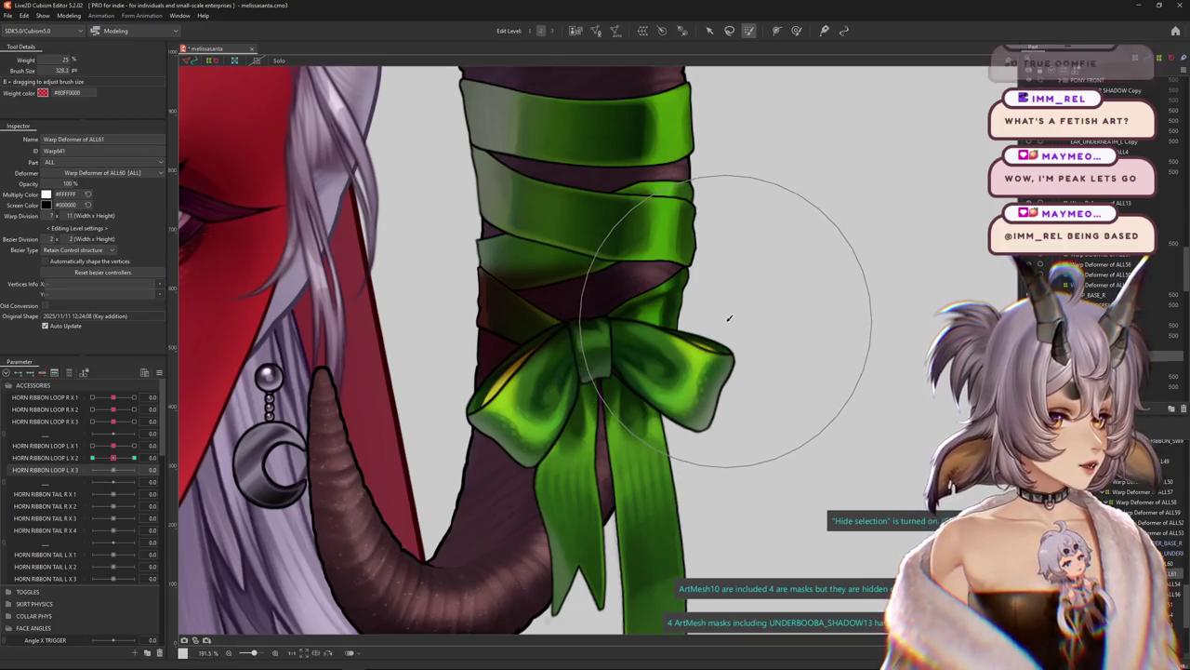
{"action": "left_click", "coordinate": [132, 457]}
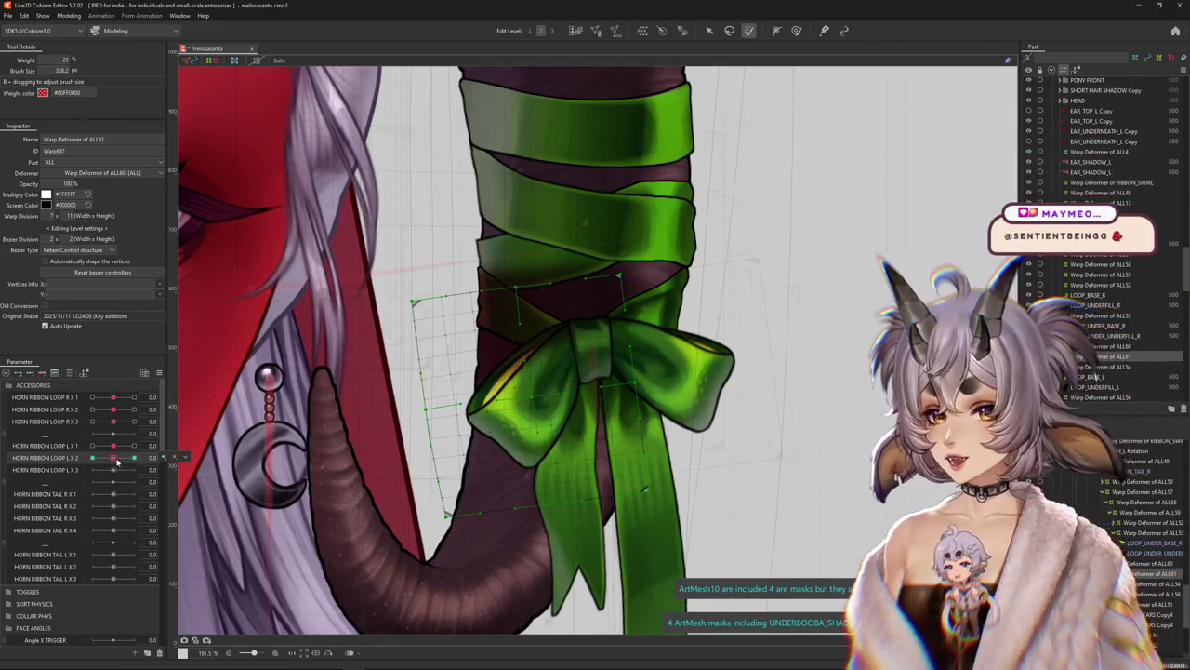
At HORN RIBBON LOOP L X 2 = -1.0, resize the deform brush and push the bow's warp mesh
{"action": "left_click_drag", "start_coordinate": [116, 460], "coordinate": [91, 459]}
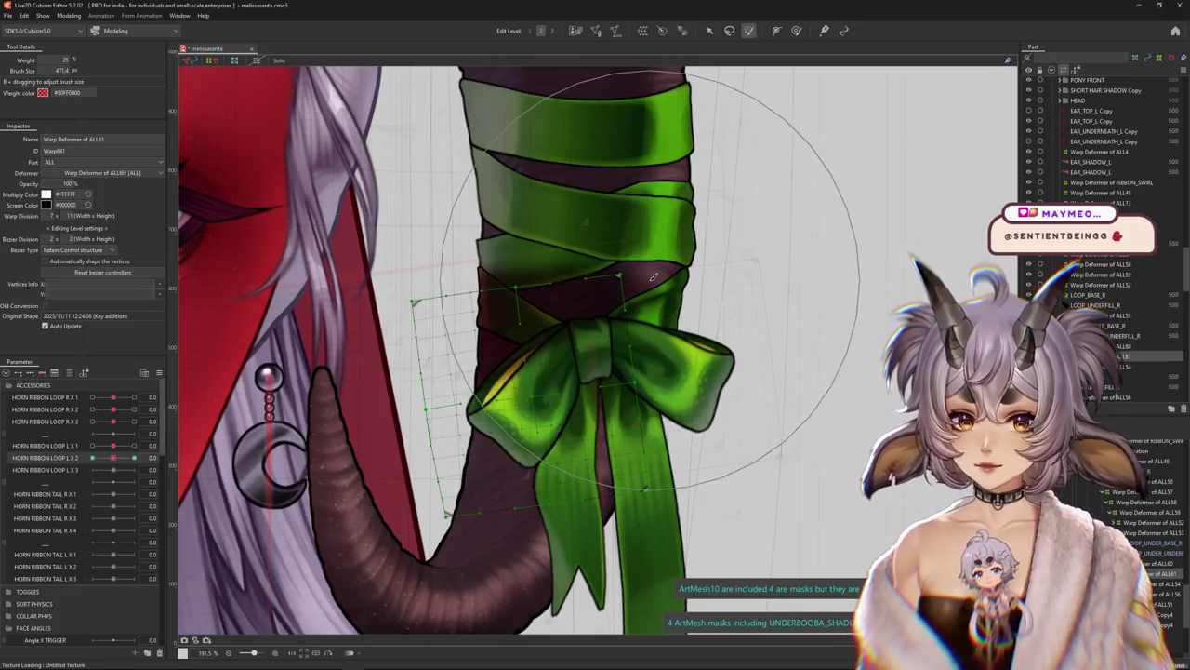
{"action": "left_click_drag", "start_coordinate": [638, 268], "coordinate": [855, 270]}
{"action": "left_click_drag", "start_coordinate": [638, 268], "coordinate": [735, 296]}
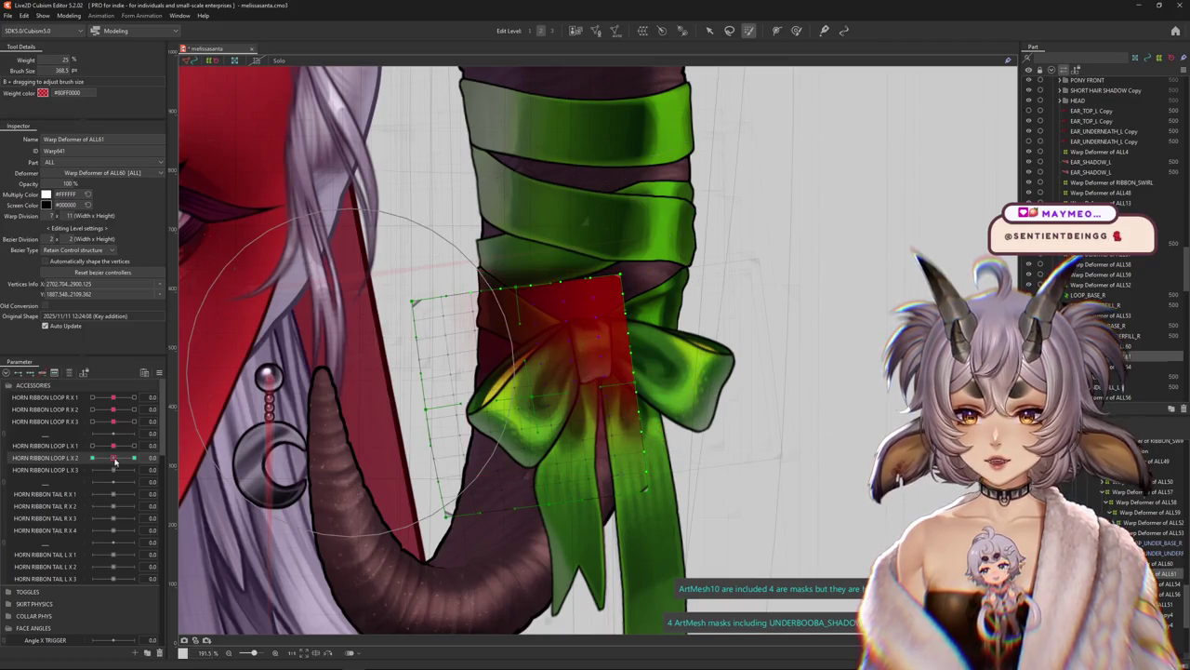
{"action": "mouse_move", "coordinate": [423, 372]}
{"action": "left_mouse_down"}
{"action": "mouse_move", "coordinate": [453, 405]}
{"action": "mouse_move", "coordinate": [483, 409]}
{"action": "left_mouse_up"}
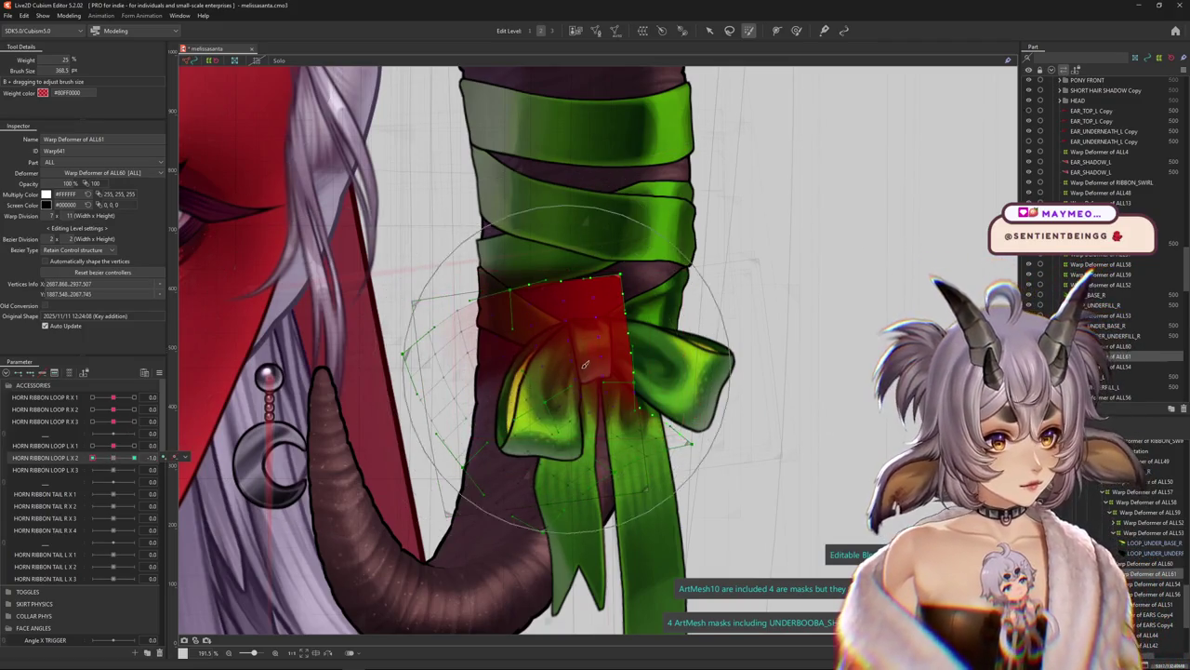
{"action": "left_click_drag", "start_coordinate": [93, 458], "coordinate": [119, 467]}
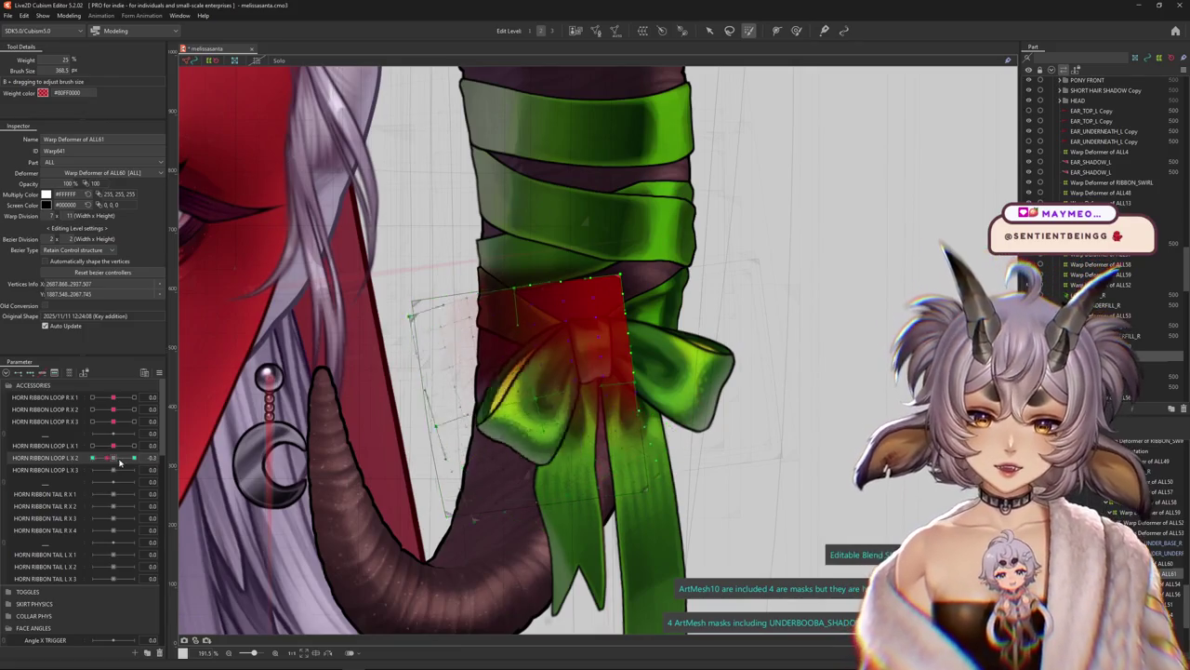
{"action": "key", "text": "ctrl+h"}
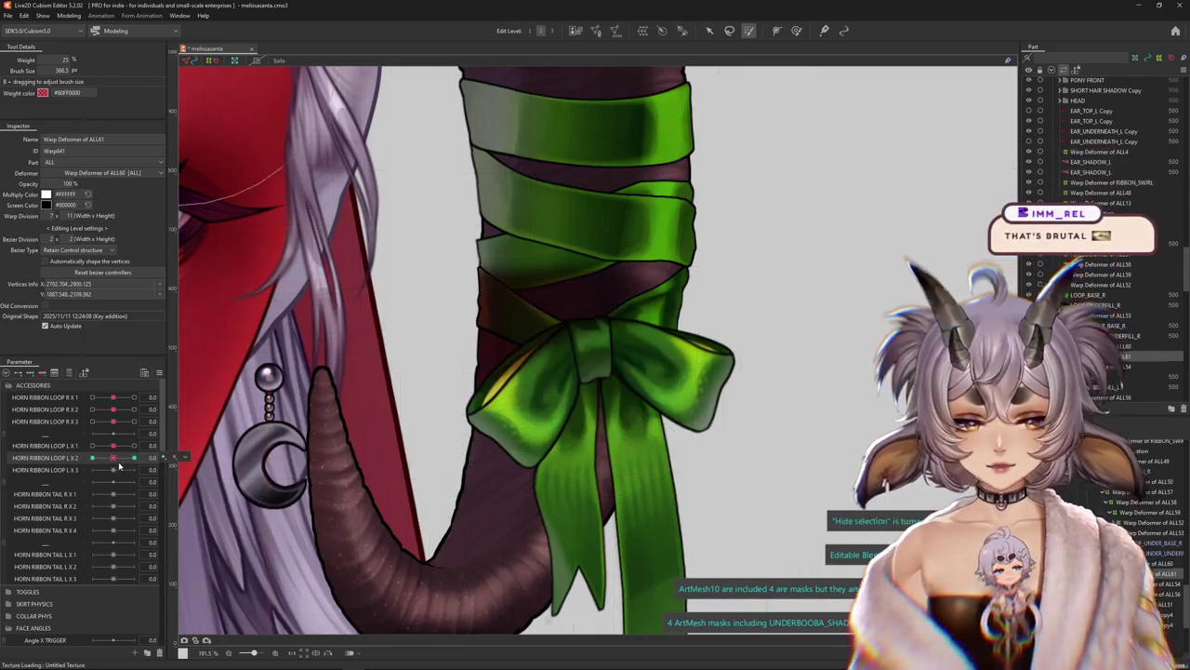
{"action": "key", "text": "ctrl+h"}
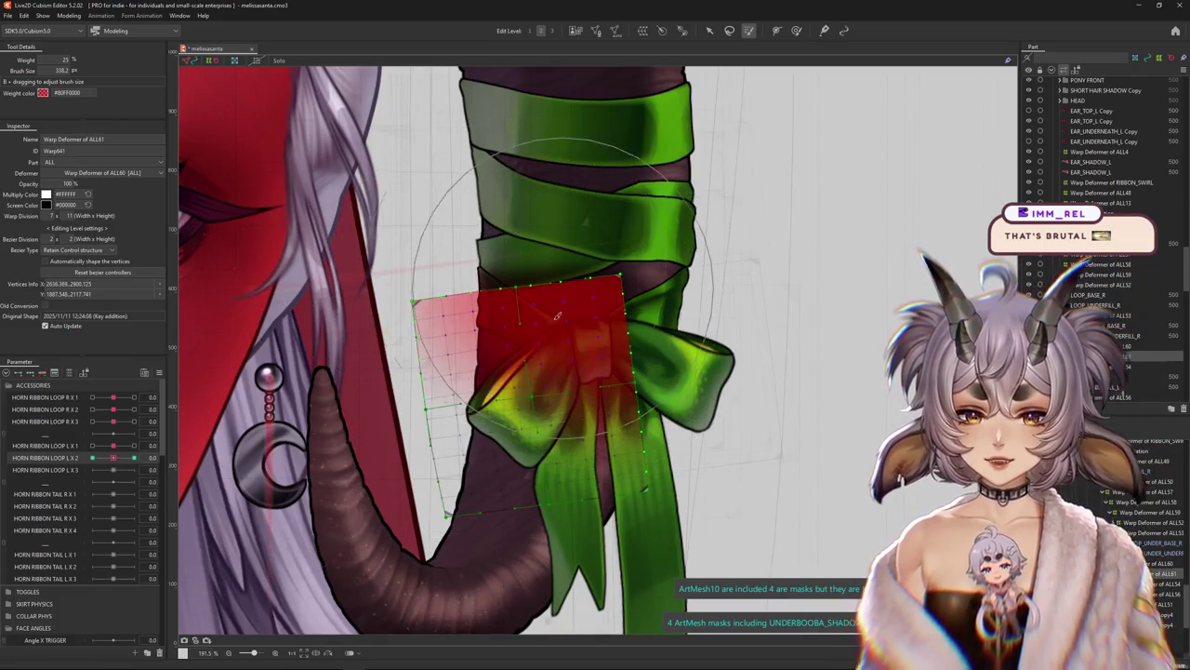
Refine and smooth the bow's -1.0 shape, previewing with the mesh hidden and scrubbing between 0.0 and -1.0
{"action": "left_click_drag", "start_coordinate": [113, 458], "coordinate": [62, 450]}
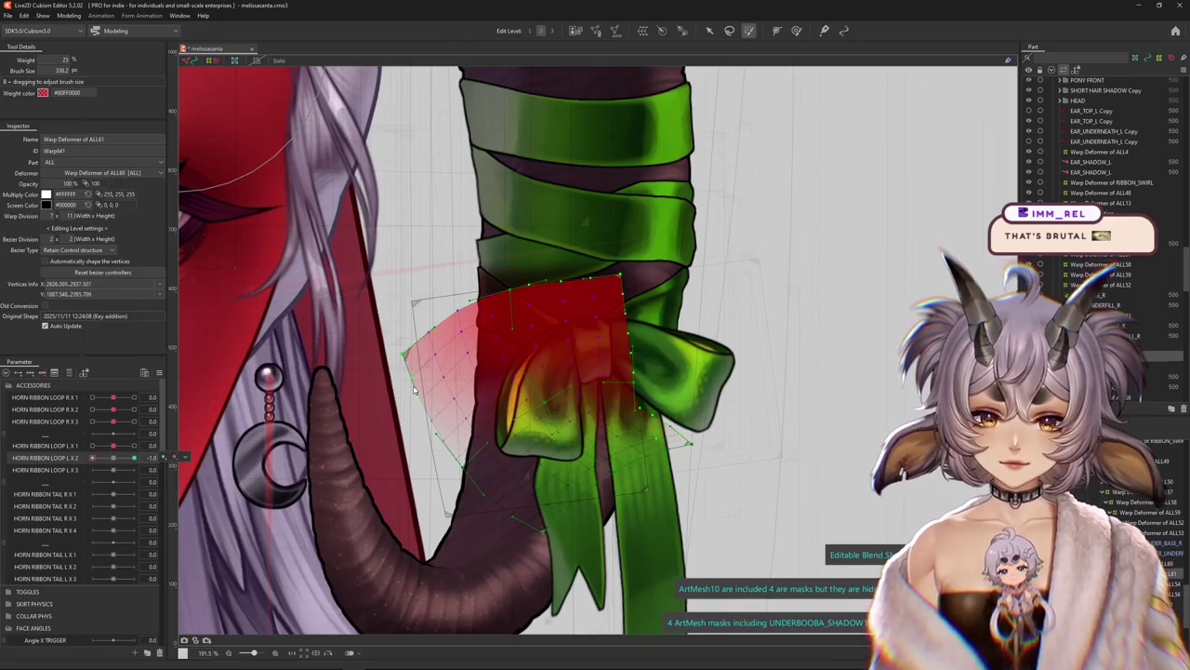
{"action": "key", "text": "ctrl+h"}
{"action": "key", "text": "b"}
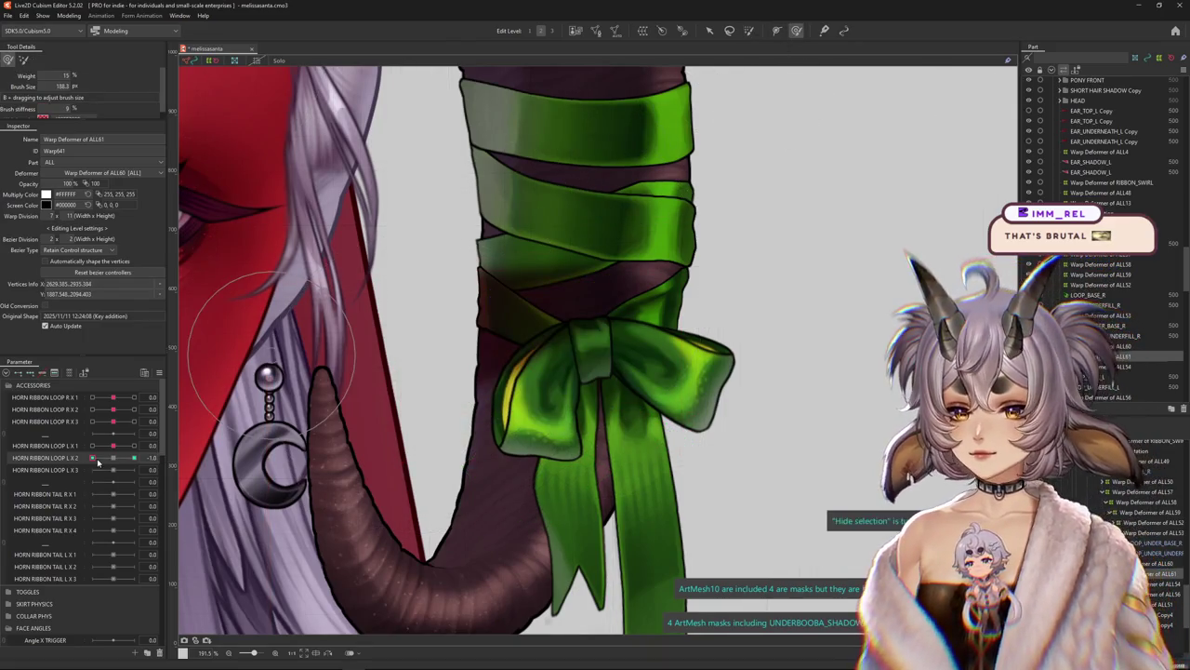
{"action": "mouse_move", "coordinate": [98, 461]}
{"action": "left_mouse_down"}
{"action": "mouse_move", "coordinate": [117, 462]}
{"action": "mouse_move", "coordinate": [92, 457]}
{"action": "left_mouse_up"}
{"action": "key", "text": "ctrl+h"}
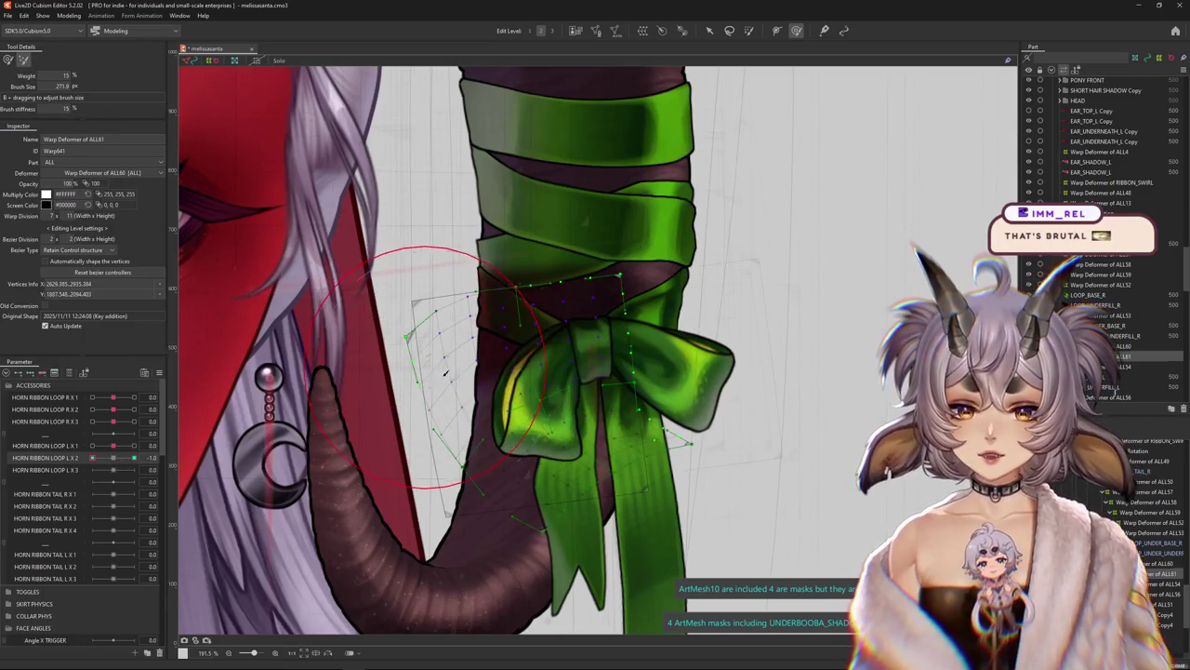
{"action": "left_click_drag", "start_coordinate": [444, 372], "coordinate": [548, 558]}
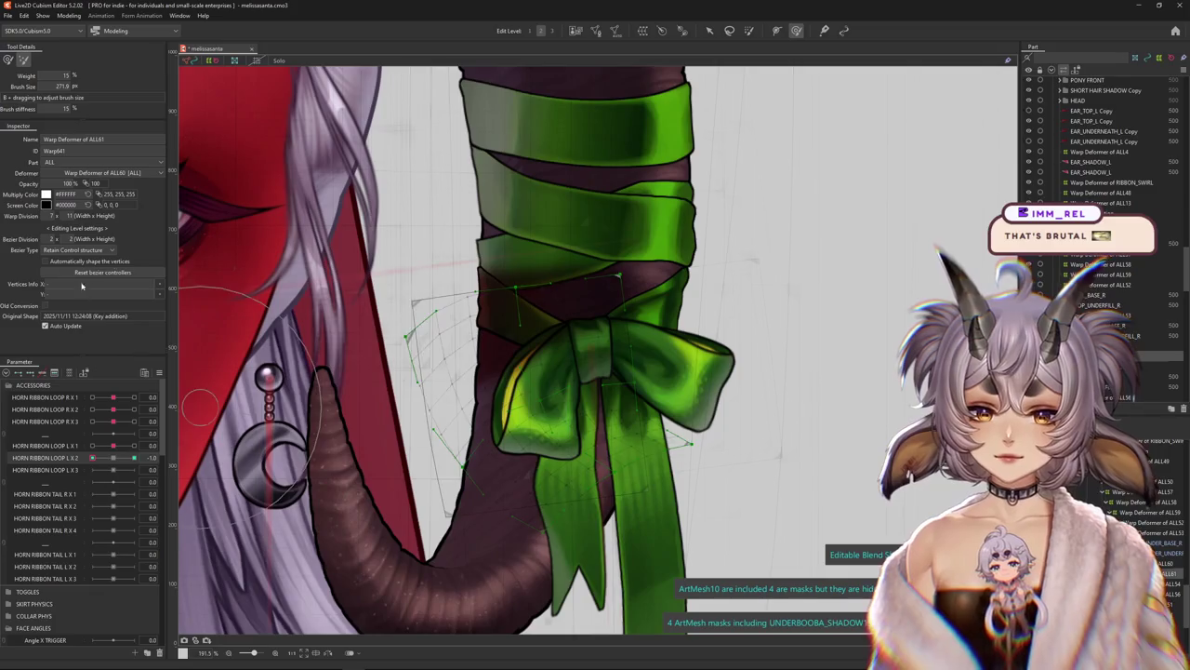
{"action": "key", "text": "ctrl+h"}
{"action": "left_click_drag", "start_coordinate": [93, 457], "coordinate": [135, 457]}
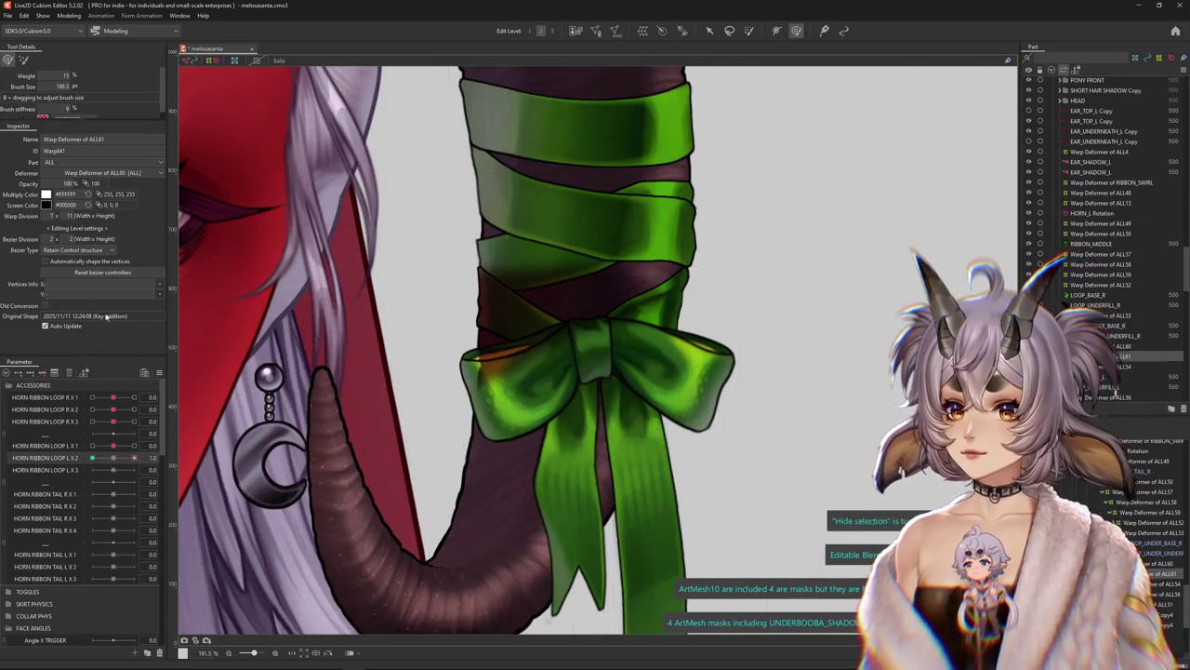
{"action": "left_click", "coordinate": [93, 458]}
Zoom in on the bow and reset HORN RIBBON LOOP L X 1 to 0.0
{"action": "scroll", "coordinate": [564, 423], "scroll_direction": "up", "scroll_amount": 2}
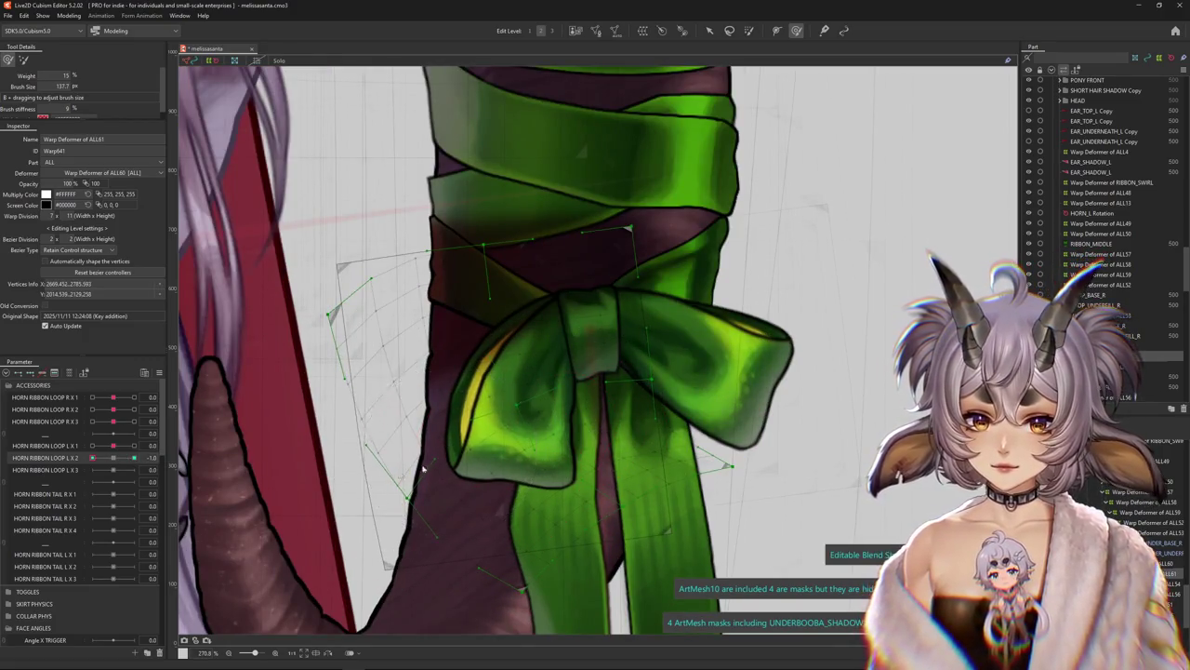
{"action": "left_click", "coordinate": [108, 445]}
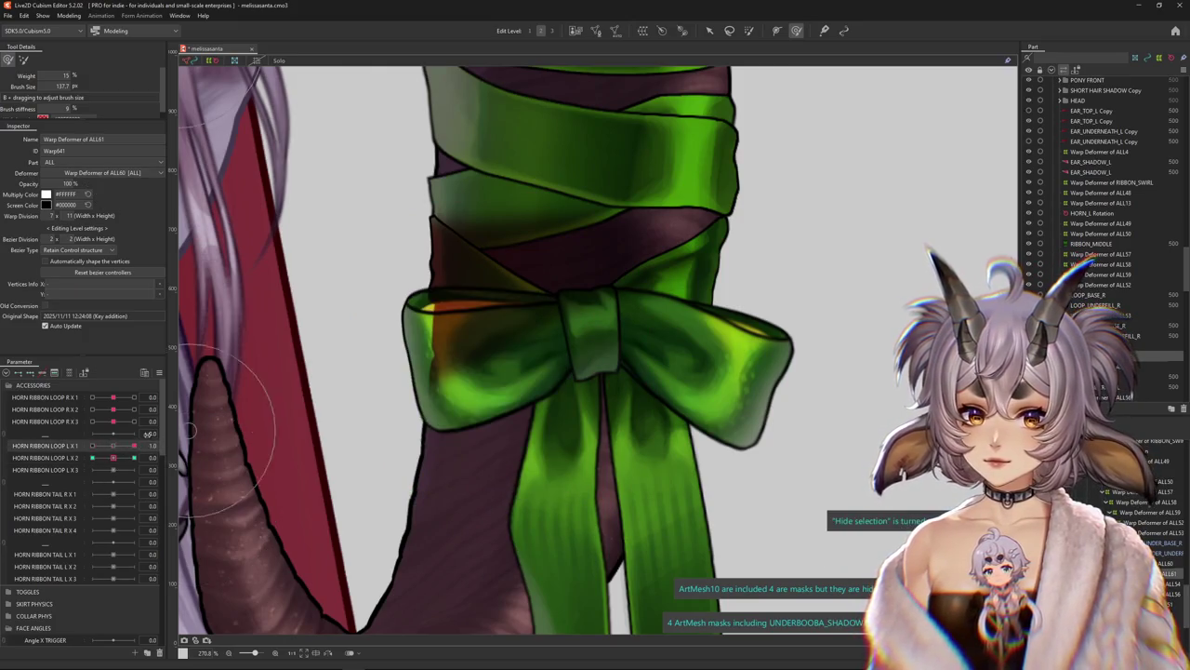
{"action": "left_click", "coordinate": [112, 446]}
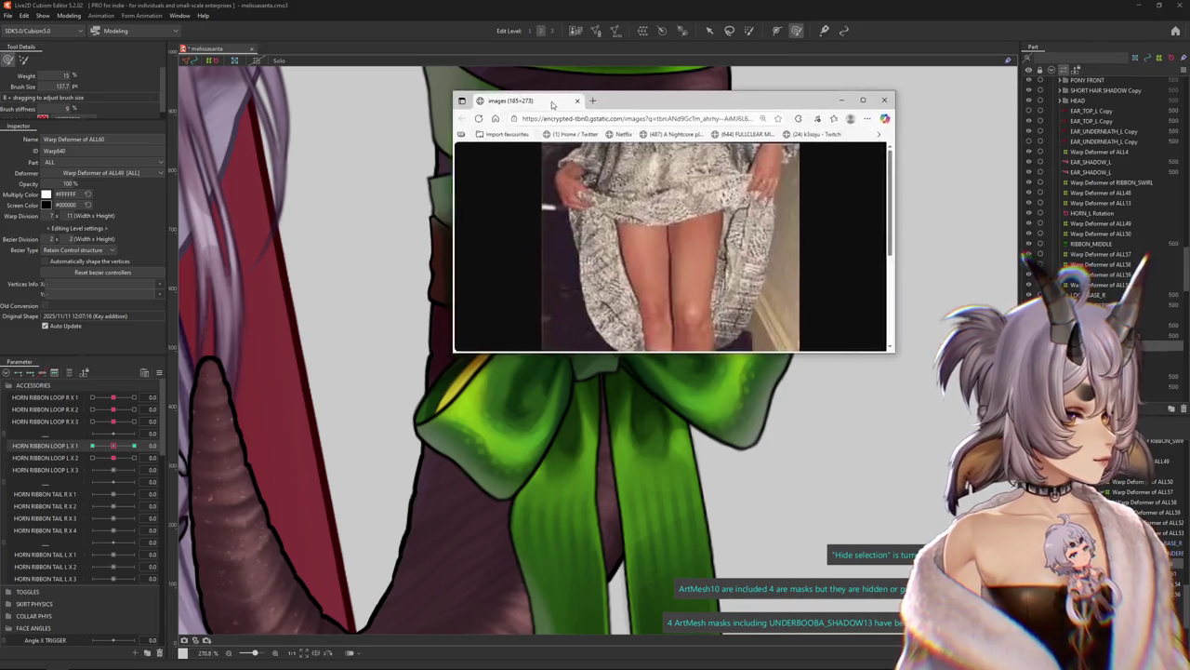
Reposition and enlarge the image popup, then close it
{"action": "left_click_drag", "start_coordinate": [685, 93], "coordinate": [472, 115]}
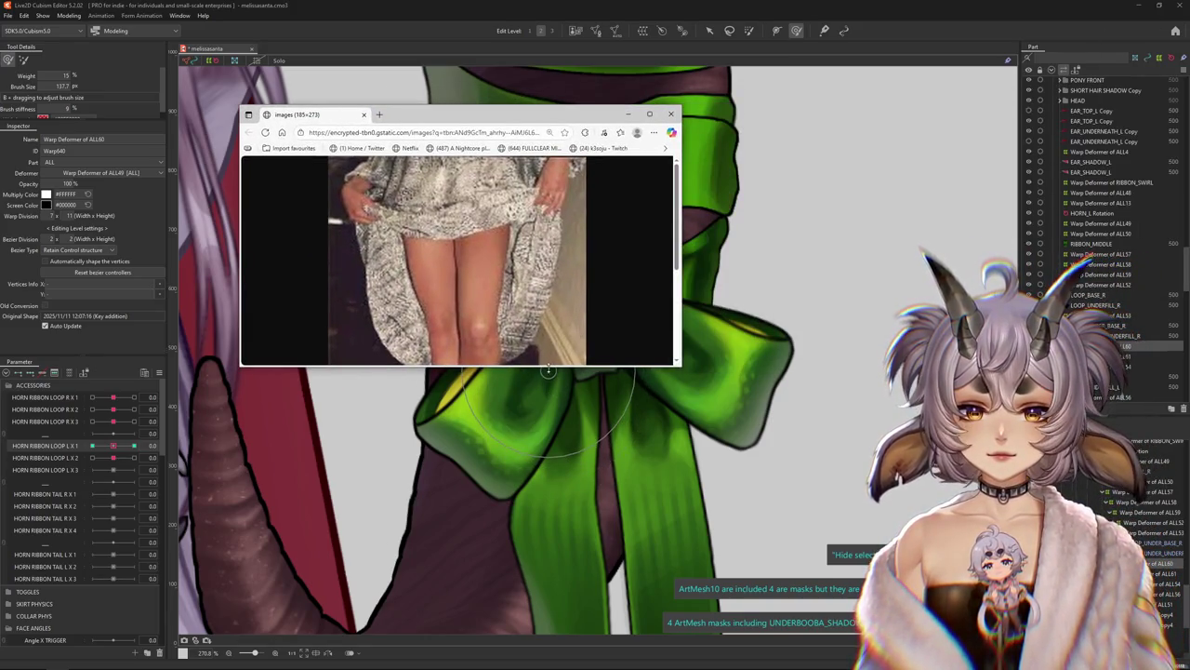
{"action": "left_click_drag", "start_coordinate": [549, 365], "coordinate": [548, 586]}
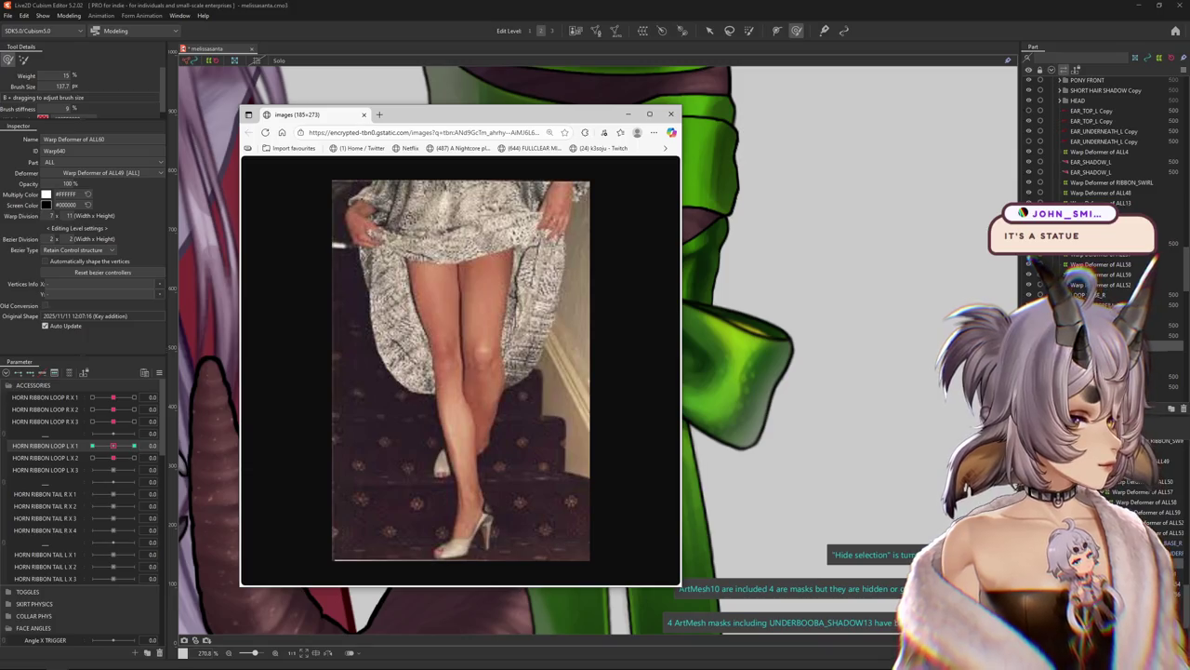
{"action": "left_click", "coordinate": [670, 114]}
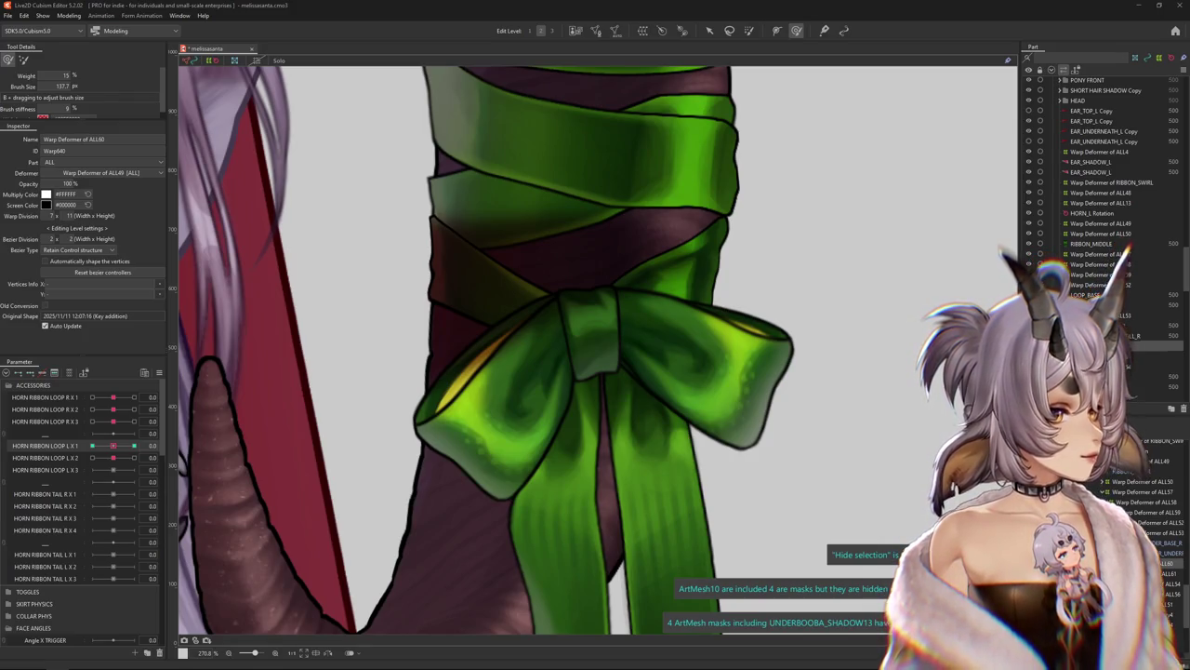
Open the Modesty Wikipedia article maximized, skim it, then minimize Edge
{"action": "key", "text": "alt+Tab"}
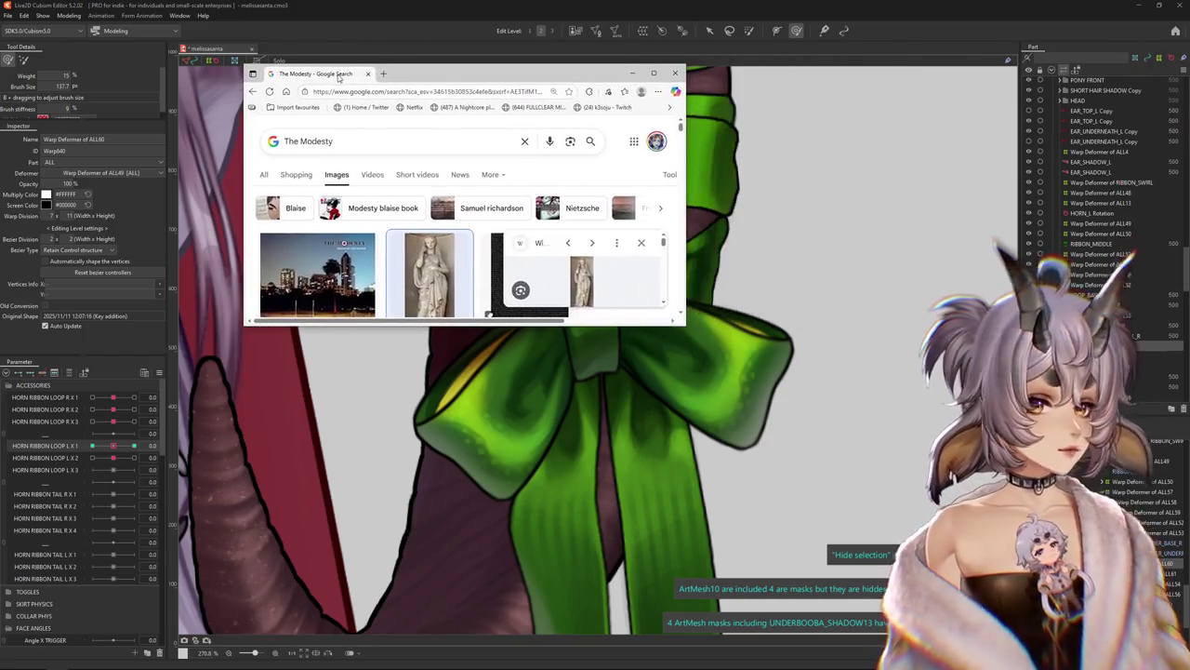
{"action": "left_click", "coordinate": [583, 279]}
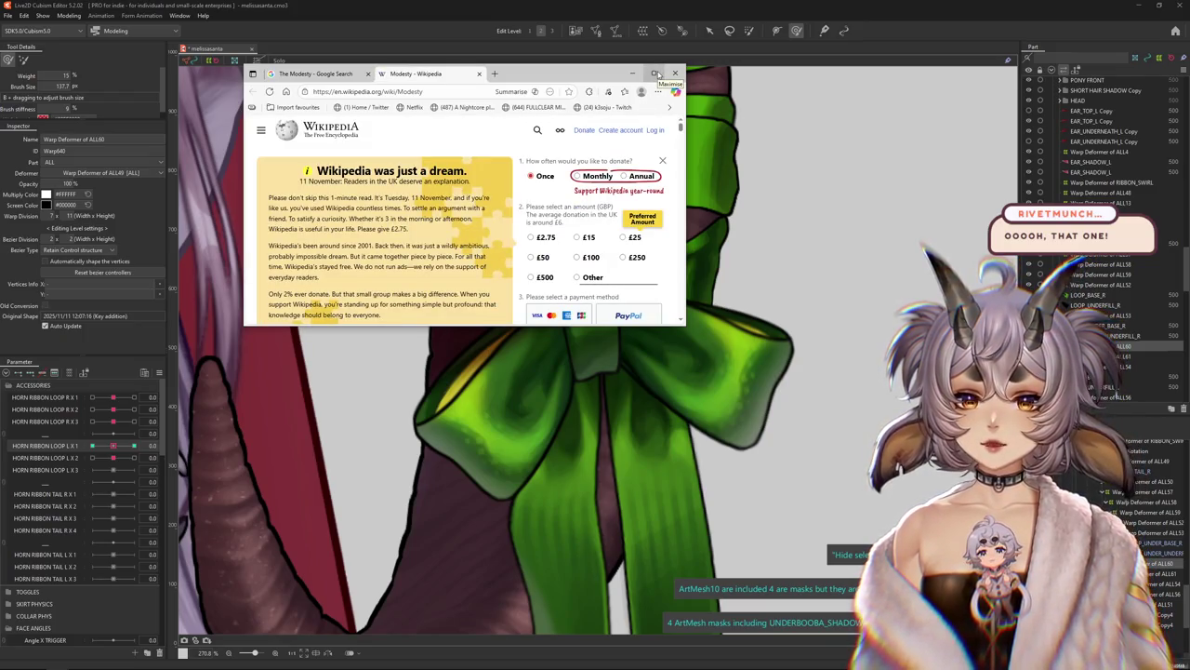
{"action": "left_click", "coordinate": [656, 73]}
{"action": "scroll", "coordinate": [651, 233], "scroll_direction": "down", "scroll_amount": 3}
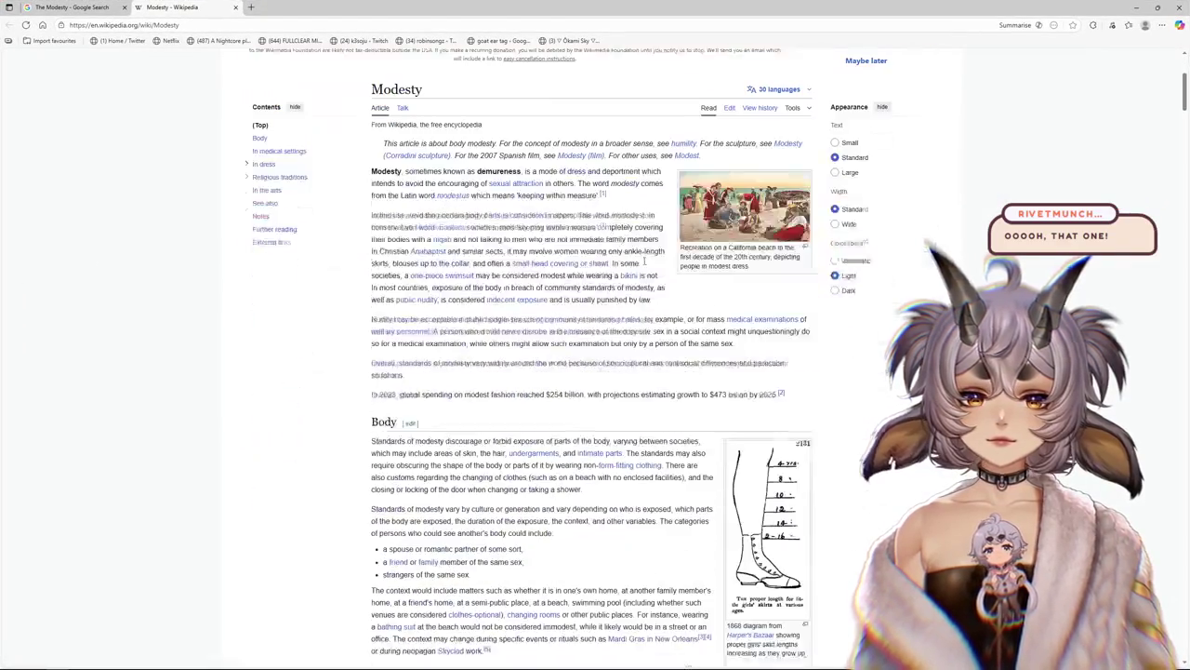
{"action": "scroll", "coordinate": [645, 263], "scroll_direction": "down", "scroll_amount": 2}
{"action": "scroll", "coordinate": [645, 264], "scroll_direction": "up", "scroll_amount": 5}
{"action": "key", "text": "super+Down"}
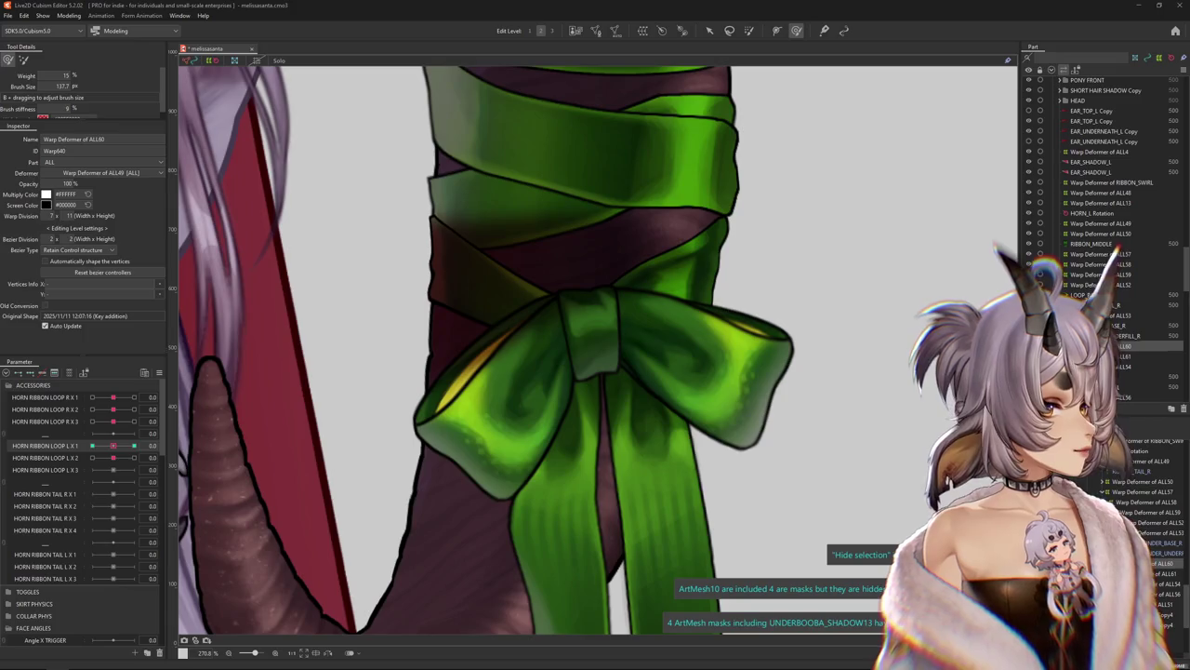
Maximize Edge and preview Antonio Corradini's La Pudicizia image, scrolling through the results
{"action": "key", "text": "alt+Tab"}
{"action": "left_click_drag", "start_coordinate": [836, 73], "coordinate": [434, 68]}
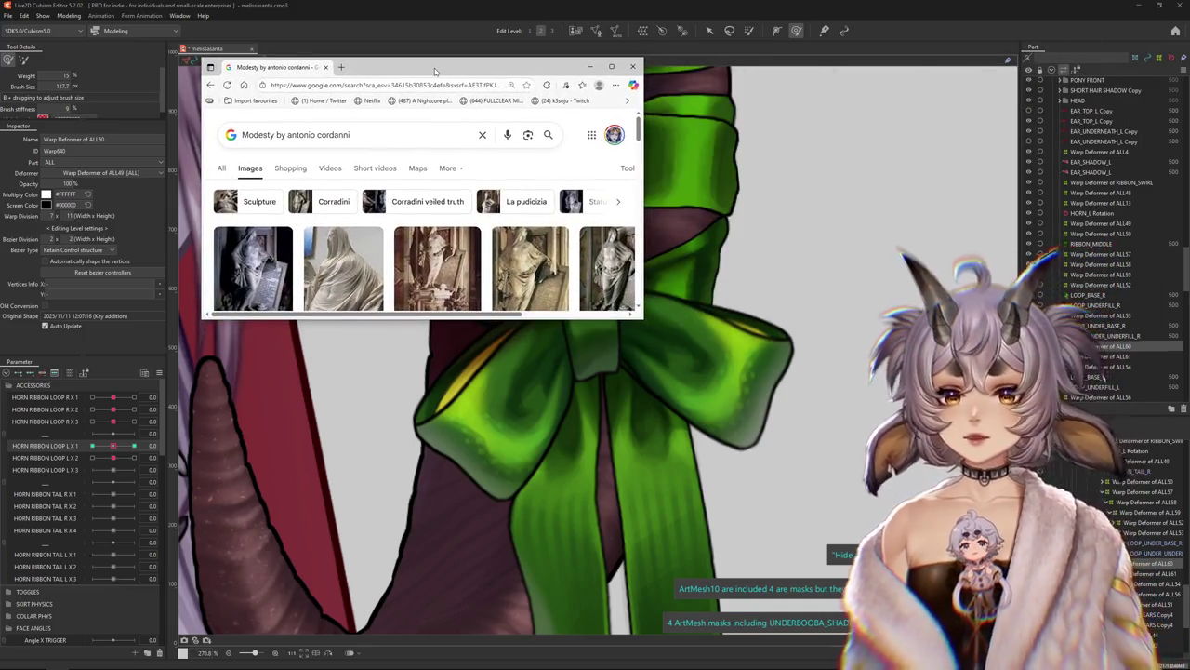
{"action": "double_click", "coordinate": [434, 68]}
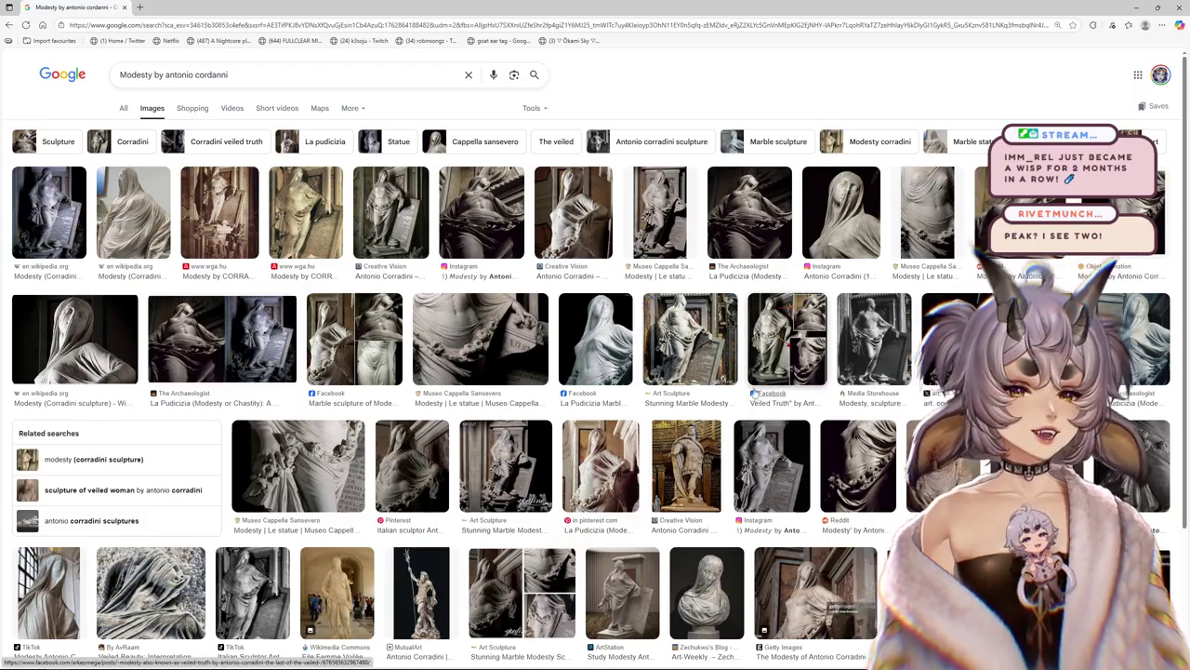
{"action": "left_click", "coordinate": [761, 212]}
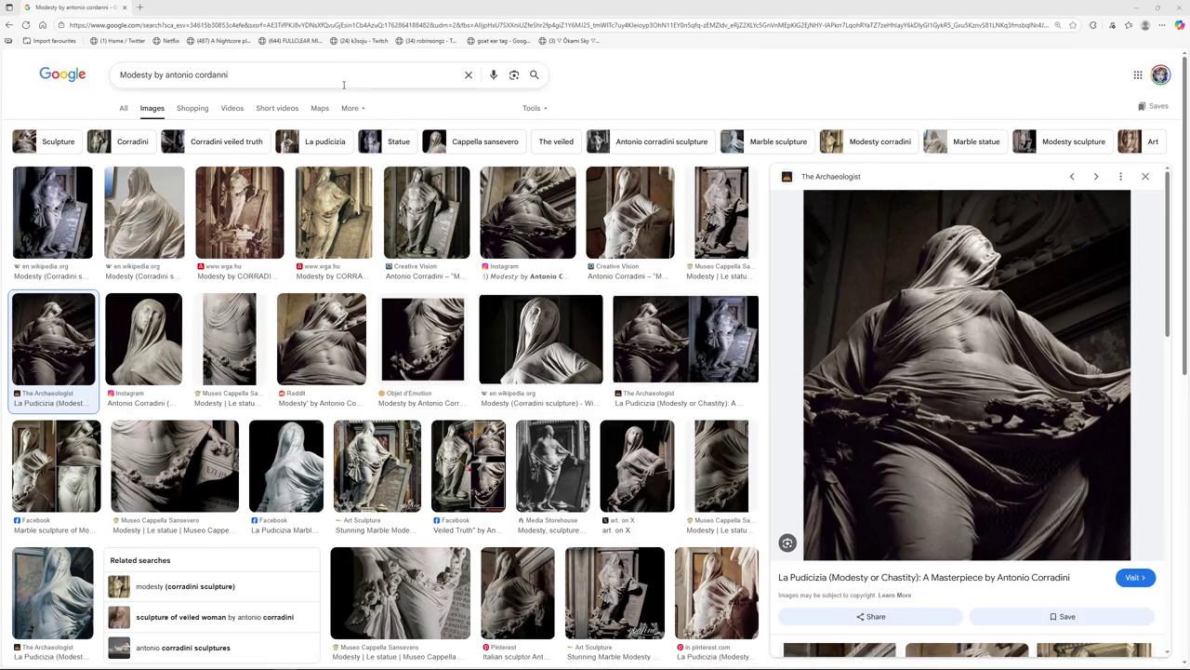
{"action": "scroll", "coordinate": [437, 168], "scroll_direction": "down", "scroll_amount": 3}
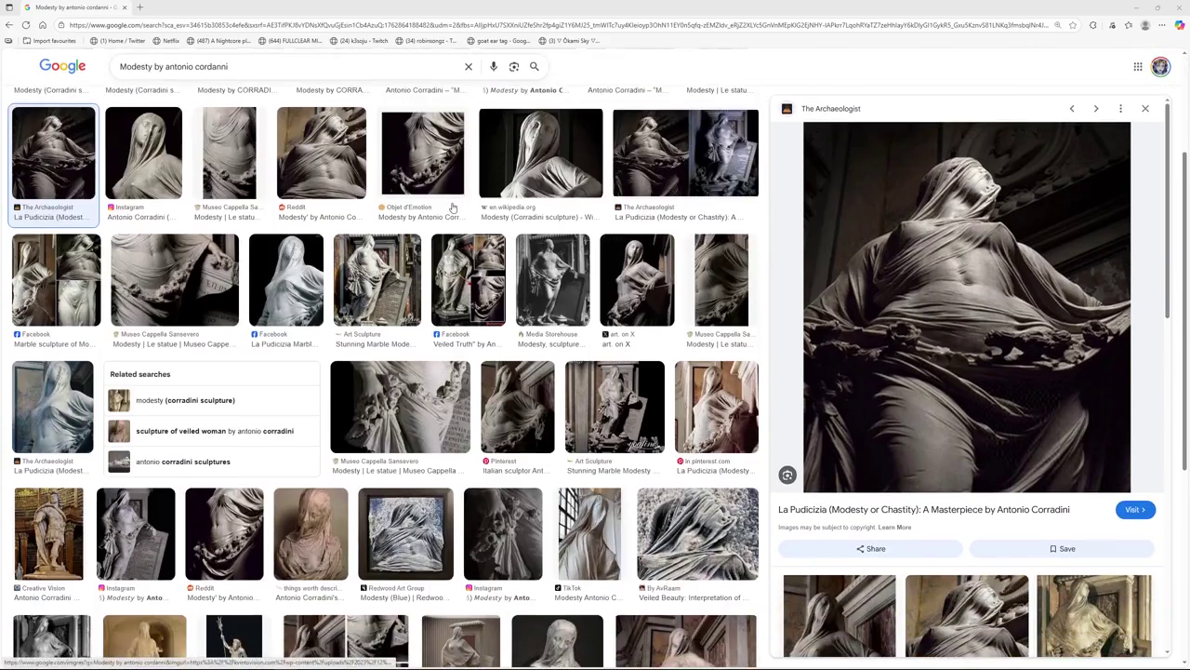
{"action": "scroll", "coordinate": [453, 207], "scroll_direction": "down", "scroll_amount": 2}
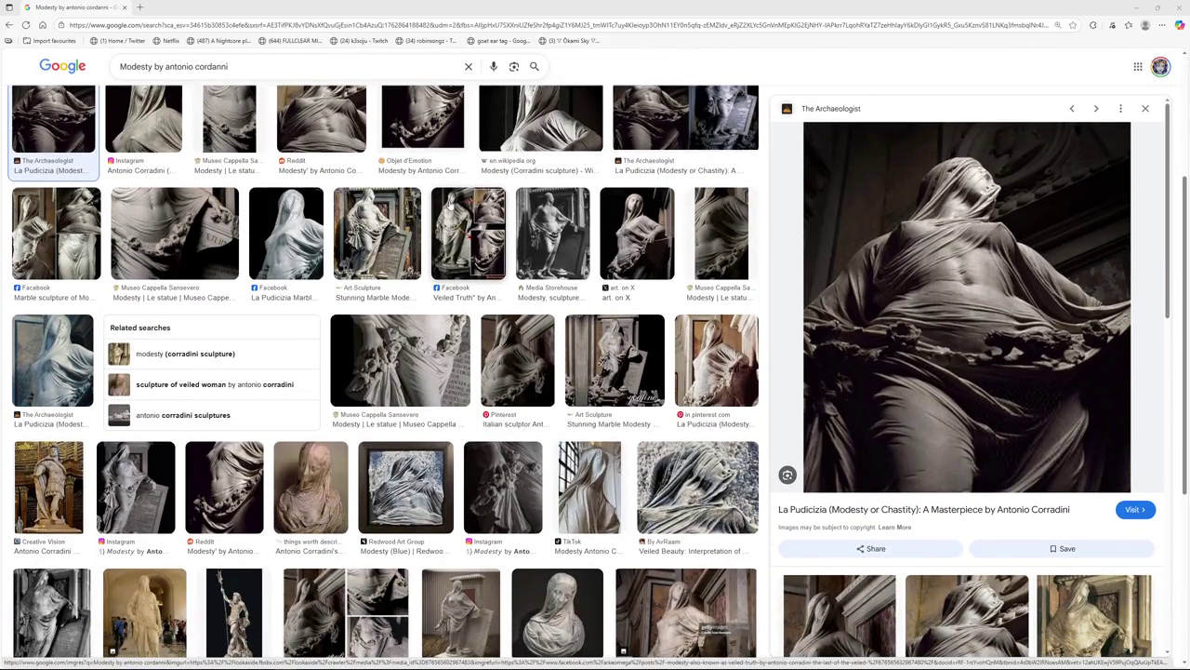
{"action": "scroll", "coordinate": [453, 207], "scroll_direction": "down", "scroll_amount": 3}
{"action": "scroll", "coordinate": [451, 205], "scroll_direction": "up", "scroll_amount": 2}
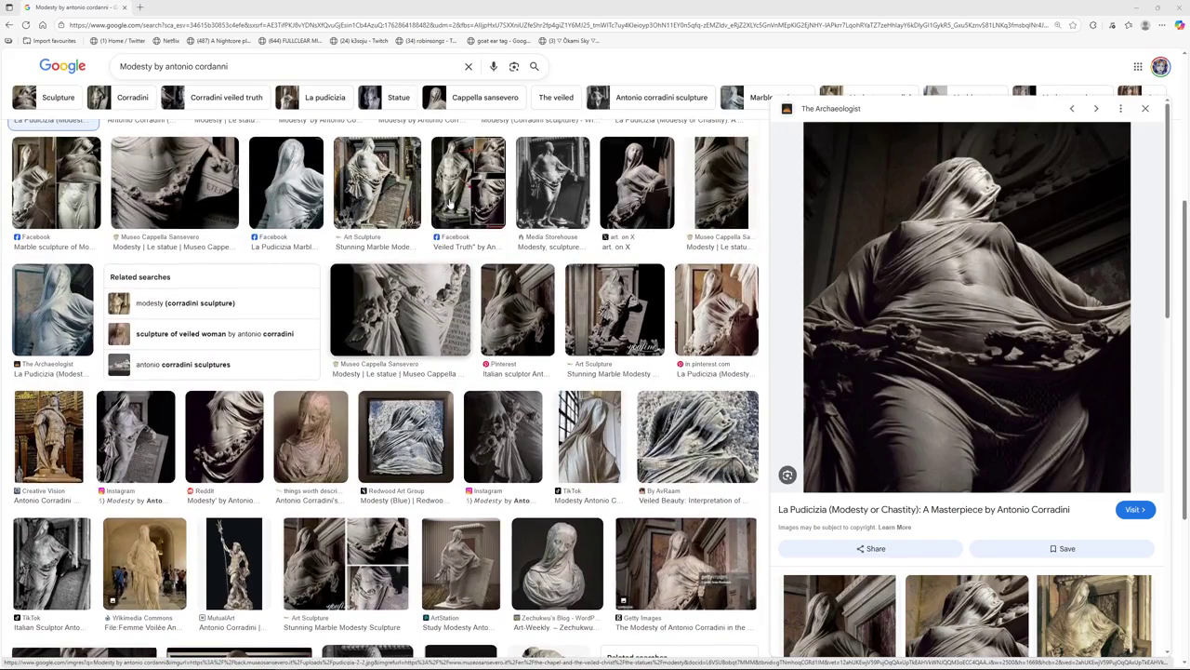
{"action": "scroll", "coordinate": [450, 204], "scroll_direction": "up", "scroll_amount": 3}
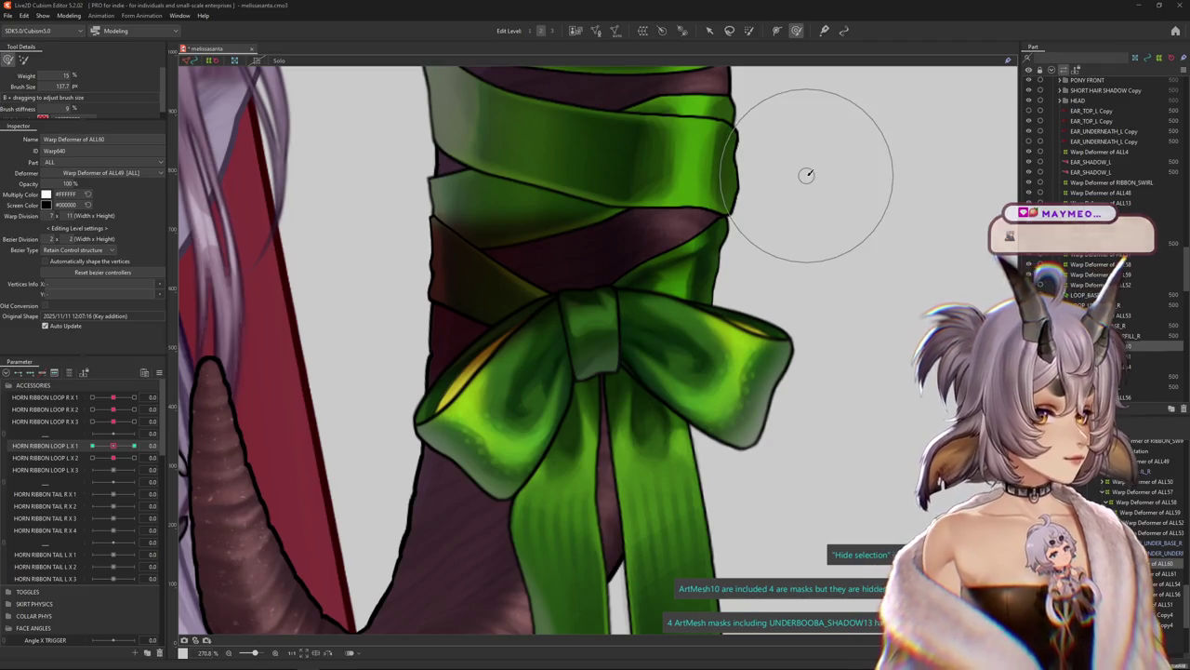
Select HORN RIBBON LOOP L X 1 and the warp deformer around the left bow
{"action": "scroll", "coordinate": [730, 327], "scroll_direction": "down", "scroll_amount": 2}
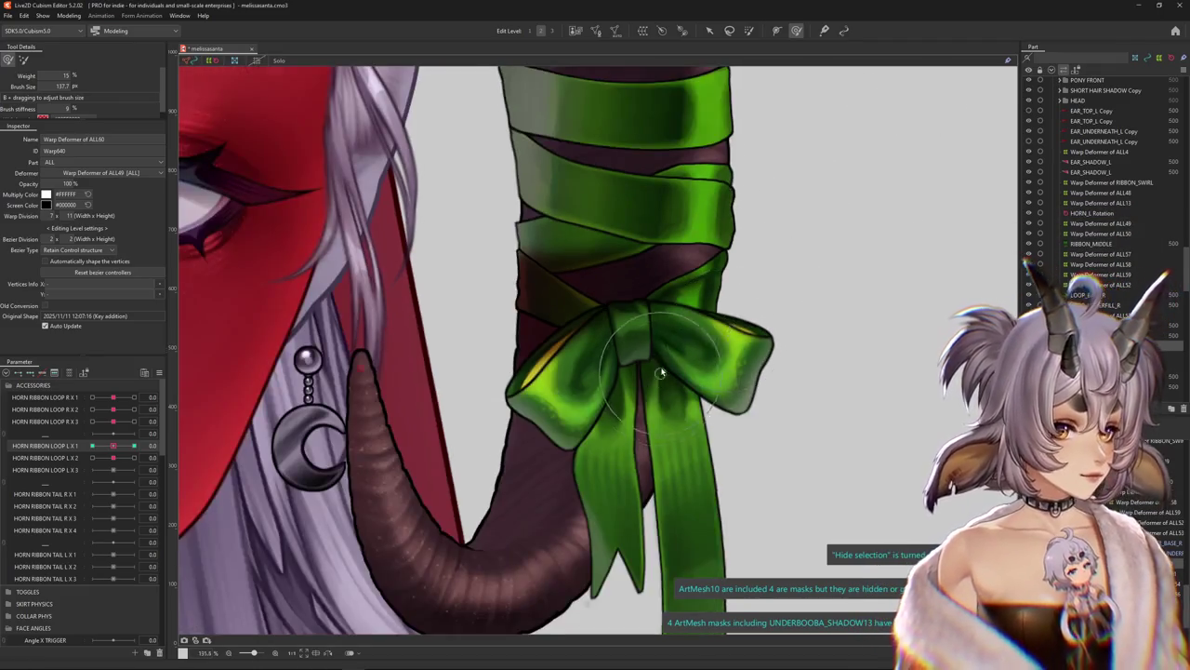
{"action": "scroll", "coordinate": [660, 372], "scroll_direction": "down", "scroll_amount": 1}
{"action": "scroll", "coordinate": [651, 372], "scroll_direction": "down", "scroll_amount": 1}
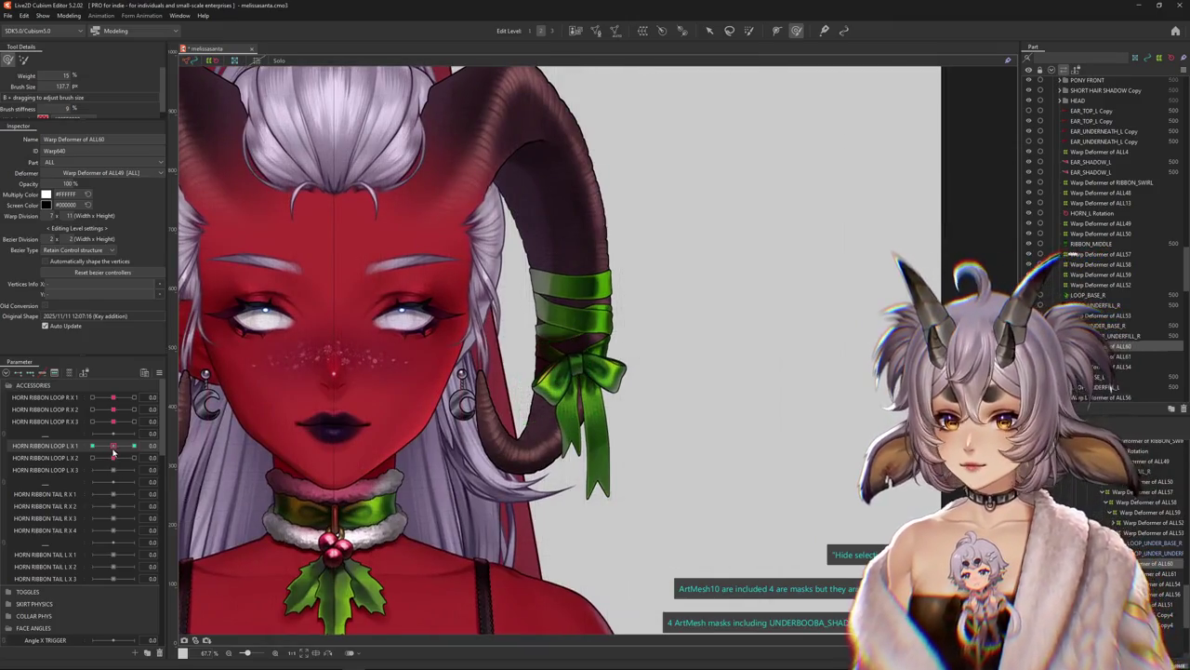
{"action": "left_click", "coordinate": [112, 450]}
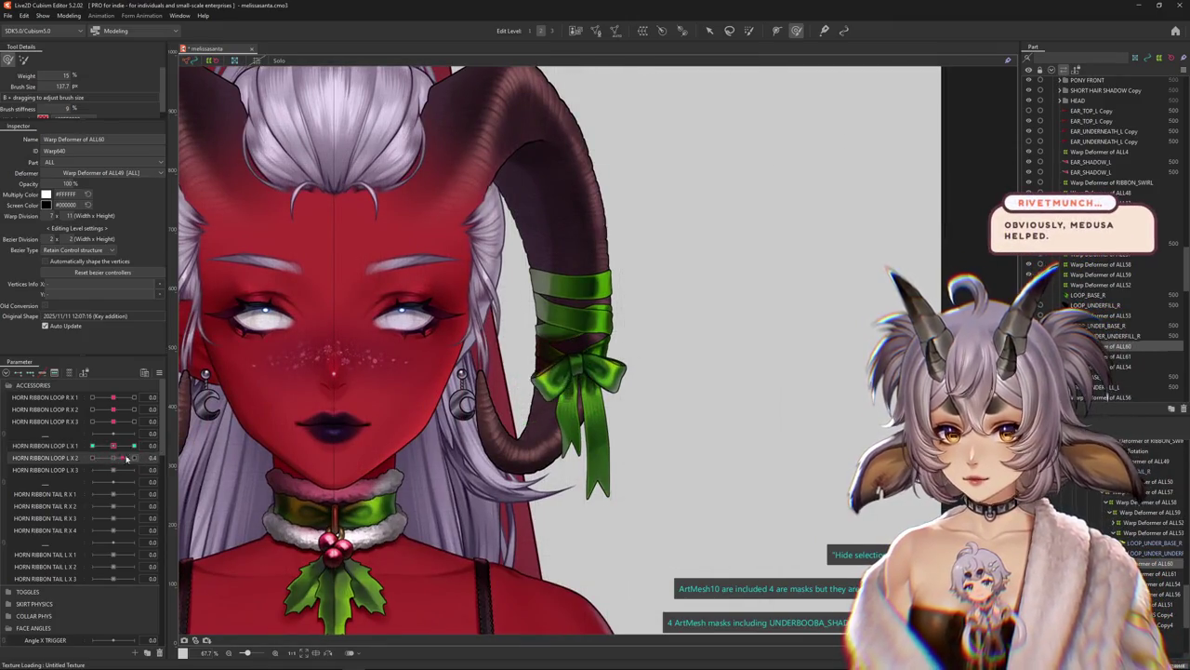
{"action": "scroll", "coordinate": [546, 406], "scroll_direction": "up", "scroll_amount": 2}
{"action": "scroll", "coordinate": [546, 407], "scroll_direction": "up", "scroll_amount": 1}
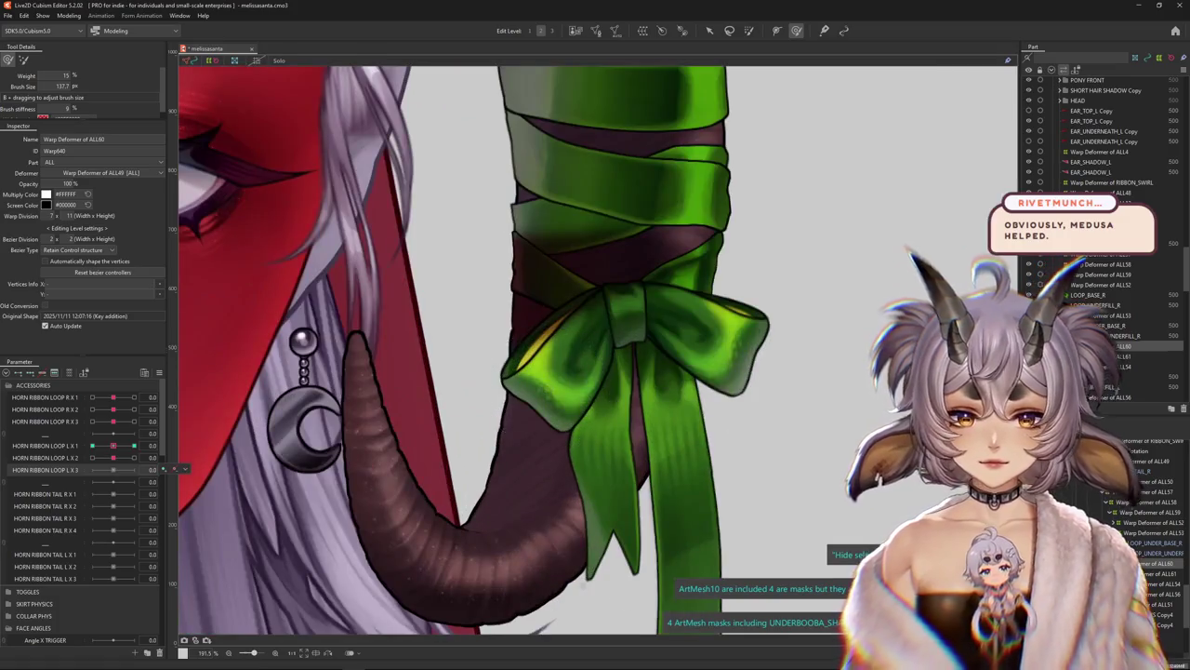
{"action": "left_click", "coordinate": [546, 406]}
{"action": "scroll", "coordinate": [579, 366], "scroll_direction": "up", "scroll_amount": 1}
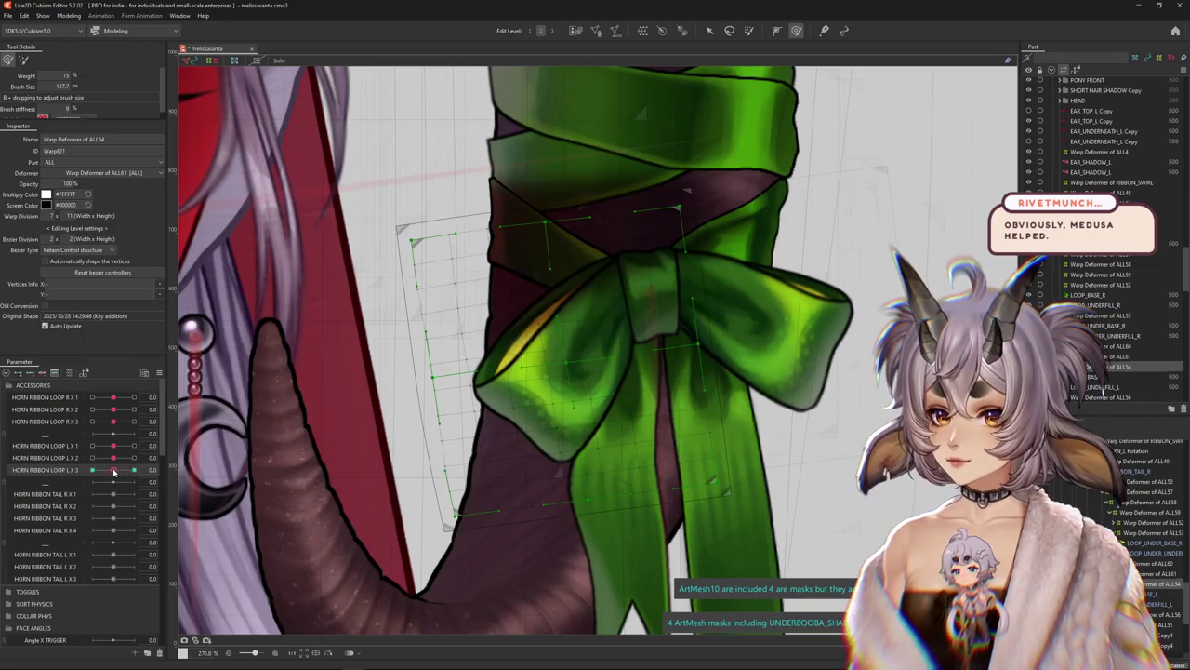
Reshape and refine the bow's left loop, checking it with the deformer grid hidden
{"action": "mouse_move", "coordinate": [566, 348]}
{"action": "left_mouse_down"}
{"action": "mouse_move", "coordinate": [547, 344]}
{"action": "mouse_move", "coordinate": [559, 395]}
{"action": "left_mouse_up"}
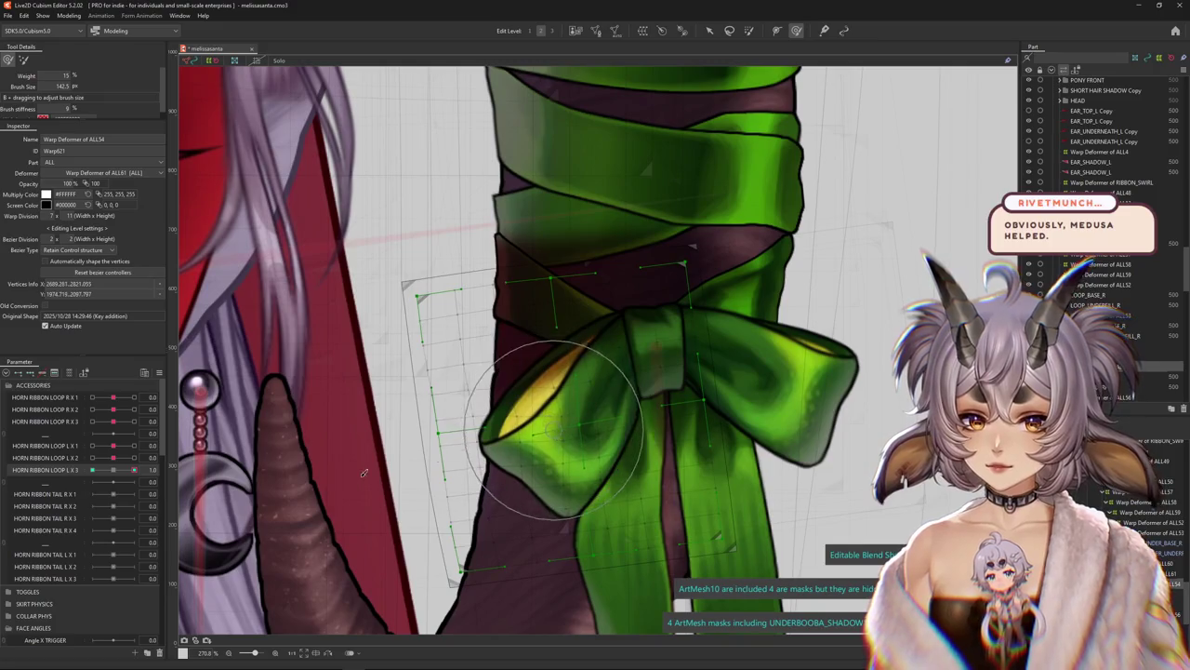
{"action": "key", "text": "ctrl+h"}
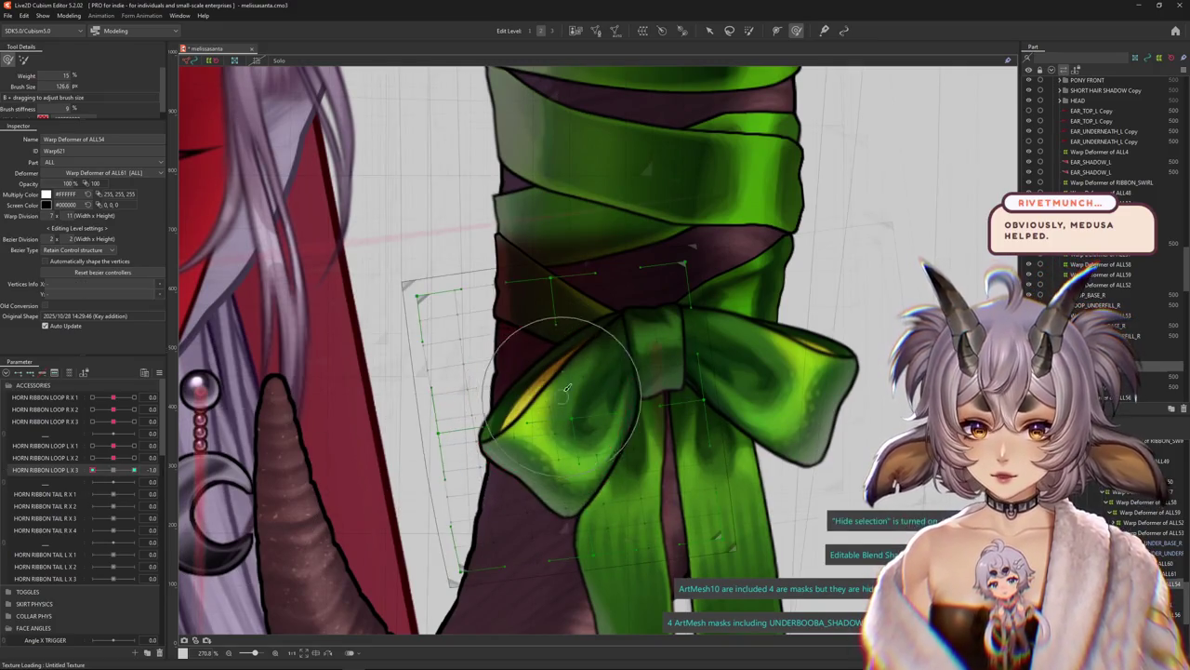
{"action": "left_click_drag", "start_coordinate": [515, 414], "coordinate": [534, 412]}
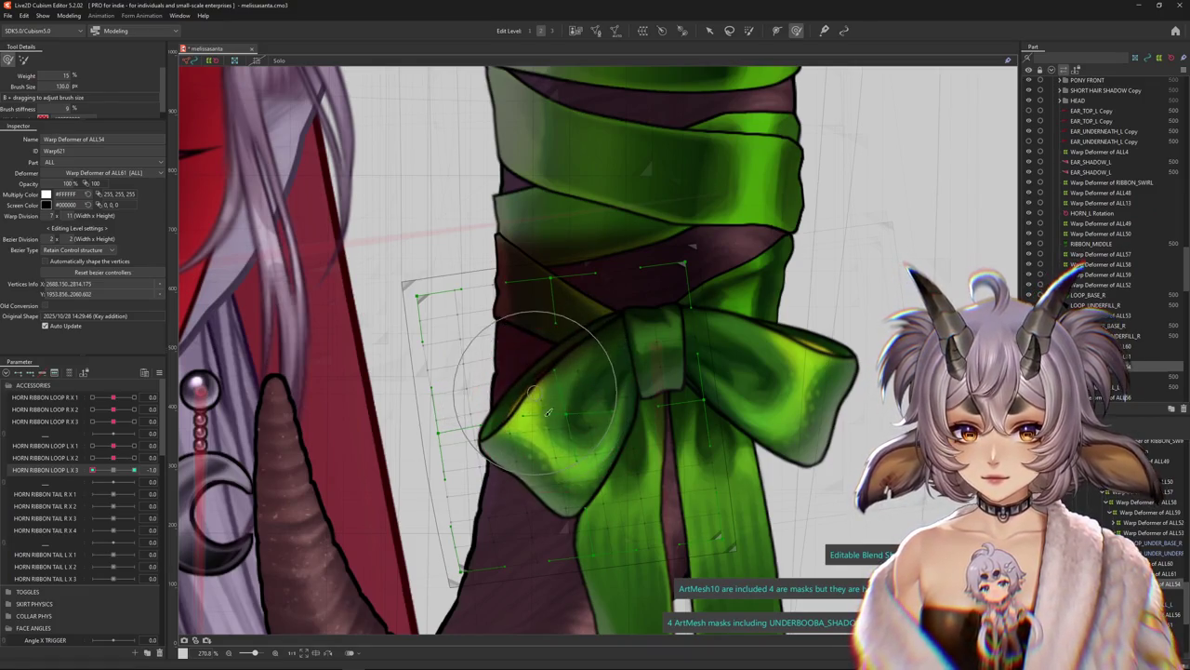
{"action": "key", "text": "ctrl+h"}
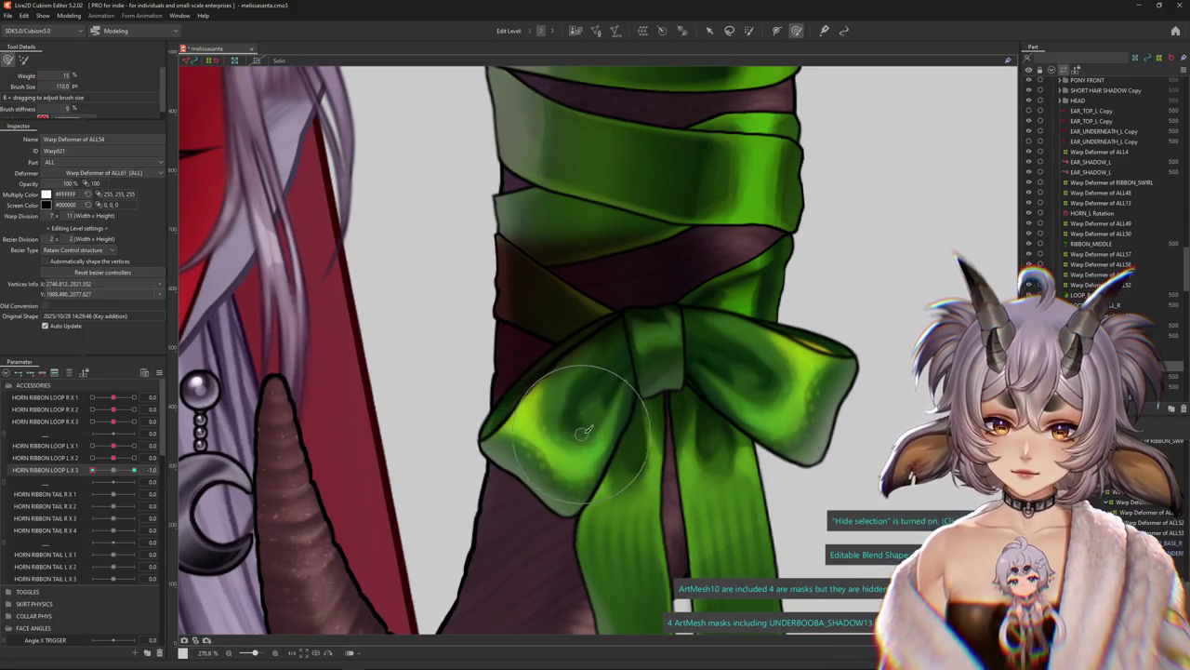
{"action": "key", "text": "ctrl+h"}
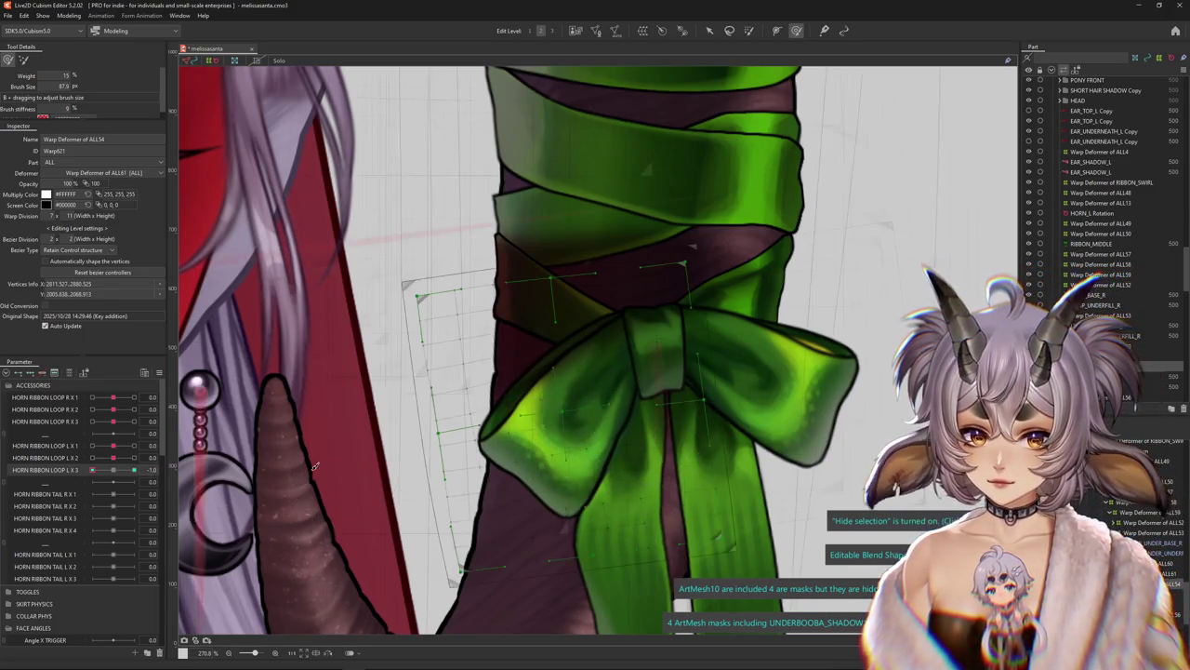
Set the warp grid to 12 divisions and key HORN RIBBON LOOP L X 3 at 0, -1 and 1
{"action": "type", "text": "12"}
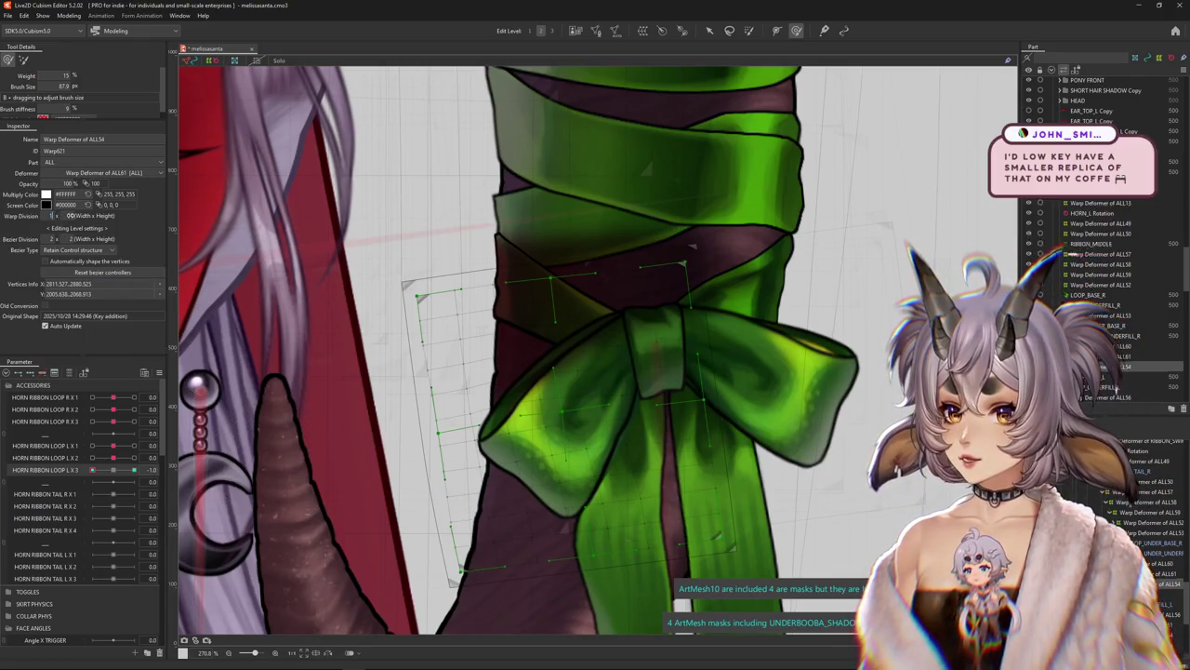
{"action": "key", "text": "Return"}
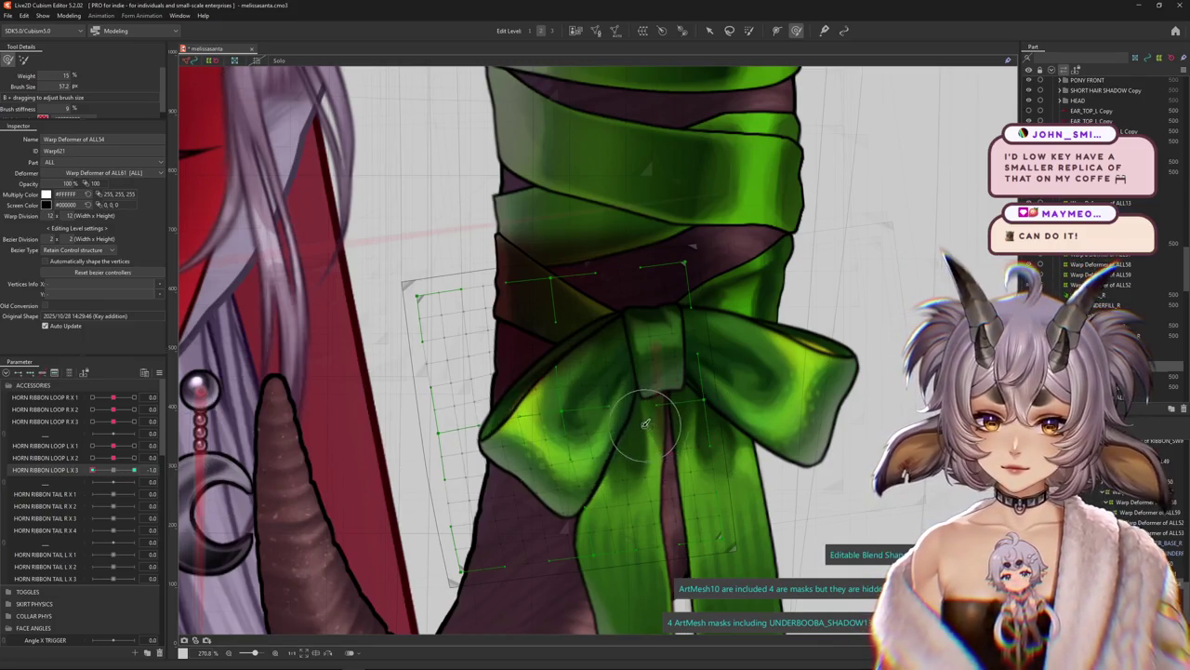
{"action": "key", "text": "ctrl+h"}
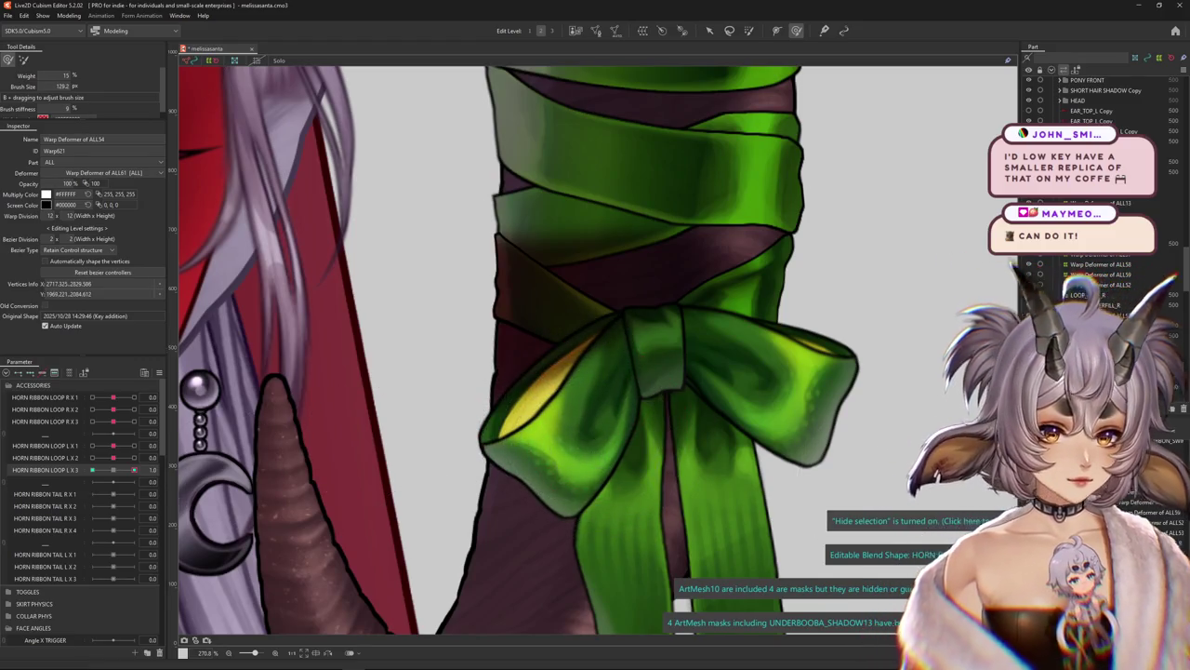
{"action": "left_click", "coordinate": [113, 469]}
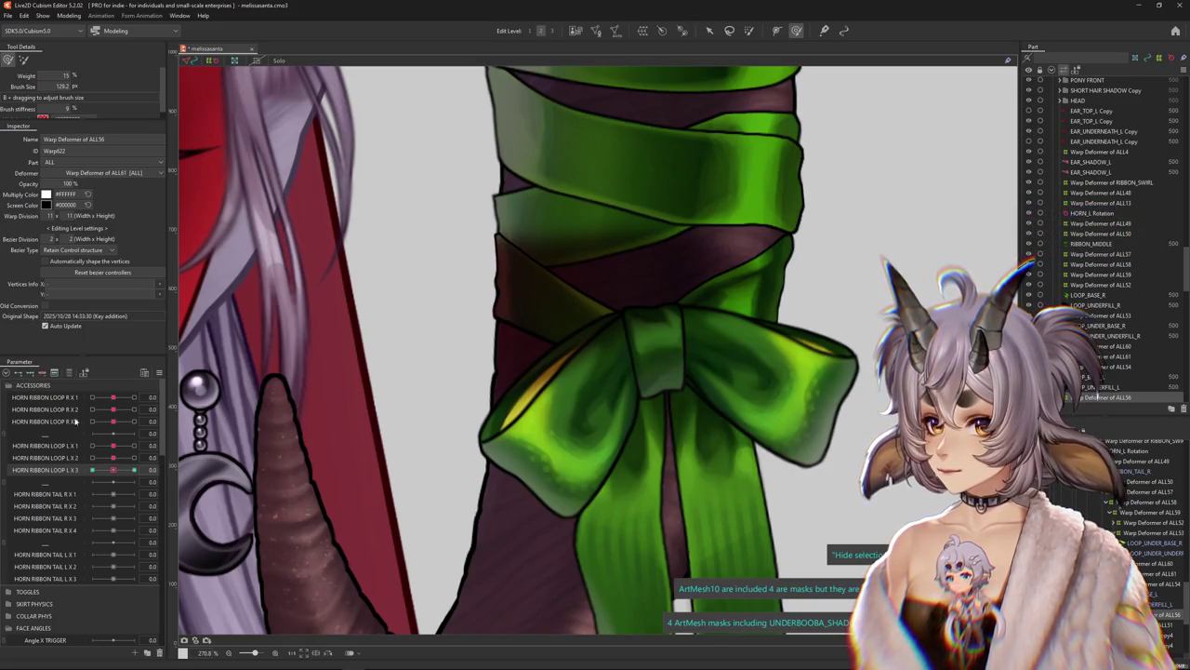
{"action": "left_click", "coordinate": [92, 470]}
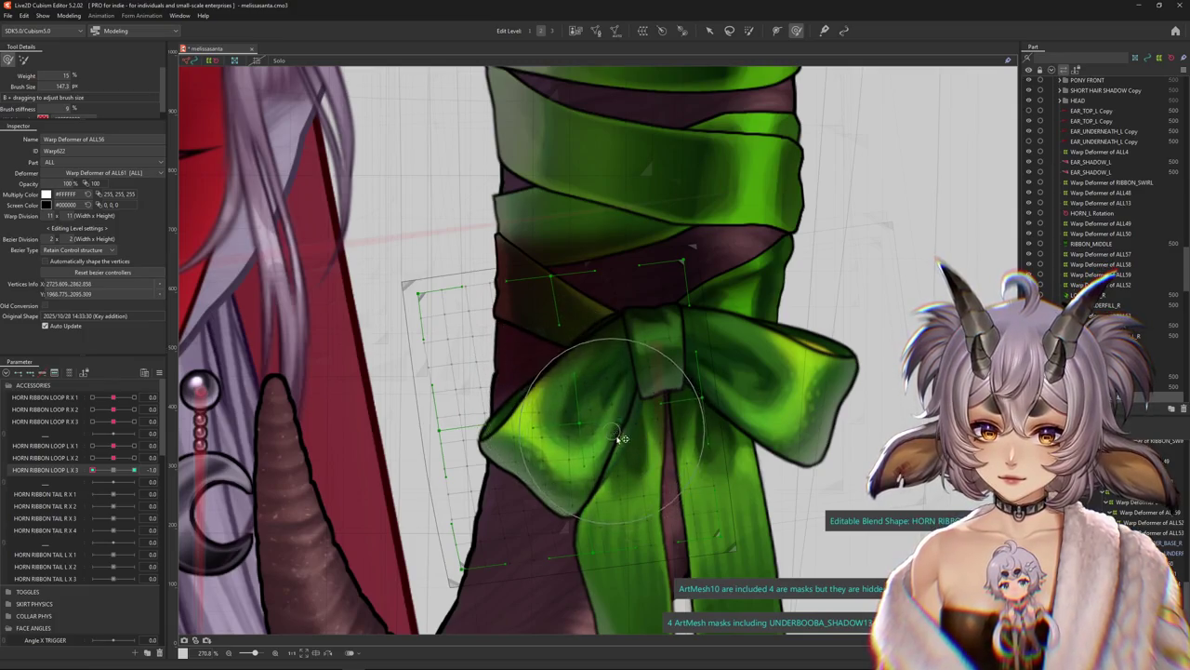
{"action": "key", "text": "ctrl+h"}
{"action": "left_click", "coordinate": [134, 470]}
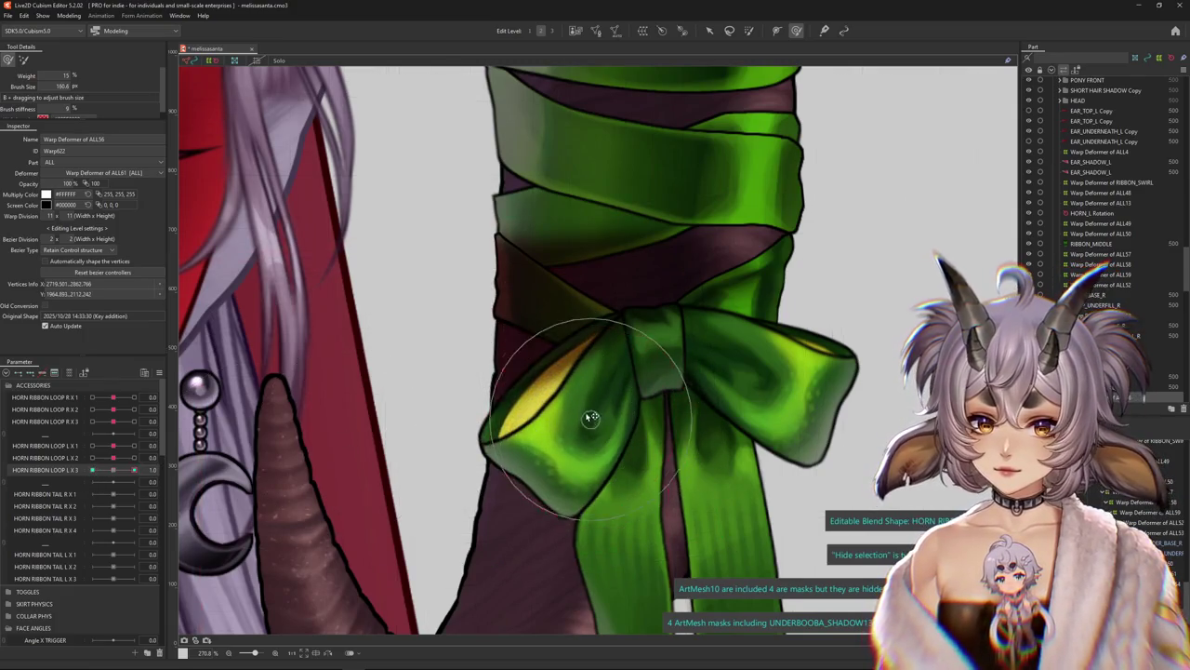
{"action": "scroll", "coordinate": [541, 381], "scroll_direction": "down", "scroll_amount": 5}
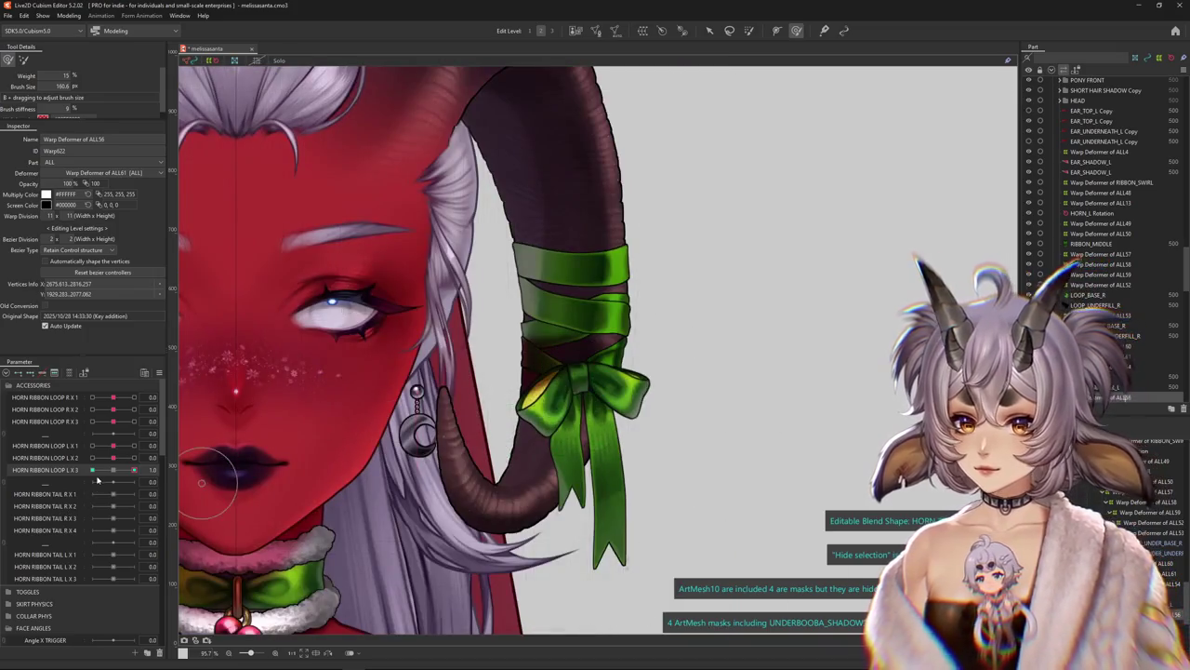
{"action": "left_click", "coordinate": [68, 16]}
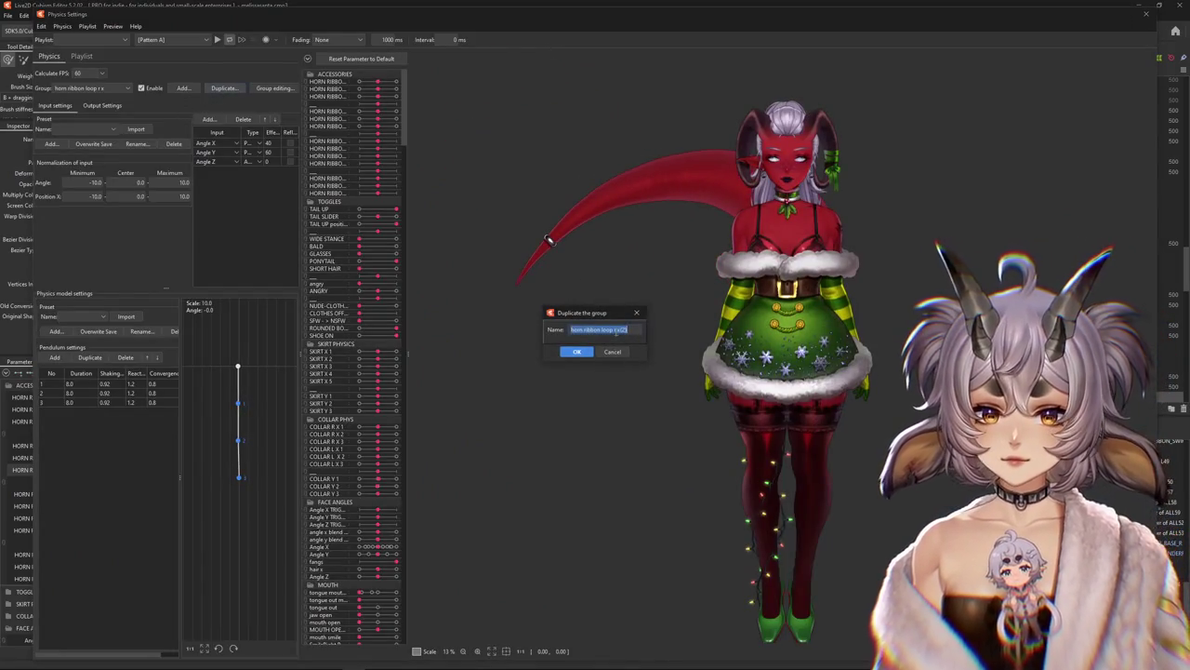
Duplicate the physics group as 'horn ribbon loop l x' with outputs HORN RIBBON LOOP L X 1–3
{"action": "type", "text": "l"}
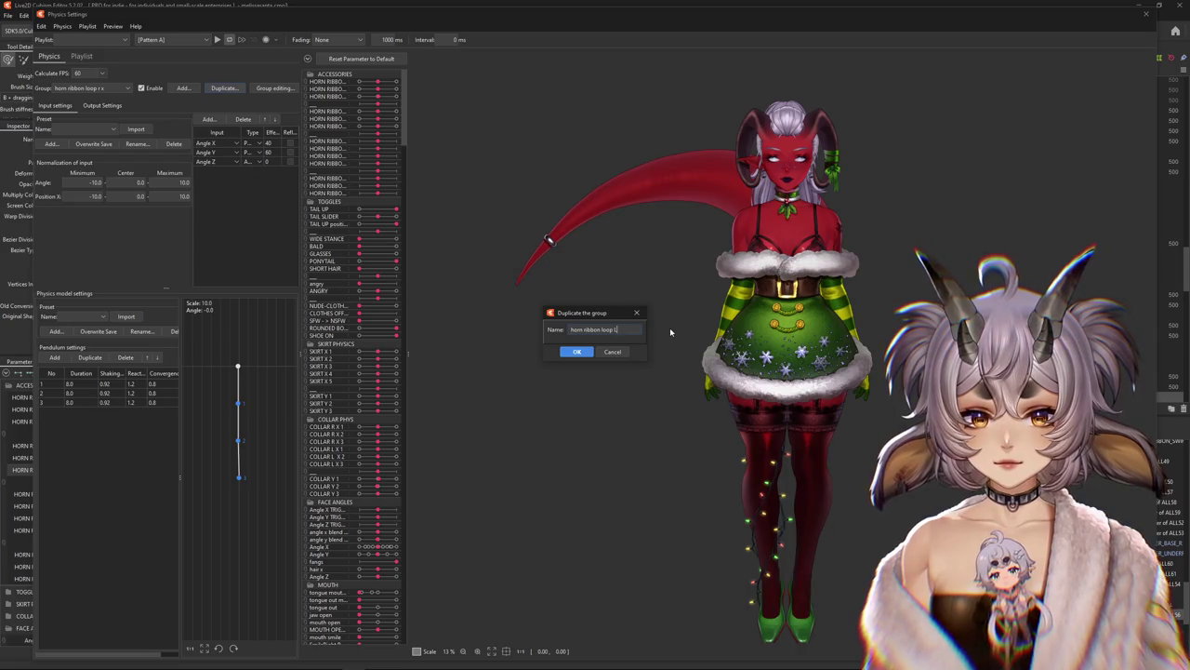
{"action": "key", "text": "Return"}
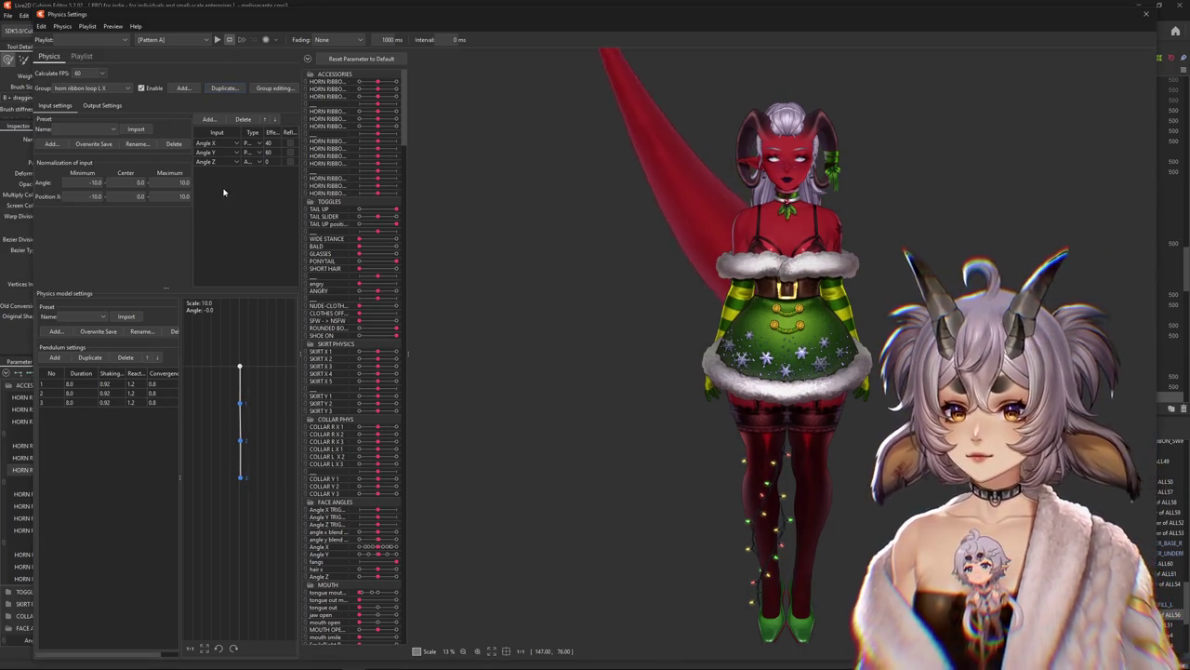
{"action": "left_click", "coordinate": [102, 105]}
{"action": "left_click", "coordinate": [83, 119]}
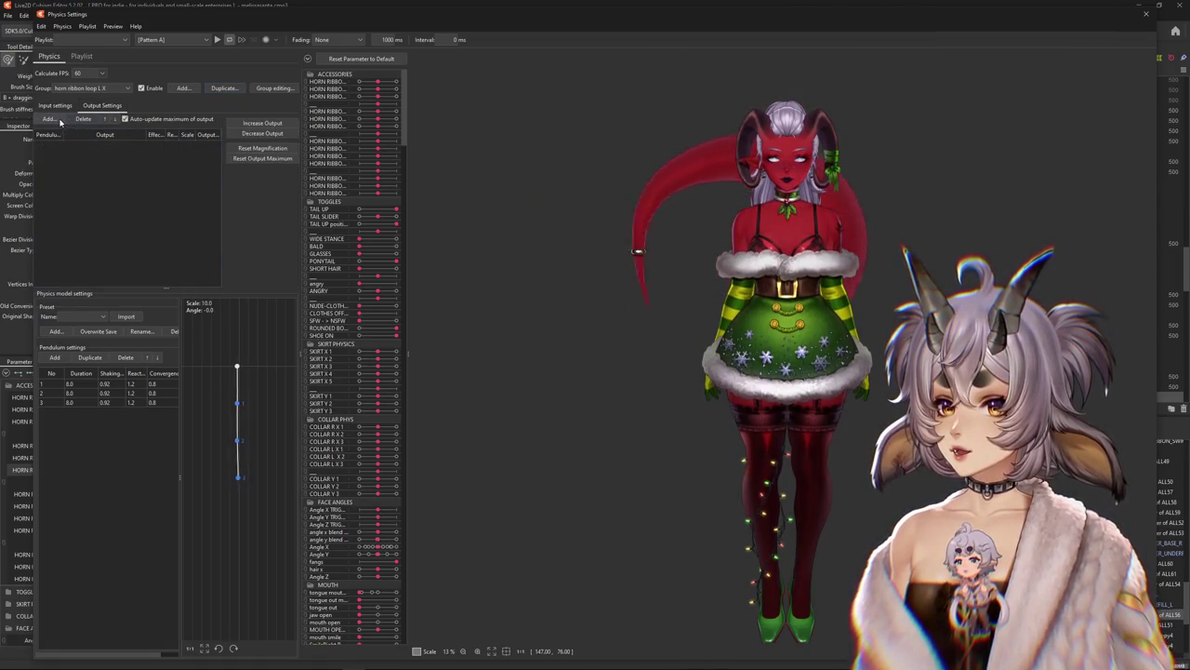
{"action": "left_click", "coordinate": [517, 304]}
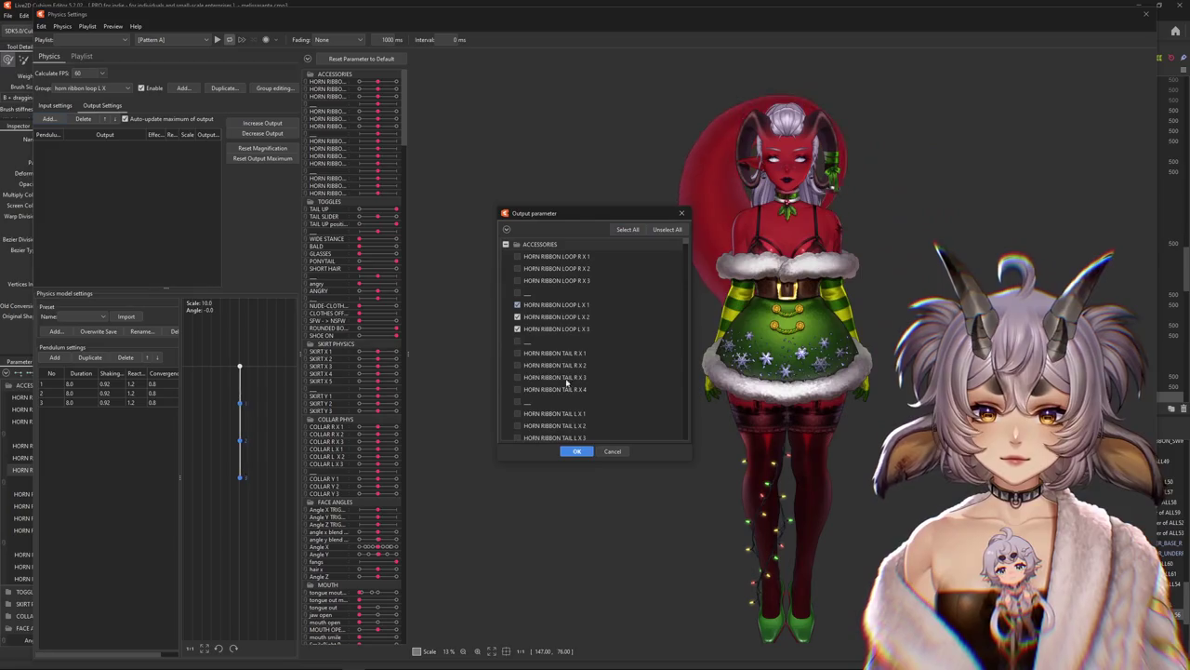
{"action": "left_click", "coordinate": [576, 451]}
{"action": "scroll", "coordinate": [822, 137], "scroll_direction": "up", "scroll_amount": 5}
{"action": "left_click", "coordinate": [48, 119]}
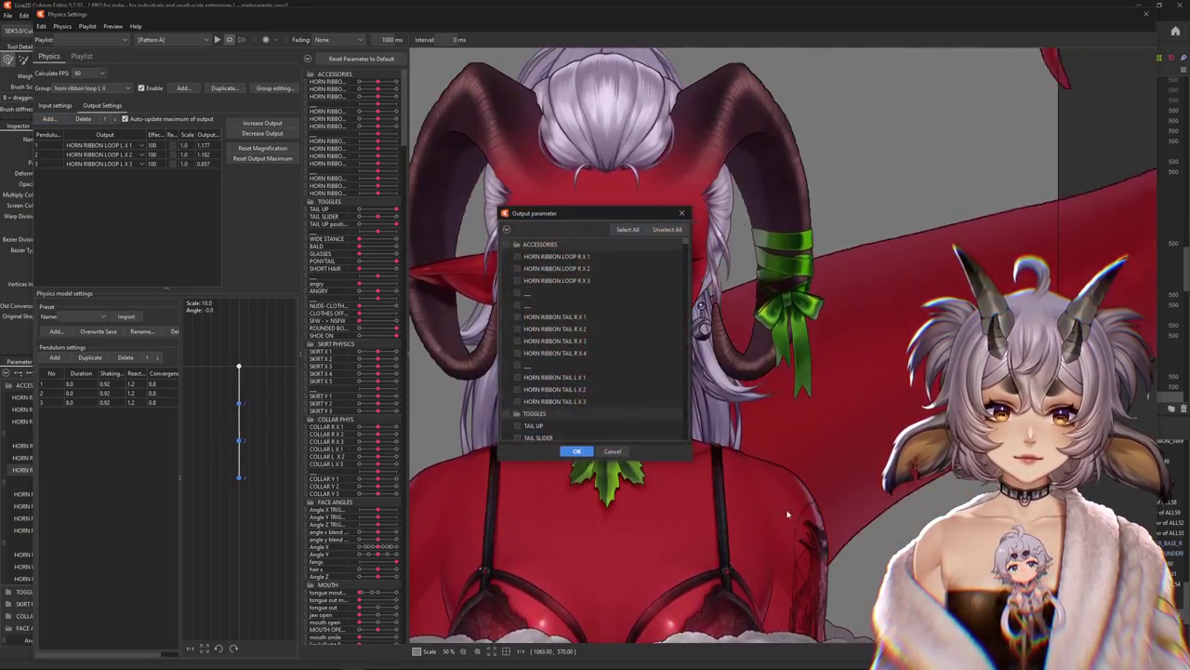
{"action": "left_click", "coordinate": [614, 452]}
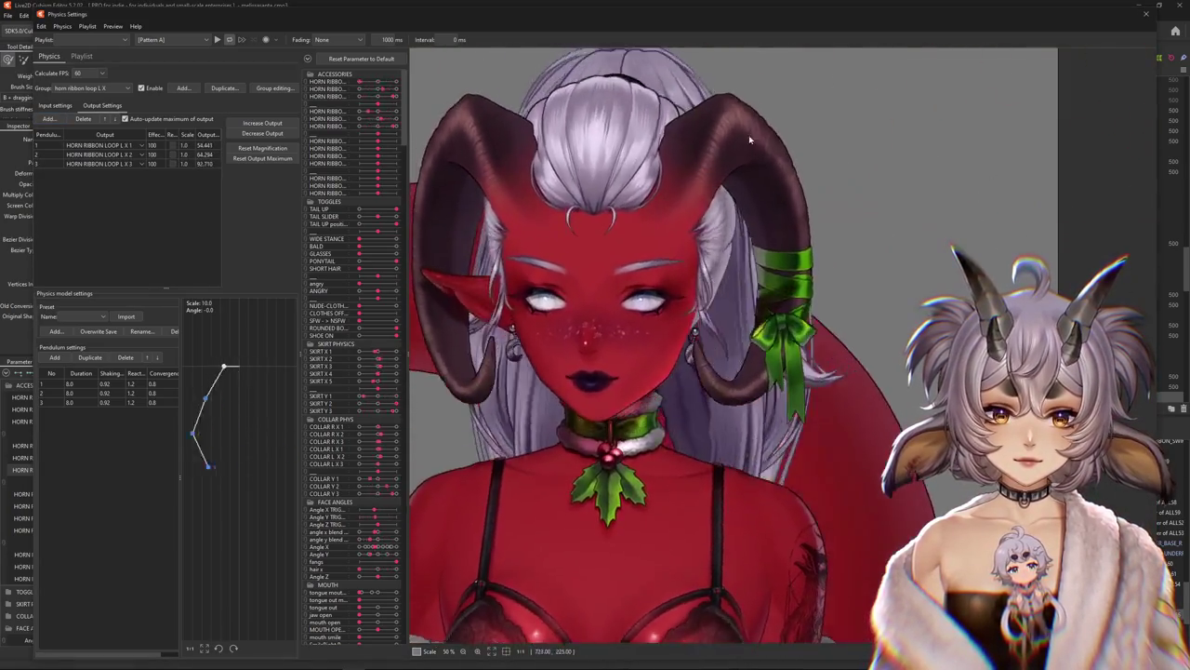
Test the bow physics by swinging the head and fit output magnification to the full range
{"action": "left_click_drag", "start_coordinate": [731, 448], "coordinate": [761, 18]}
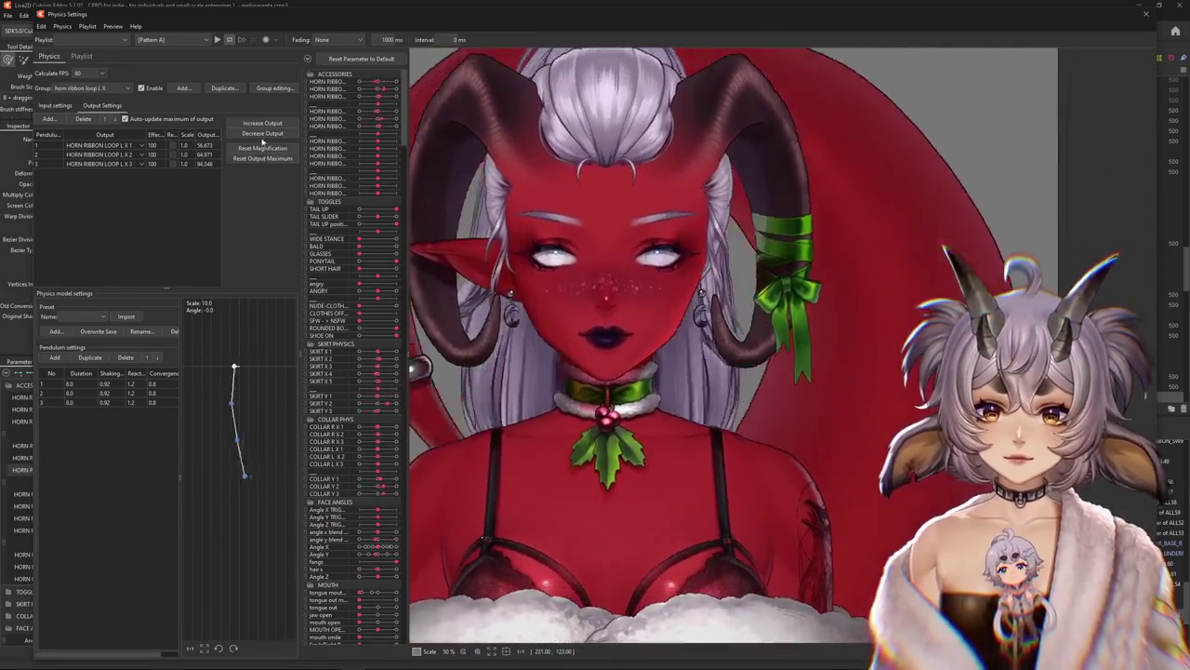
{"action": "left_click", "coordinate": [262, 148]}
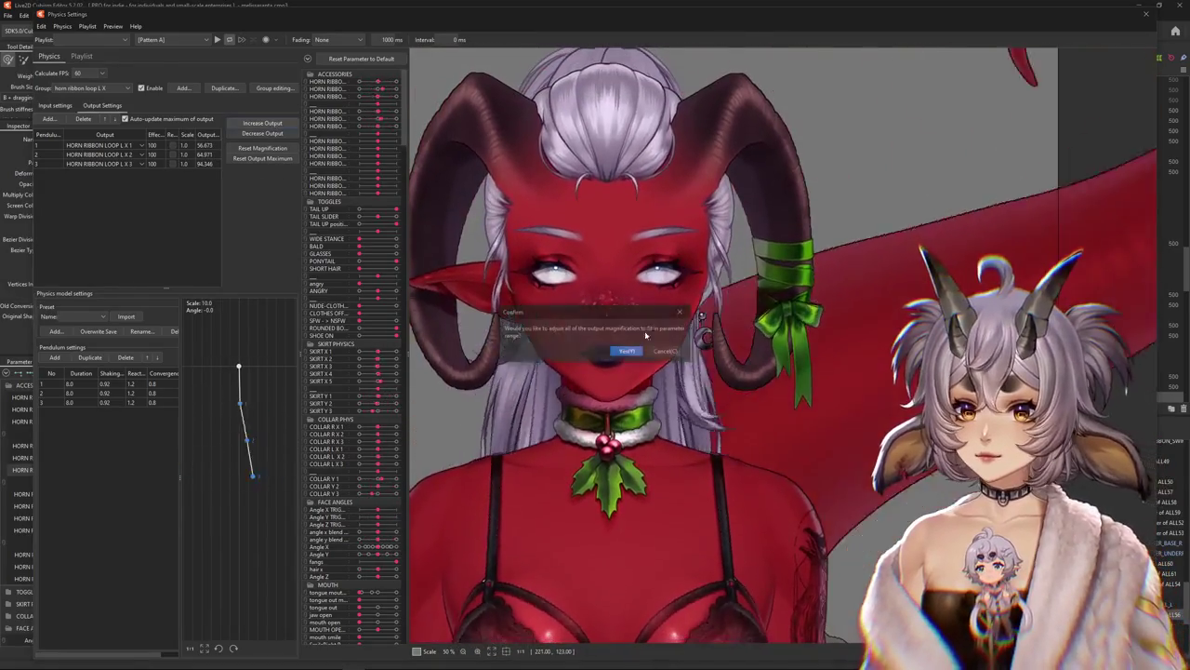
{"action": "left_click", "coordinate": [625, 352]}
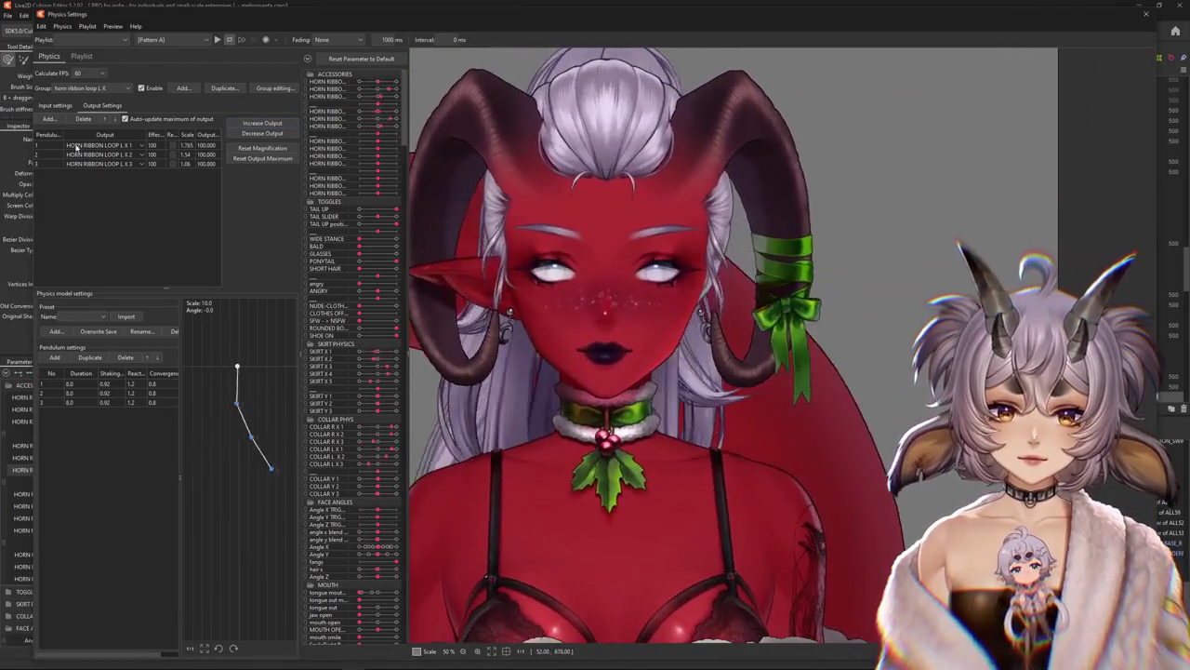
{"action": "left_click", "coordinate": [55, 106]}
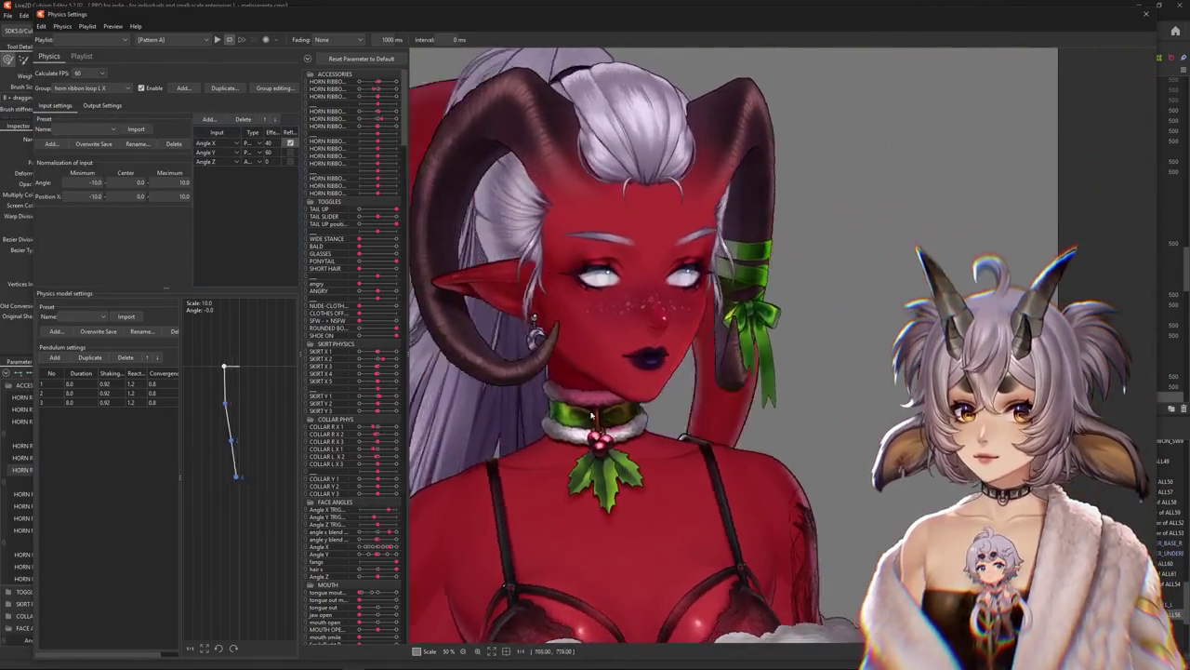
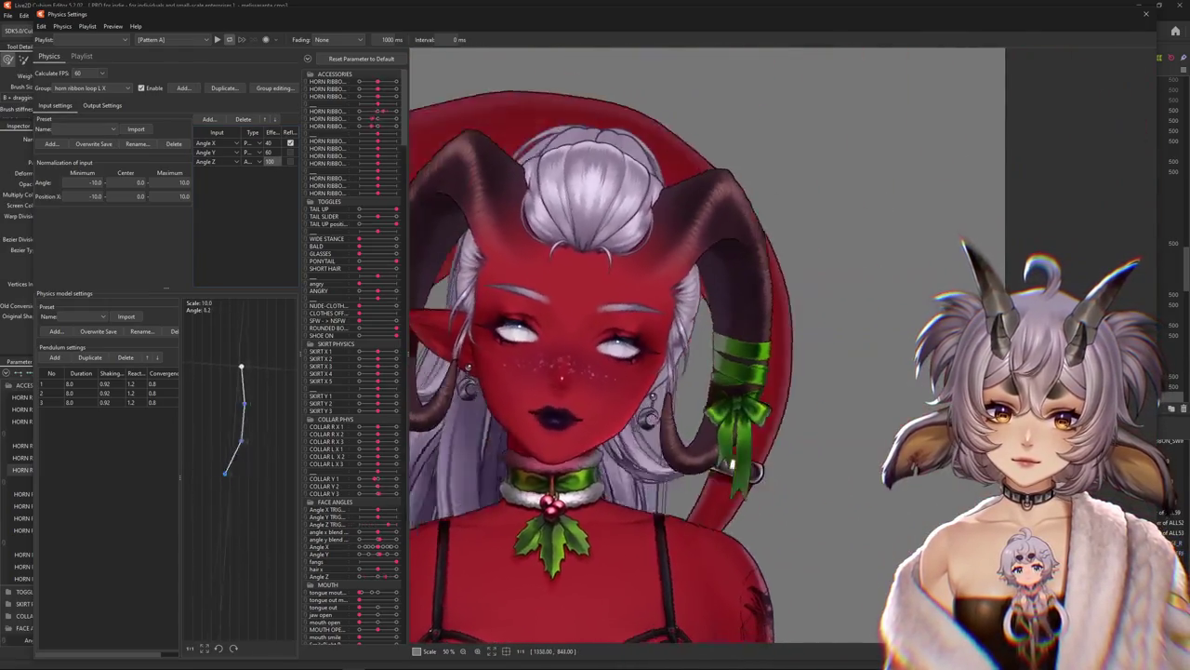
Give the 'horn ribbon loop r x' physics group an Angle Z input weight of 100
{"action": "left_click", "coordinate": [85, 108]}
{"action": "left_click", "coordinate": [55, 105]}
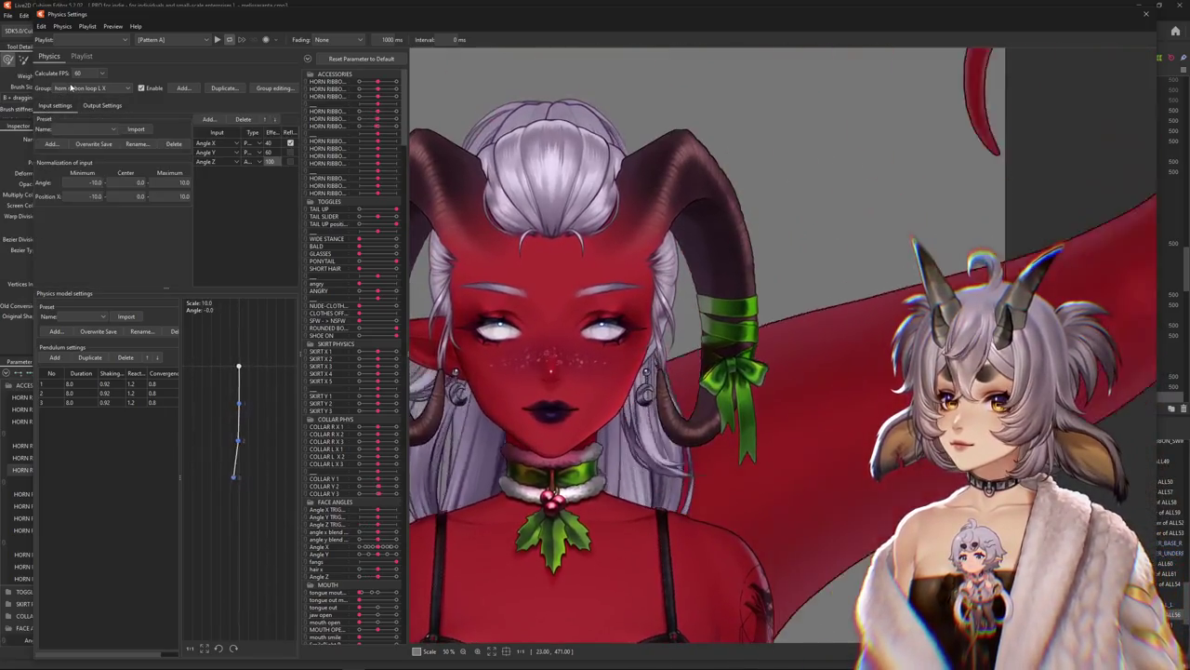
{"action": "left_click", "coordinate": [79, 227]}
{"action": "type", "text": "50"}
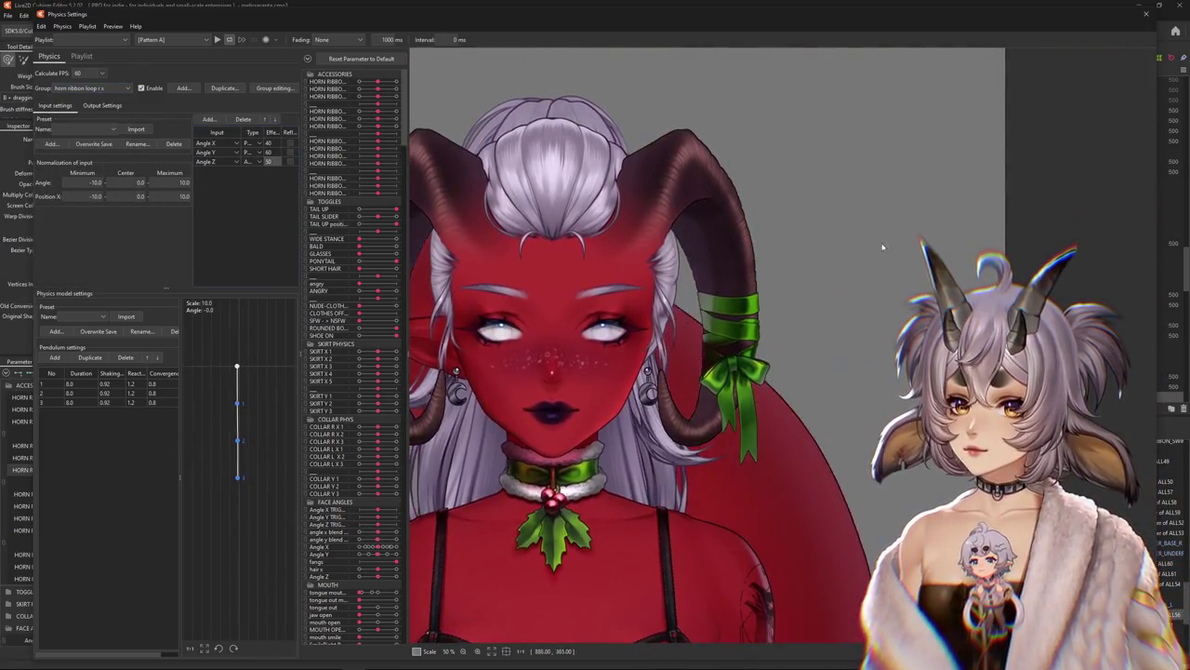
{"action": "type", "text": "100"}
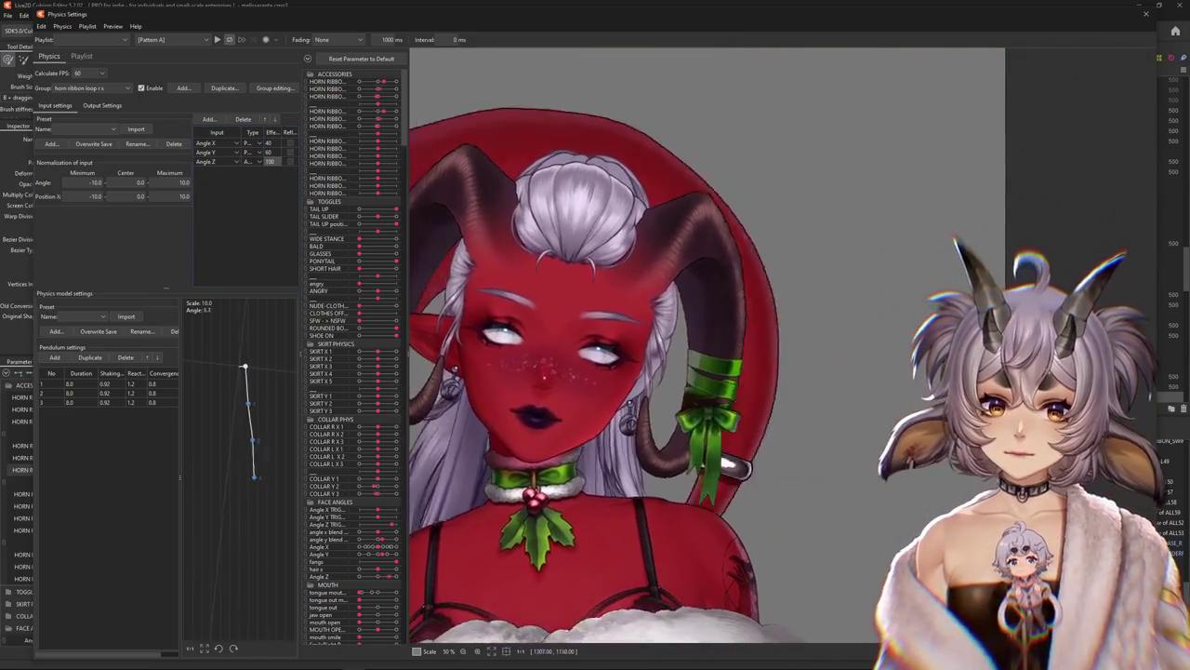
{"action": "key", "text": "Return"}
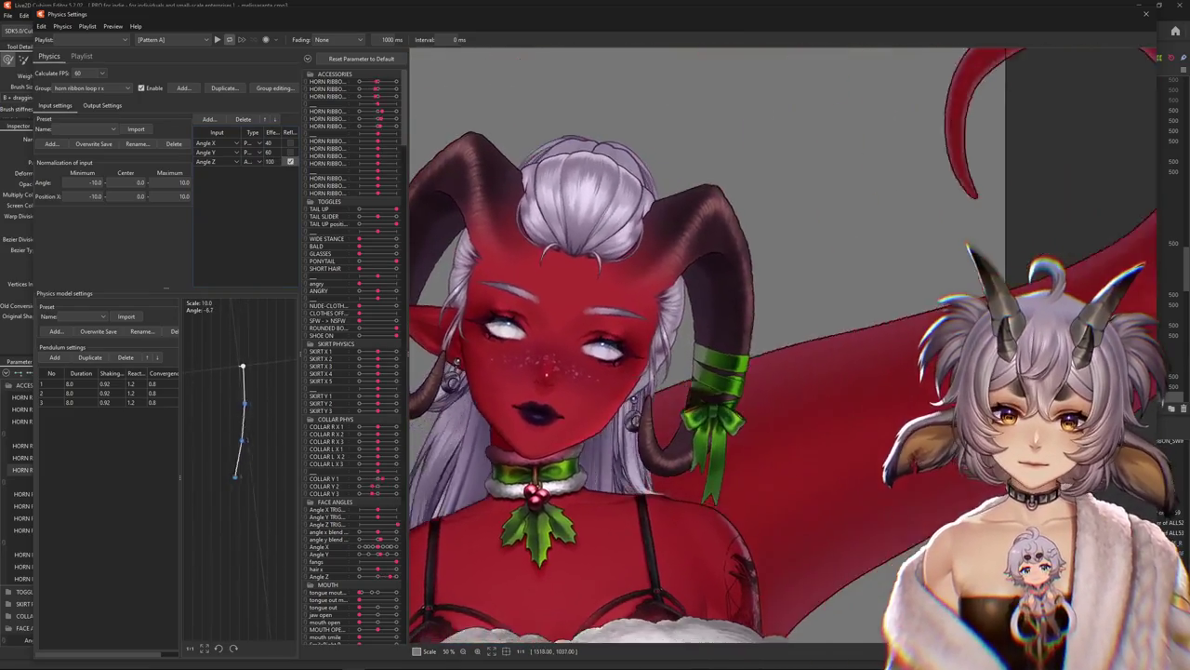
Swing the model's head in the physics preview to test the ribbon
{"action": "mouse_move", "coordinate": [574, 226]}
{"action": "left_mouse_down"}
{"action": "mouse_move", "coordinate": [976, 318]}
{"action": "mouse_move", "coordinate": [895, 386]}
{"action": "left_mouse_up"}
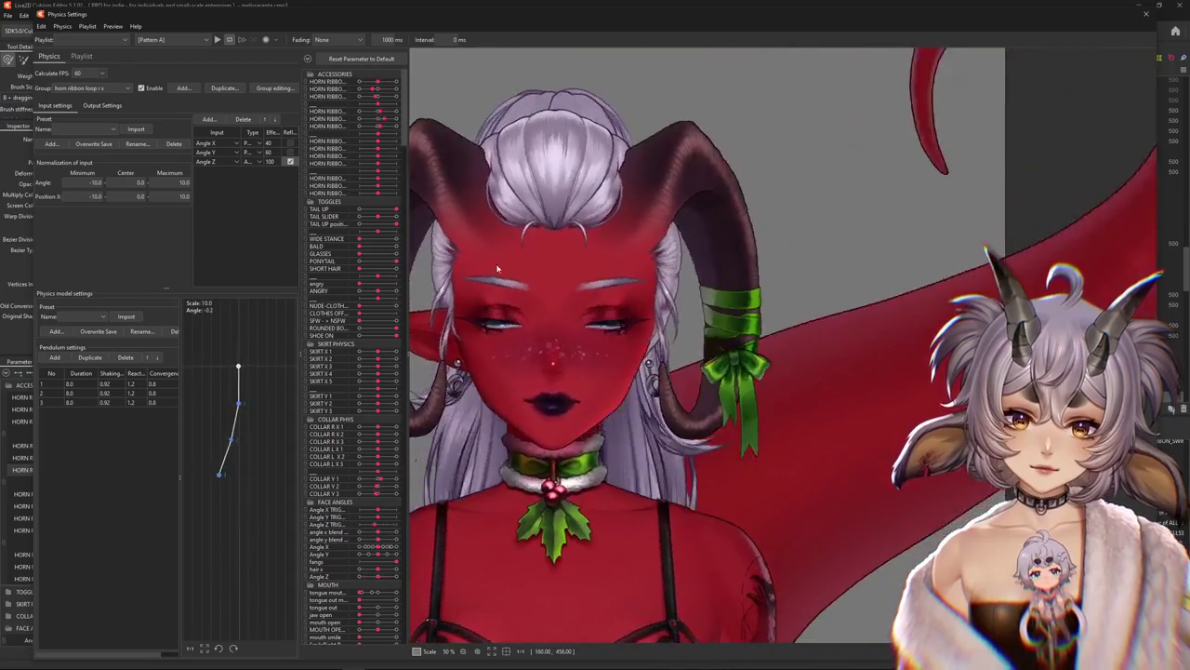
{"action": "scroll", "coordinate": [699, 409], "scroll_direction": "down", "scroll_amount": 3}
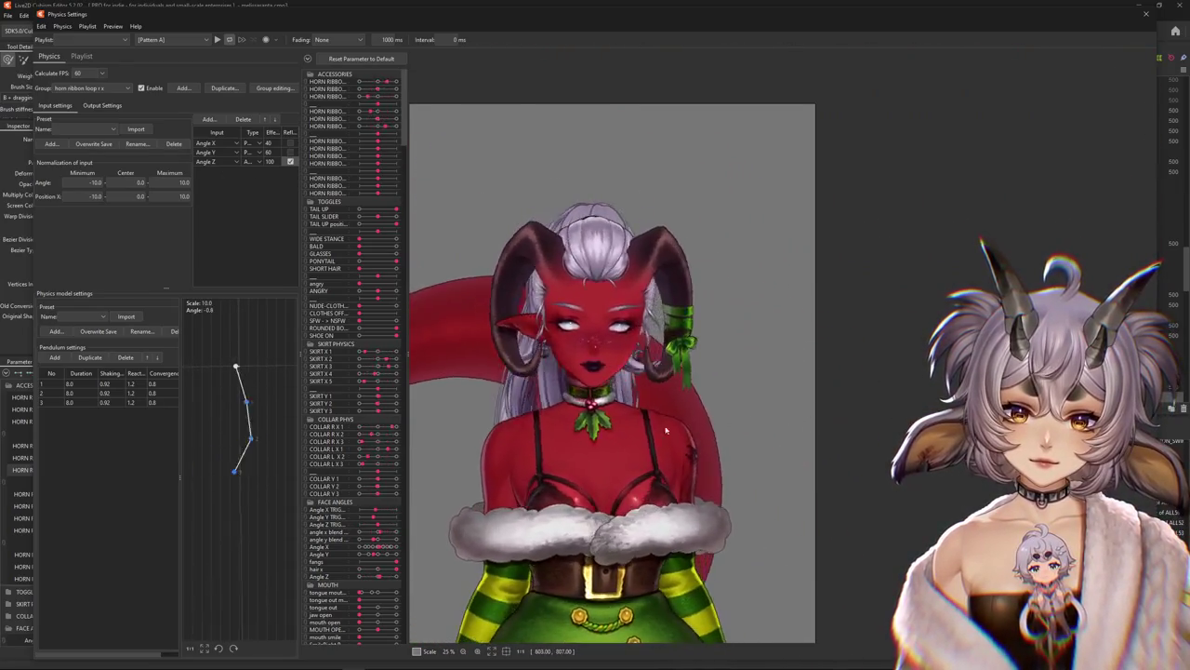
{"action": "left_click_drag", "start_coordinate": [700, 408], "coordinate": [648, 425]}
Close the Physics Settings window to return to the modelling view
{"action": "left_click", "coordinate": [1149, 12]}
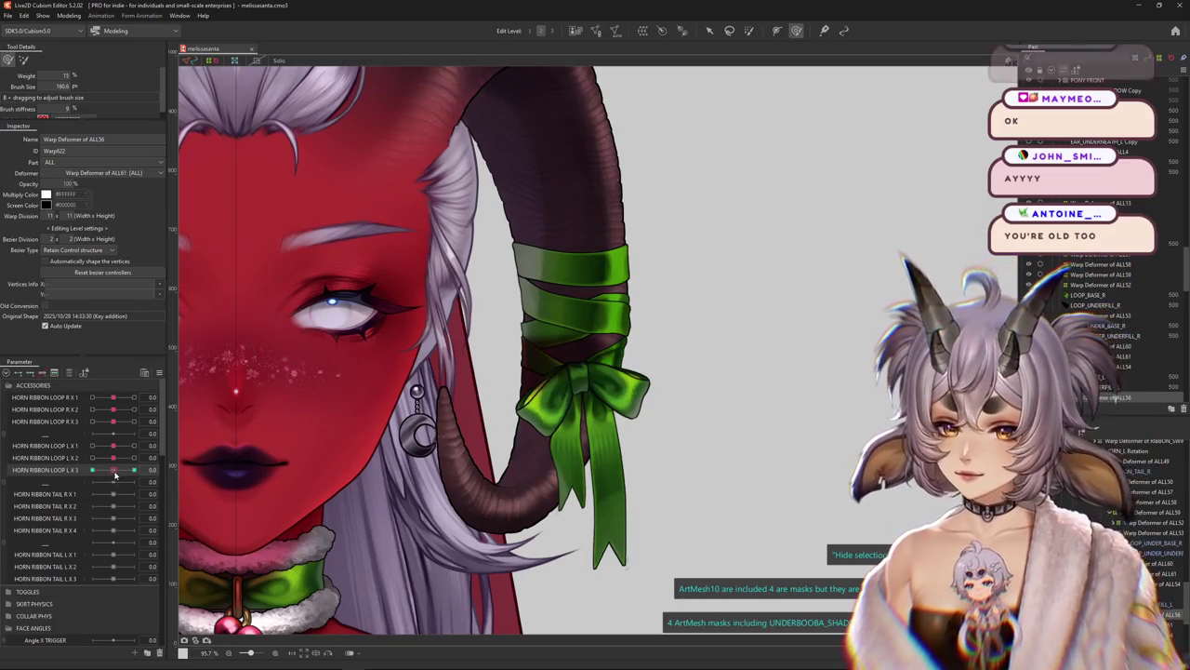
Reset HORN RIBBON LOOP L X 3 to its default value
{"action": "left_click", "coordinate": [149, 465]}
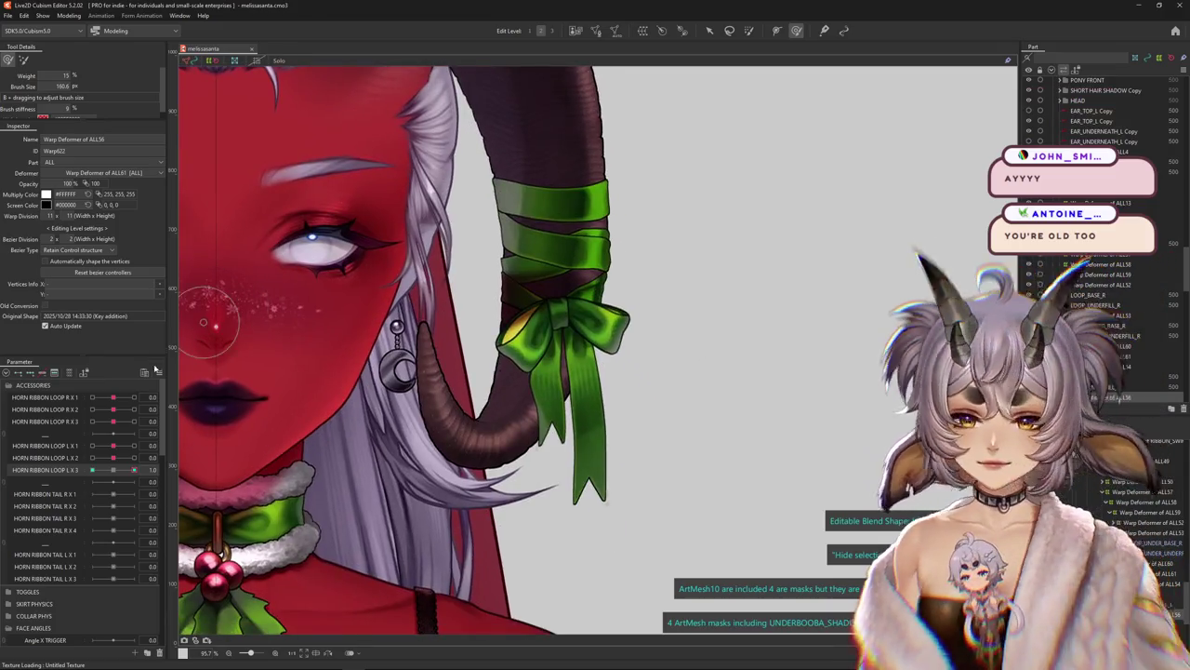
{"action": "right_click", "coordinate": [181, 374]}
{"action": "left_click", "coordinate": [186, 374]}
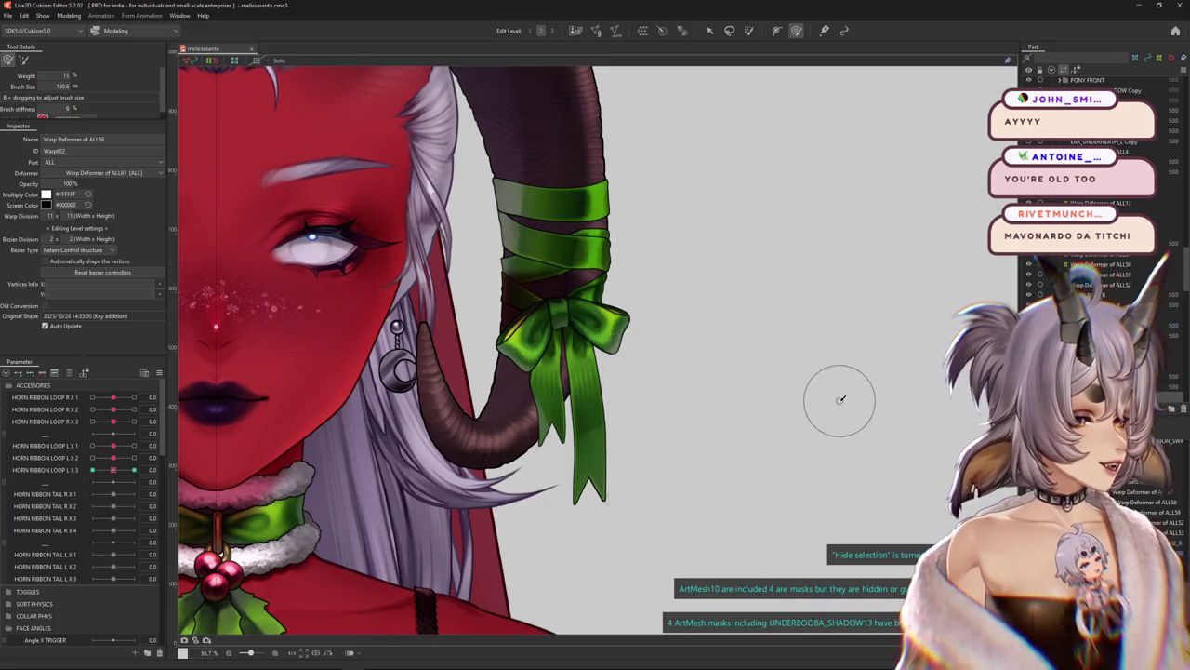
Set HORN RIBBON LOOP L X 2 to about 0.5 and zoom into the bow
{"action": "scroll", "coordinate": [743, 402], "scroll_direction": "down", "scroll_amount": 3}
{"action": "scroll", "coordinate": [741, 418], "scroll_direction": "up", "scroll_amount": 3}
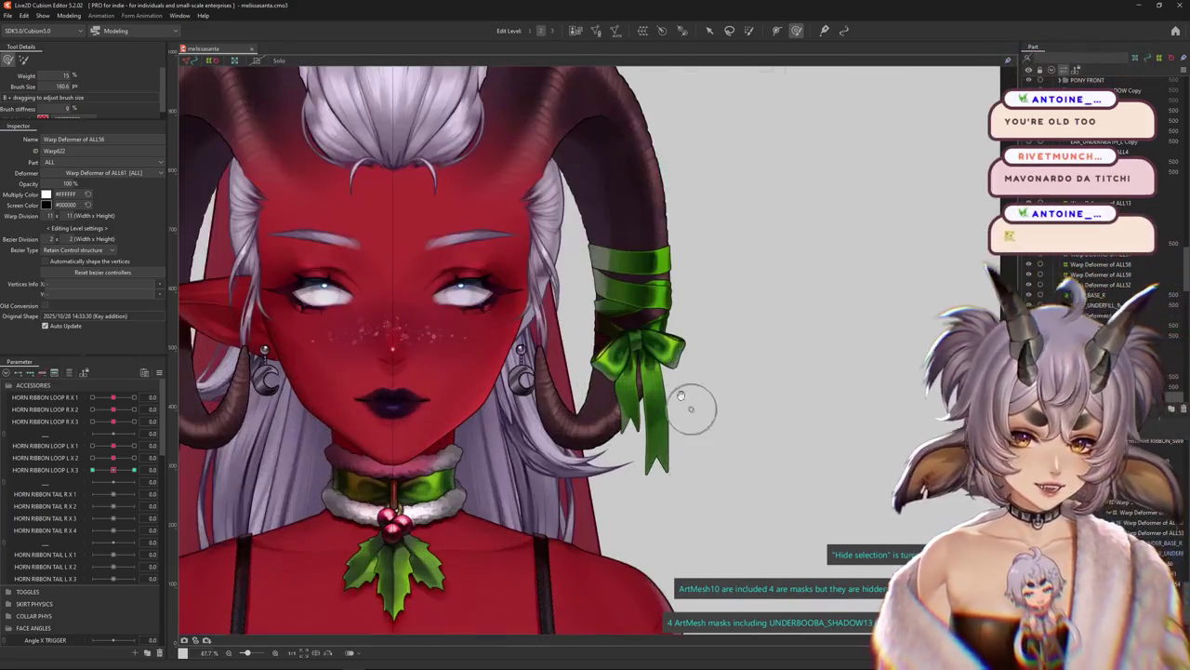
{"action": "left_click_drag", "start_coordinate": [113, 458], "coordinate": [131, 459]}
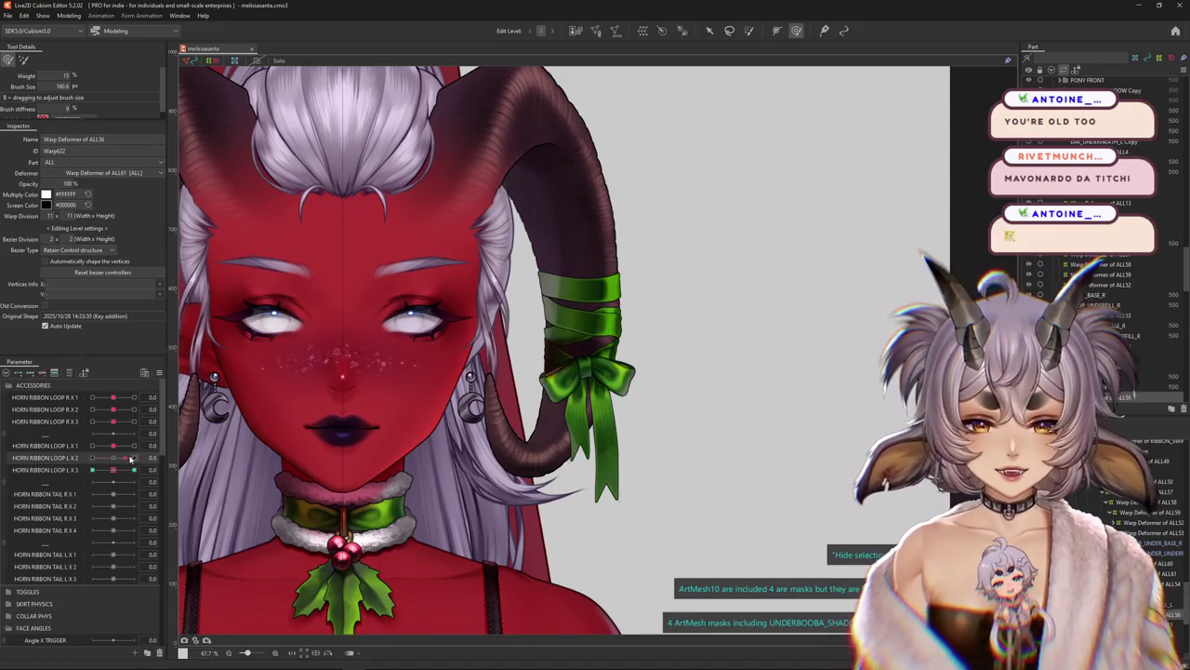
{"action": "scroll", "coordinate": [669, 362], "scroll_direction": "up", "scroll_amount": 3}
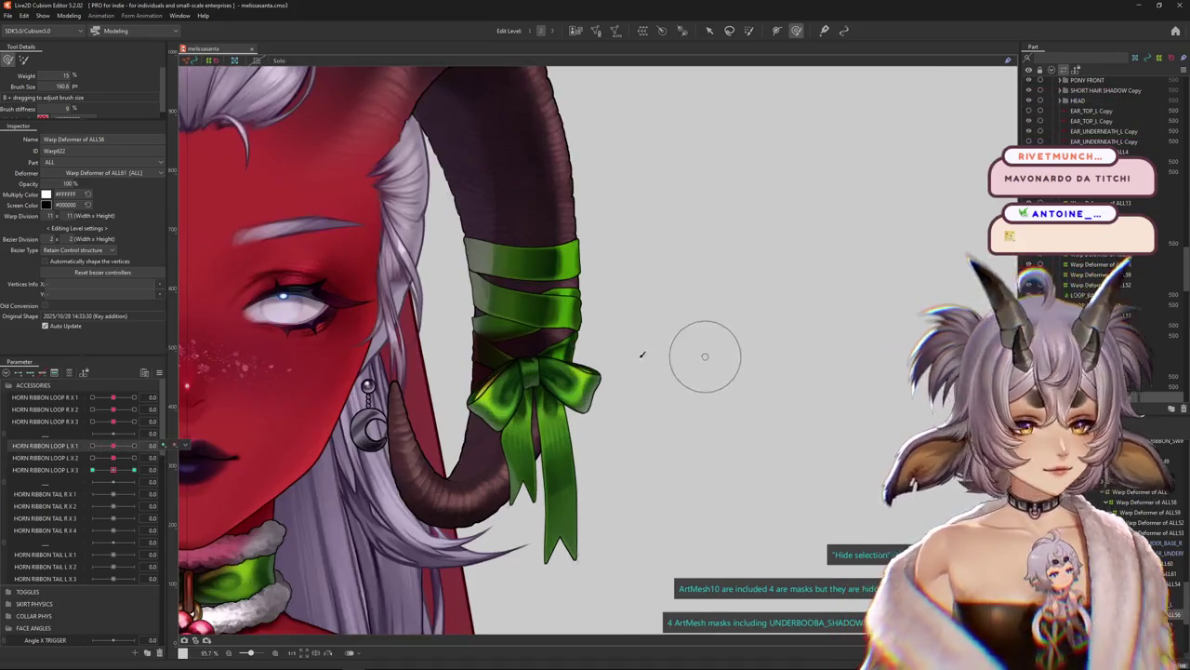
{"action": "scroll", "coordinate": [620, 388], "scroll_direction": "up", "scroll_amount": 3}
{"action": "scroll", "coordinate": [621, 387], "scroll_direction": "up", "scroll_amount": 1}
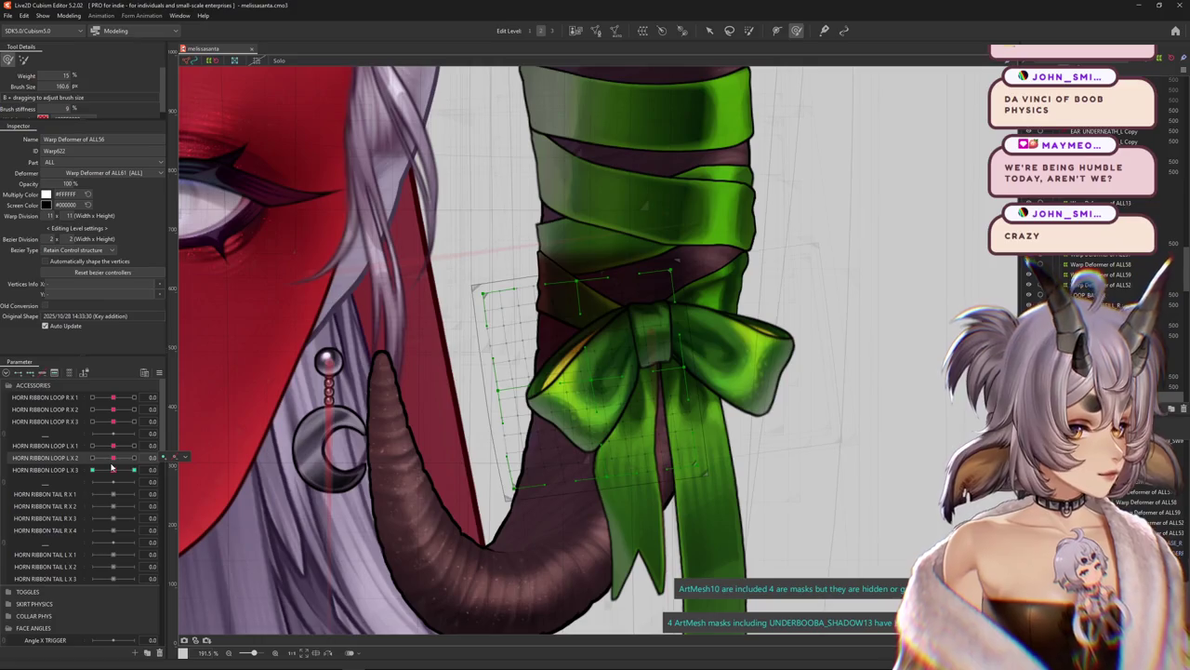
Set HORN RIBBON LOOP L X 1 to 1.0 and pick Warp Deformer of ALL60 for brush editing
{"action": "key", "text": "h"}
{"action": "mouse_move", "coordinate": [111, 470]}
{"action": "left_mouse_down"}
{"action": "mouse_move", "coordinate": [107, 457]}
{"action": "mouse_move", "coordinate": [135, 446]}
{"action": "left_mouse_up"}
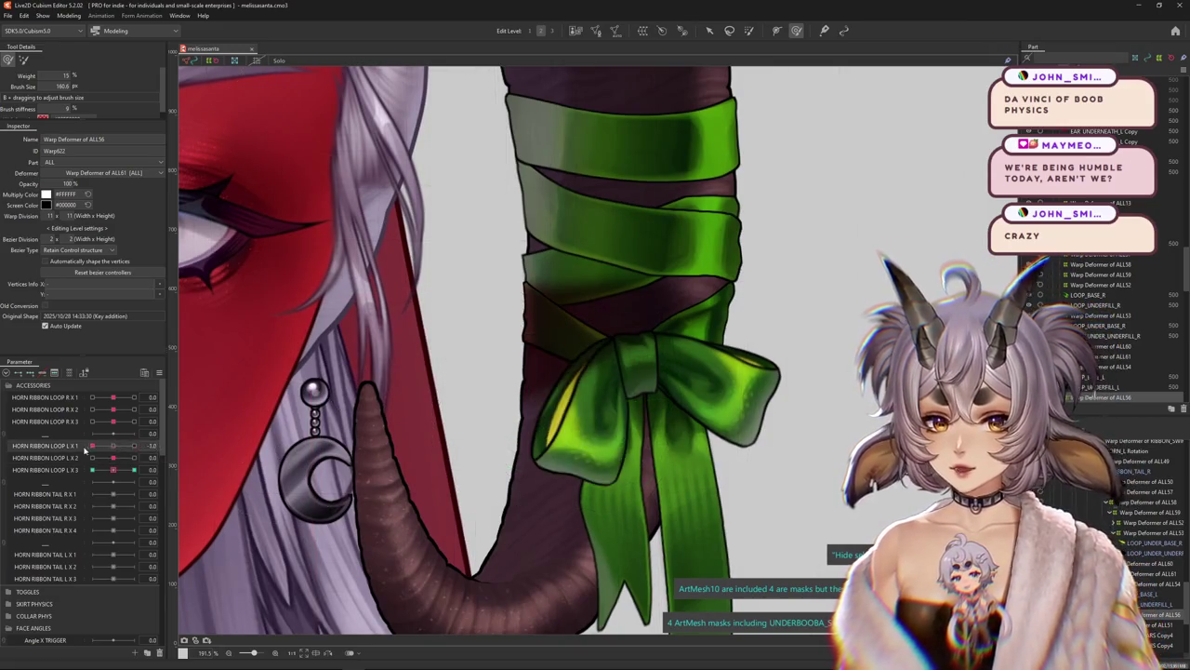
{"action": "left_click", "coordinate": [164, 445]}
{"action": "left_click_drag", "start_coordinate": [470, 395], "coordinate": [175, 443]}
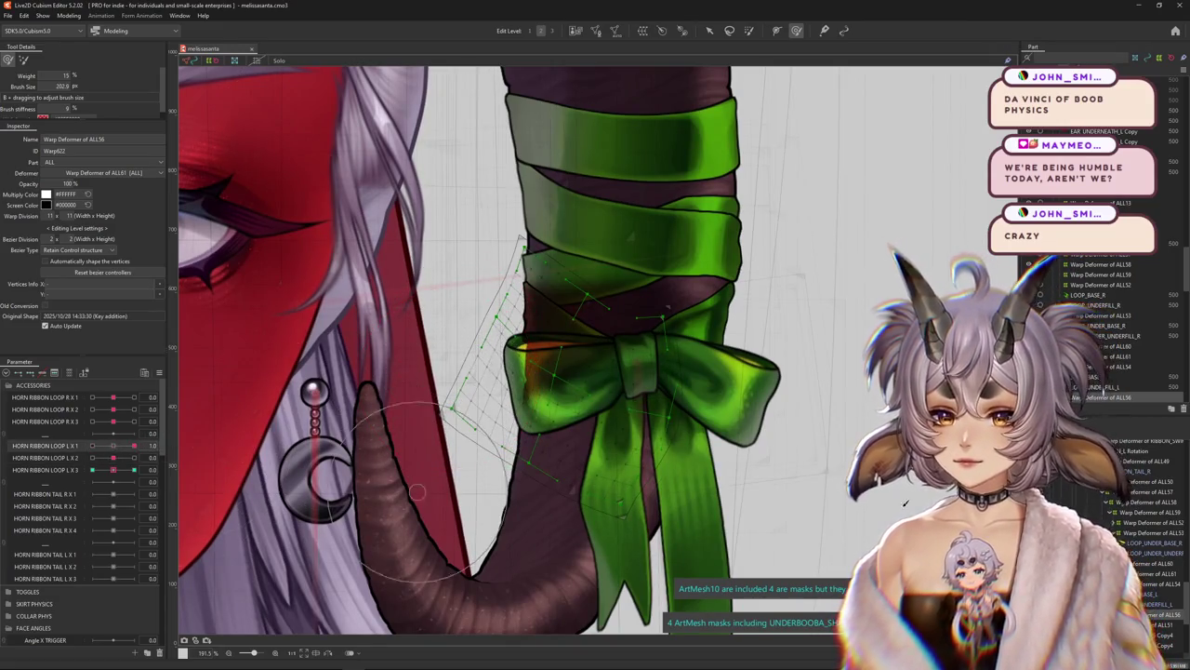
{"action": "left_click", "coordinate": [668, 305]}
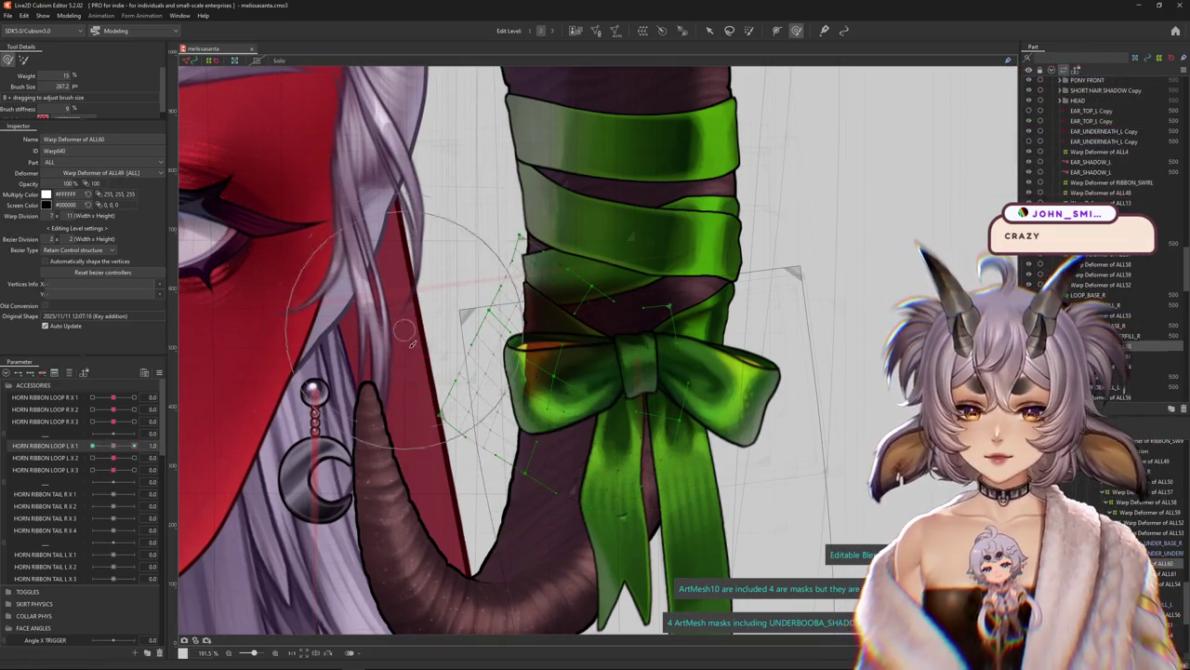
{"action": "mouse_move", "coordinate": [441, 316]}
{"action": "left_mouse_down"}
{"action": "mouse_move", "coordinate": [474, 273]}
{"action": "mouse_move", "coordinate": [506, 274]}
{"action": "left_mouse_up"}
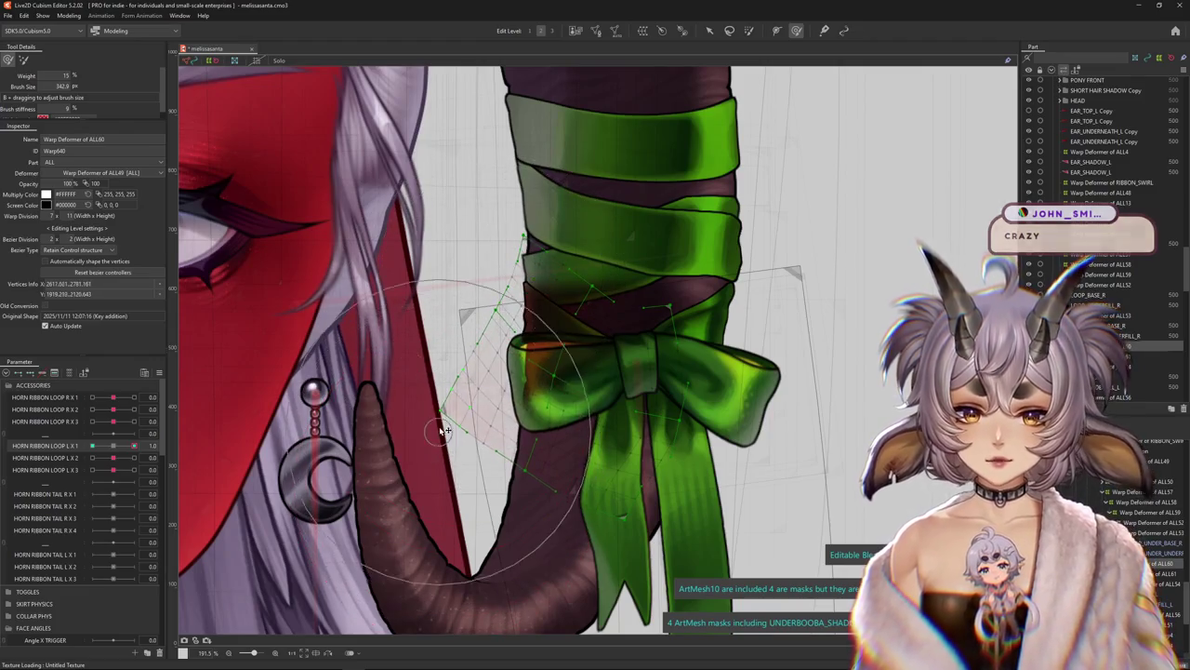
{"action": "left_click_drag", "start_coordinate": [458, 462], "coordinate": [484, 476]}
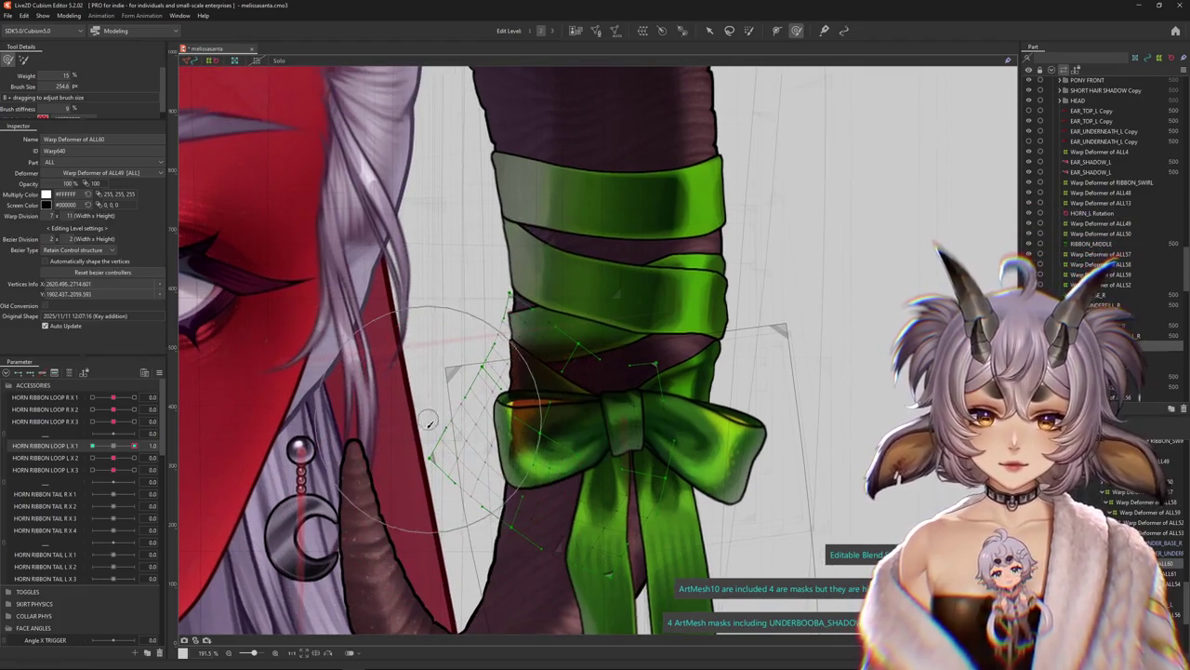
Brush-reshape the ribbon loop's curve around the bow at the 1.0 key
{"action": "left_click_drag", "start_coordinate": [429, 421], "coordinate": [583, 240]}
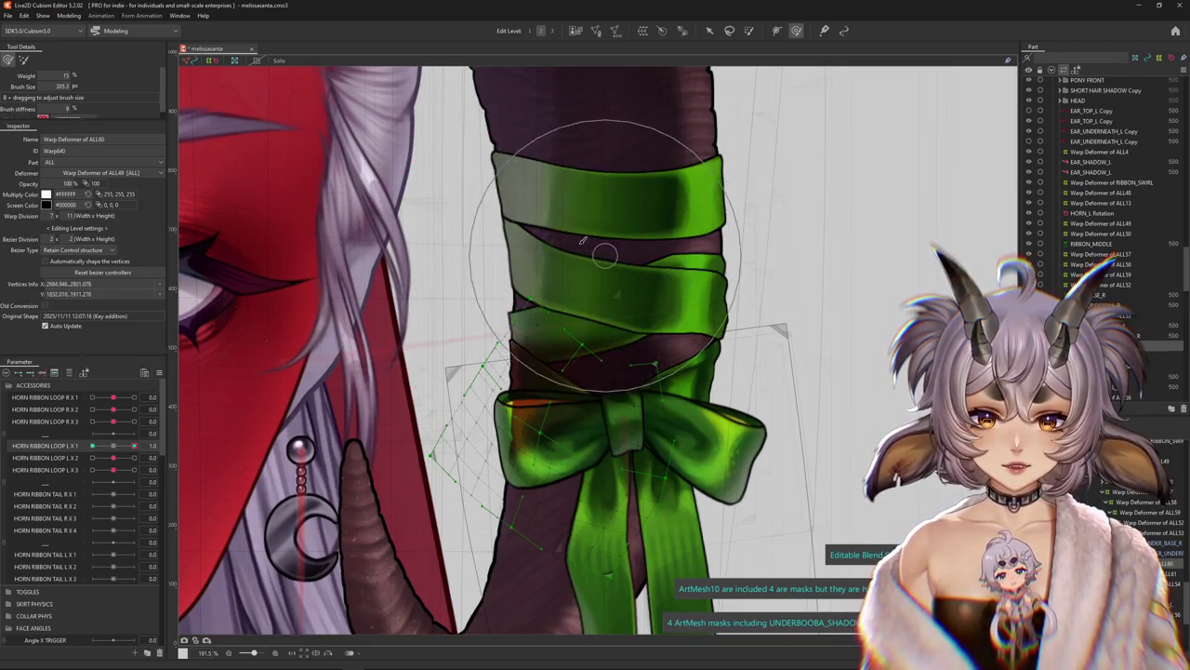
{"action": "mouse_move", "coordinate": [456, 258]}
{"action": "left_mouse_down"}
{"action": "mouse_move", "coordinate": [508, 291]}
{"action": "mouse_move", "coordinate": [575, 255]}
{"action": "left_mouse_up"}
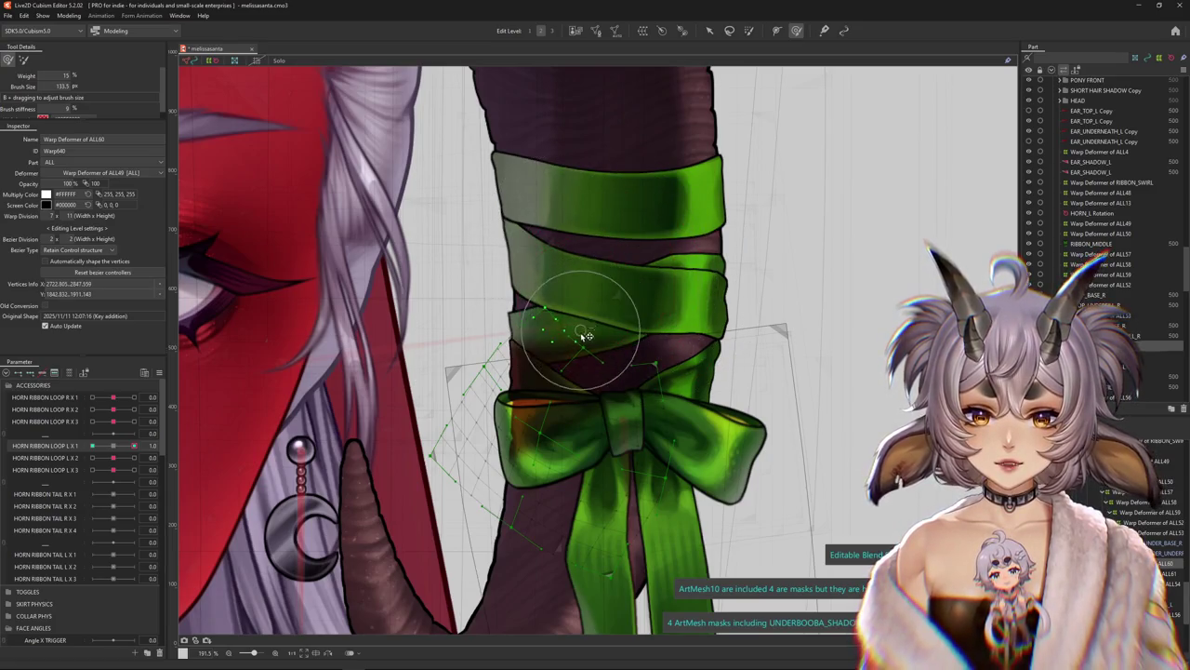
{"action": "left_click_drag", "start_coordinate": [589, 277], "coordinate": [577, 297]}
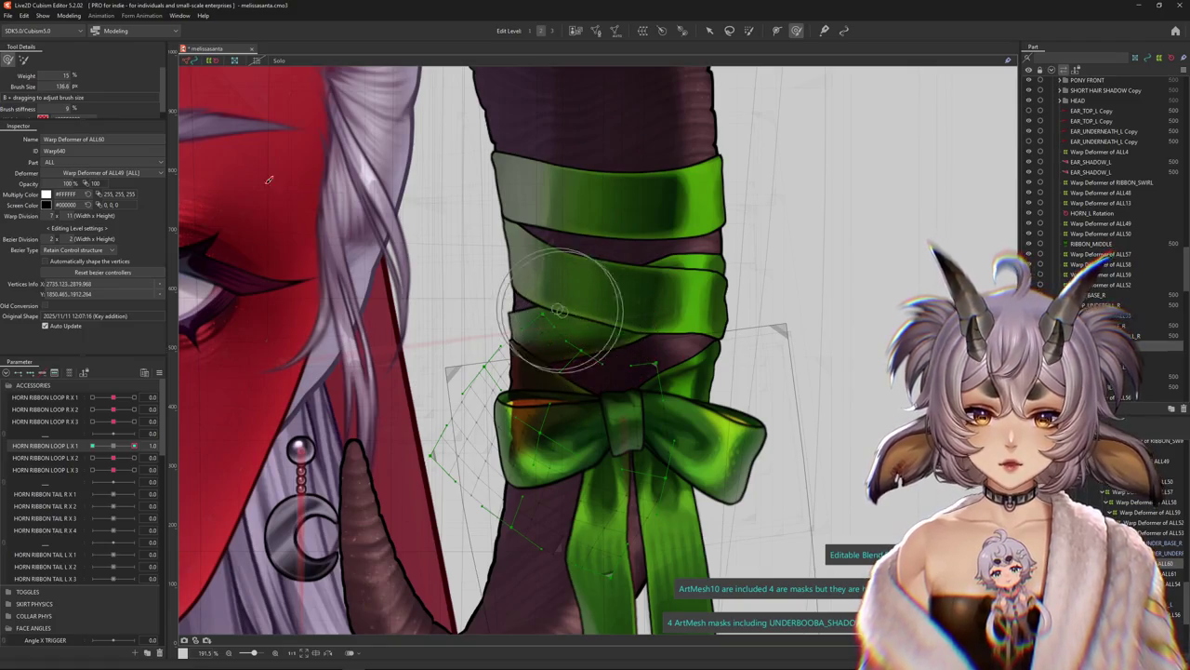
{"action": "left_click_drag", "start_coordinate": [419, 307], "coordinate": [486, 269]}
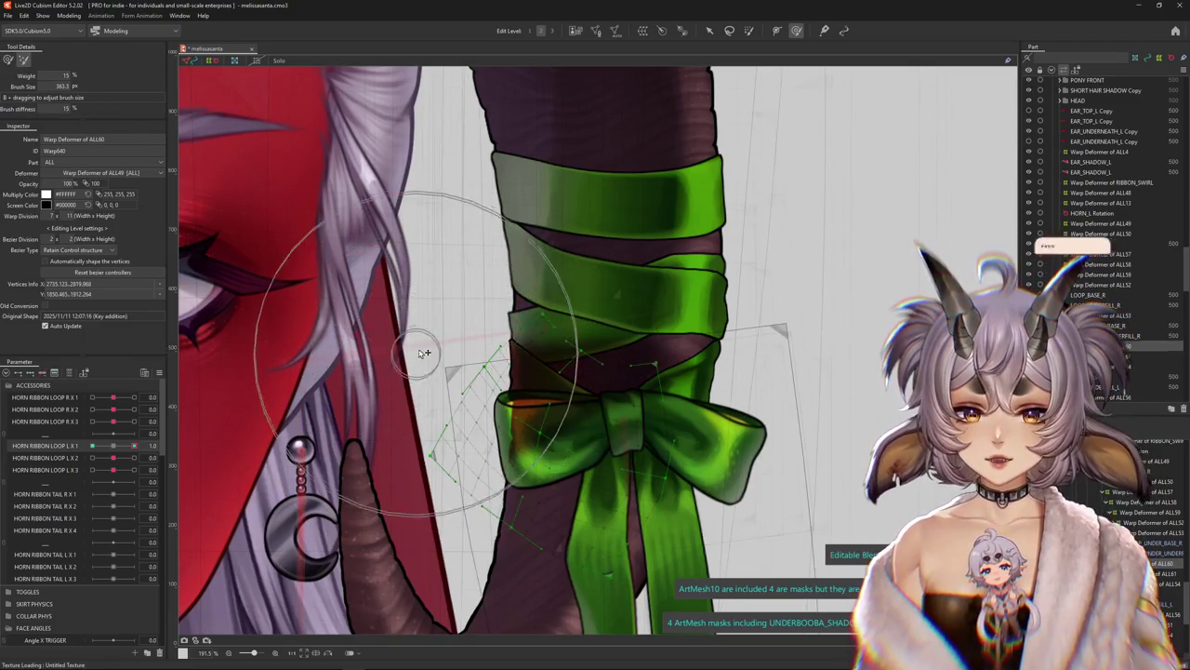
{"action": "scroll", "coordinate": [419, 372], "scroll_direction": "down", "scroll_amount": 3}
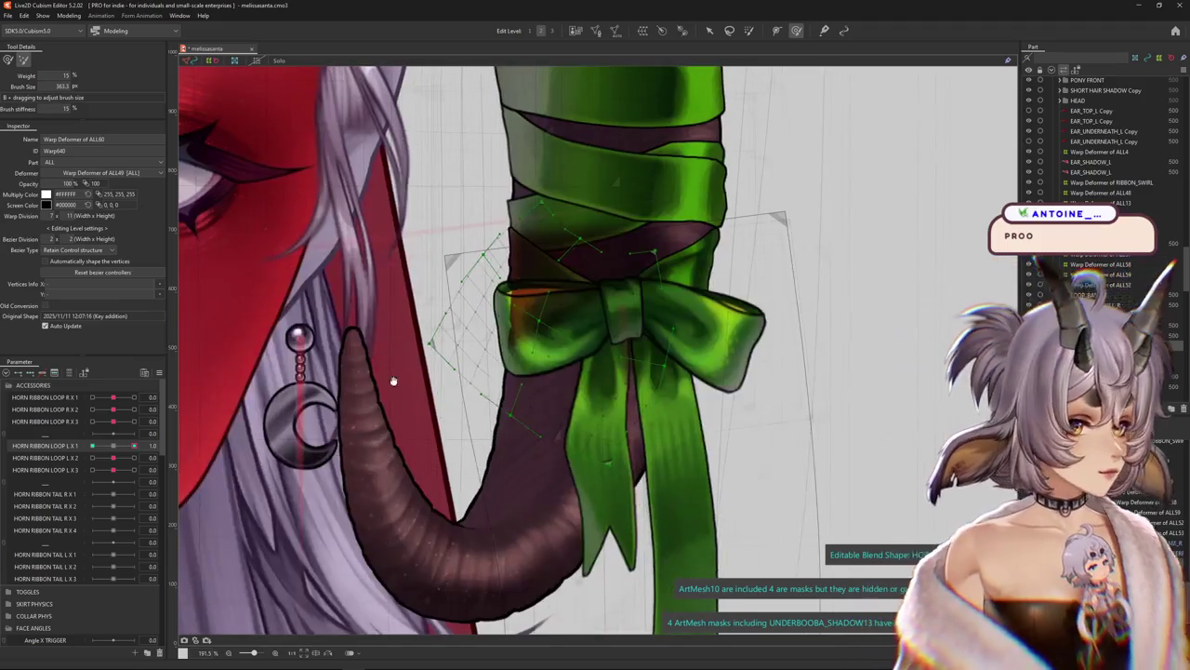
{"action": "scroll", "coordinate": [604, 465], "scroll_direction": "up", "scroll_amount": 2}
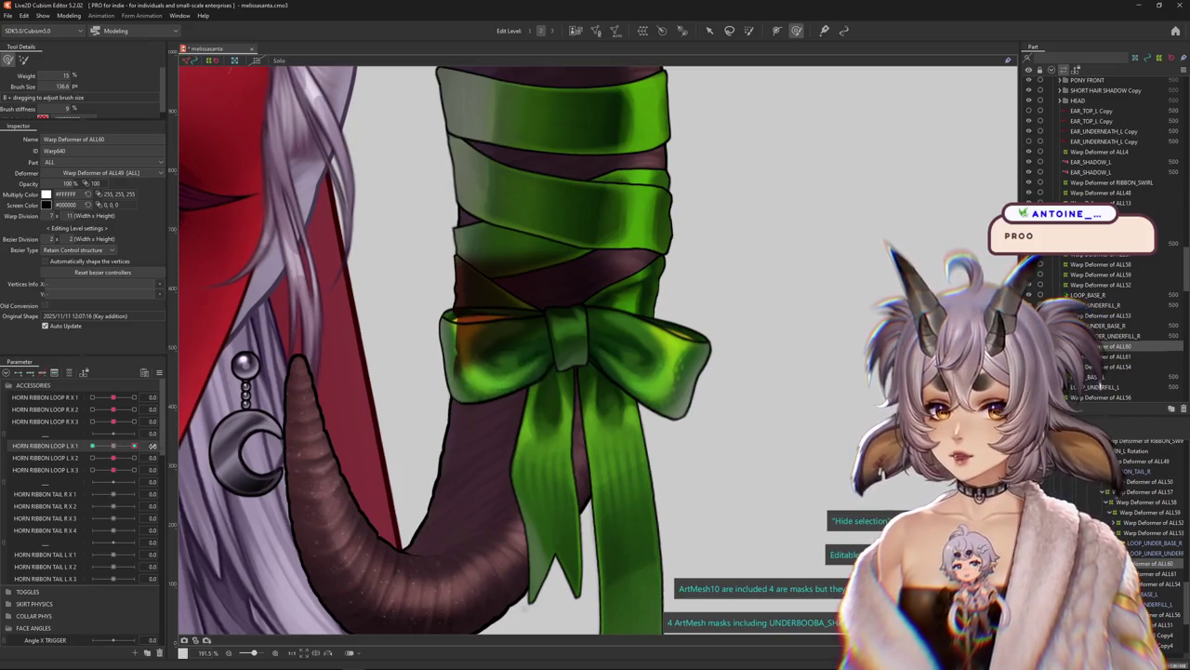
{"action": "key", "text": "ctrl+h"}
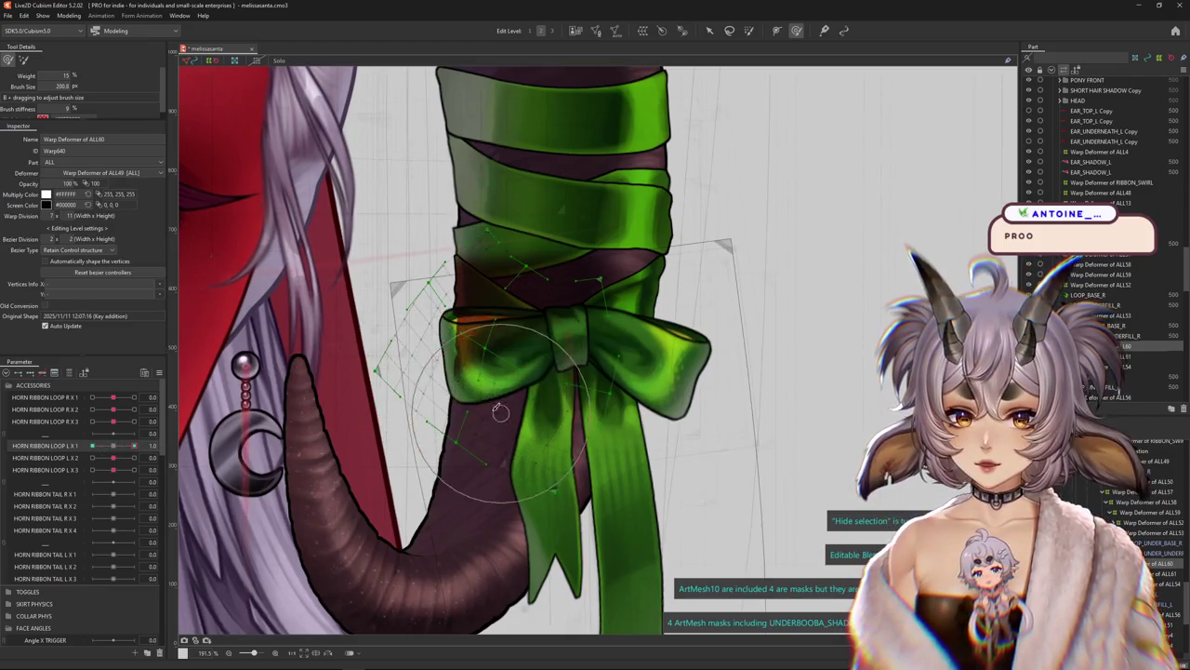
{"action": "left_click_drag", "start_coordinate": [499, 412], "coordinate": [460, 410]}
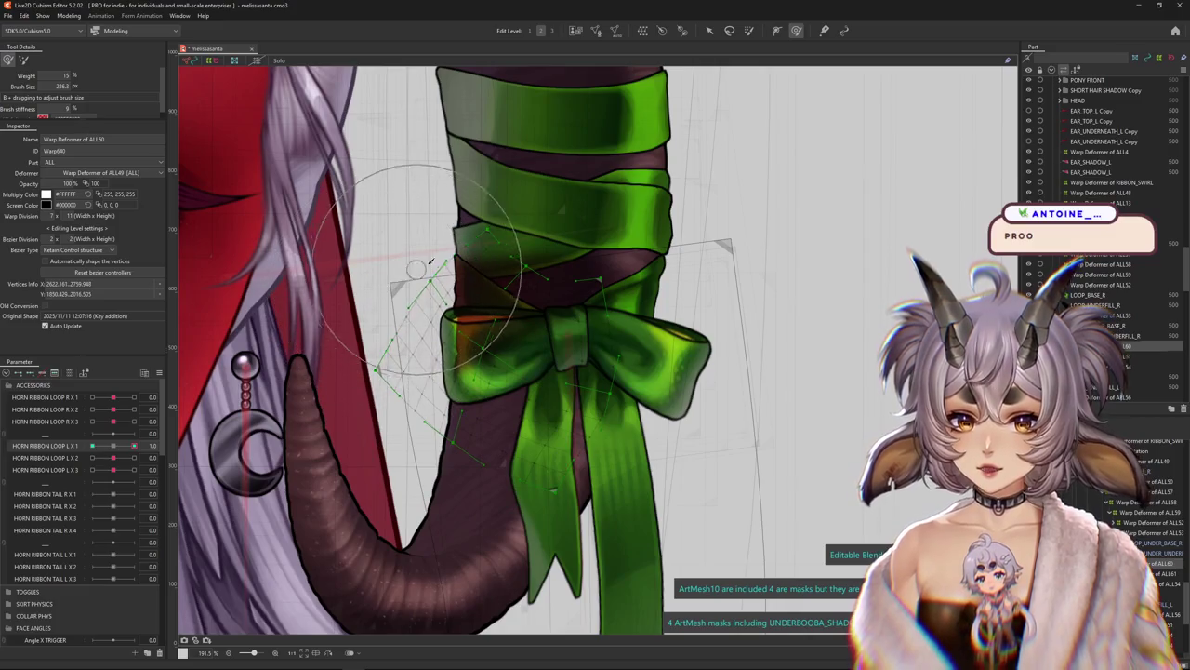
Compare the loop at 0 and 1.0, smooth it near the horn, then return it to 0
{"action": "left_click", "coordinate": [118, 448]}
{"action": "left_click_drag", "start_coordinate": [118, 450], "coordinate": [133, 447]}
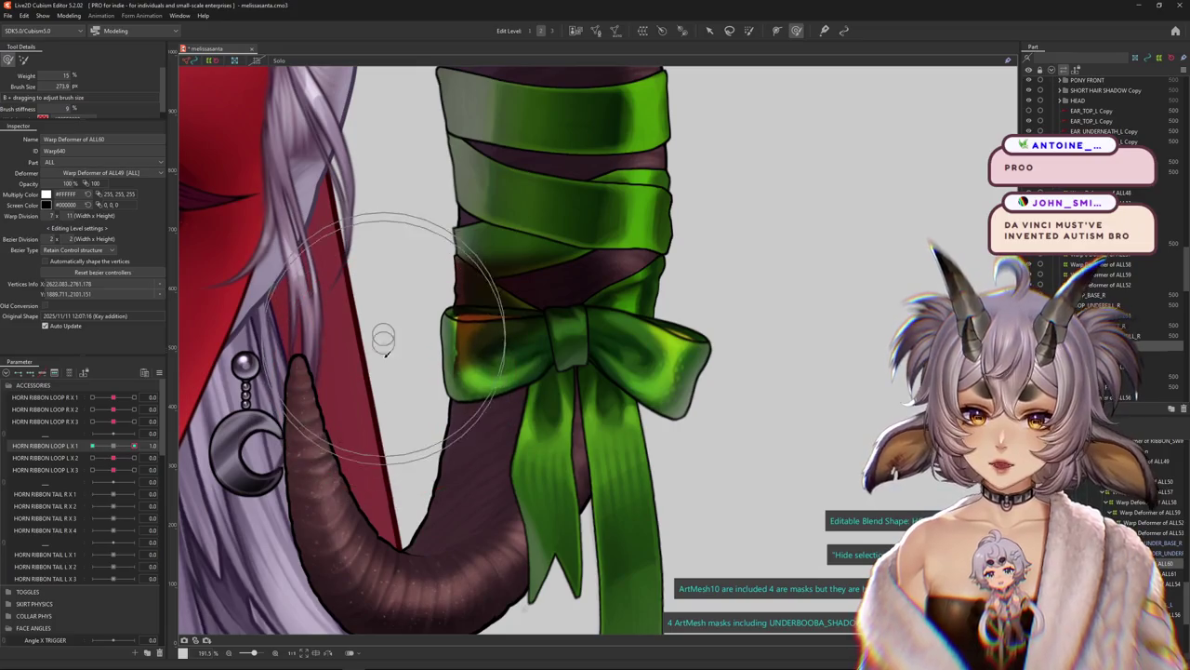
{"action": "mouse_move", "coordinate": [400, 384]}
{"action": "left_mouse_down"}
{"action": "mouse_move", "coordinate": [391, 364]}
{"action": "mouse_move", "coordinate": [397, 393]}
{"action": "left_mouse_up"}
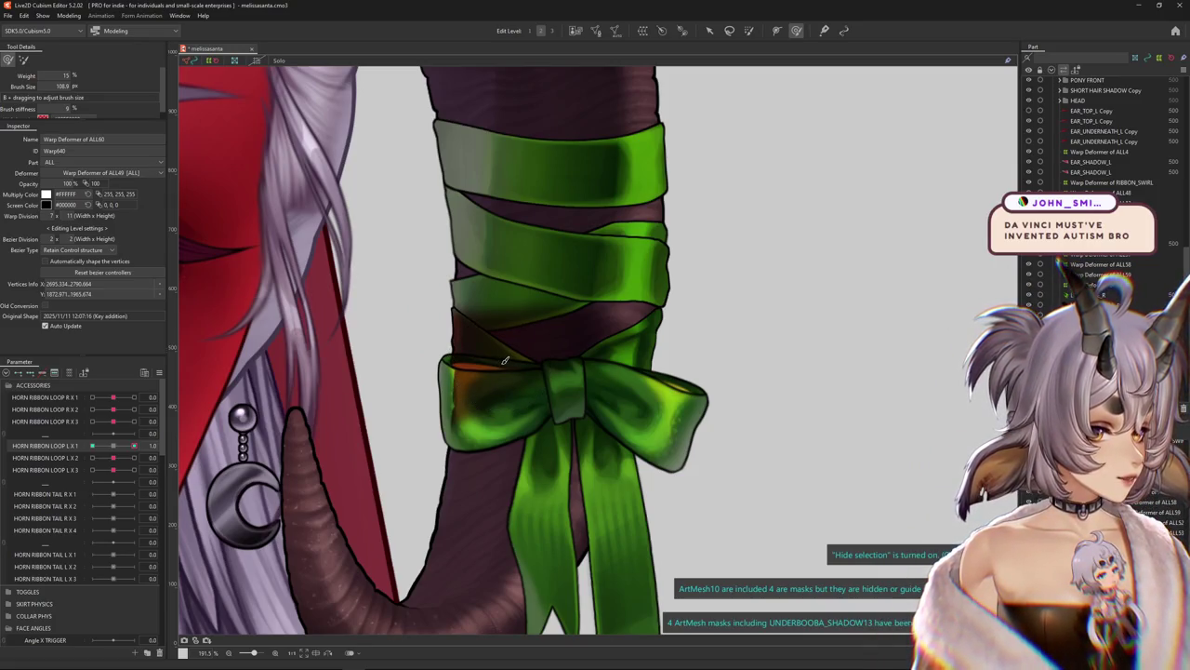
{"action": "left_click_drag", "start_coordinate": [111, 449], "coordinate": [112, 448]}
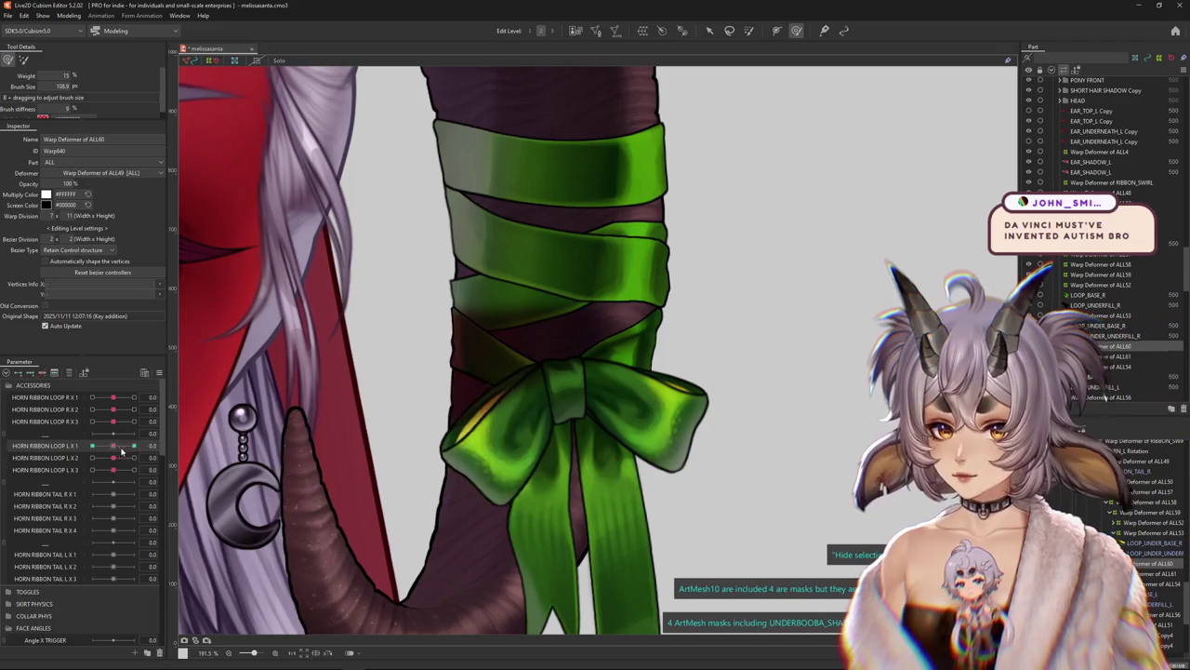
Set HORN RIBBON LOOP L X 1 to SNS extended interpolation
{"action": "left_click", "coordinate": [159, 374]}
{"action": "left_click", "coordinate": [232, 558]}
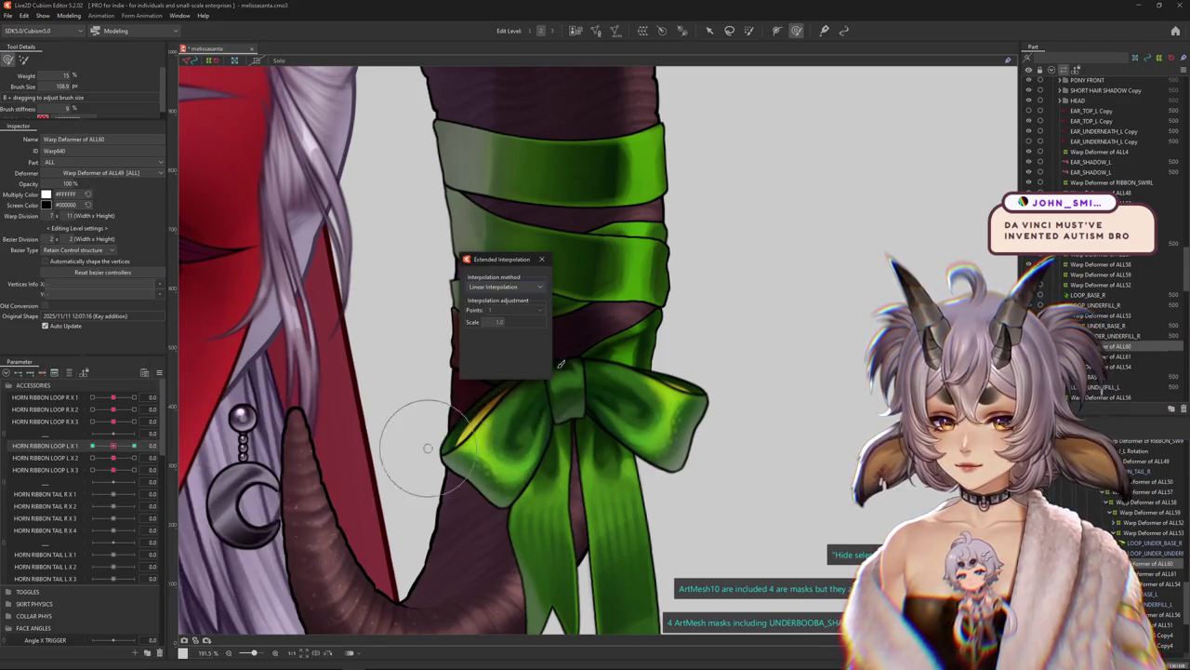
{"action": "left_click", "coordinate": [493, 316]}
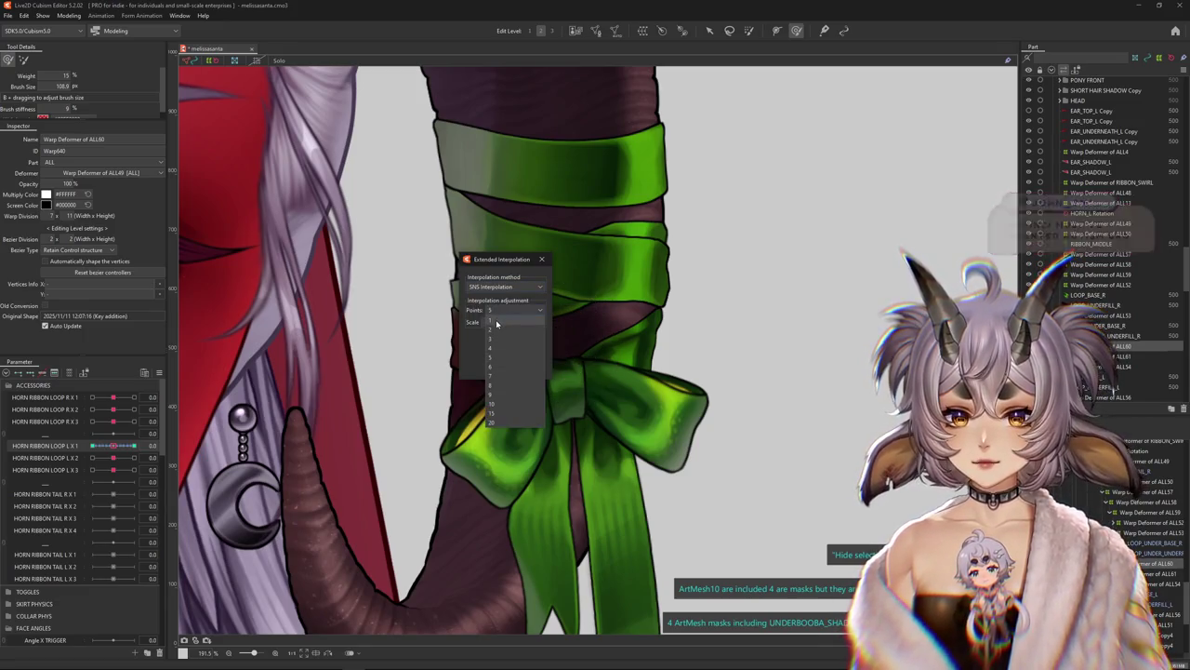
{"action": "left_click", "coordinate": [542, 260]}
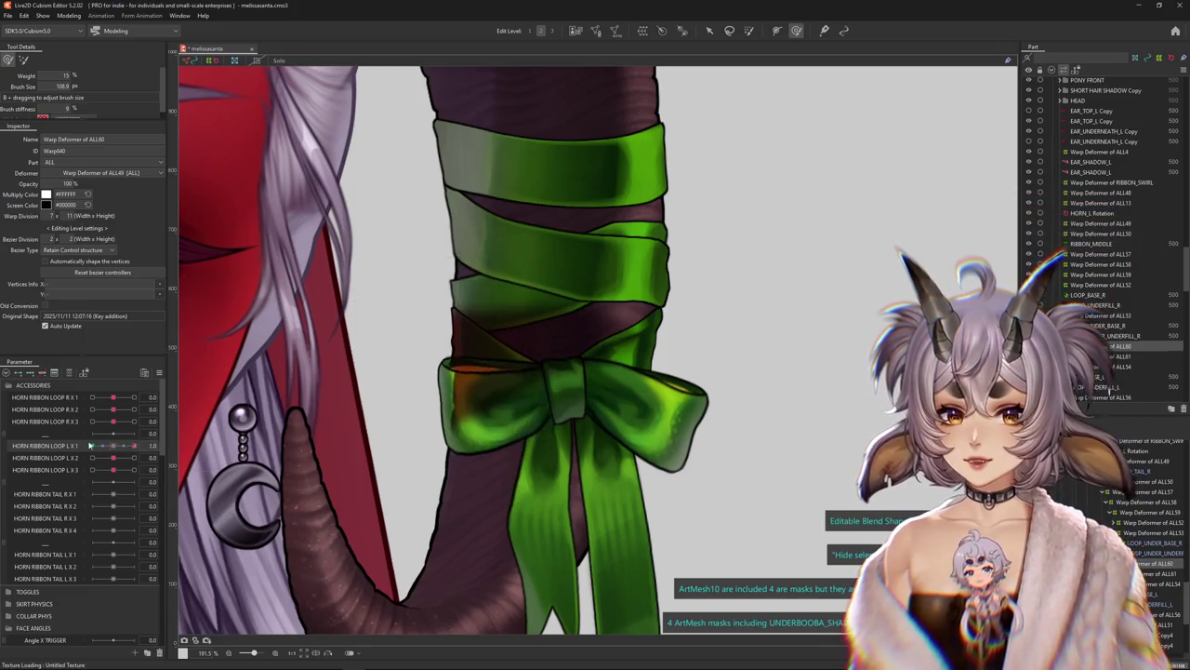
Select RIBBON_MIDDLE and push the bow's knot downward at HORN RIBBON LOOP L X 1 = 1
{"action": "scroll", "coordinate": [410, 398], "scroll_direction": "down", "scroll_amount": 2}
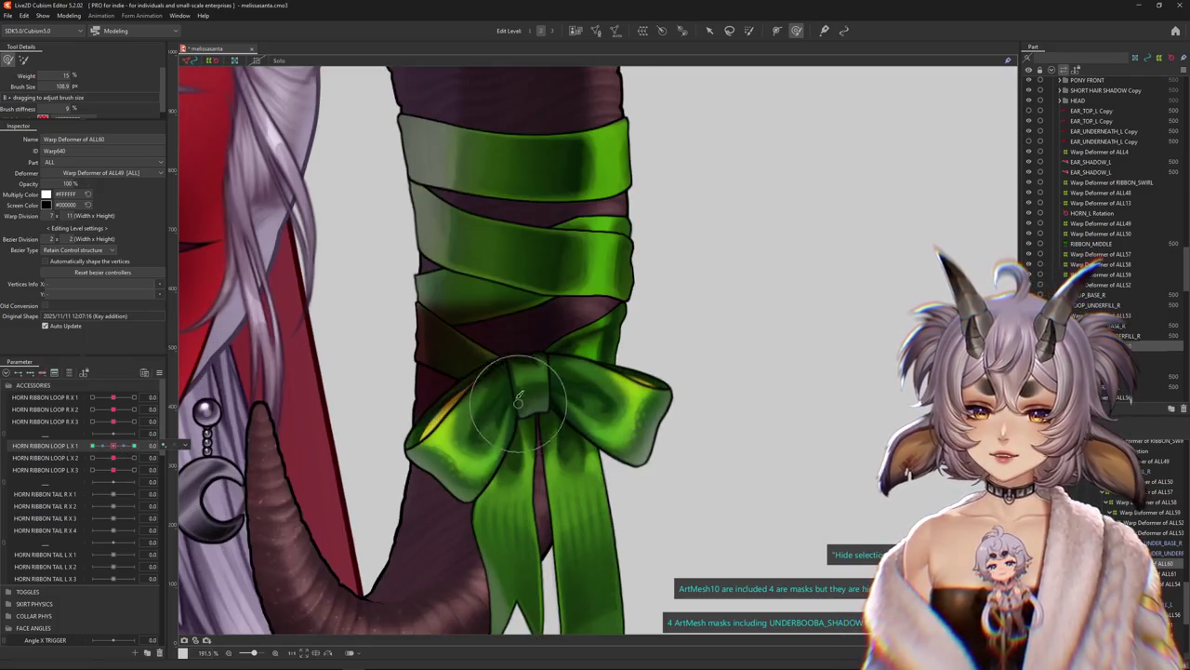
{"action": "scroll", "coordinate": [534, 409], "scroll_direction": "up", "scroll_amount": 2}
{"action": "right_click", "coordinate": [542, 403]}
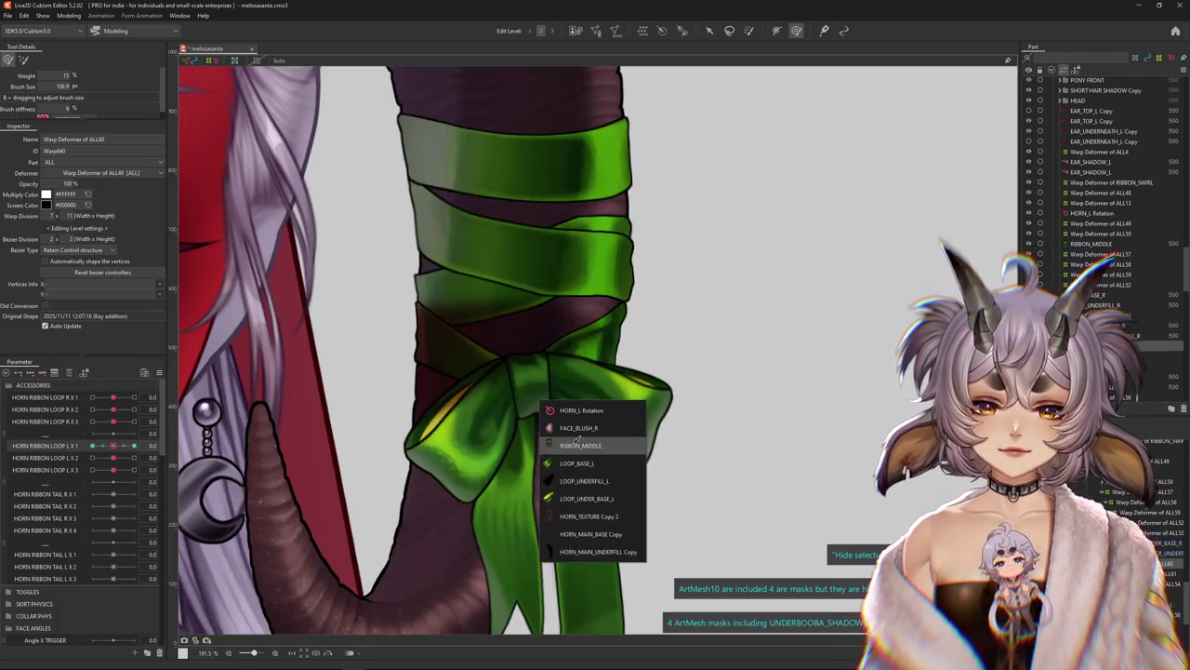
{"action": "left_click", "coordinate": [580, 445]}
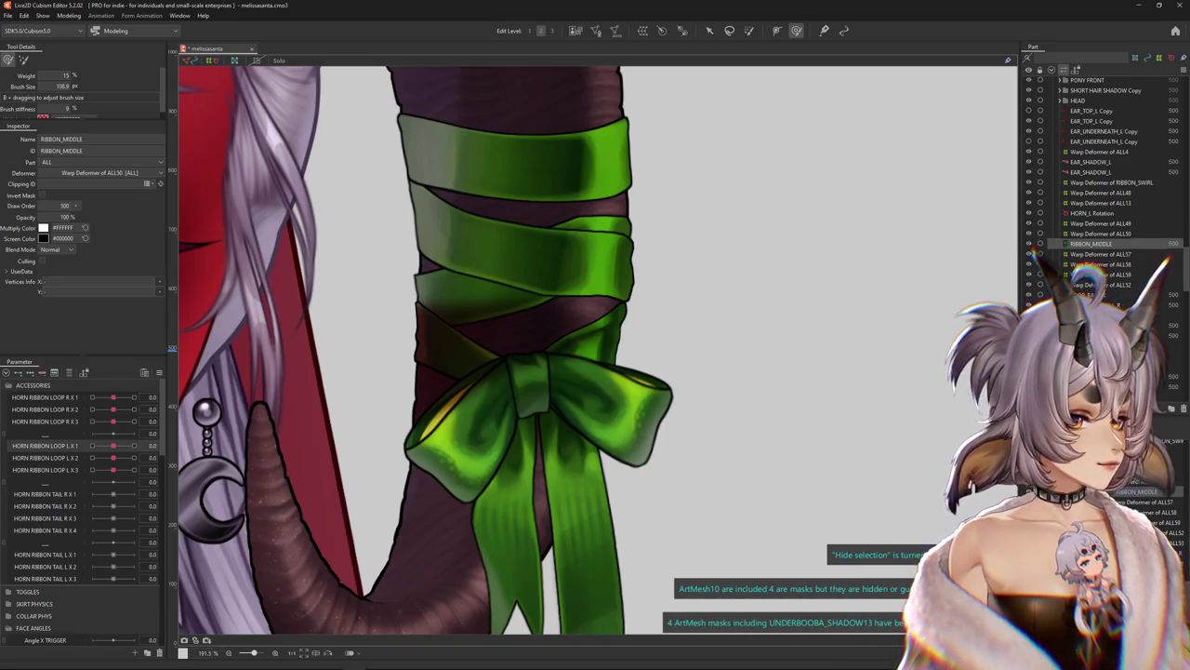
{"action": "left_click_drag", "start_coordinate": [794, 333], "coordinate": [722, 341]}
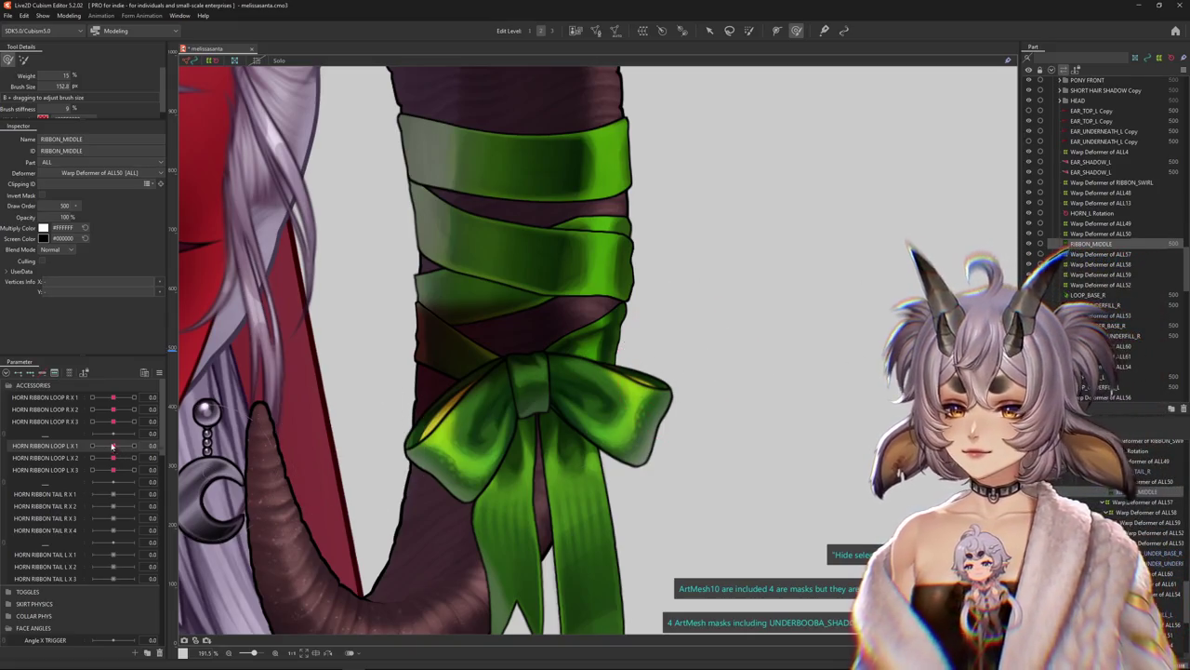
{"action": "left_click_drag", "start_coordinate": [112, 445], "coordinate": [133, 446]}
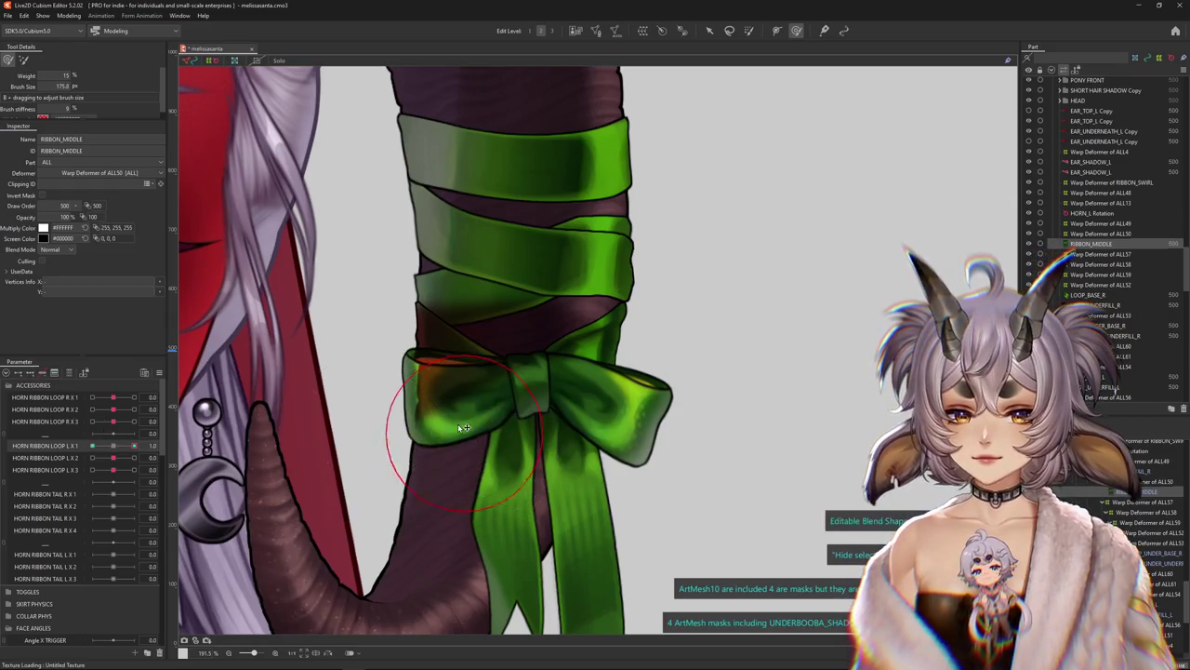
{"action": "left_click", "coordinate": [376, 443]}
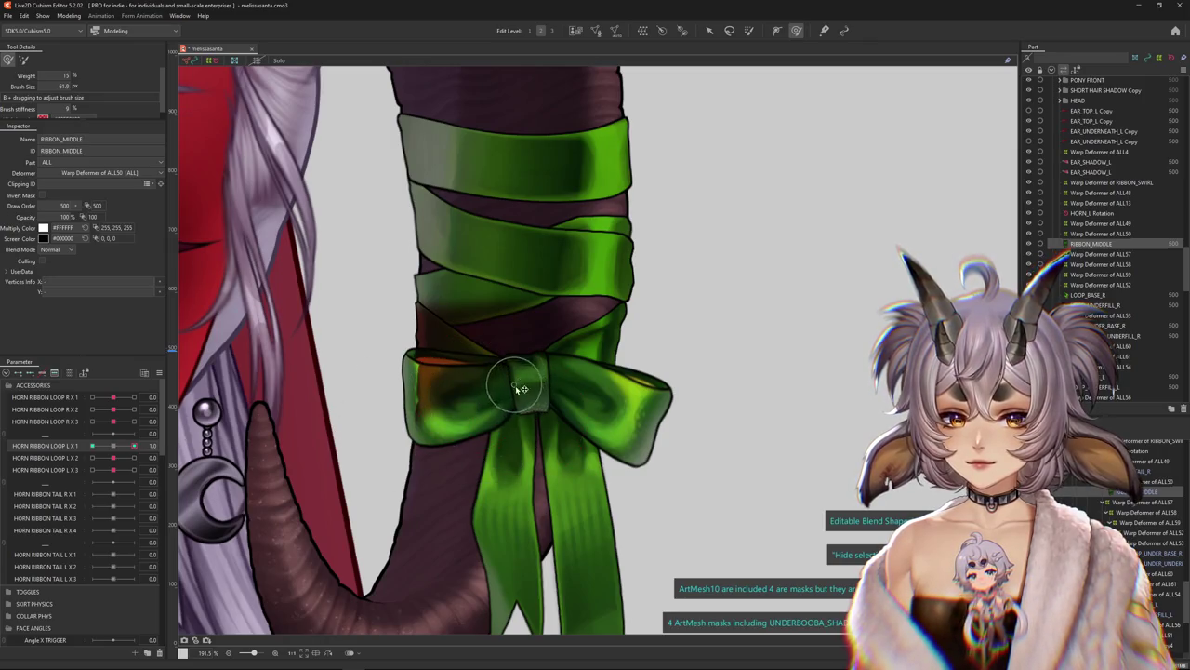
{"action": "scroll", "coordinate": [518, 376], "scroll_direction": "up", "scroll_amount": 2}
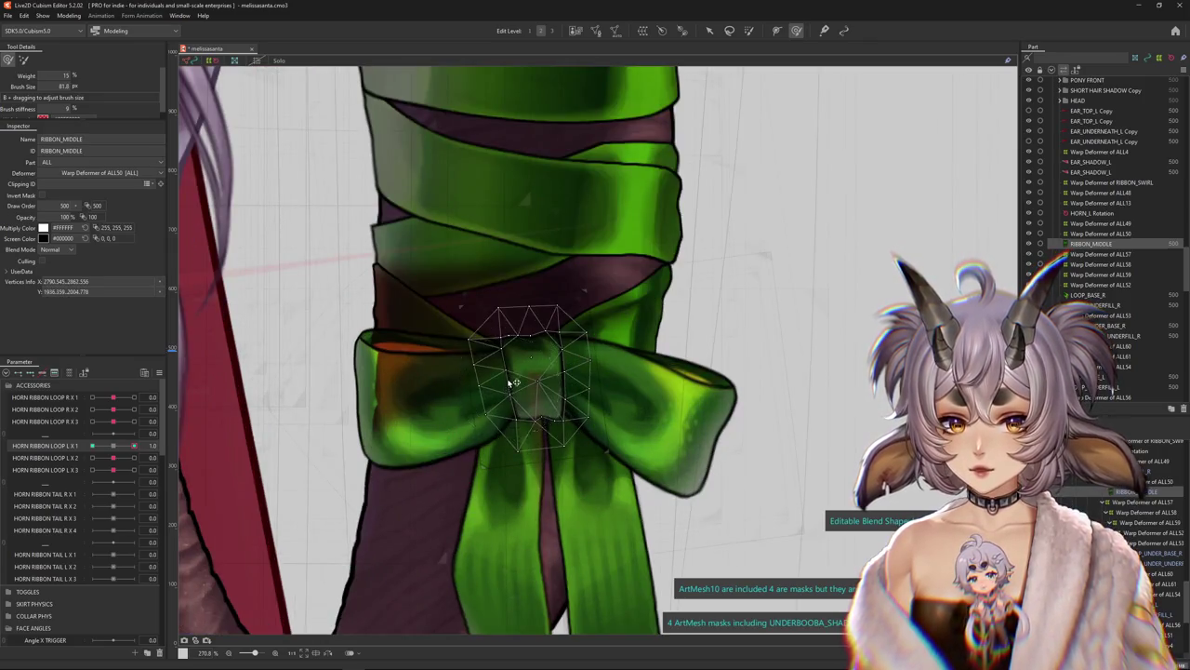
{"action": "left_click_drag", "start_coordinate": [510, 384], "coordinate": [519, 412]}
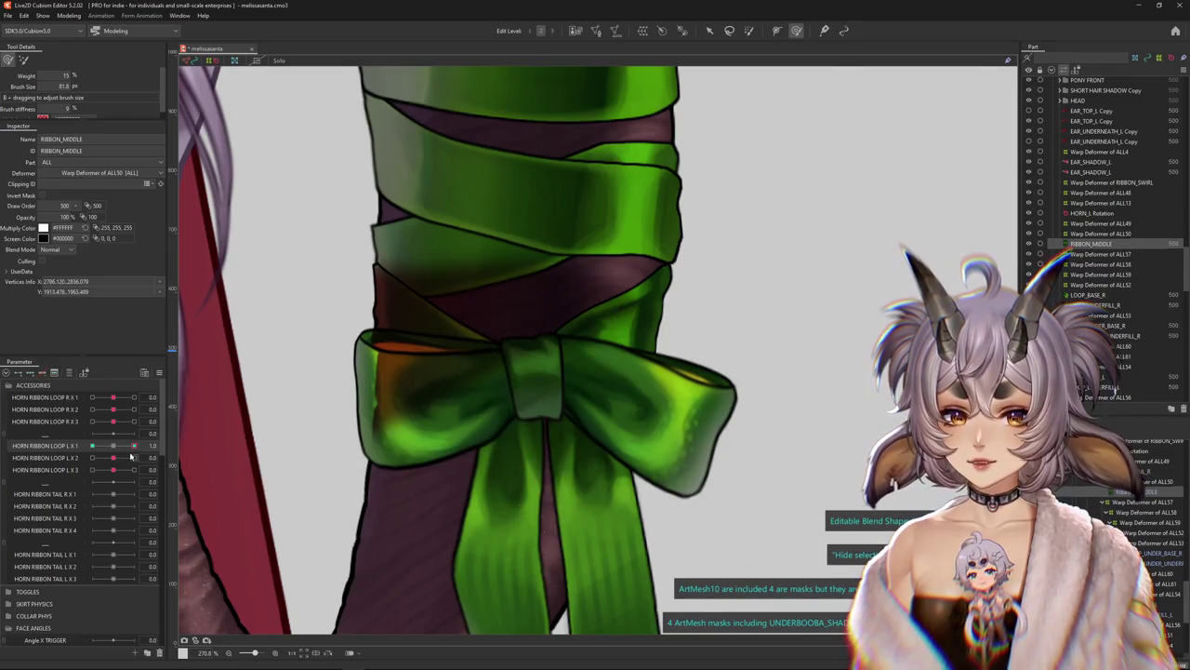
Reshape the knot at HORN RIBBON LOOP L X 1 = -1, then return it to 0
{"action": "left_click", "coordinate": [200, 437]}
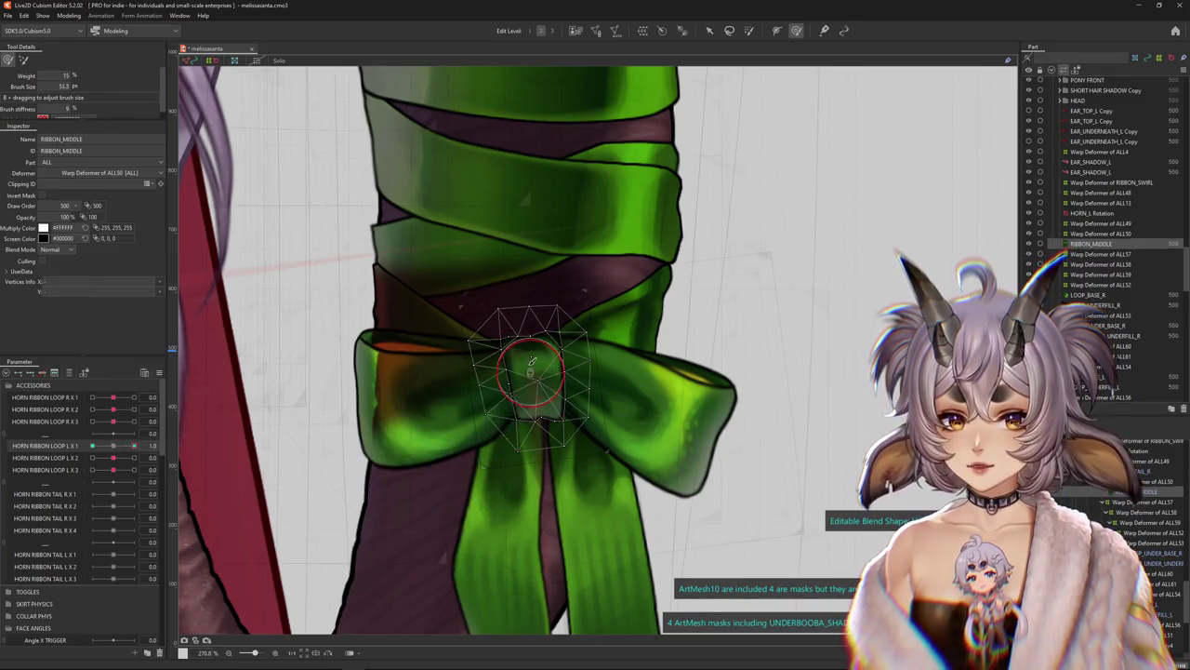
{"action": "left_click_drag", "start_coordinate": [472, 400], "coordinate": [490, 449]}
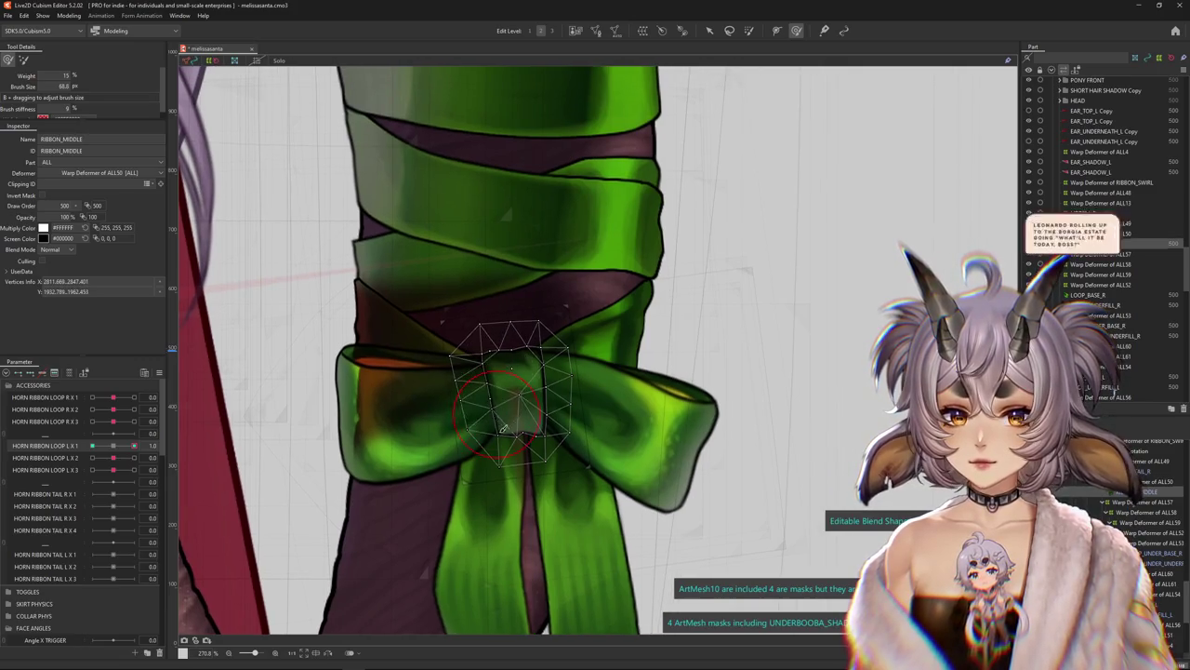
{"action": "left_click_drag", "start_coordinate": [133, 446], "coordinate": [92, 446]}
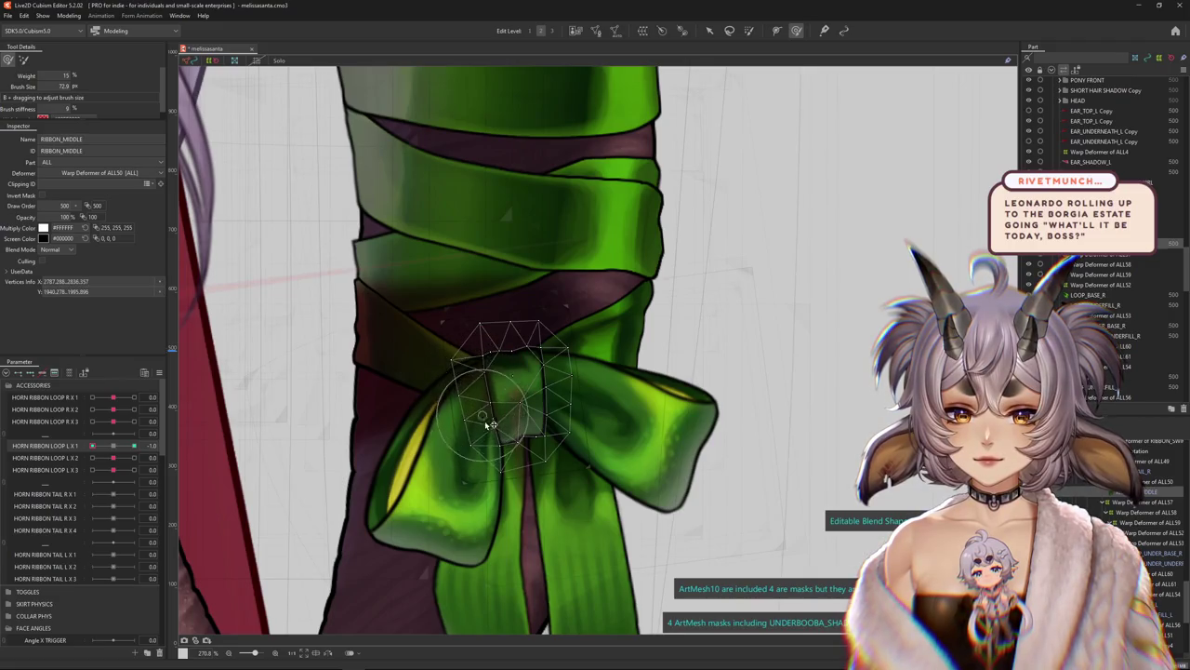
{"action": "key", "text": "h"}
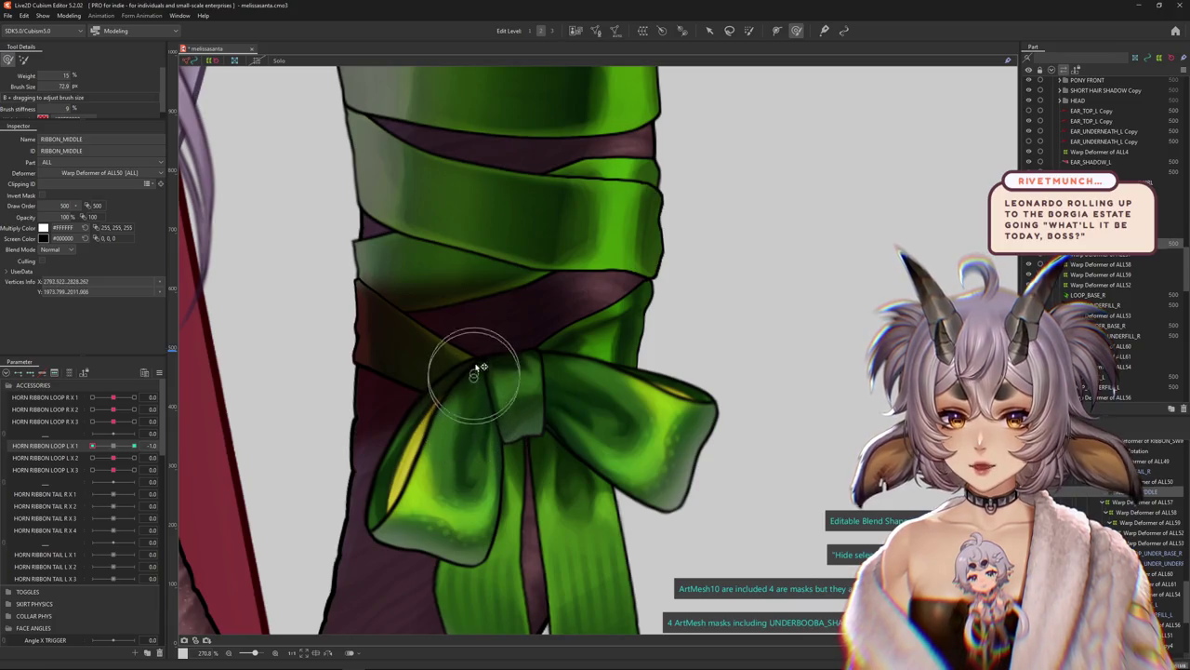
{"action": "left_click_drag", "start_coordinate": [114, 459], "coordinate": [113, 459]}
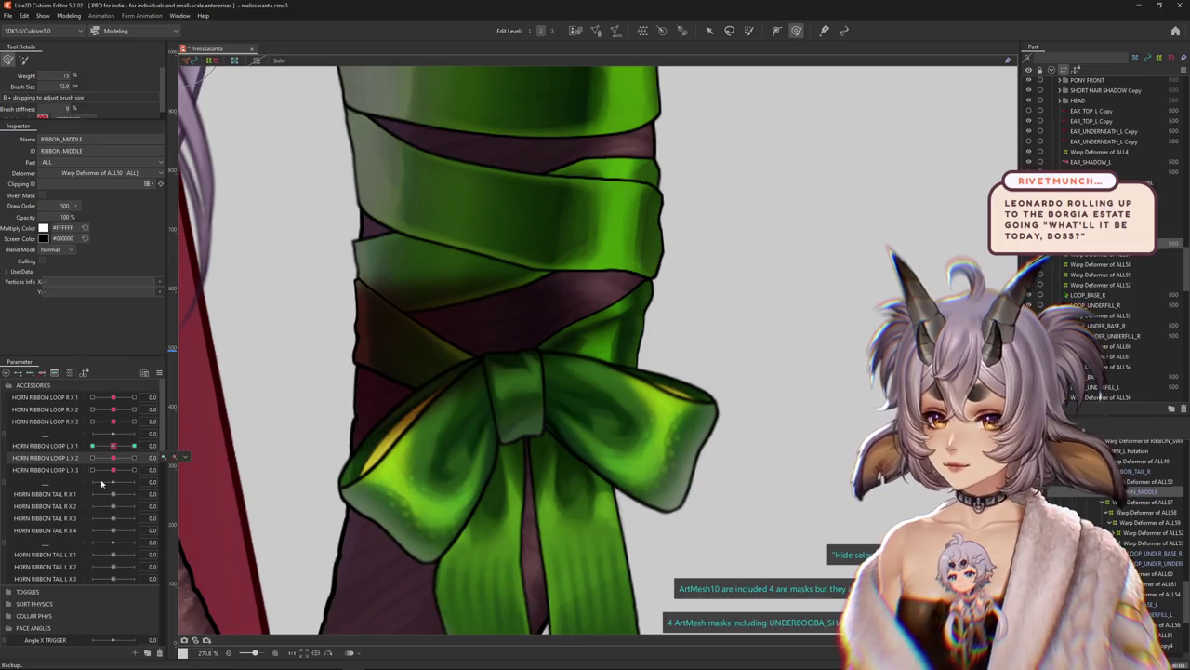
Brush-reshape the RIBBON_MIDDLE knot at HORN RIBBON LOOP R X 1 keys 1 and -1
{"action": "left_click", "coordinate": [58, 407]}
{"action": "left_click_drag", "start_coordinate": [114, 400], "coordinate": [509, 387]}
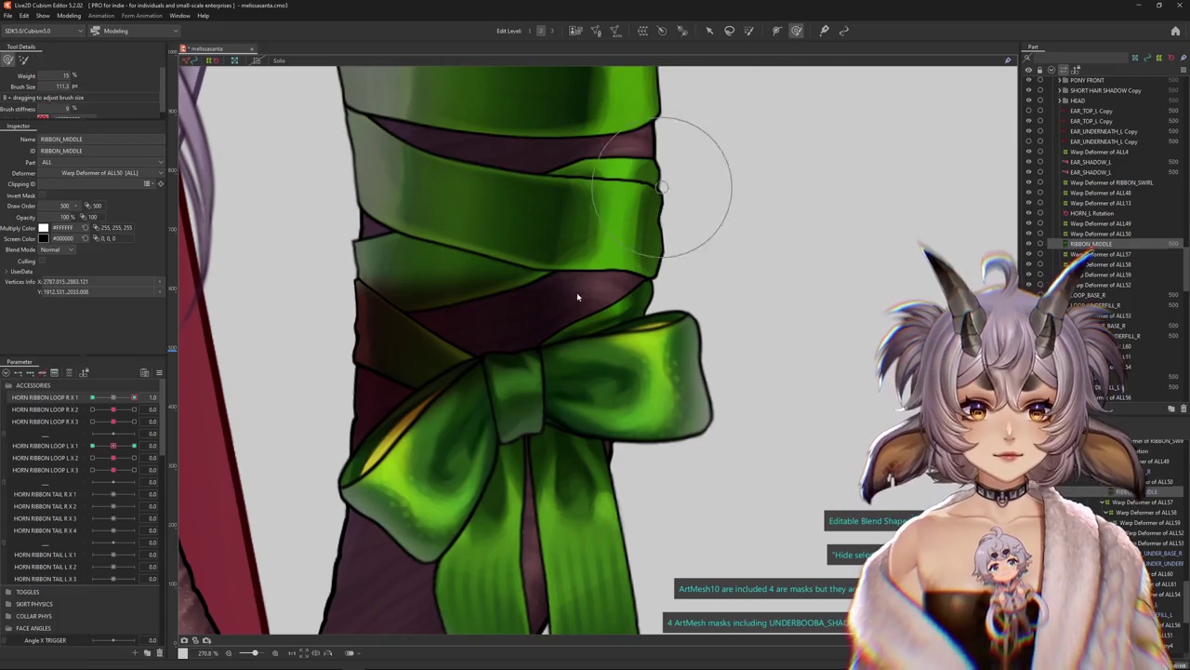
{"action": "left_click", "coordinate": [555, 407]}
{"action": "left_click_drag", "start_coordinate": [555, 407], "coordinate": [545, 395]}
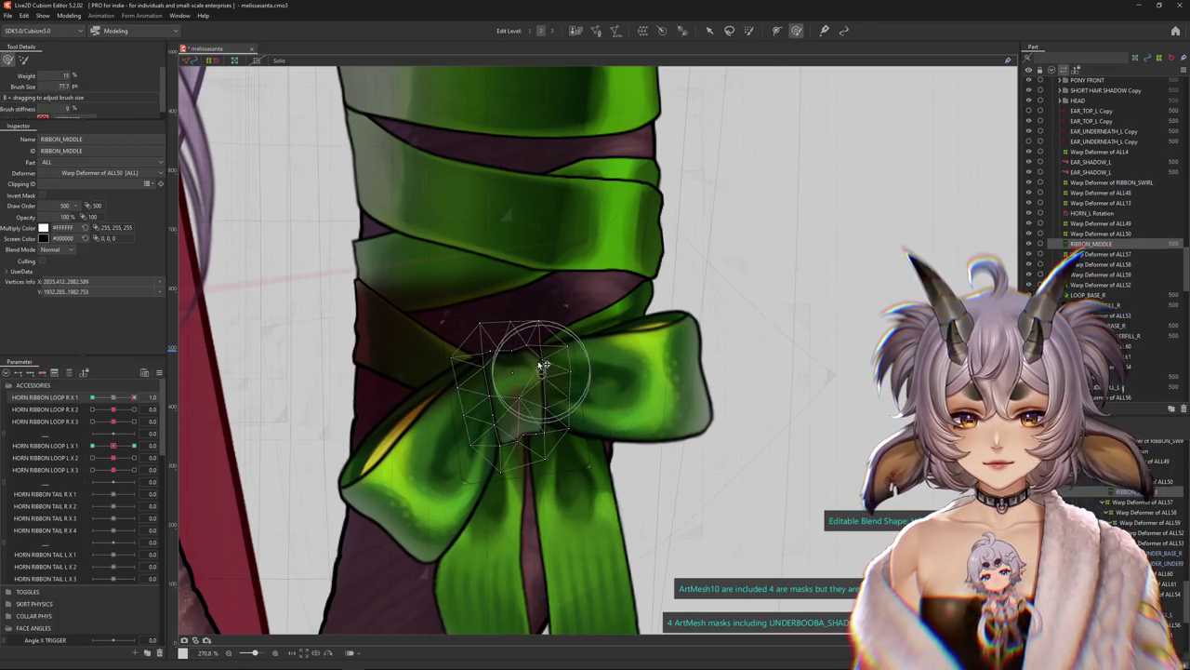
{"action": "key", "text": "ctrl+h"}
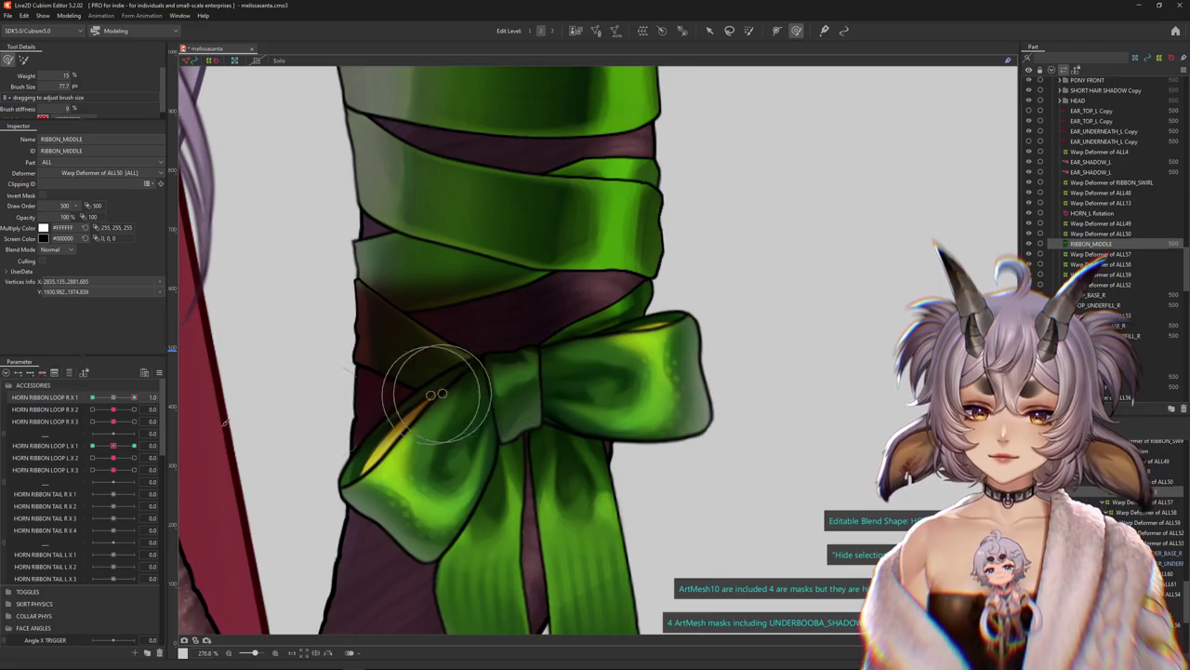
{"action": "left_click_drag", "start_coordinate": [118, 398], "coordinate": [92, 398]}
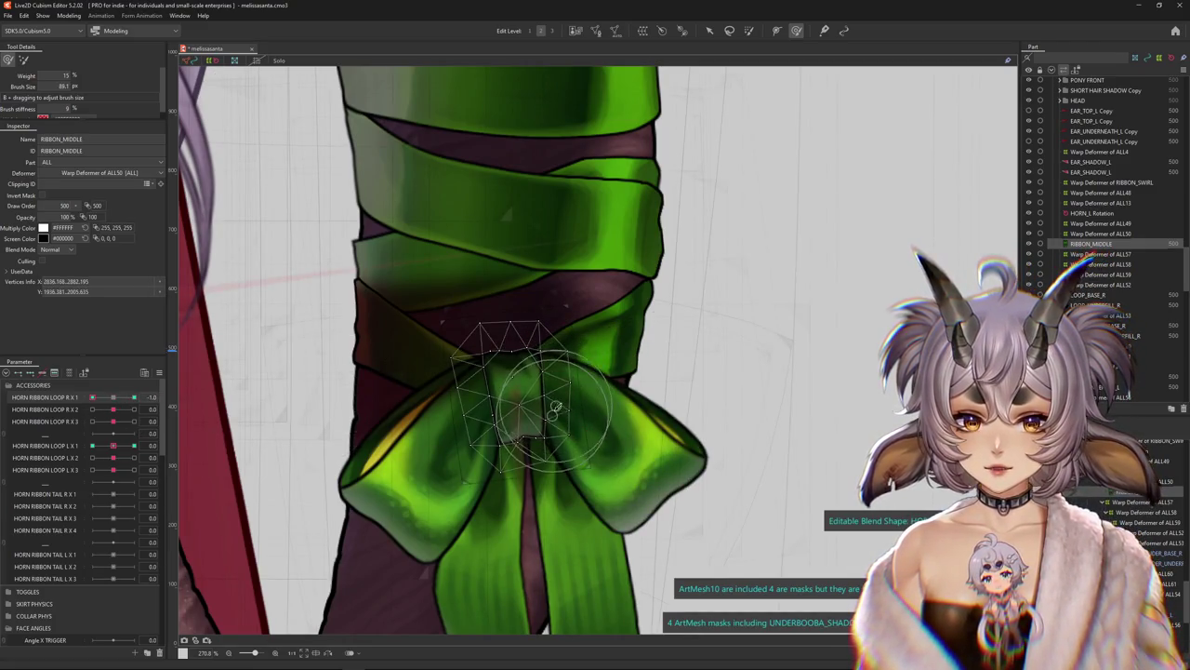
{"action": "left_click_drag", "start_coordinate": [481, 428], "coordinate": [279, 433]}
{"action": "key", "text": "ctrl+h"}
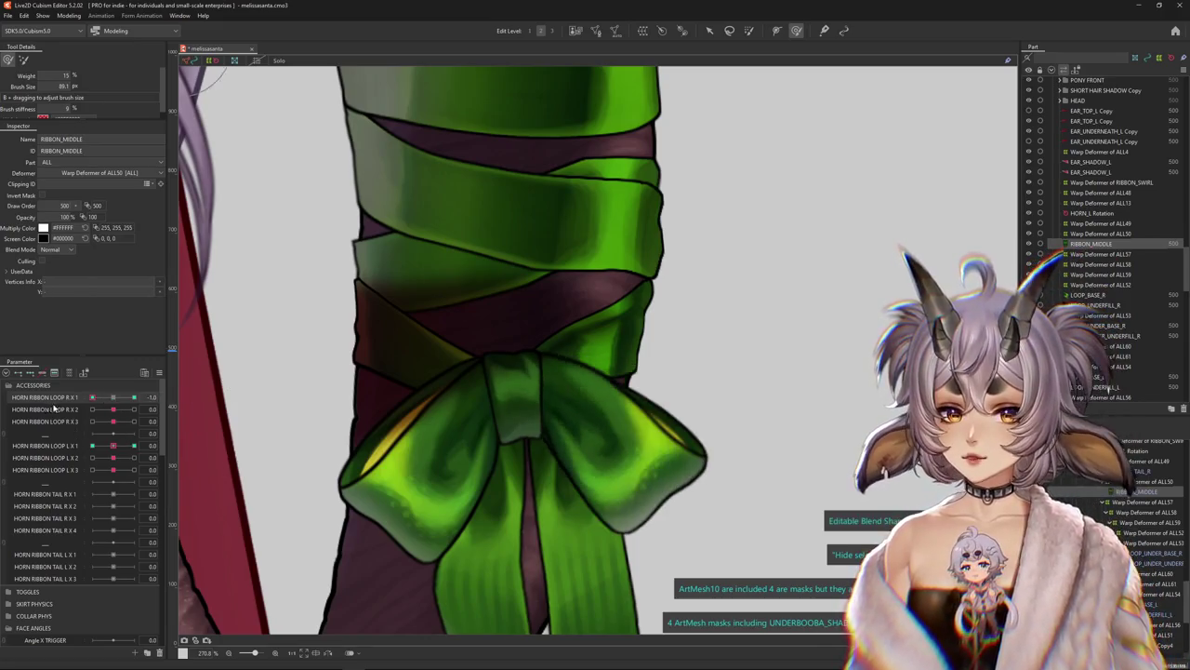
Tweak the RIBBON_MIDDLE knot at R X 1 = 1, then preview it swinging toward -1
{"action": "left_click_drag", "start_coordinate": [521, 447], "coordinate": [534, 405]}
{"action": "scroll", "coordinate": [553, 409], "scroll_direction": "up", "scroll_amount": 1}
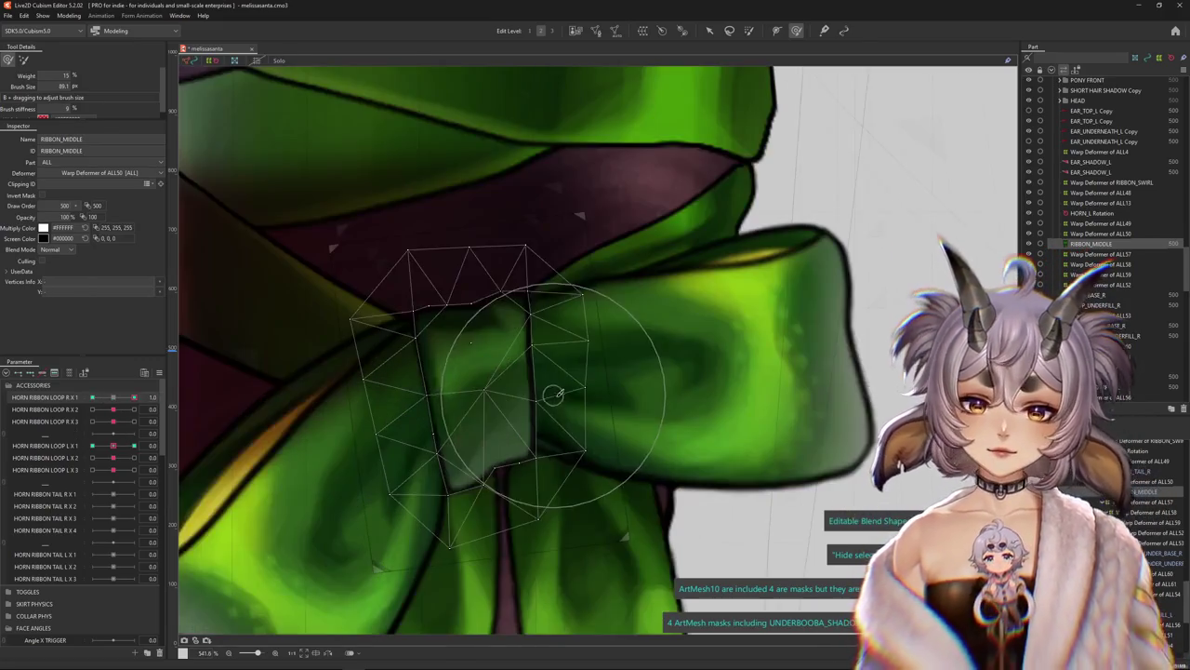
{"action": "left_click_drag", "start_coordinate": [510, 307], "coordinate": [502, 333]}
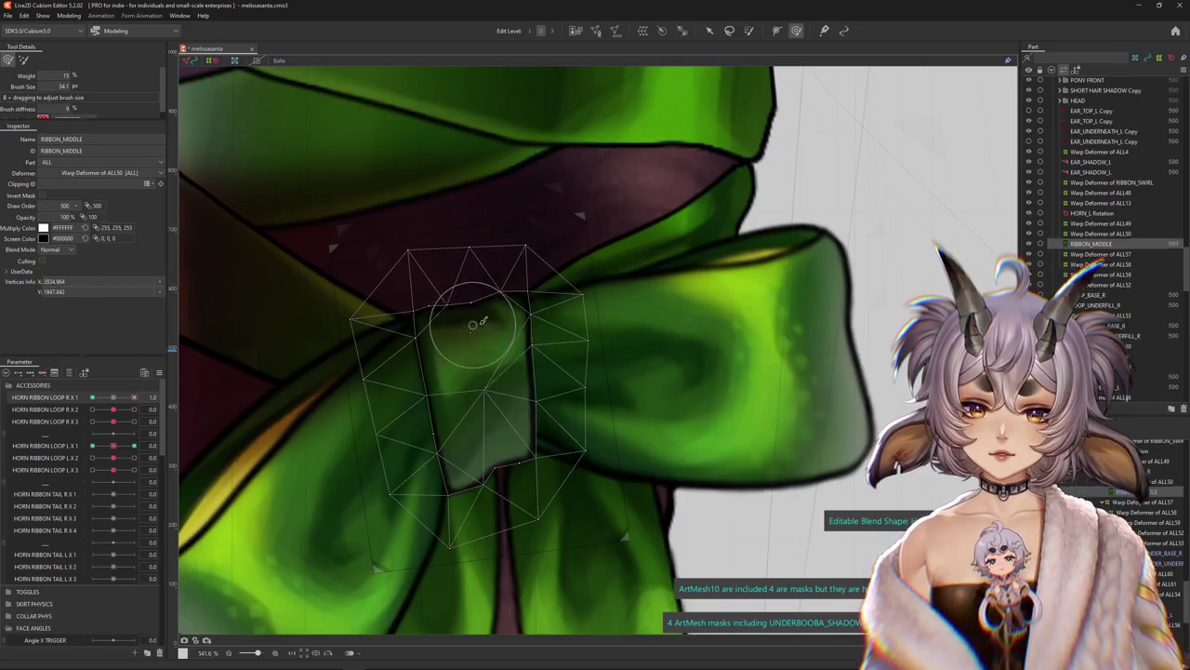
{"action": "scroll", "coordinate": [499, 341], "scroll_direction": "down", "scroll_amount": 3}
{"action": "left_click_drag", "start_coordinate": [114, 407], "coordinate": [92, 397]}
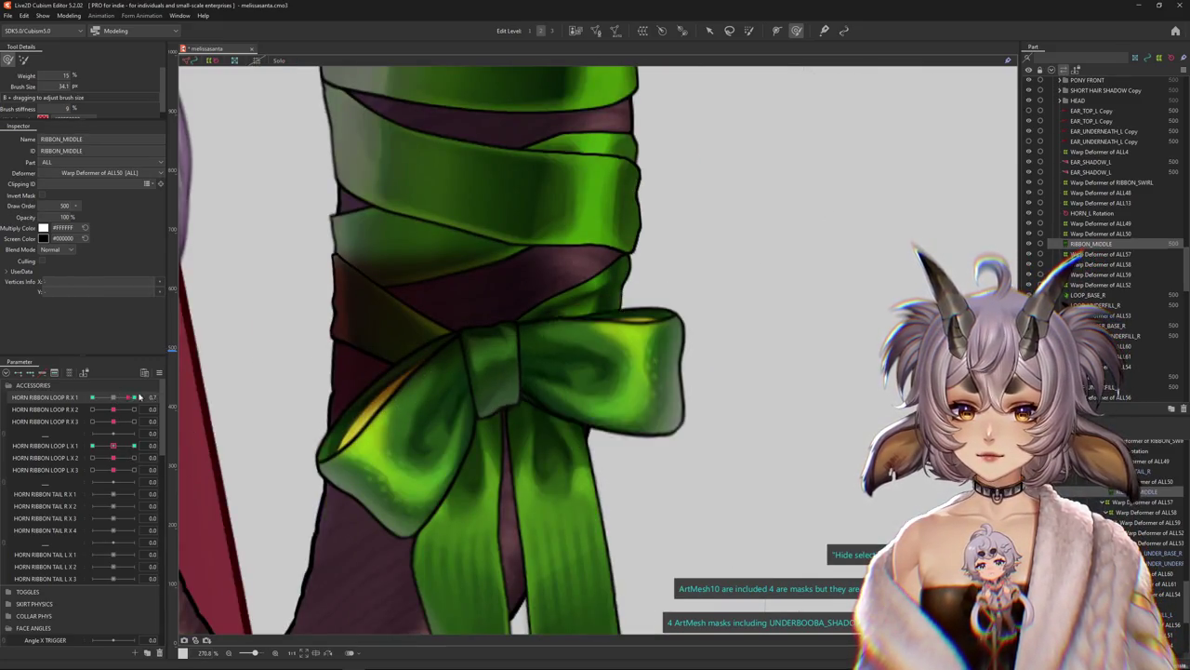
Preview the bow with HORN RIBBON LOOP L X 1 at 1, zooming around the horn ribbon
{"action": "scroll", "coordinate": [538, 358], "scroll_direction": "down", "scroll_amount": 5}
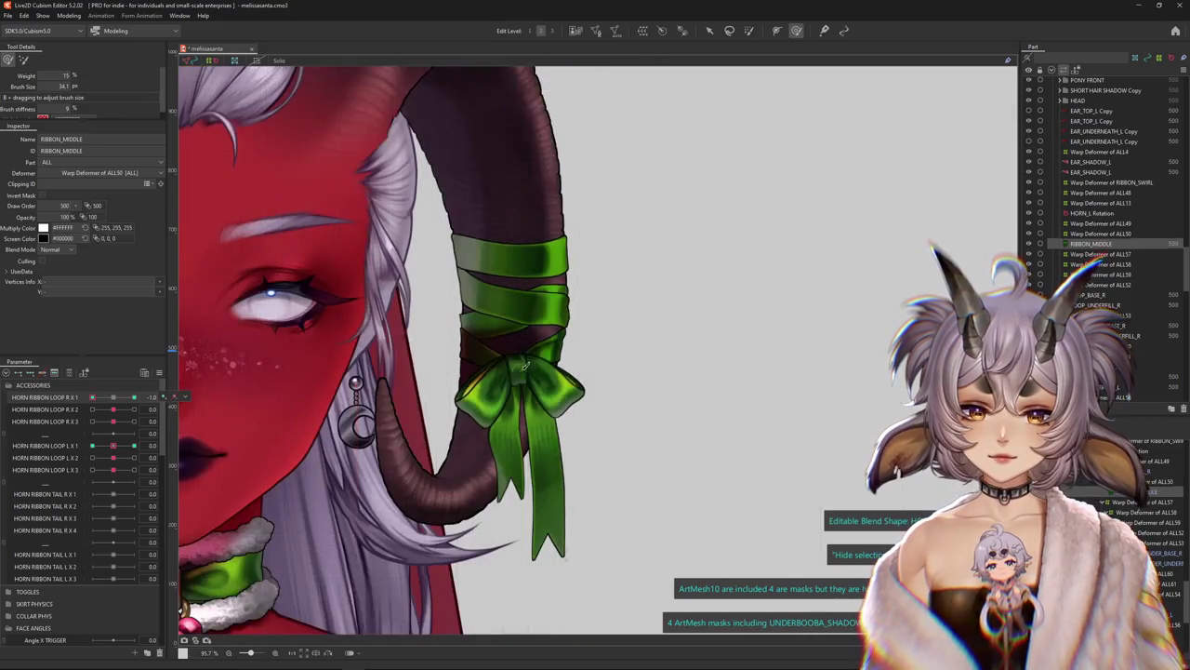
{"action": "left_click_drag", "start_coordinate": [112, 446], "coordinate": [135, 447]}
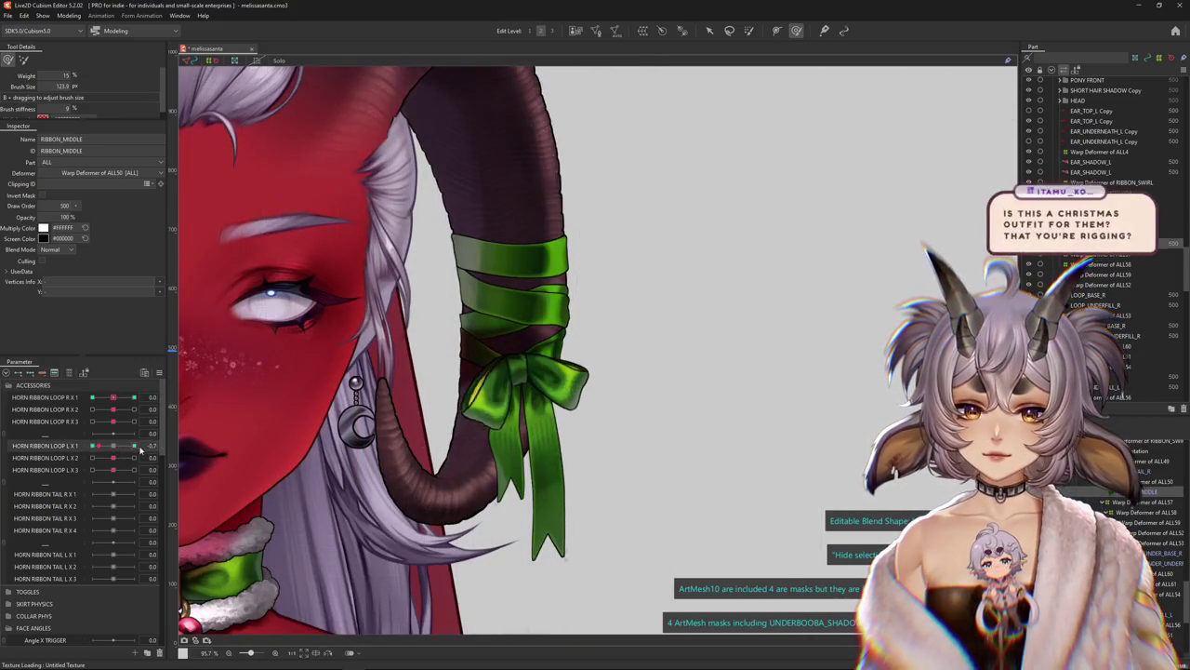
{"action": "scroll", "coordinate": [494, 347], "scroll_direction": "up", "scroll_amount": 3}
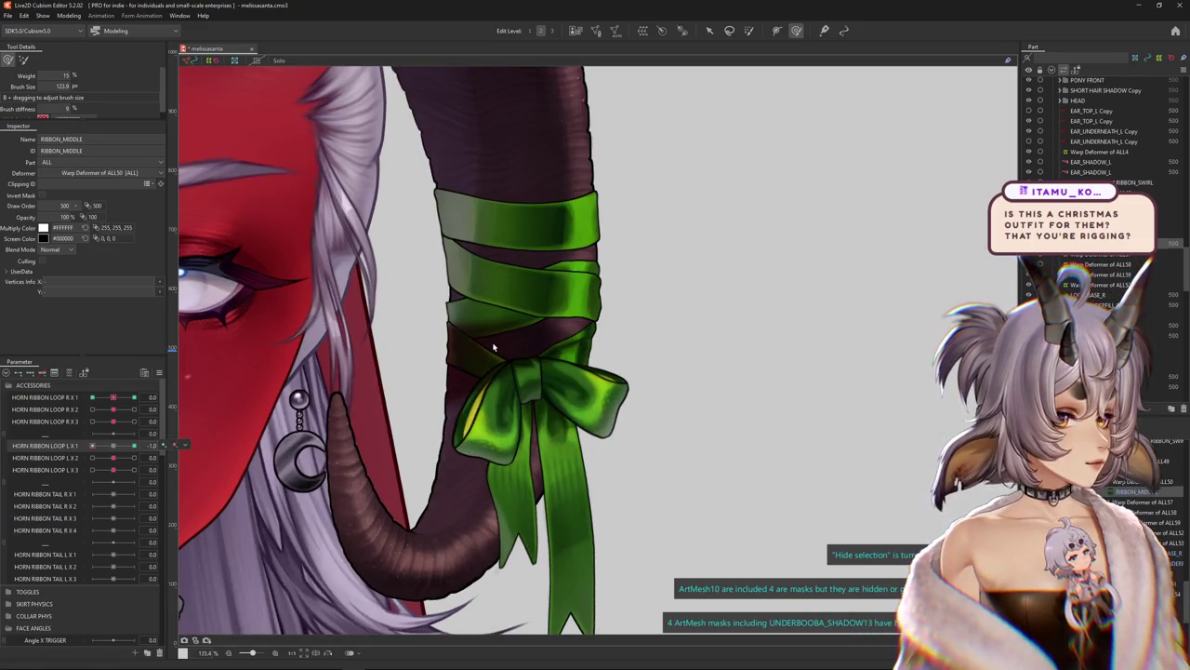
{"action": "scroll", "coordinate": [422, 357], "scroll_direction": "down", "scroll_amount": 3}
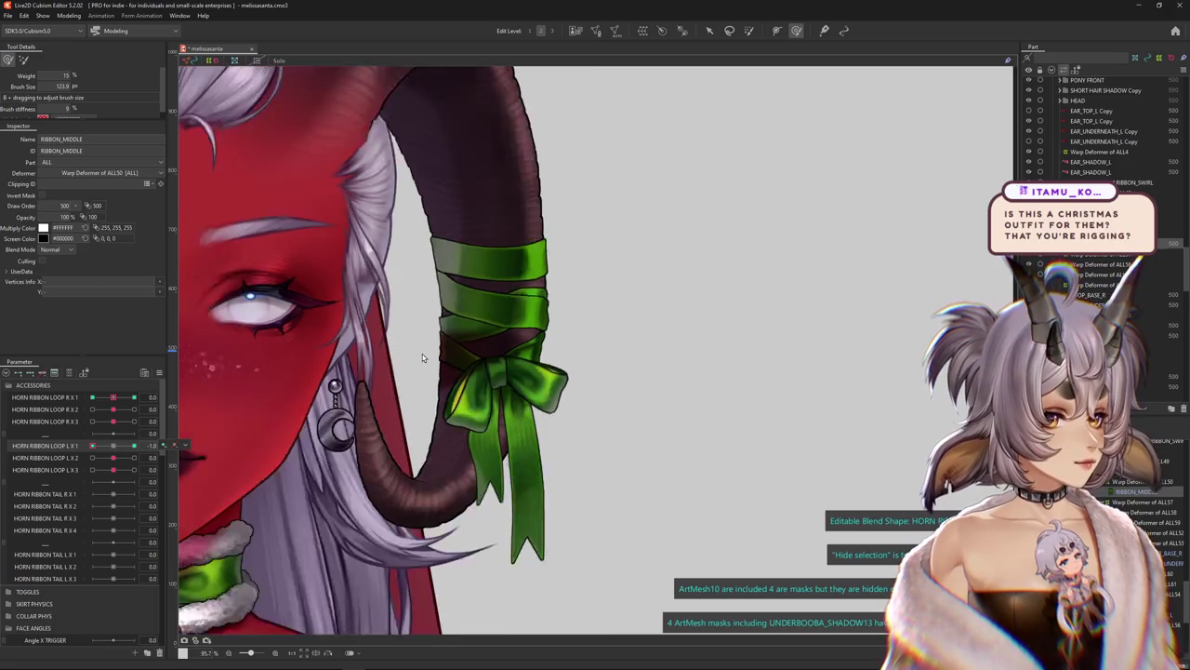
{"action": "scroll", "coordinate": [422, 357], "scroll_direction": "down", "scroll_amount": 3}
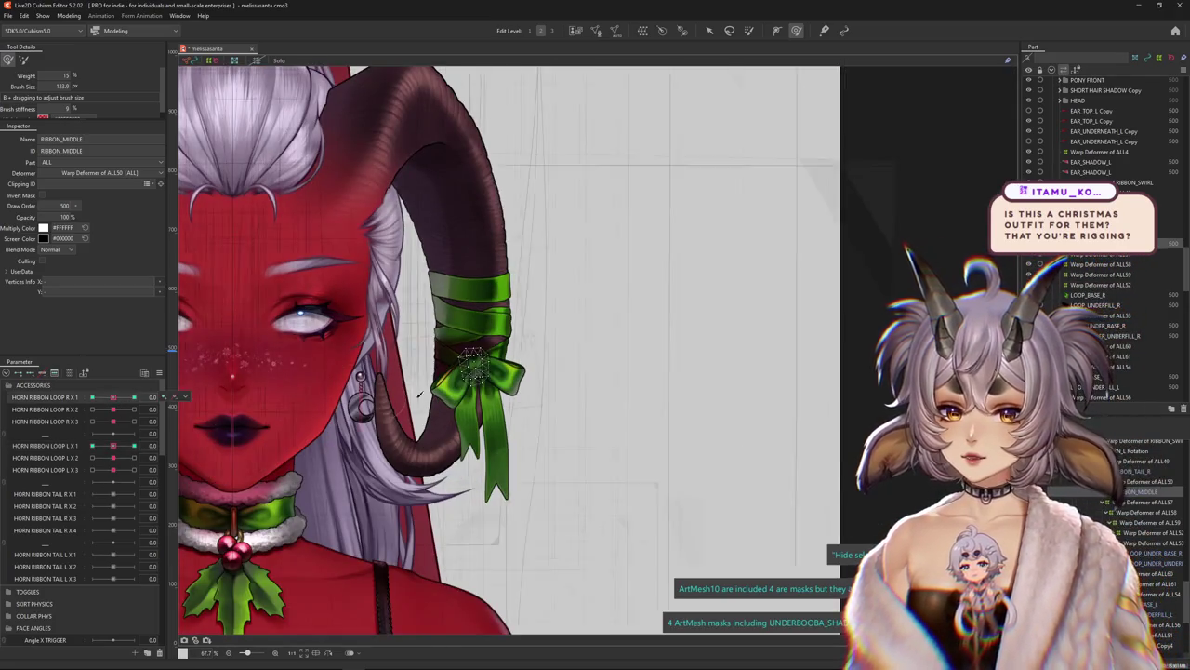
{"action": "scroll", "coordinate": [420, 394], "scroll_direction": "down", "scroll_amount": 5}
{"action": "scroll", "coordinate": [538, 318], "scroll_direction": "down", "scroll_amount": 3}
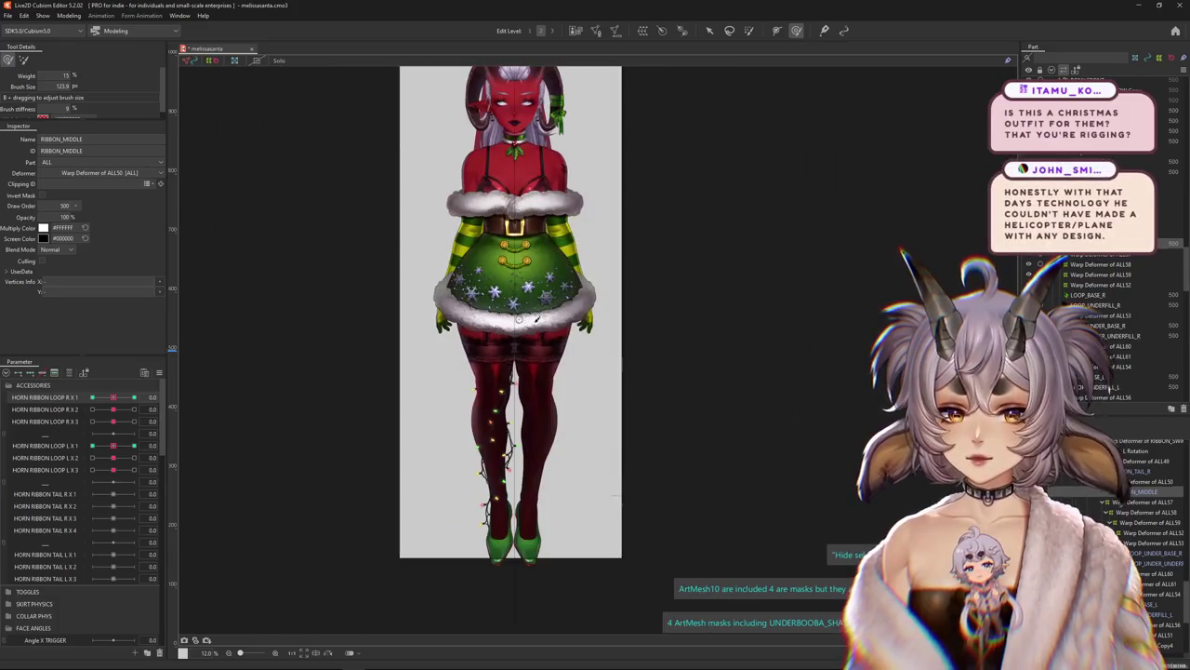
Frame the whole face and both horns, then switch to the Google Images window
{"action": "scroll", "coordinate": [604, 372], "scroll_direction": "up", "scroll_amount": 2}
{"action": "scroll", "coordinate": [595, 362], "scroll_direction": "up", "scroll_amount": 2}
{"action": "scroll", "coordinate": [592, 351], "scroll_direction": "up", "scroll_amount": 1}
{"action": "scroll", "coordinate": [539, 368], "scroll_direction": "up", "scroll_amount": 2}
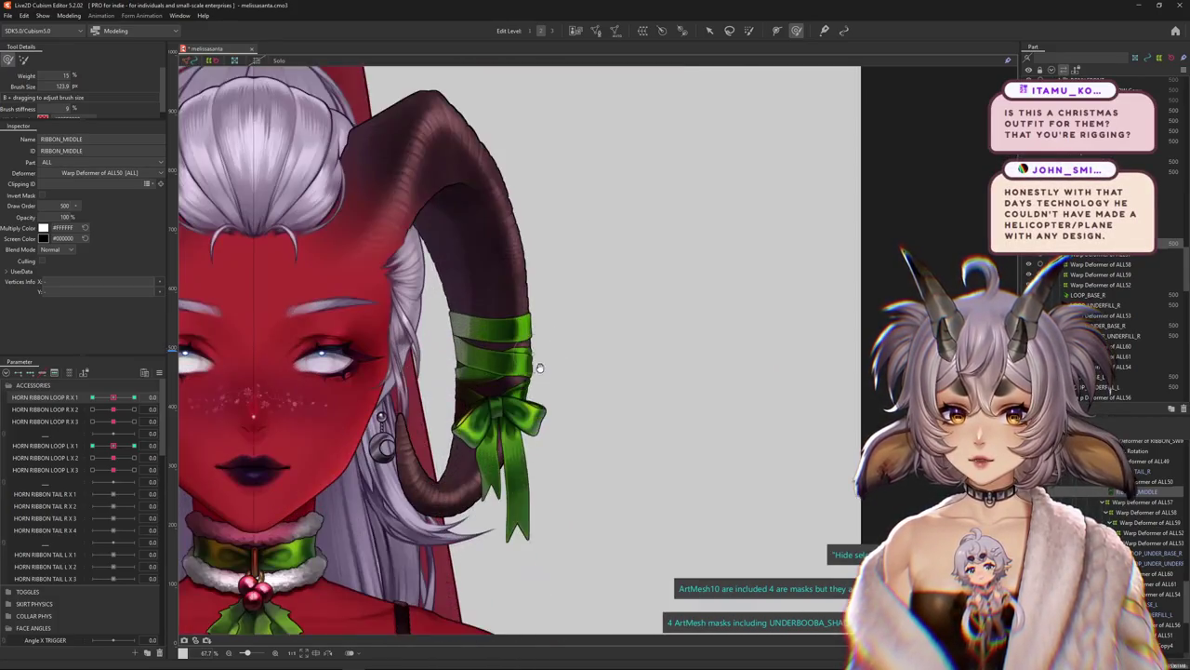
{"action": "left_click_drag", "start_coordinate": [539, 368], "coordinate": [700, 353]}
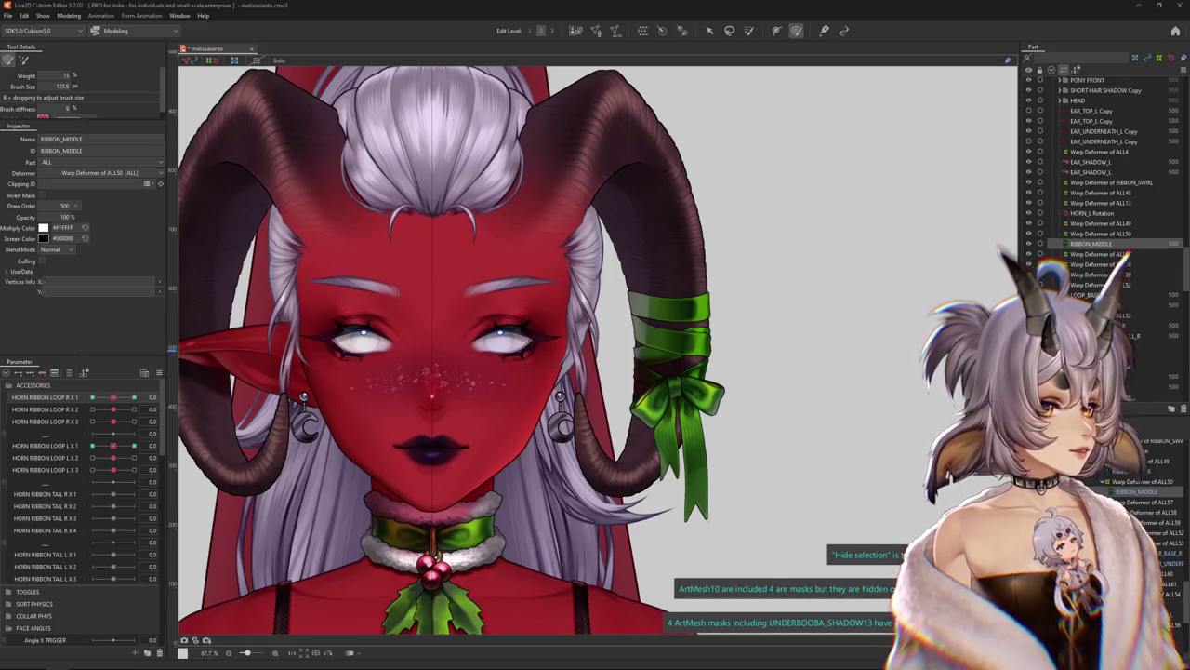
{"action": "key", "text": "alt+Tab"}
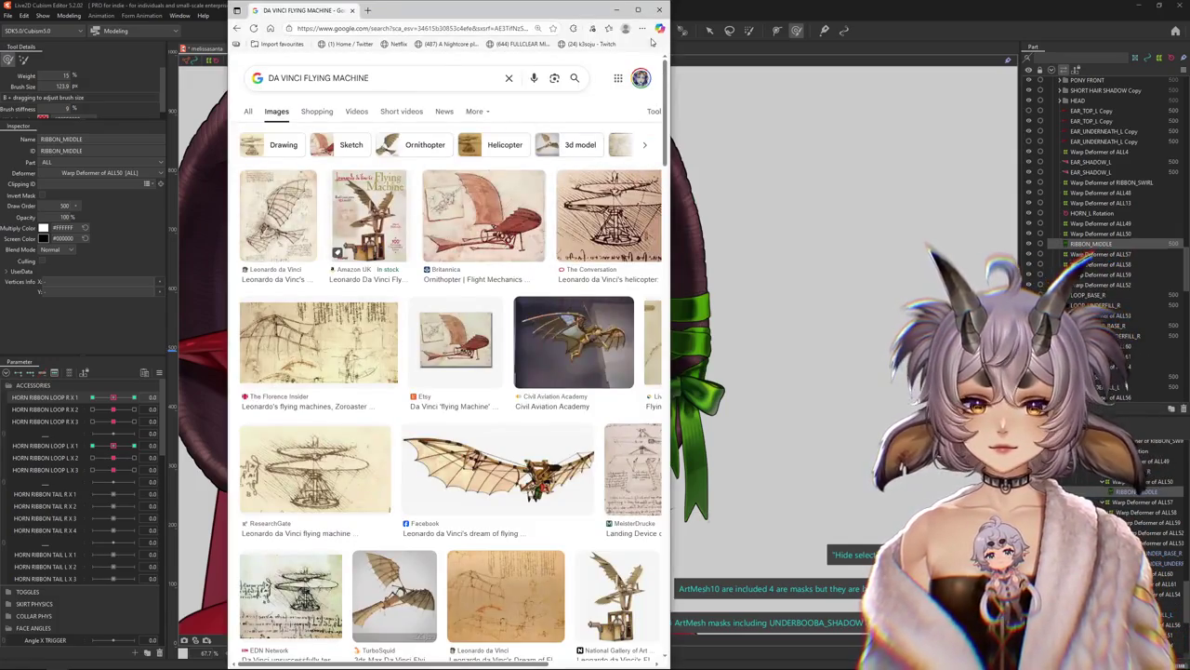
Maximize the browser and preview the 'dream of flying' and helicopter sketch images
{"action": "left_click", "coordinate": [638, 9]}
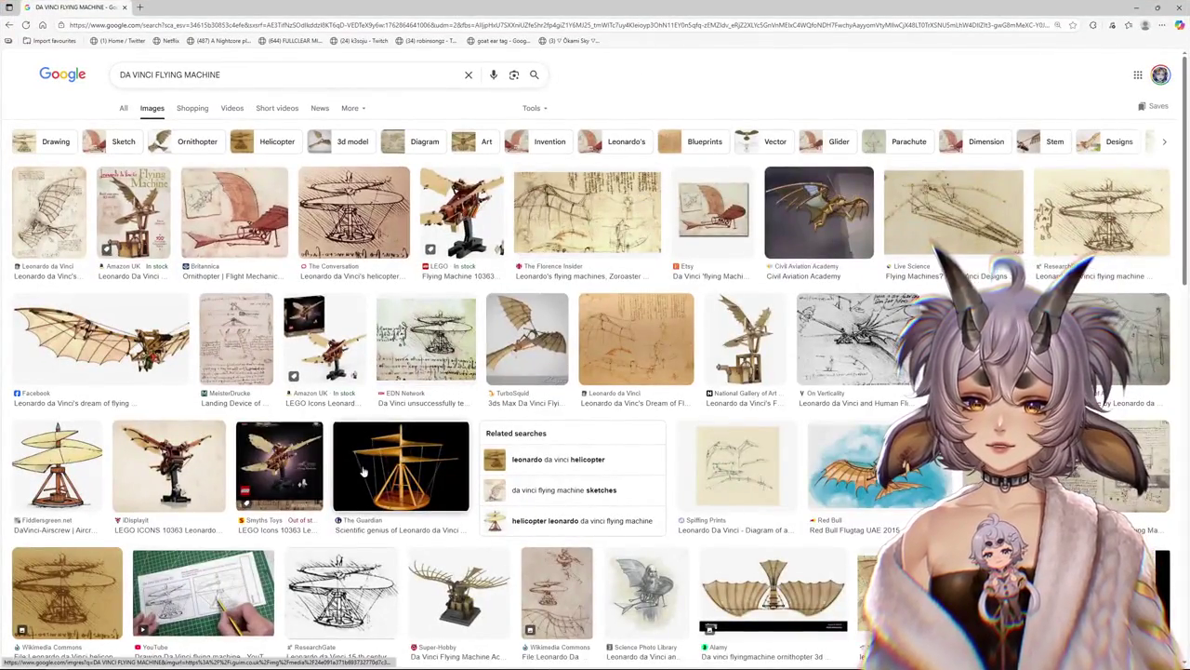
{"action": "left_click", "coordinate": [173, 350]}
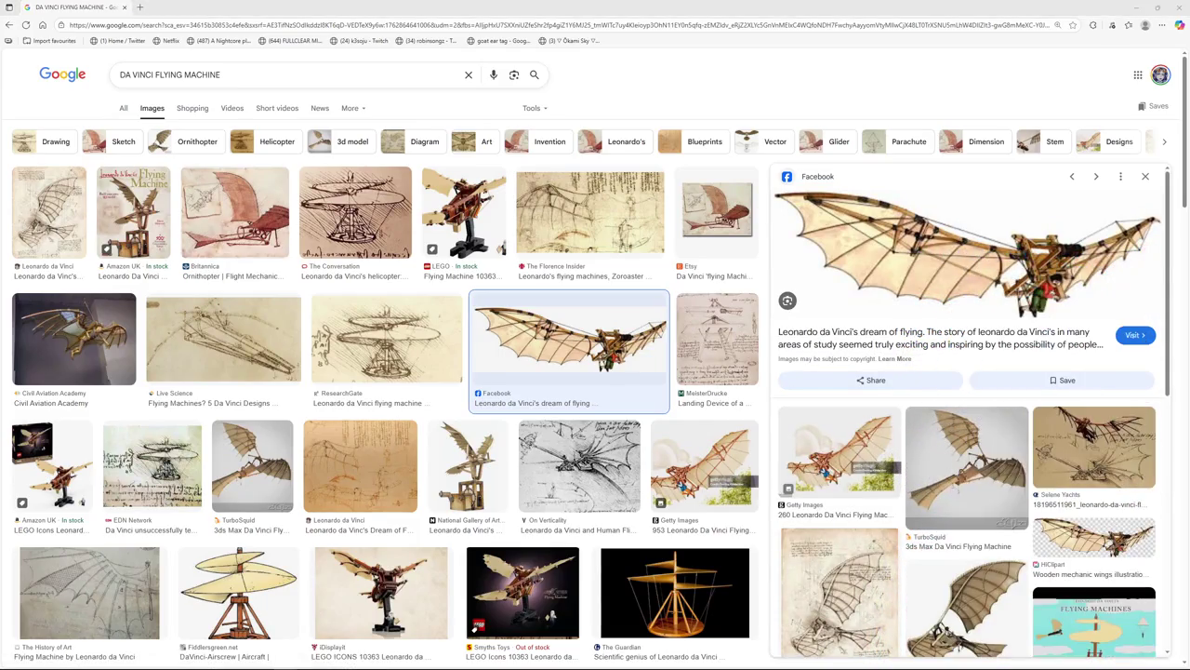
{"action": "left_click", "coordinate": [716, 209]}
{"action": "key", "text": "Escape"}
{"action": "left_click", "coordinate": [315, 223]}
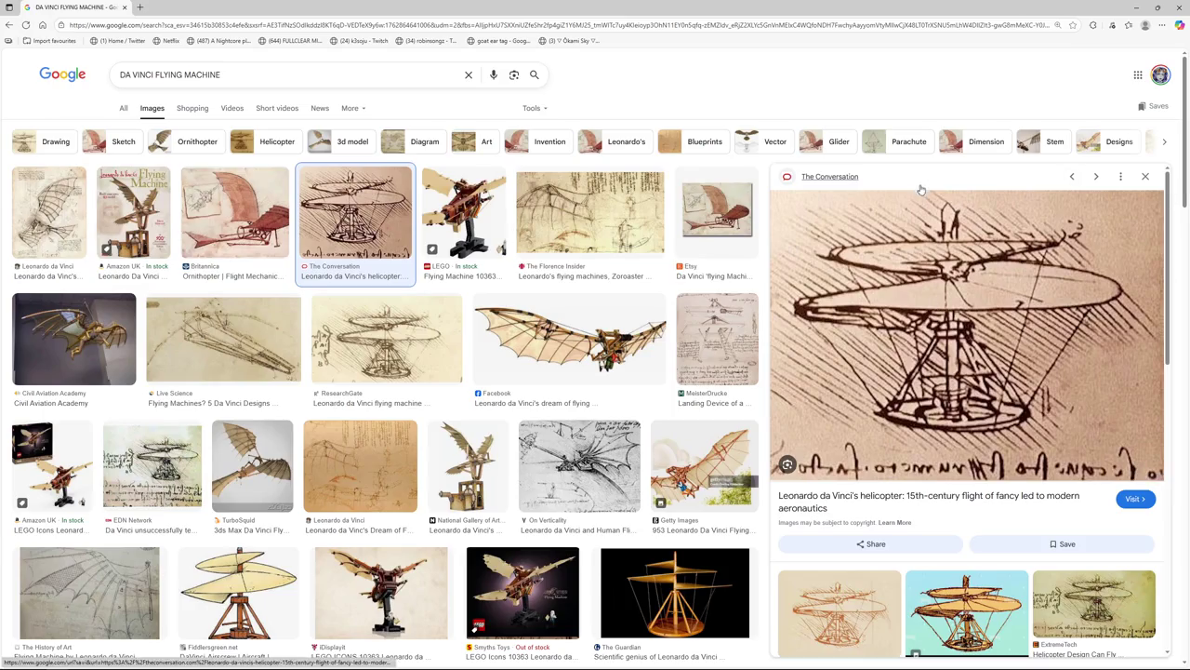
{"action": "key", "text": "Escape"}
Scroll down and preview the Flying Bicycle video result
{"action": "scroll", "coordinate": [685, 319], "scroll_direction": "down", "scroll_amount": 2}
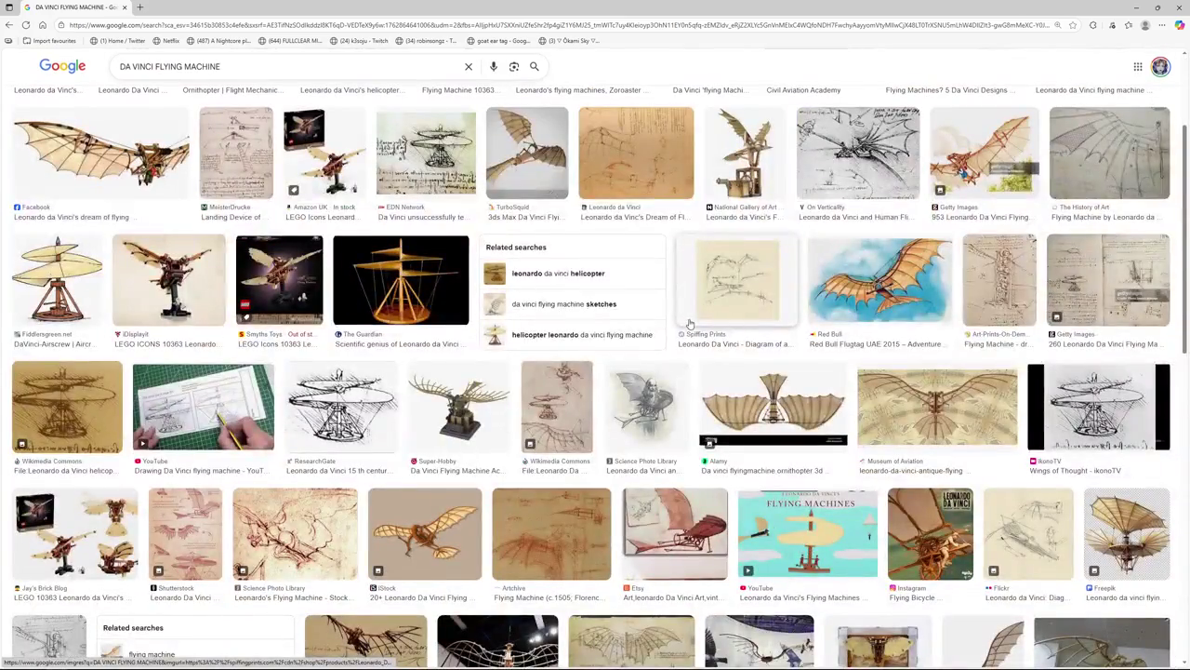
{"action": "scroll", "coordinate": [690, 324], "scroll_direction": "down", "scroll_amount": 1}
{"action": "scroll", "coordinate": [694, 310], "scroll_direction": "down", "scroll_amount": 2}
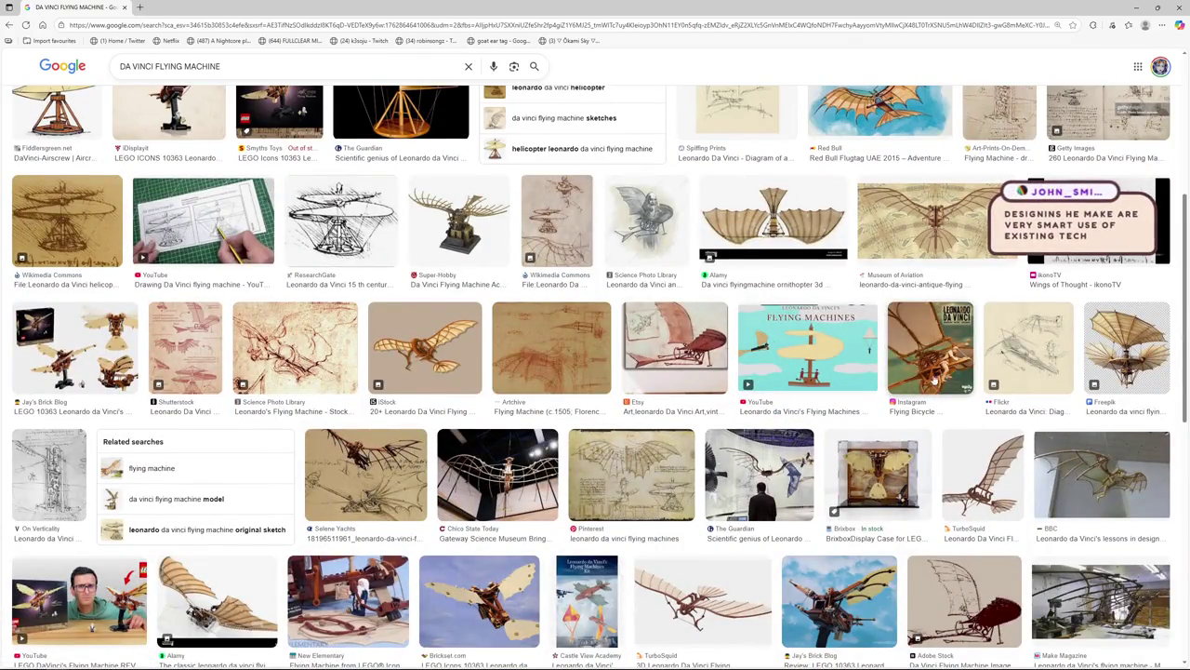
{"action": "left_click", "coordinate": [1051, 384]}
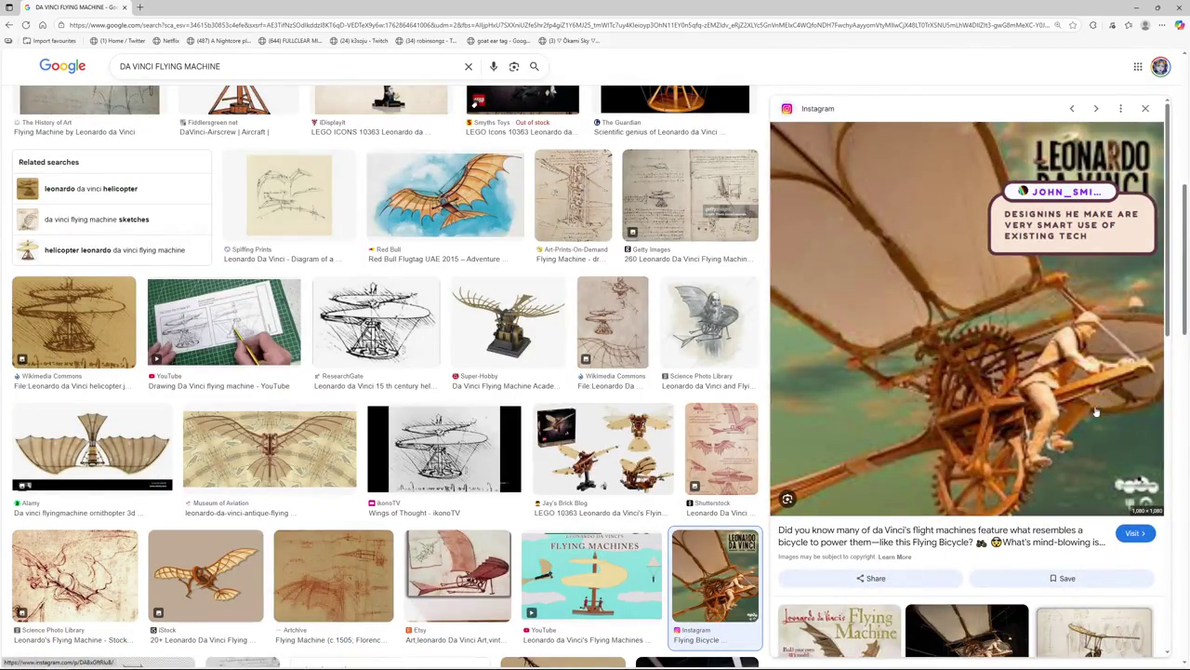
{"action": "key", "text": "Escape"}
Scroll further and preview the 'DaVinci was a concept artist' helicopter sketch
{"action": "scroll", "coordinate": [759, 328], "scroll_direction": "down", "scroll_amount": 1}
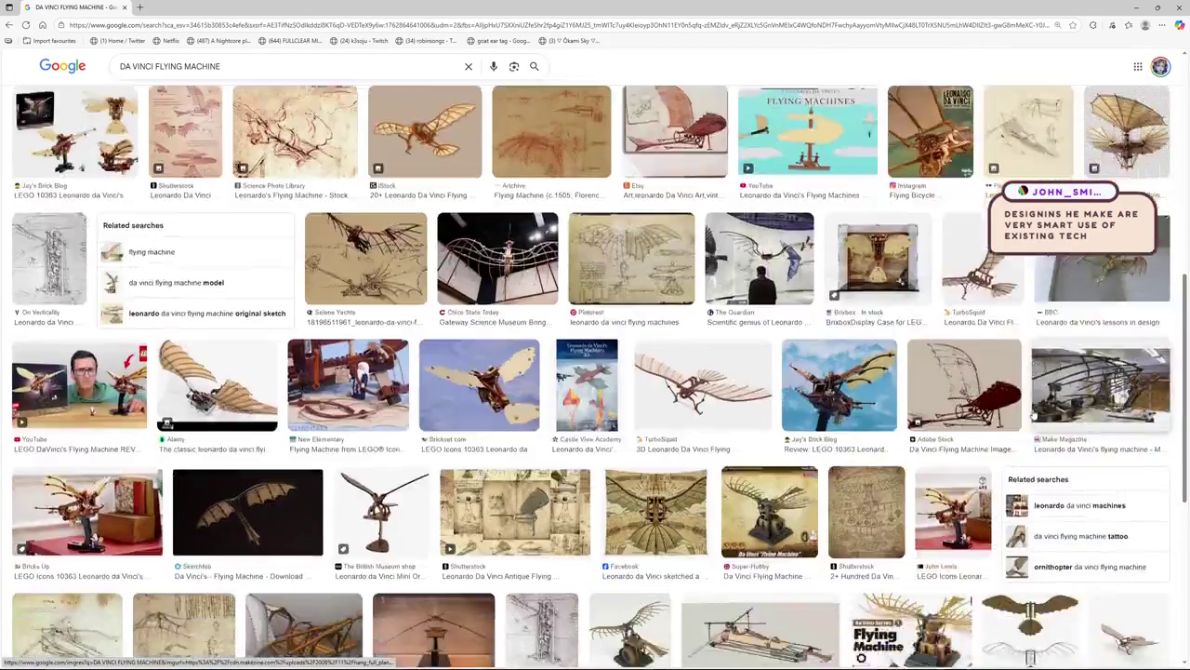
{"action": "scroll", "coordinate": [1027, 413], "scroll_direction": "down", "scroll_amount": 1}
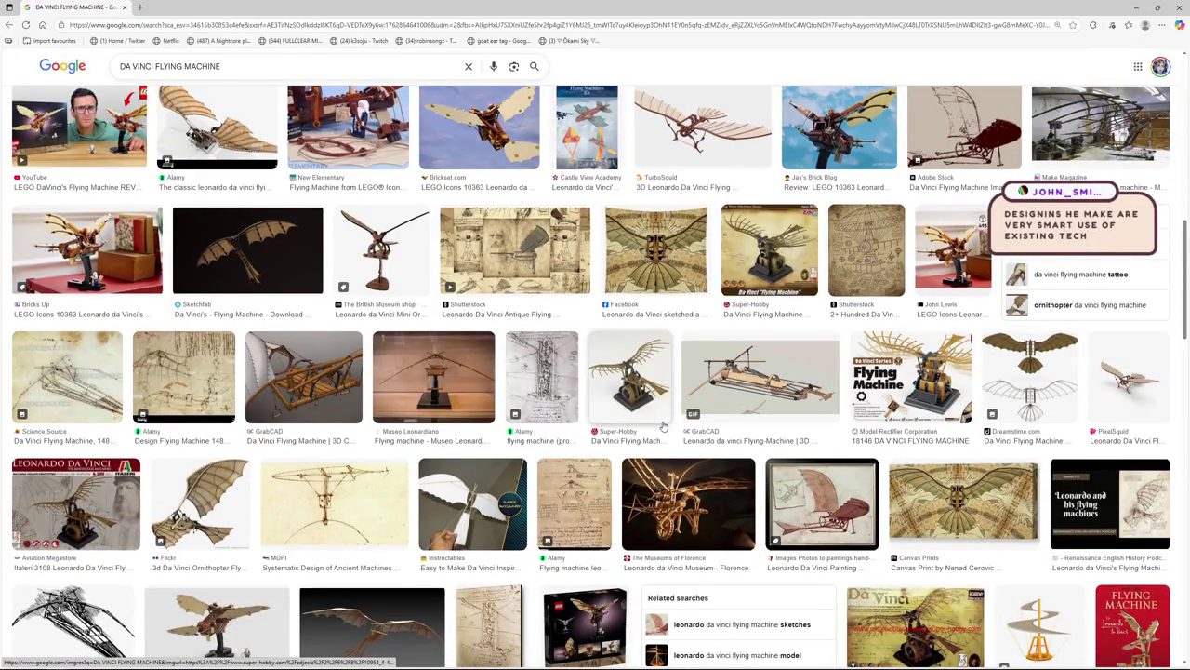
{"action": "scroll", "coordinate": [656, 412], "scroll_direction": "down", "scroll_amount": 2}
{"action": "scroll", "coordinate": [656, 408], "scroll_direction": "down", "scroll_amount": 2}
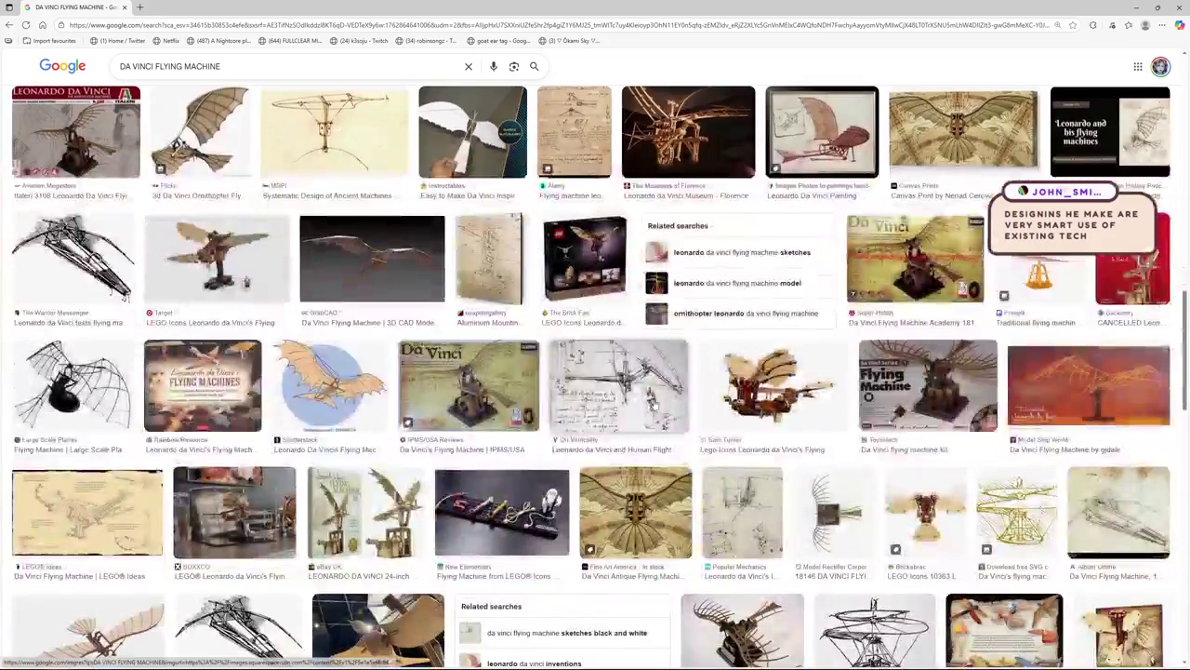
{"action": "scroll", "coordinate": [654, 402], "scroll_direction": "down", "scroll_amount": 2}
{"action": "scroll", "coordinate": [646, 394], "scroll_direction": "down", "scroll_amount": 2}
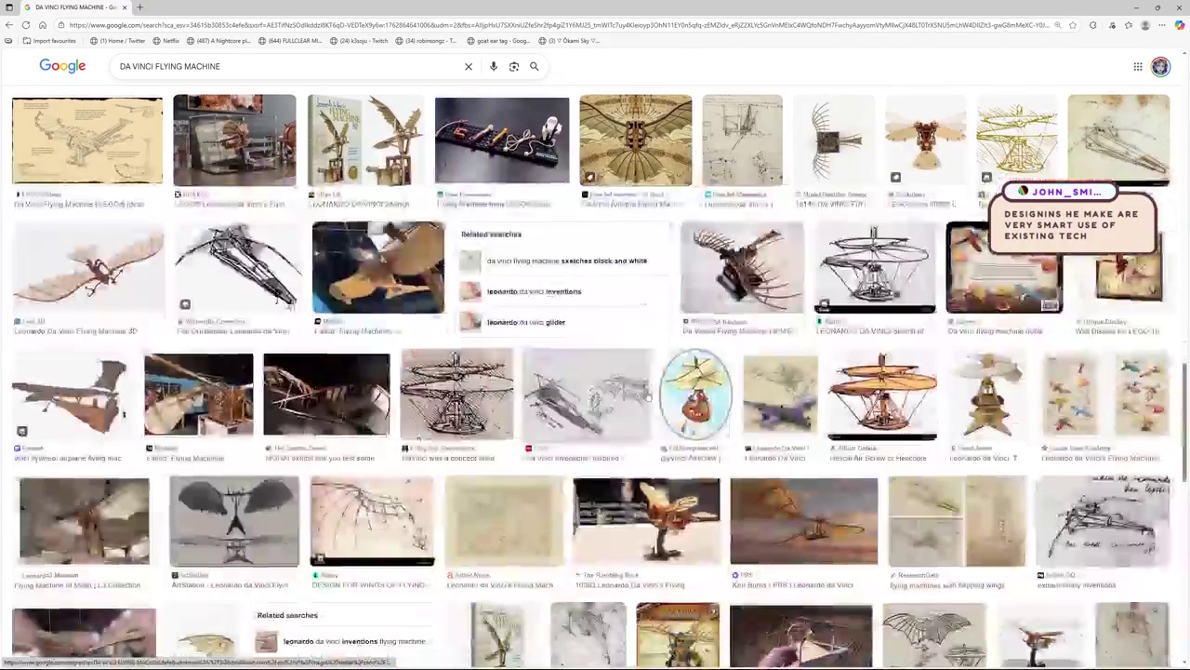
{"action": "left_click", "coordinate": [457, 393]}
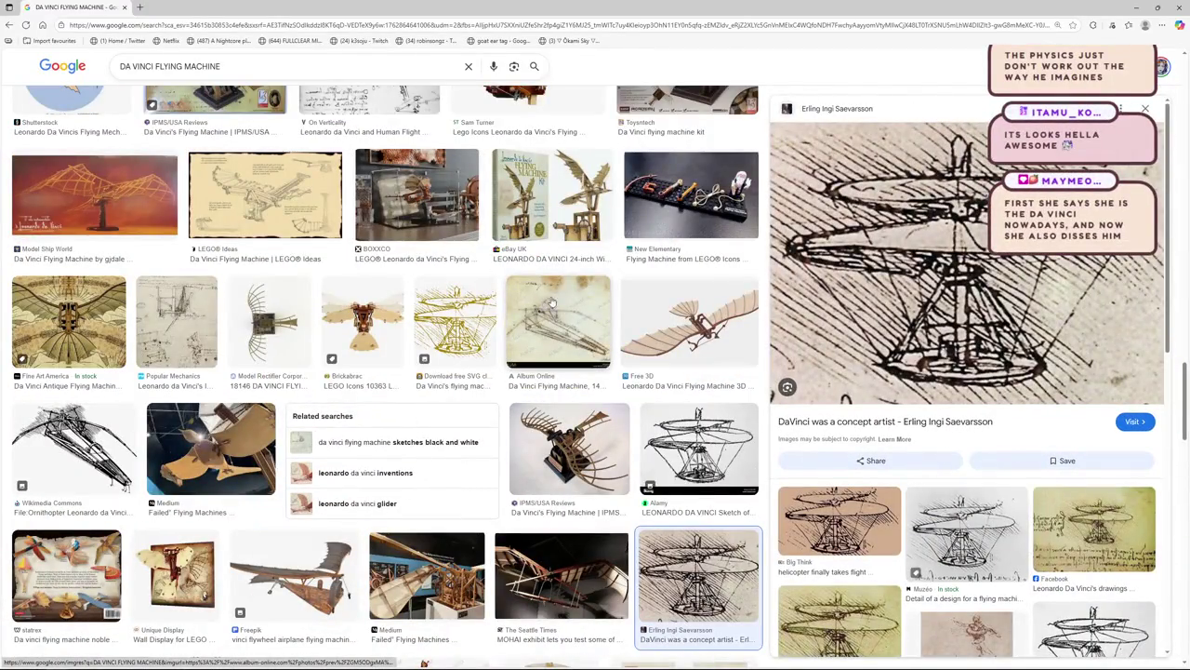
{"action": "scroll", "coordinate": [688, 432], "scroll_direction": "down", "scroll_amount": 3}
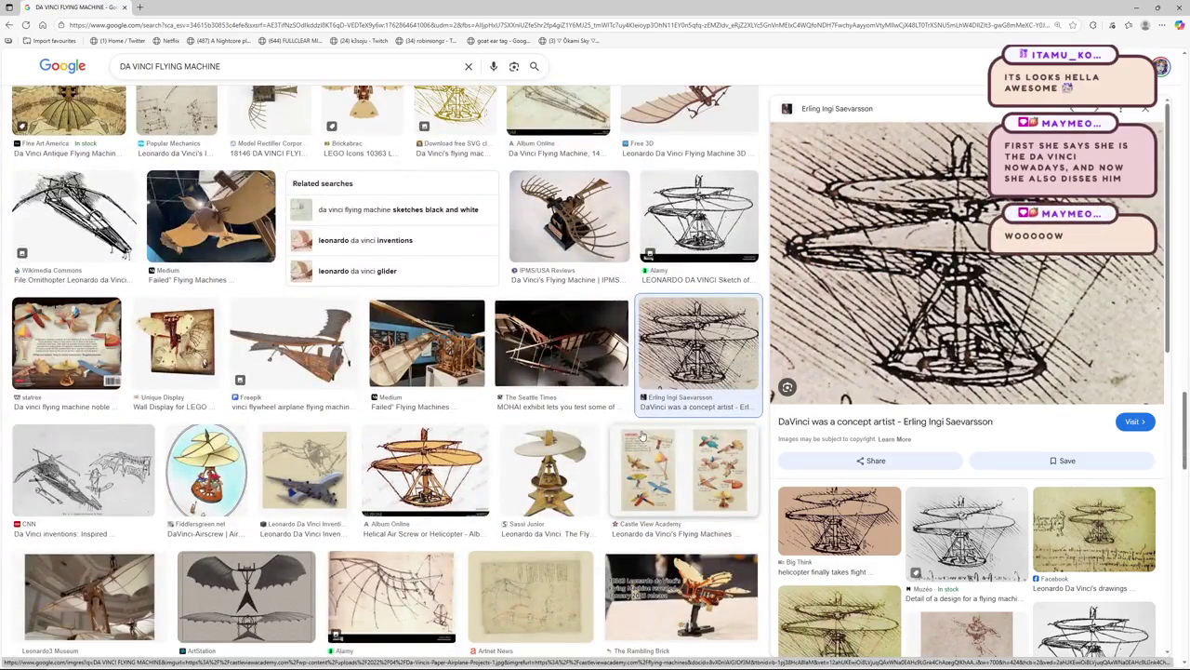
{"action": "scroll", "coordinate": [372, 465], "scroll_direction": "down", "scroll_amount": 2}
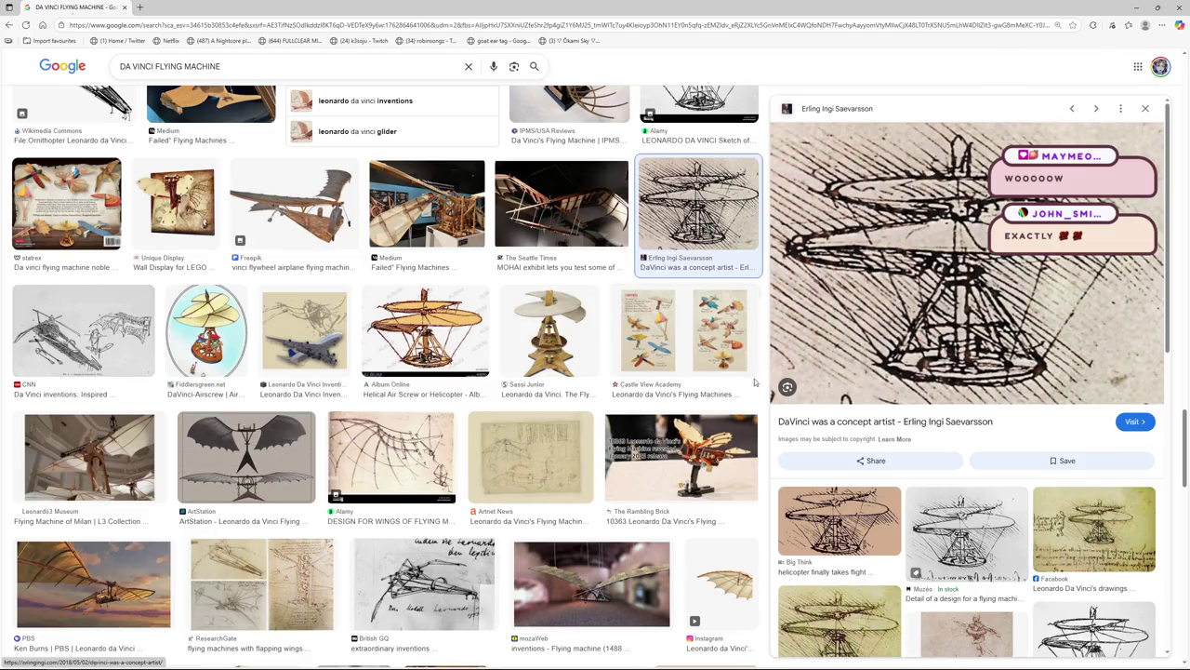
{"action": "scroll", "coordinate": [321, 124], "scroll_direction": "up", "scroll_amount": 2}
{"action": "scroll", "coordinate": [321, 124], "scroll_direction": "up", "scroll_amount": 3}
{"action": "scroll", "coordinate": [321, 123], "scroll_direction": "up", "scroll_amount": 3}
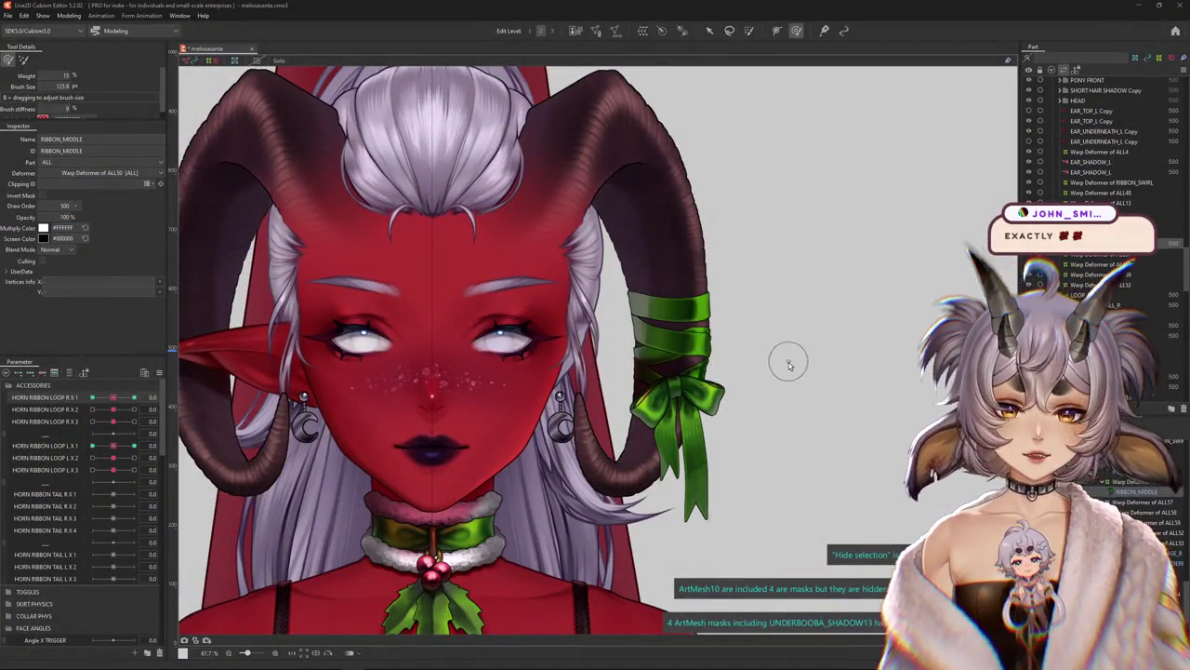
Try bending the right ribbon loop to its -1.0 key, then undo it
{"action": "scroll", "coordinate": [784, 359], "scroll_direction": "down", "scroll_amount": 2}
{"action": "scroll", "coordinate": [821, 372], "scroll_direction": "up", "scroll_amount": 3}
{"action": "scroll", "coordinate": [731, 425], "scroll_direction": "up", "scroll_amount": 1}
{"action": "left_click", "coordinate": [71, 447]}
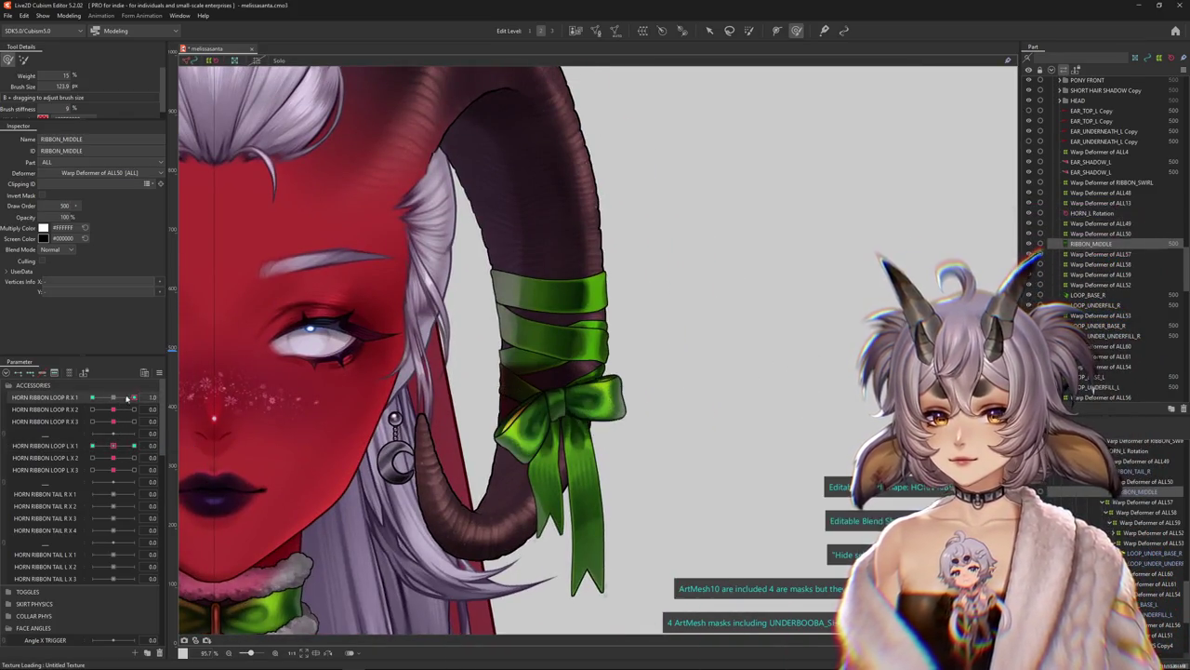
{"action": "left_click_drag", "start_coordinate": [112, 397], "coordinate": [92, 397]}
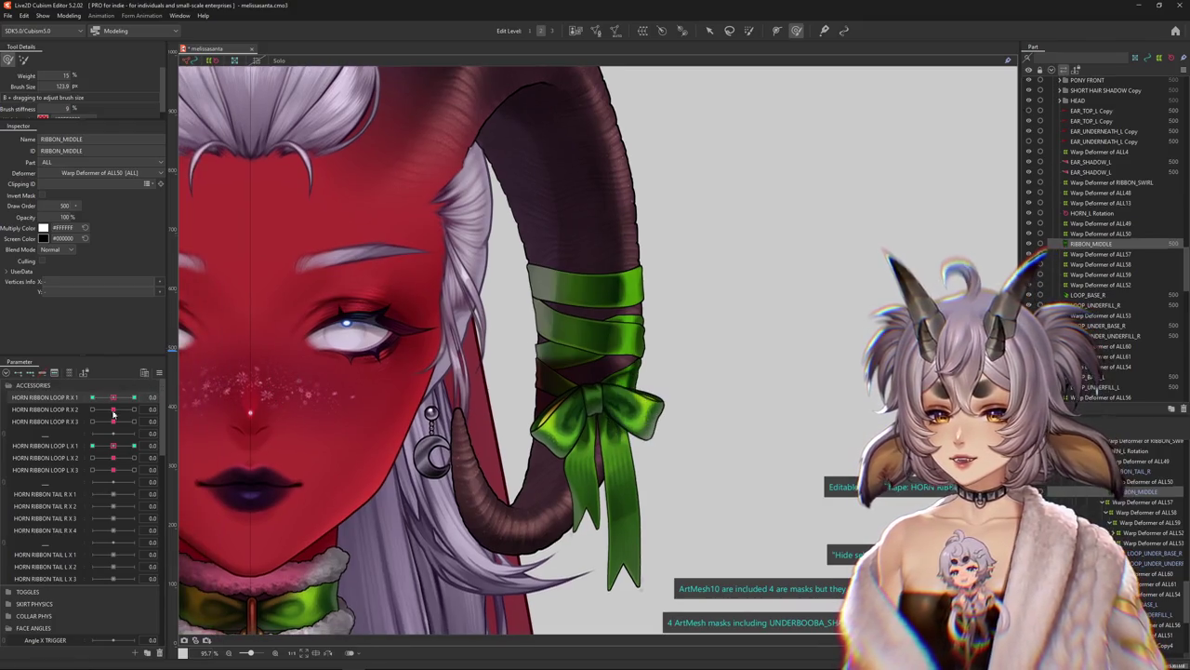
{"action": "key", "text": "ctrl+z"}
Select the RIBBON_TAIL_R mesh and zoom in on the ribbon tail
{"action": "right_click", "coordinate": [690, 433]}
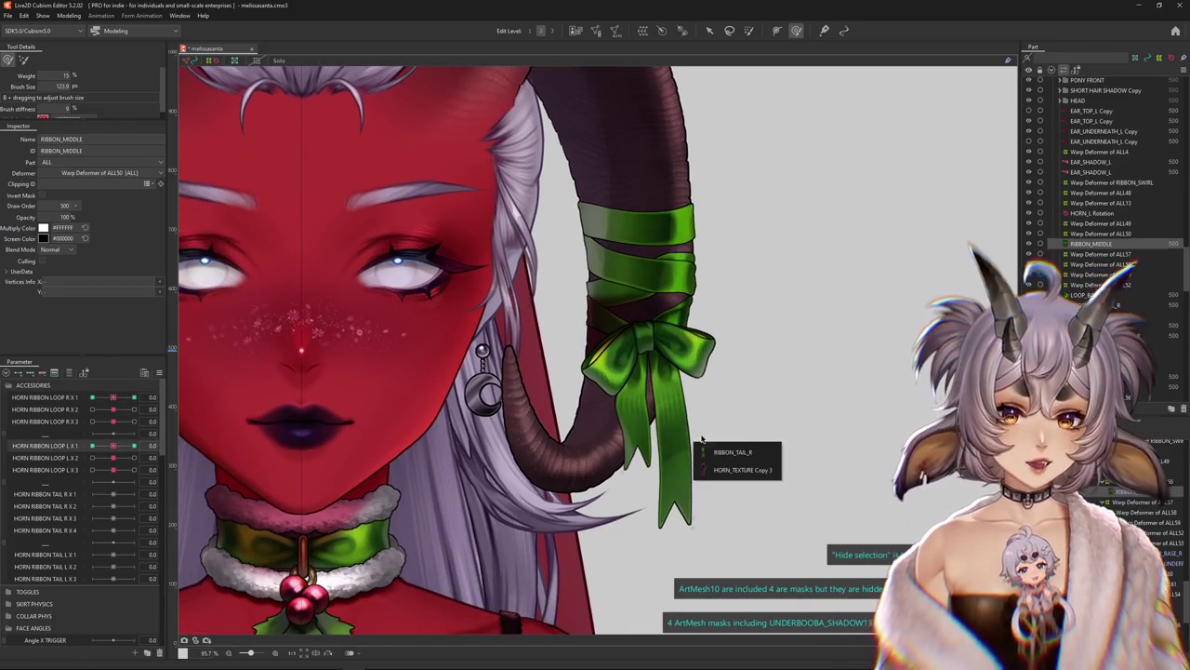
{"action": "left_click", "coordinate": [721, 453]}
{"action": "scroll", "coordinate": [730, 460], "scroll_direction": "up", "scroll_amount": 3}
{"action": "scroll", "coordinate": [735, 465], "scroll_direction": "up", "scroll_amount": 2}
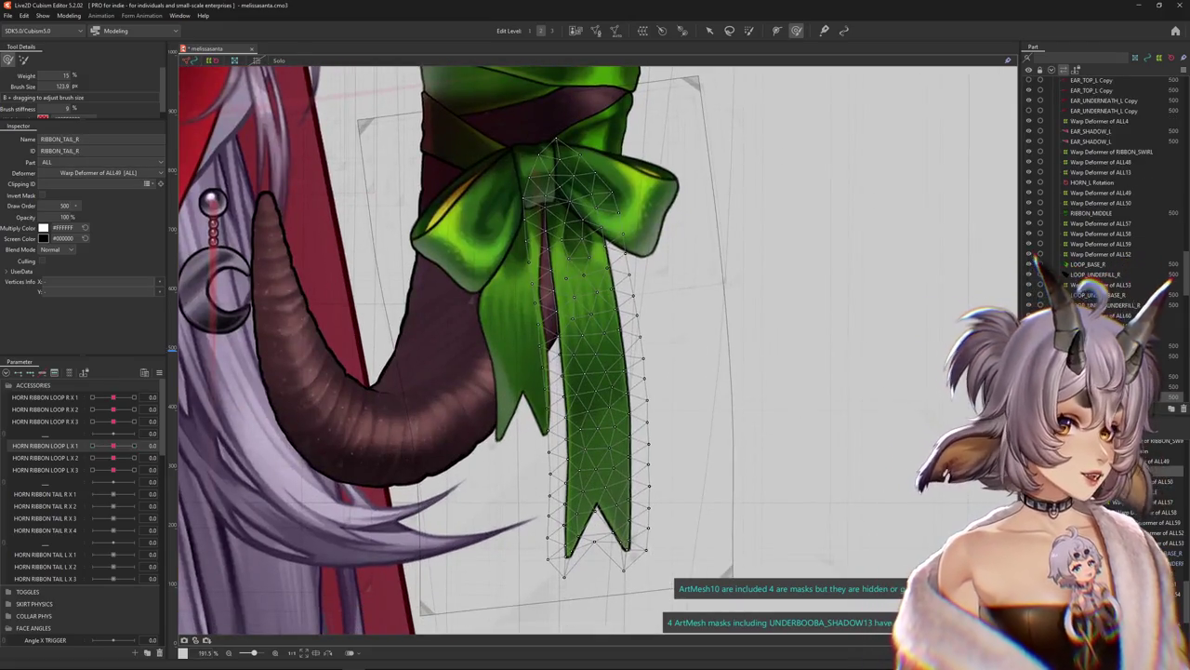
Toggle the ribbon tail's mesh overlay off and back on, centring the view on the tail
{"action": "left_click", "coordinate": [234, 59]}
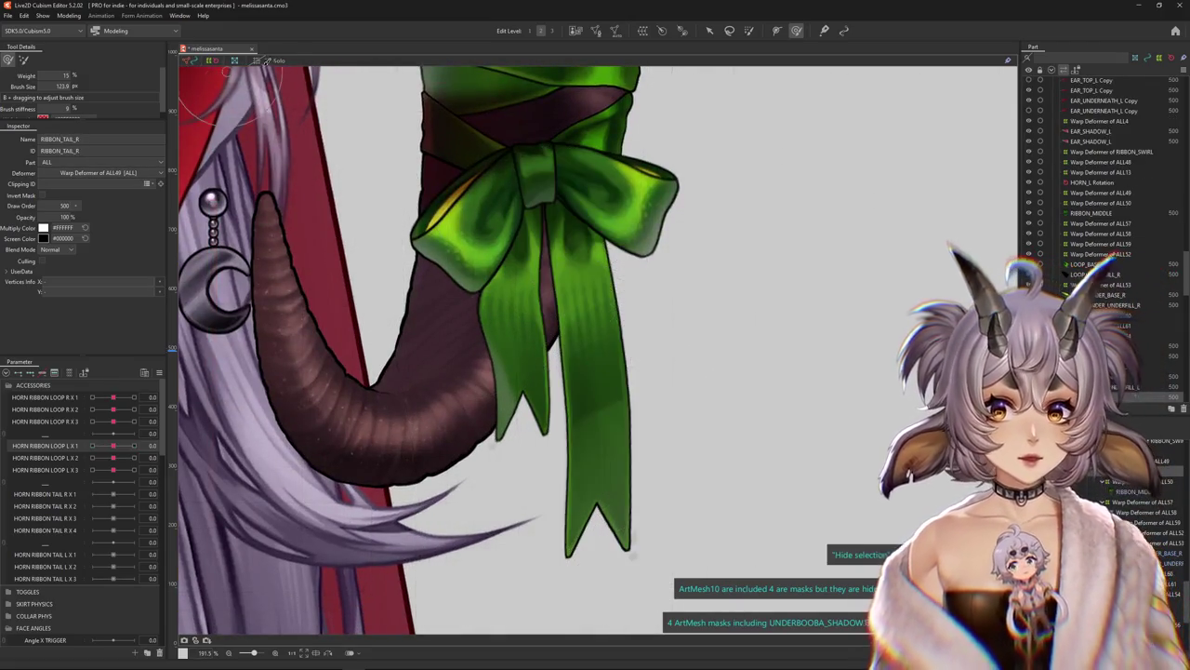
{"action": "left_click", "coordinate": [279, 61]}
{"action": "left_click", "coordinate": [234, 59]}
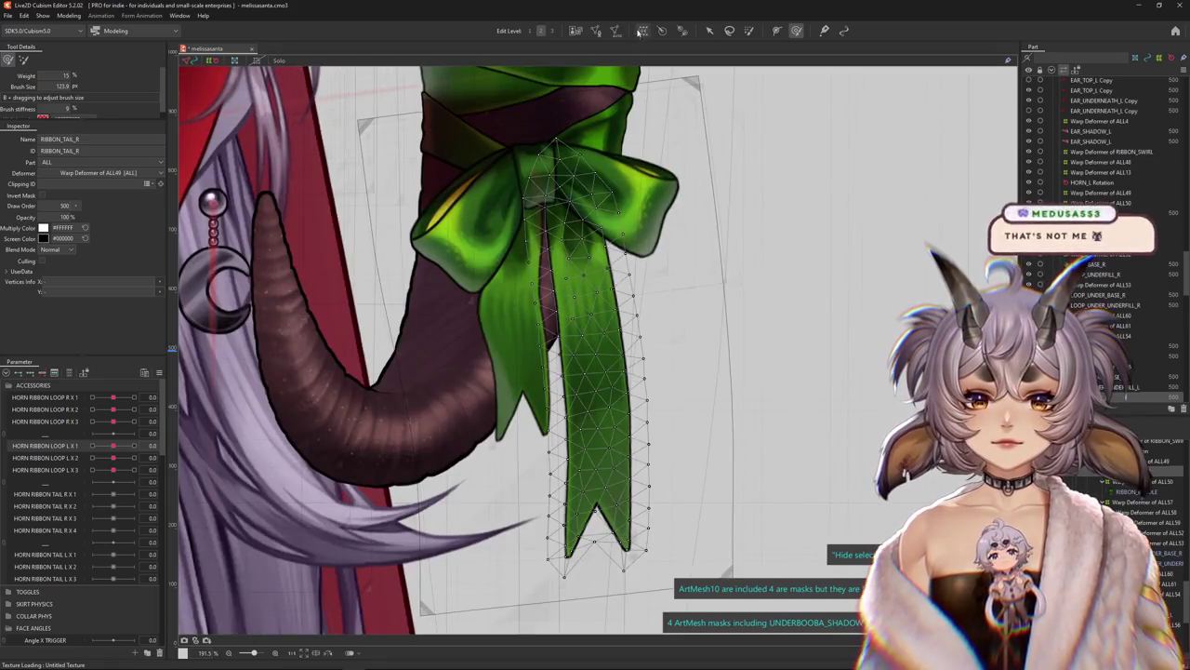
{"action": "left_click_drag", "start_coordinate": [719, 302], "coordinate": [738, 318]}
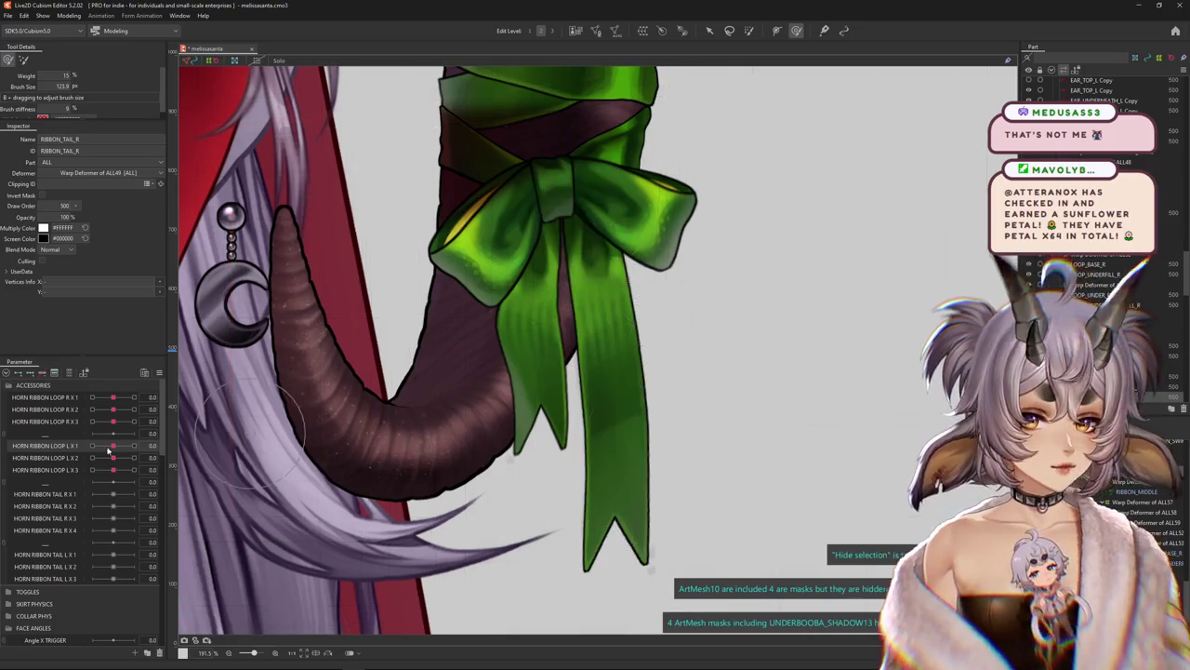
Reset the bow loop slider and select Warp Deformer of ALL62 around the ribbon tail
{"action": "mouse_move", "coordinate": [112, 445]}
{"action": "left_mouse_down"}
{"action": "mouse_move", "coordinate": [176, 441]}
{"action": "mouse_move", "coordinate": [92, 445]}
{"action": "left_mouse_up"}
{"action": "scroll", "coordinate": [673, 444], "scroll_direction": "down", "scroll_amount": 3}
{"action": "scroll", "coordinate": [739, 446], "scroll_direction": "up", "scroll_amount": 1}
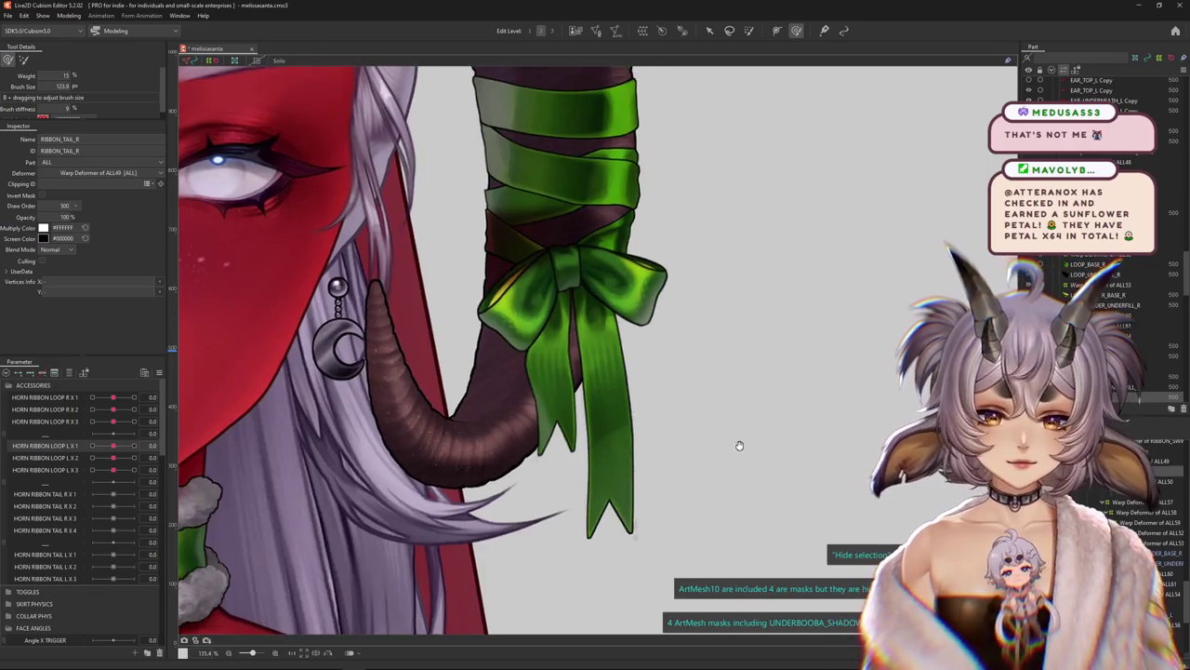
{"action": "left_click_drag", "start_coordinate": [739, 446], "coordinate": [712, 455]}
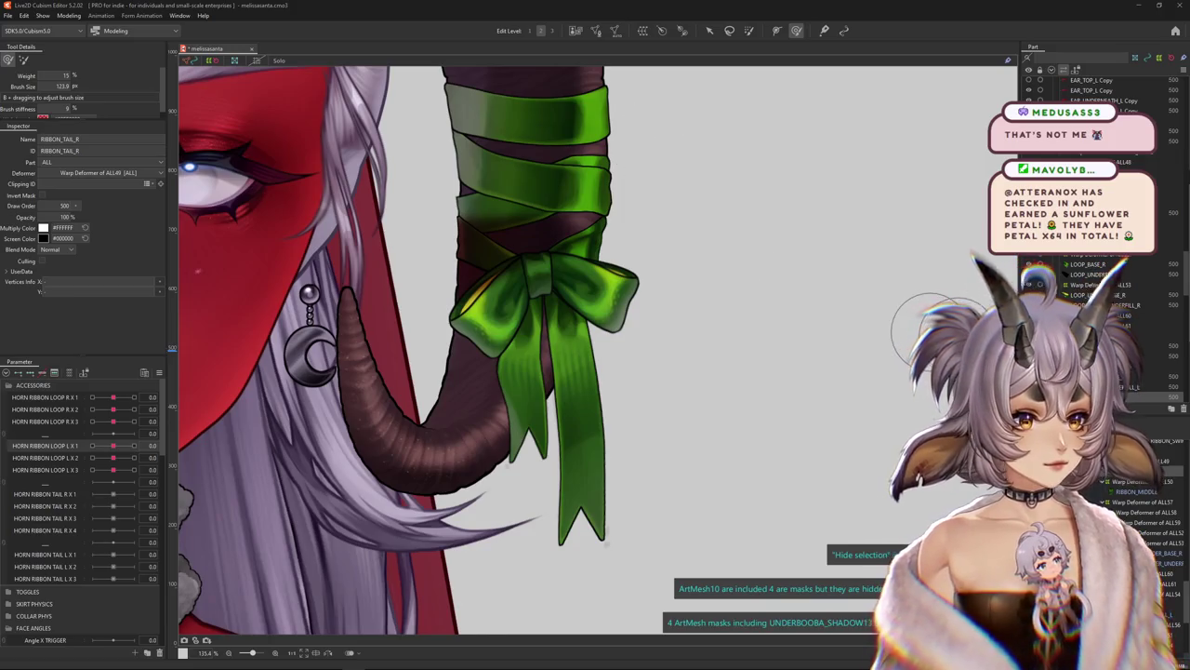
{"action": "left_click", "coordinate": [1098, 394]}
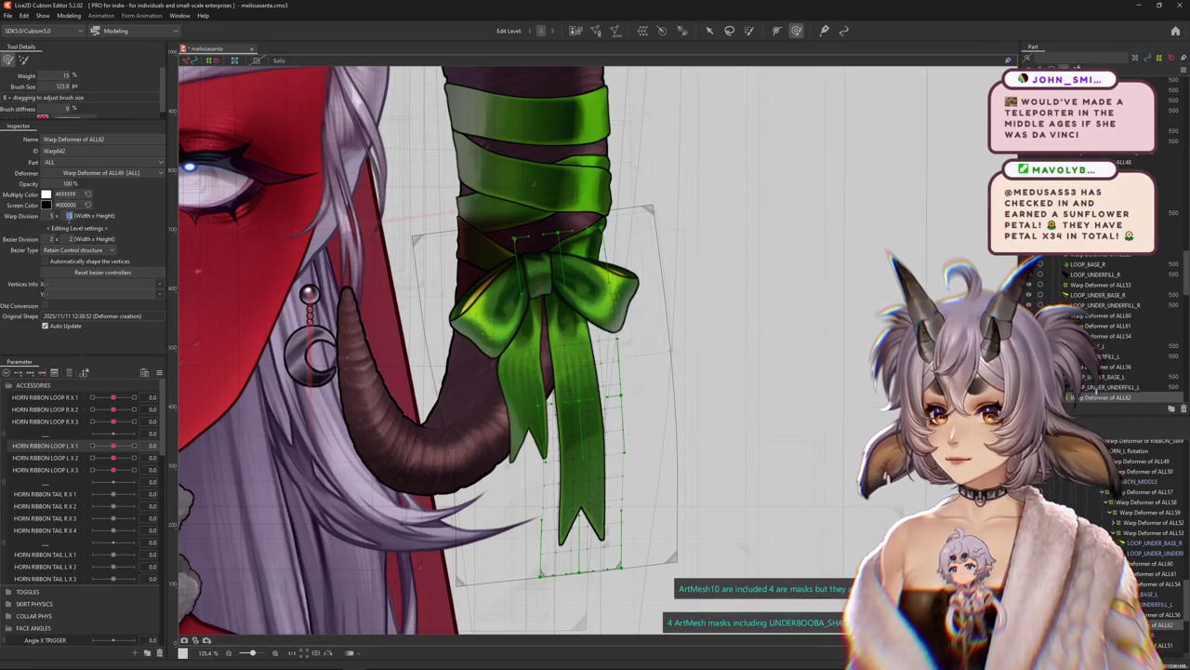
Add keys for HORN RIBBON TAIL R X 1 to the ribbon tail's warp deformer
{"action": "left_click", "coordinate": [48, 496]}
{"action": "left_click", "coordinate": [134, 493]}
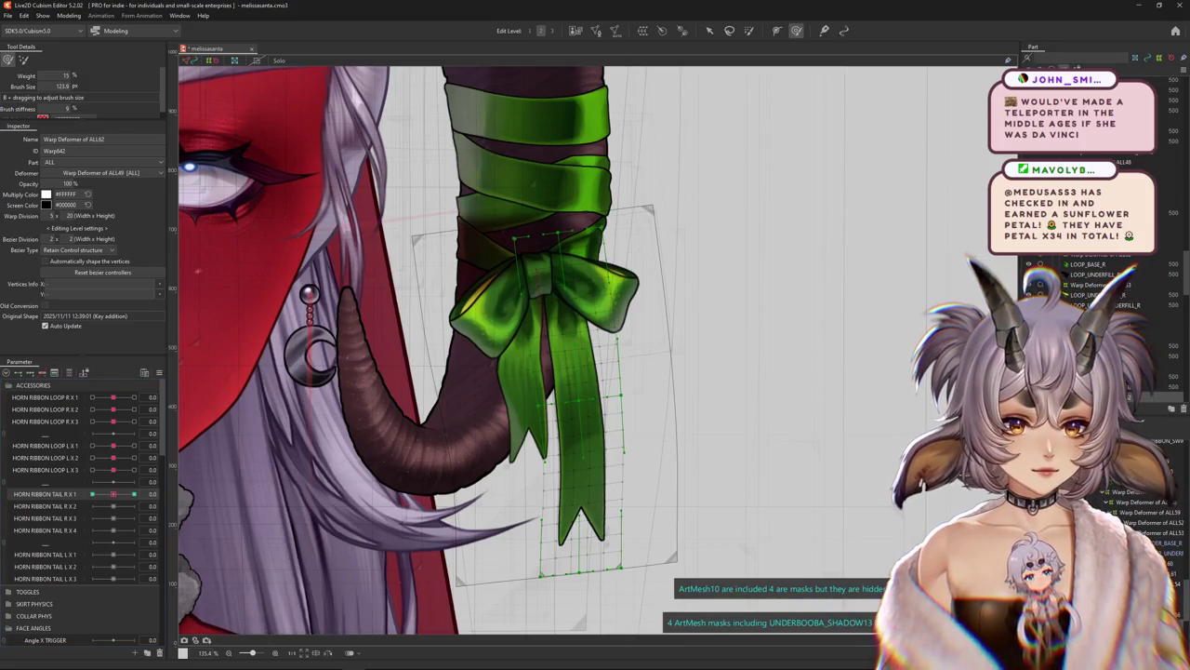
{"action": "left_click", "coordinate": [45, 470]}
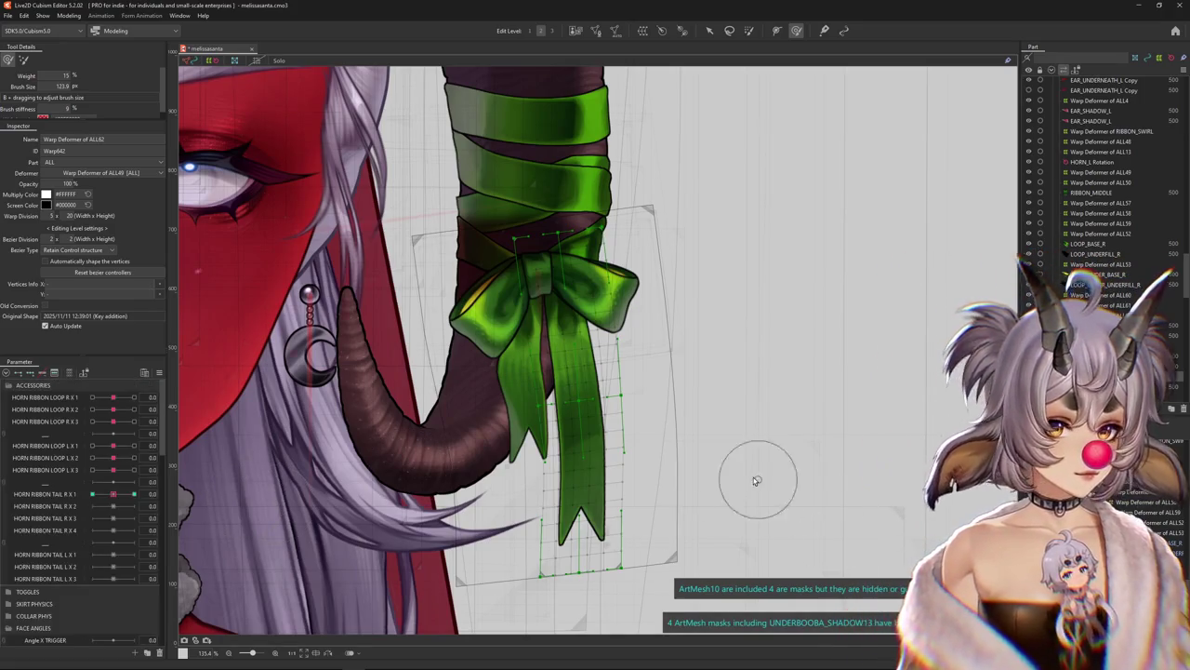
{"action": "scroll", "coordinate": [756, 479], "scroll_direction": "down", "scroll_amount": 3}
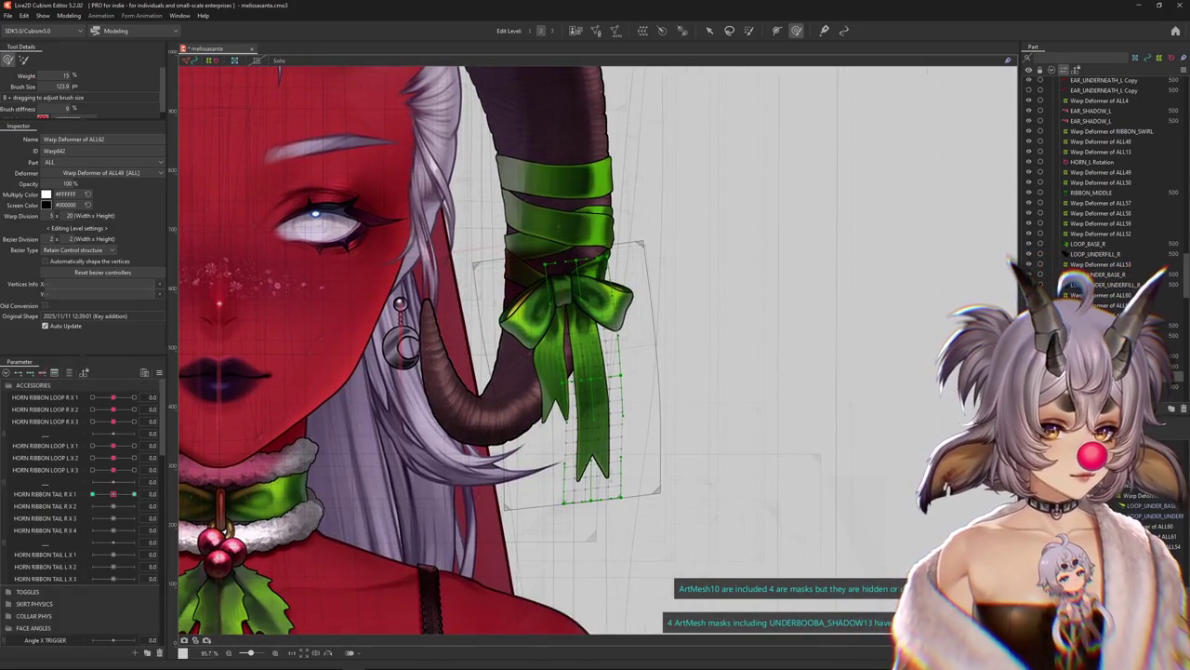
Check the neighbouring warp deformers ALL61 to ALL57, then reselect ALL62 and zoom in
{"action": "key", "text": "Up"}
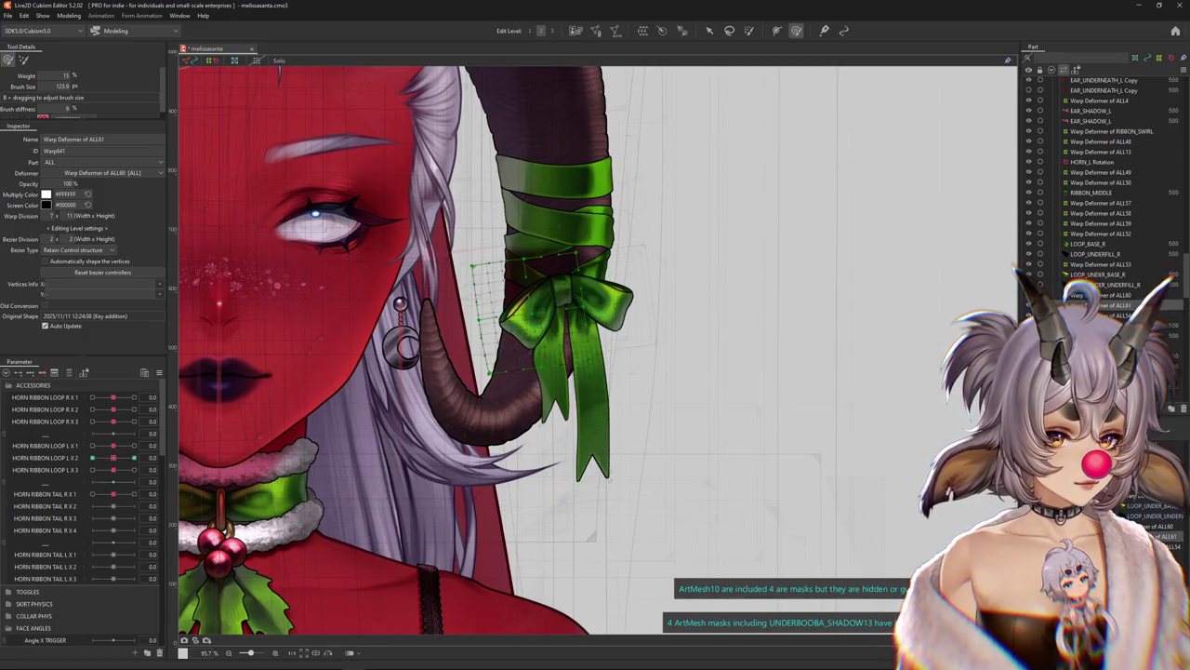
{"action": "key", "text": "Up"}
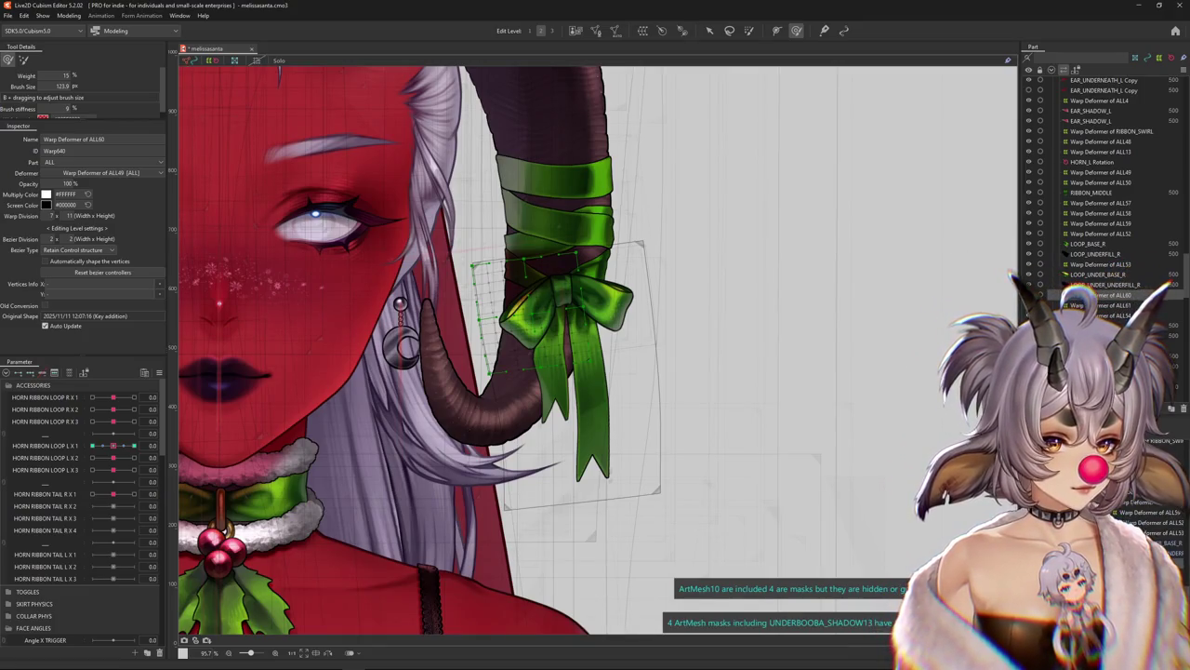
{"action": "left_click", "coordinate": [1100, 223]}
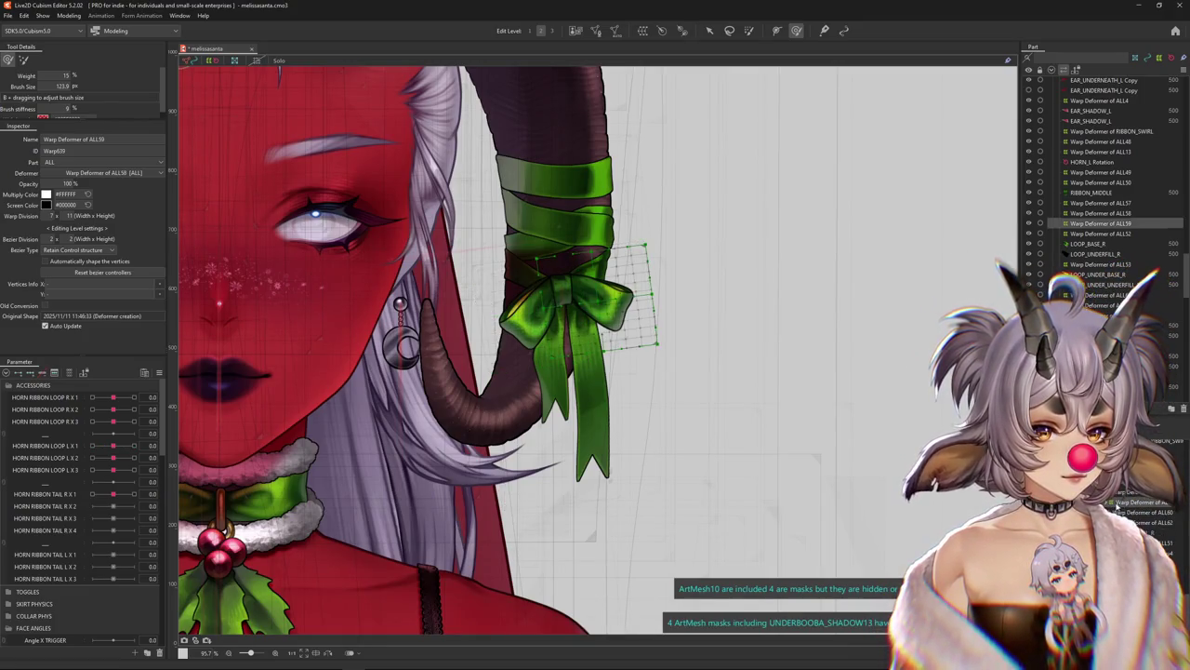
{"action": "key", "text": "Up"}
{"action": "key", "text": "Up"}
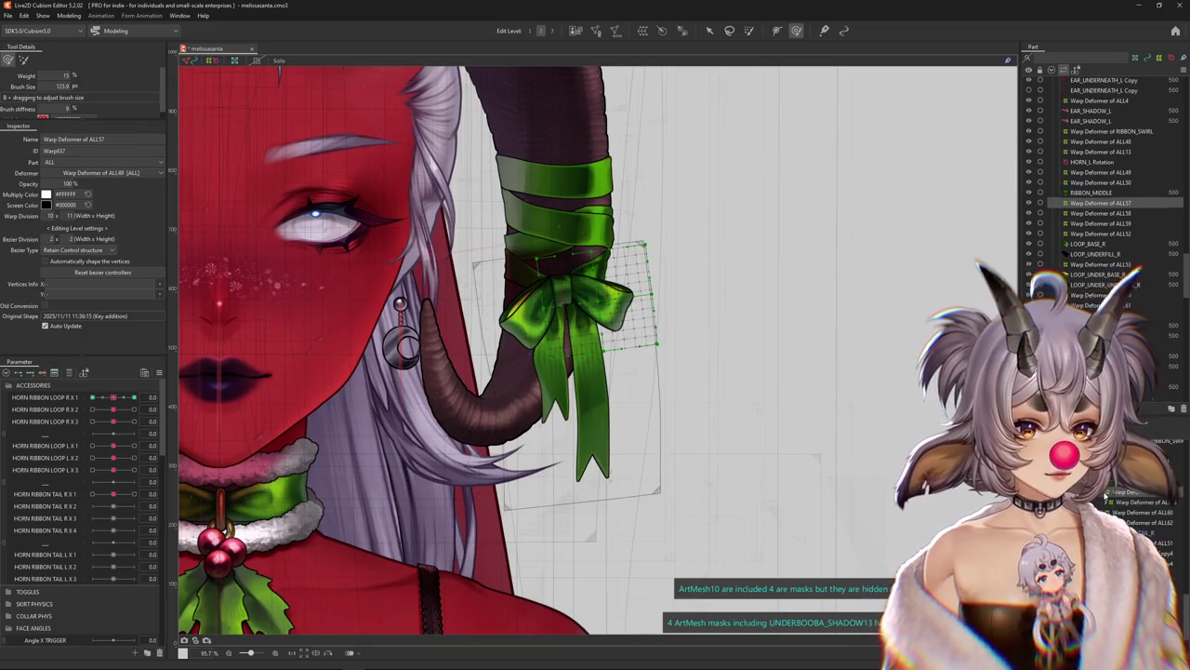
{"action": "key", "text": "Up"}
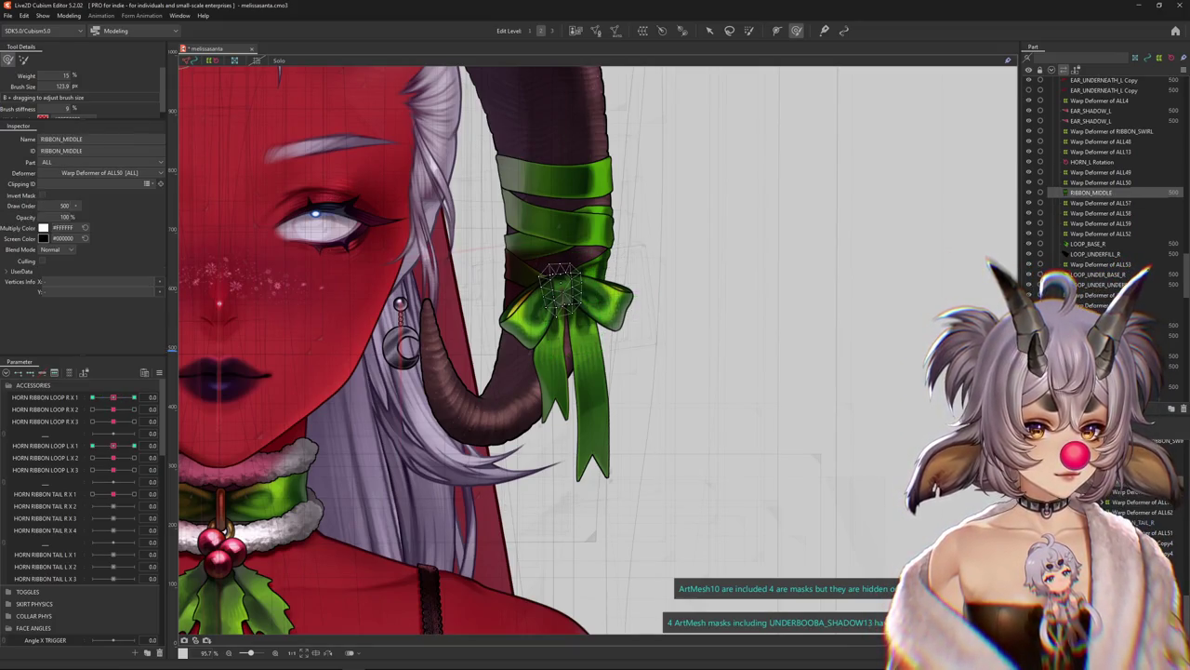
{"action": "left_click", "coordinate": [1116, 493]}
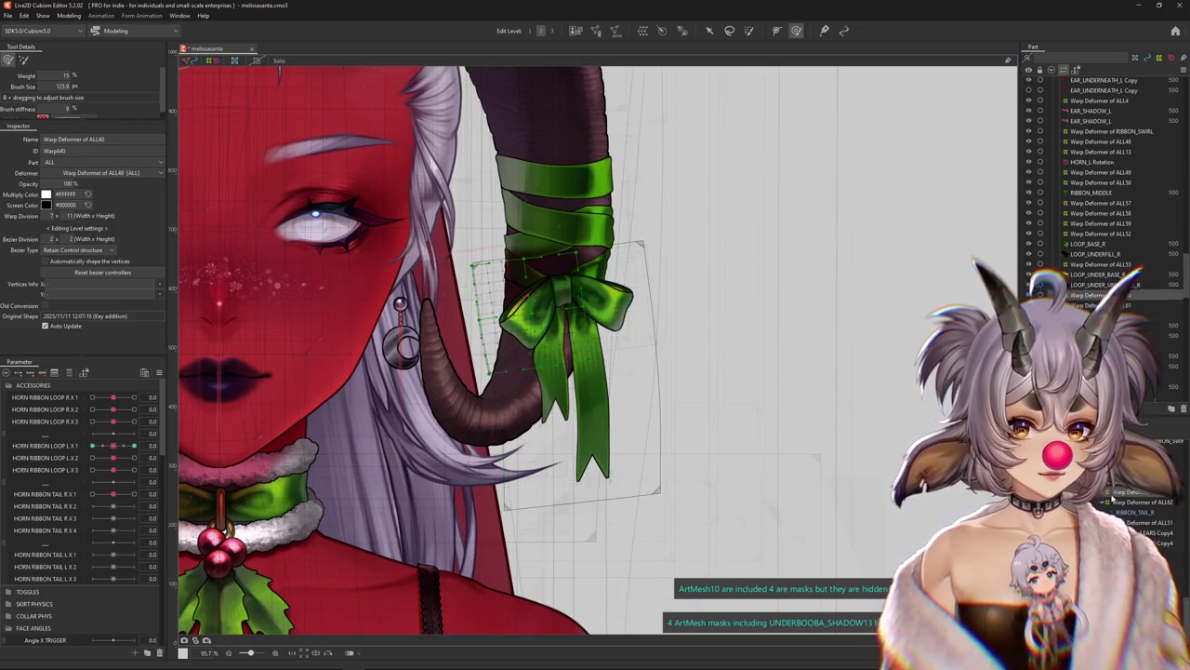
{"action": "left_click", "coordinate": [1106, 492]}
{"action": "left_click", "coordinate": [1114, 506]}
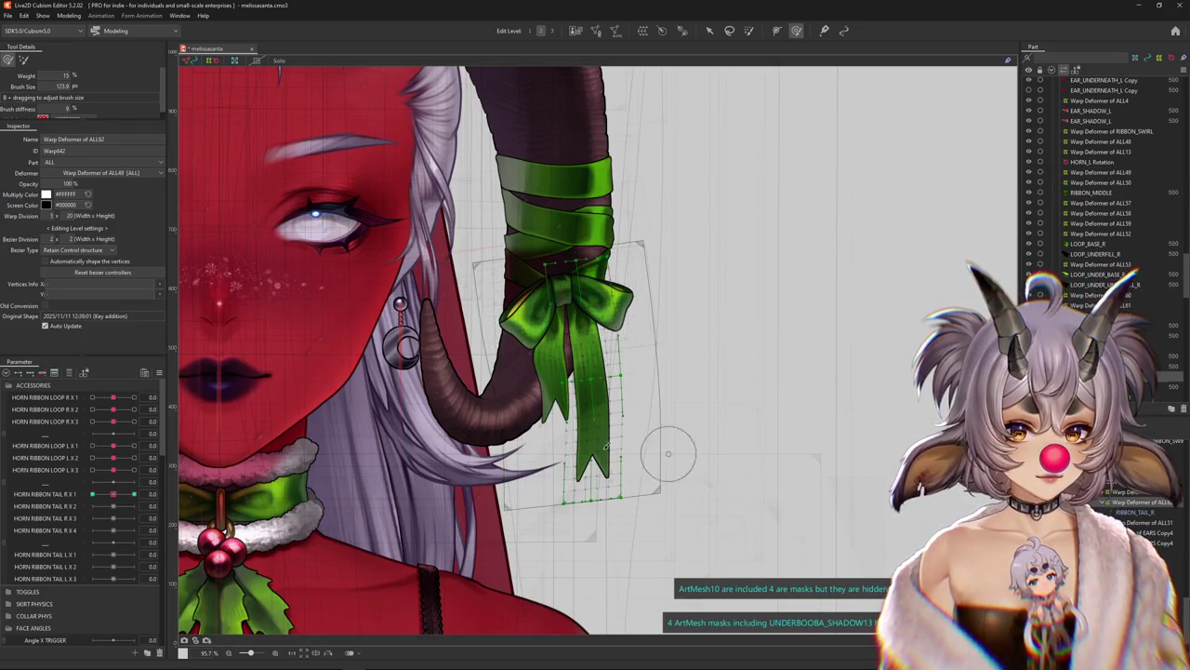
{"action": "scroll", "coordinate": [558, 461], "scroll_direction": "up", "scroll_amount": 3}
Bend the ribbon tail lattice out to the right with a Temporary path deformation
{"action": "key", "text": "v"}
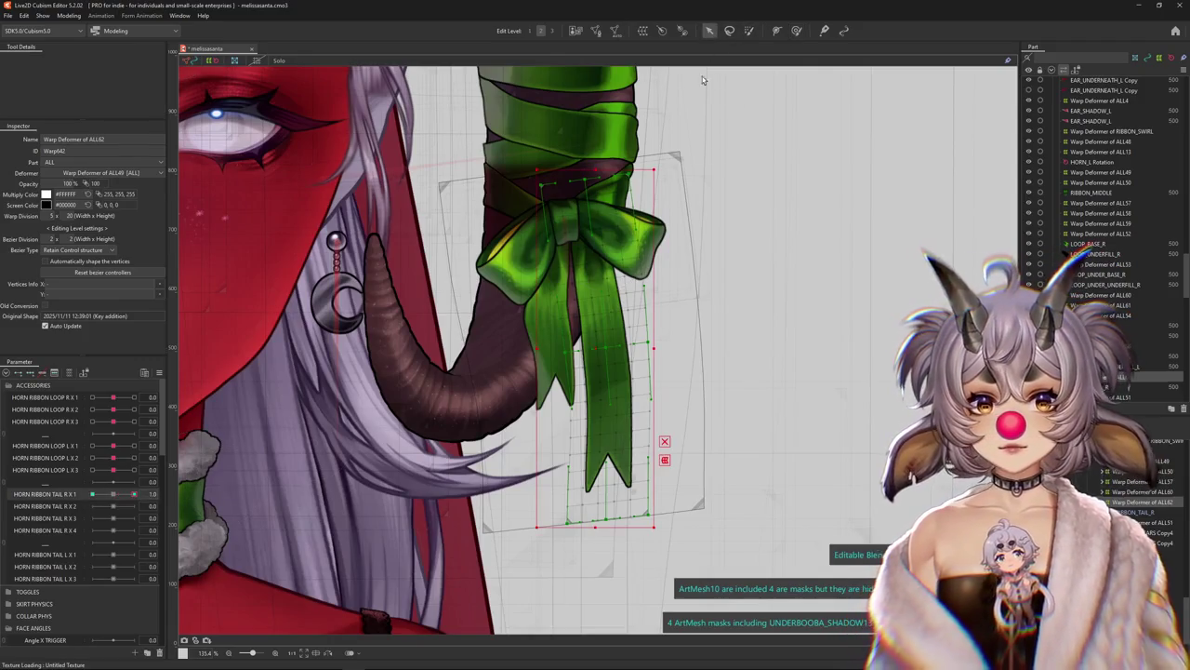
{"action": "key", "text": "ctrl+t"}
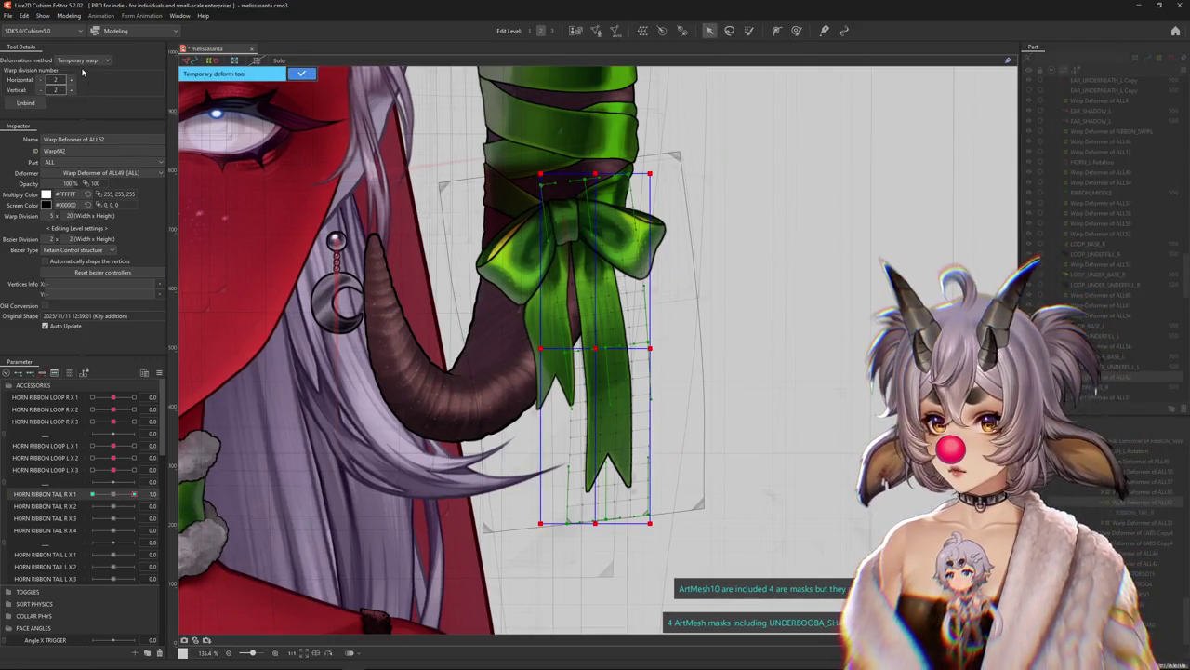
{"action": "left_click", "coordinate": [82, 60]}
{"action": "left_click", "coordinate": [83, 125]}
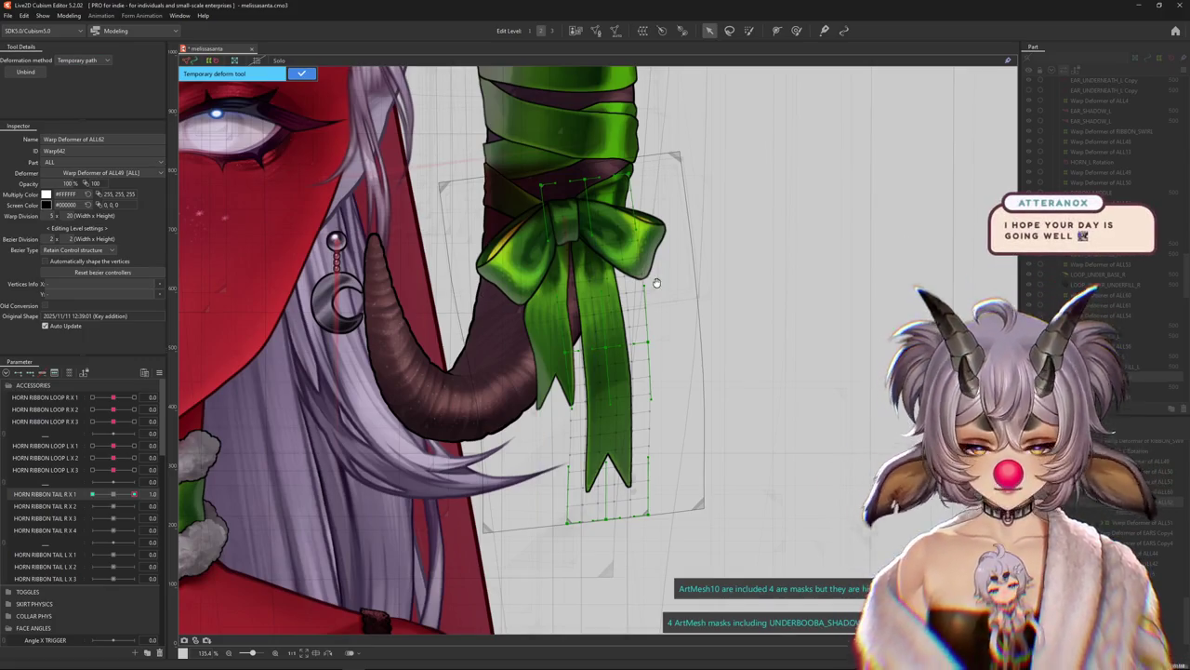
{"action": "scroll", "coordinate": [577, 206], "scroll_direction": "up", "scroll_amount": 2}
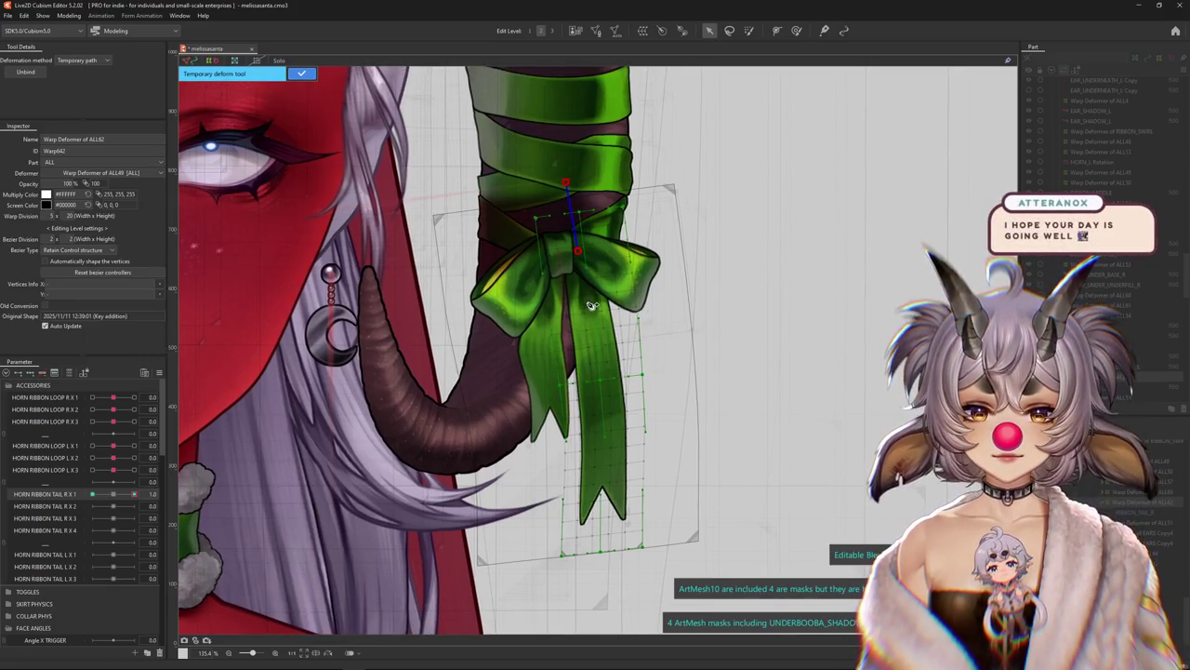
{"action": "mouse_move", "coordinate": [606, 599]}
{"action": "left_mouse_down"}
{"action": "mouse_move", "coordinate": [651, 558]}
{"action": "mouse_move", "coordinate": [727, 562]}
{"action": "left_mouse_up"}
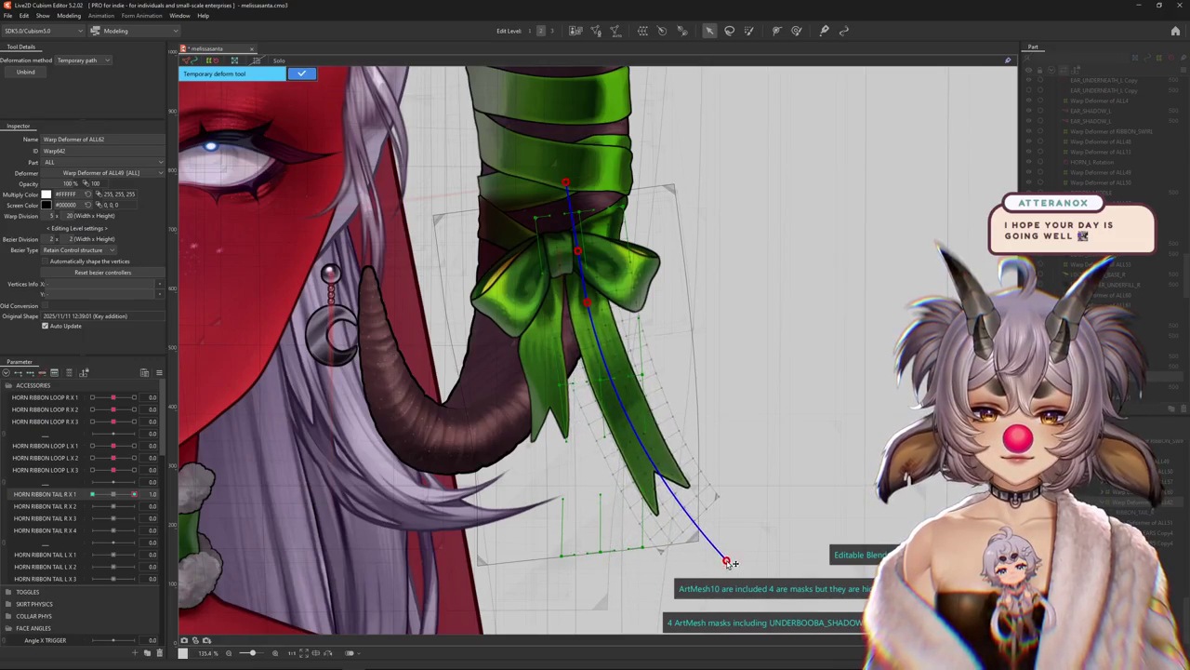
{"action": "left_click", "coordinate": [299, 72]}
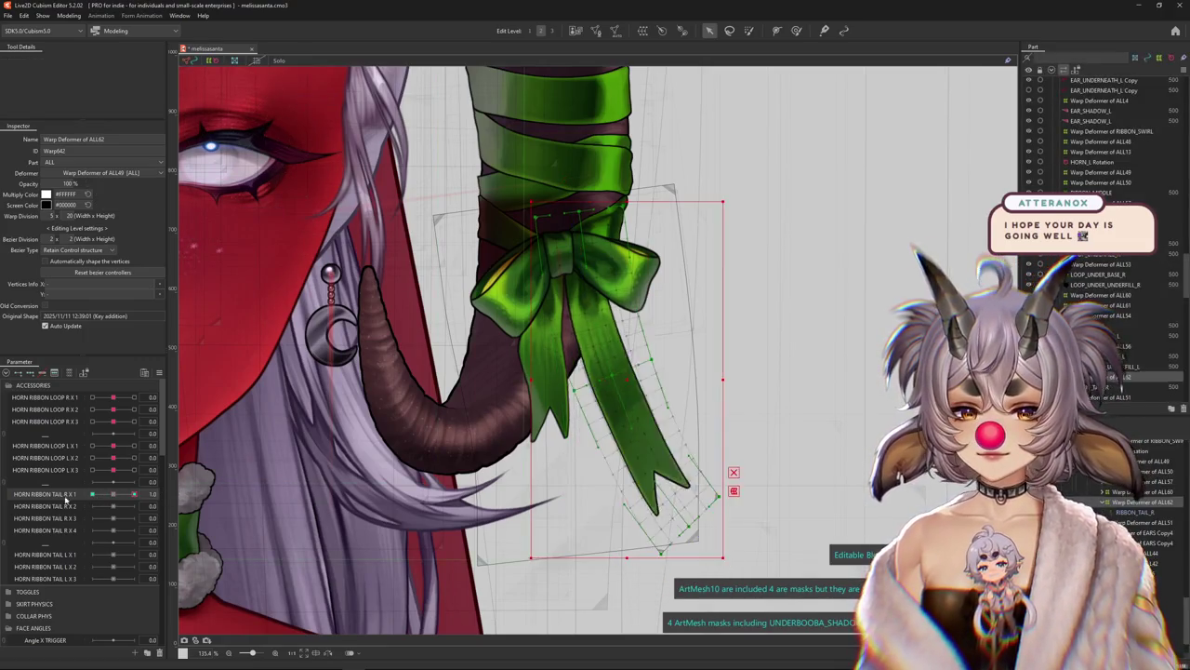
Add a second path point and curve the tail toward it with another path deformation
{"action": "left_click", "coordinate": [567, 202]}
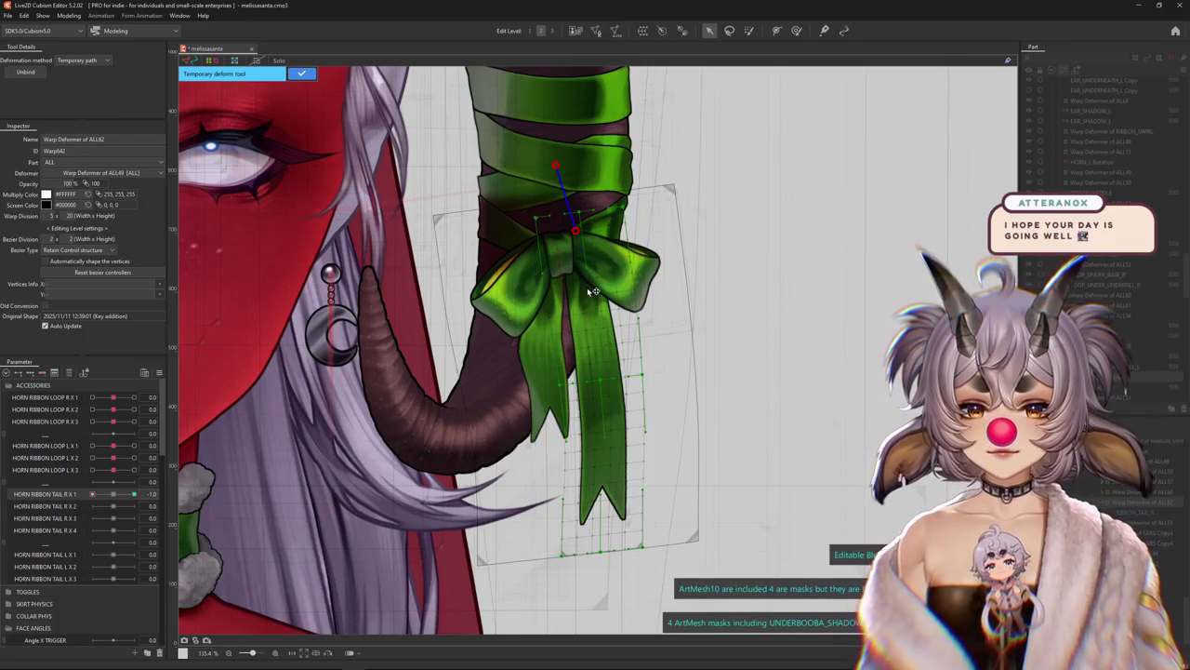
{"action": "left_click_drag", "start_coordinate": [606, 589], "coordinate": [526, 593]}
{"action": "left_click", "coordinate": [299, 73]}
{"action": "key", "text": "b"}
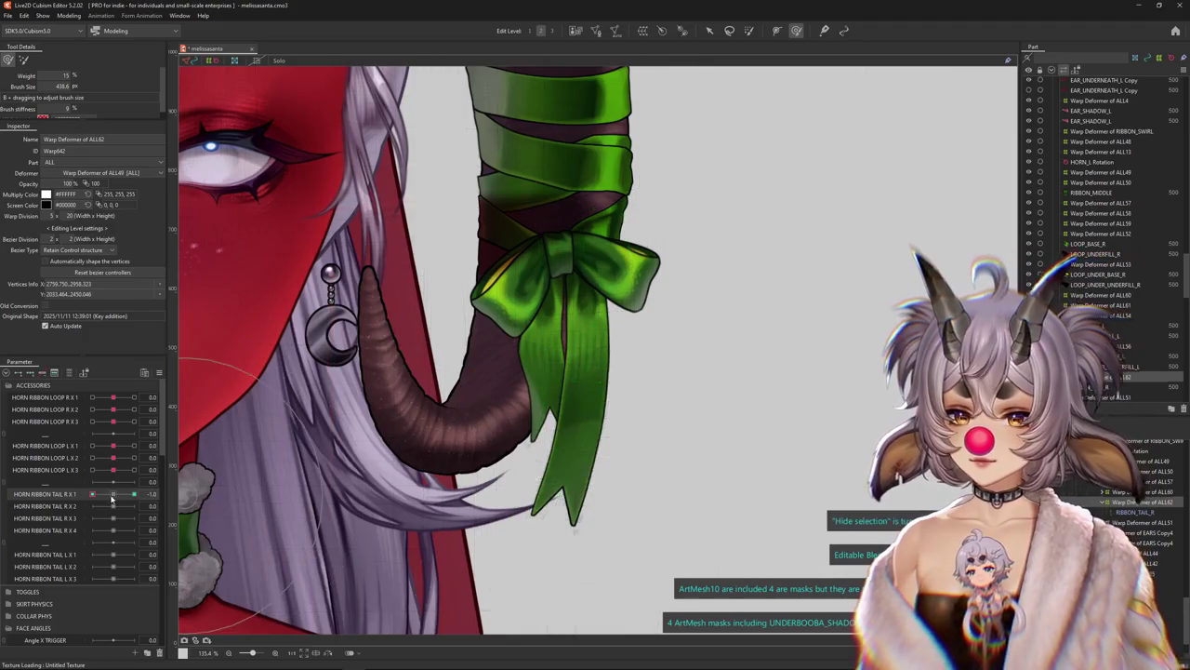
Brush the ribbon tail further right, smooth its curve, and set HORN RIBBON TAIL R X 1 to -1.0
{"action": "mouse_move", "coordinate": [564, 430]}
{"action": "left_mouse_down"}
{"action": "mouse_move", "coordinate": [584, 451]}
{"action": "mouse_move", "coordinate": [622, 414]}
{"action": "left_mouse_up"}
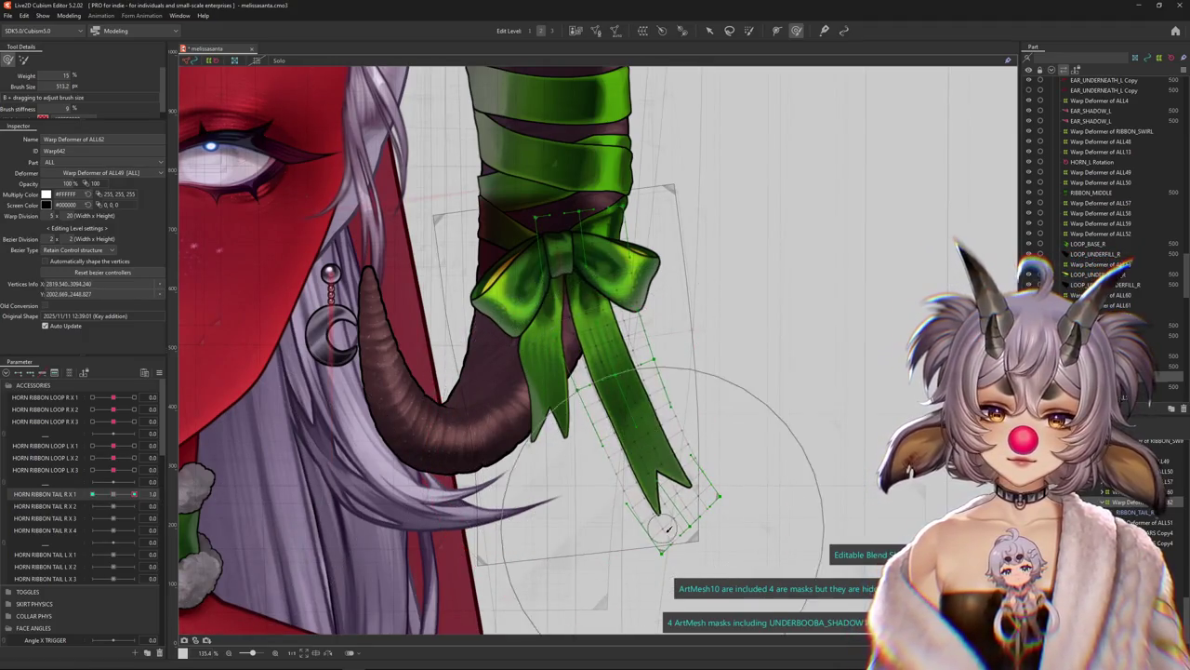
{"action": "left_click_drag", "start_coordinate": [763, 499], "coordinate": [652, 490]}
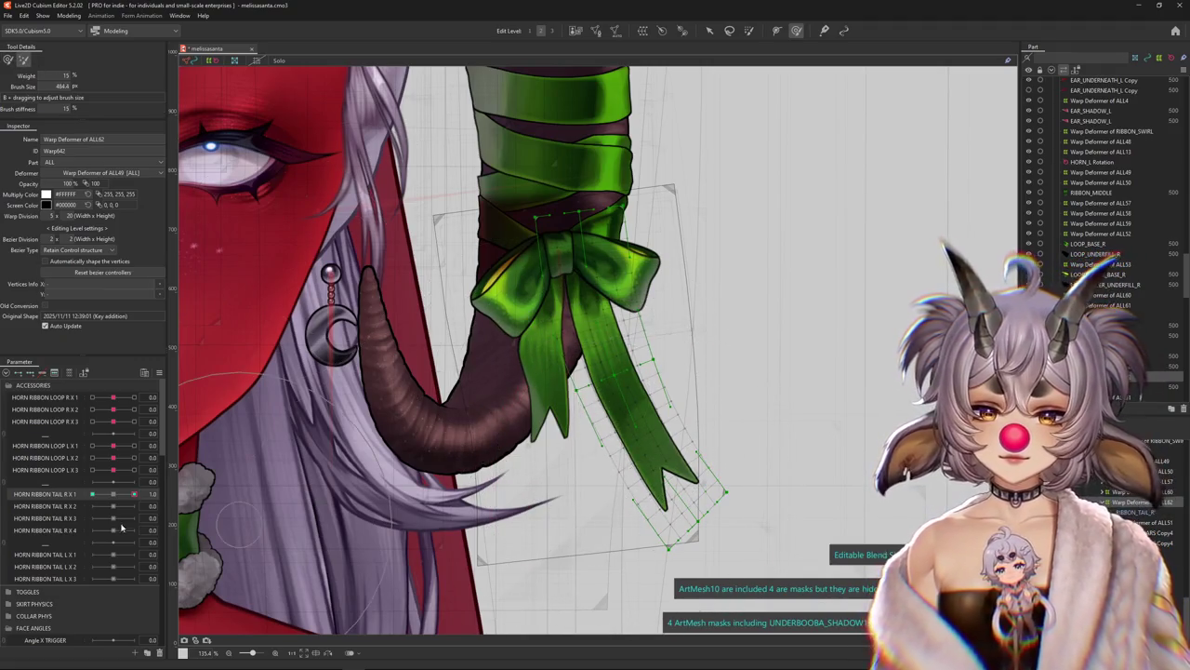
{"action": "left_click", "coordinate": [92, 493]}
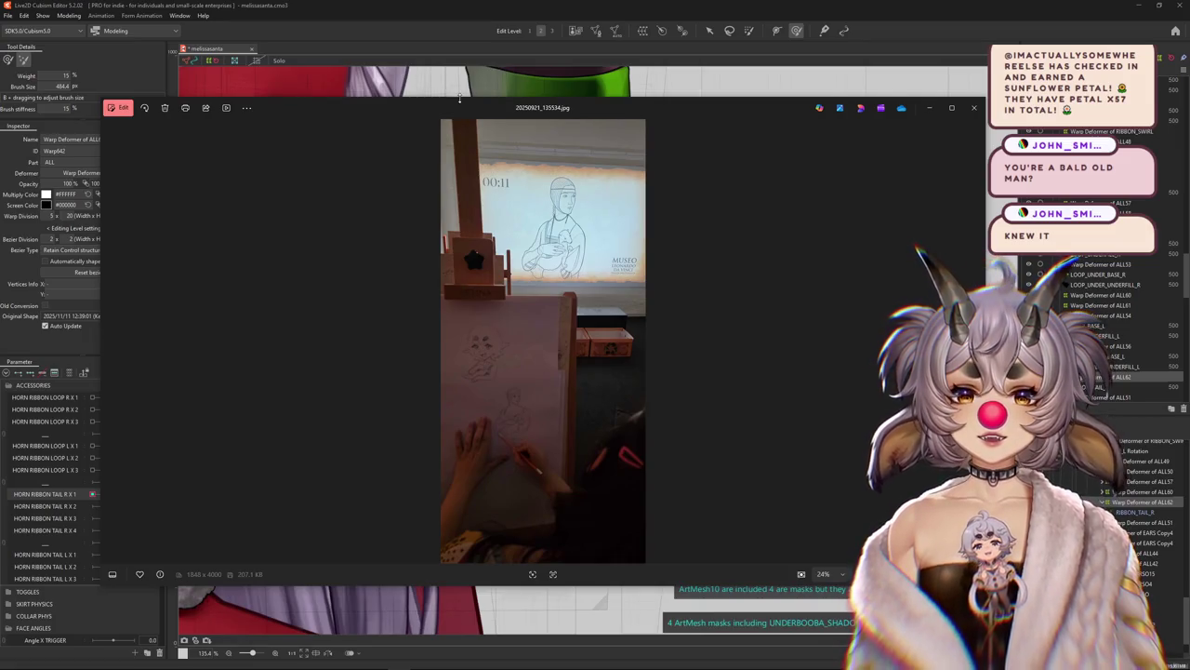
Maximize the photo viewer, then zoom and pan to the pencil sketch on the easel
{"action": "double_click", "coordinate": [459, 97]}
{"action": "scroll", "coordinate": [732, 250], "scroll_direction": "up", "scroll_amount": 3}
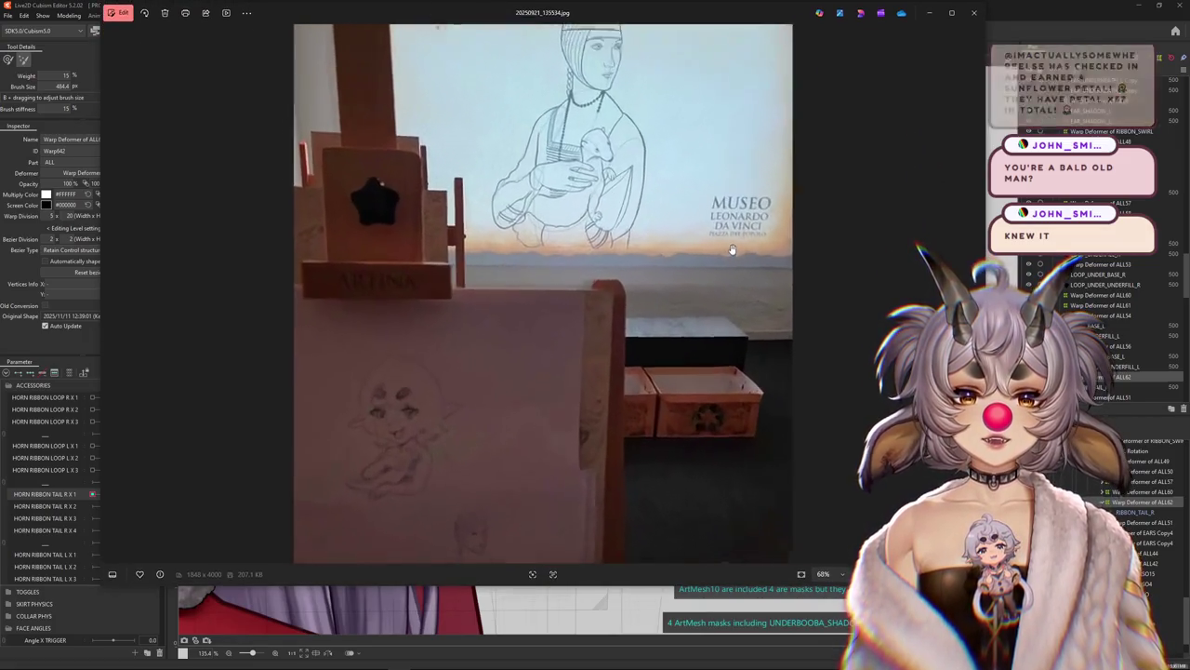
{"action": "scroll", "coordinate": [732, 250], "scroll_direction": "up", "scroll_amount": 1}
{"action": "scroll", "coordinate": [290, 327], "scroll_direction": "up", "scroll_amount": 2}
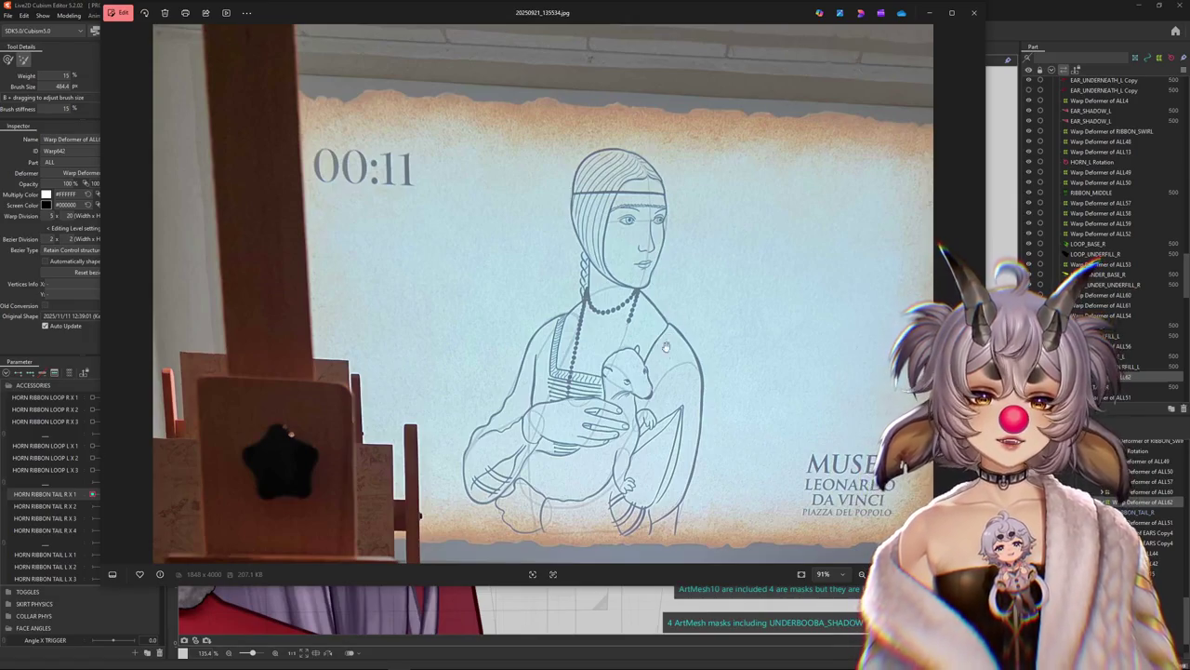
{"action": "left_click_drag", "start_coordinate": [666, 346], "coordinate": [617, 298]}
{"action": "scroll", "coordinate": [485, 341], "scroll_direction": "up", "scroll_amount": 3}
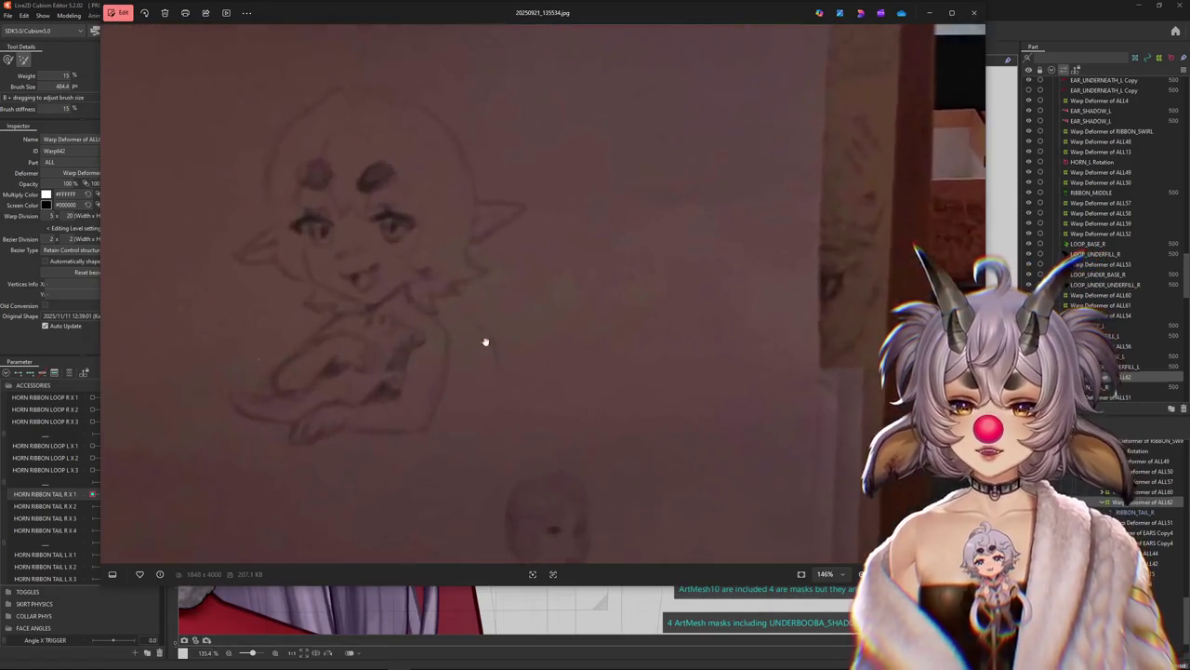
{"action": "scroll", "coordinate": [359, 354], "scroll_direction": "up", "scroll_amount": 2}
{"action": "scroll", "coordinate": [461, 425], "scroll_direction": "down", "scroll_amount": 2}
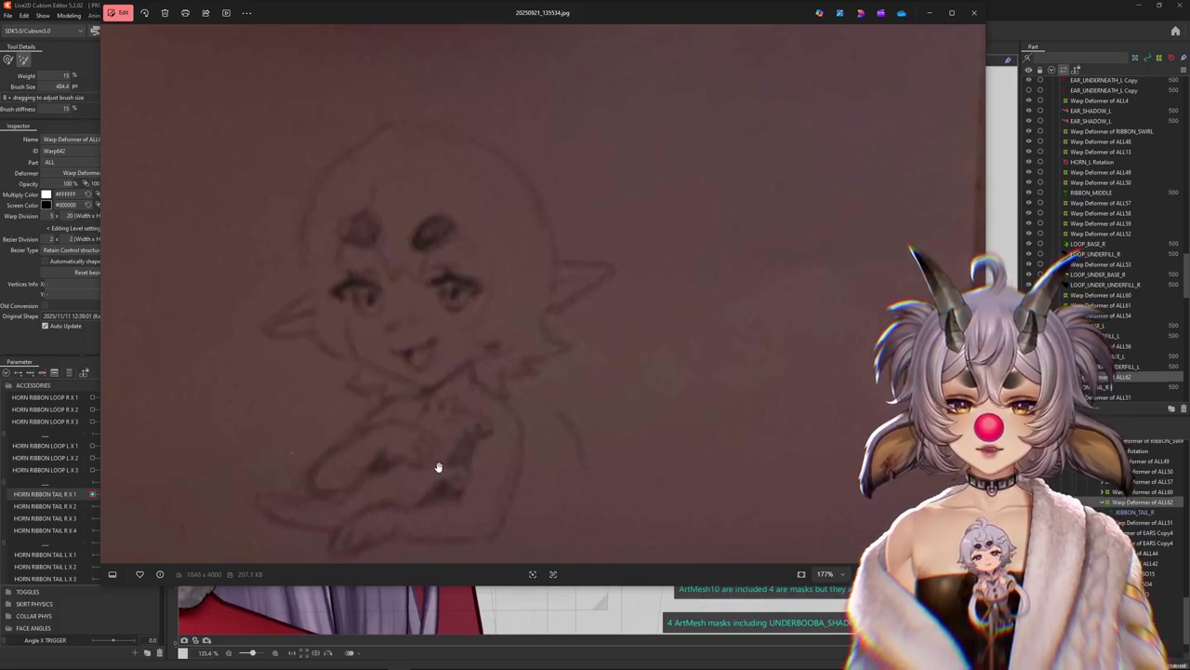
{"action": "scroll", "coordinate": [545, 482], "scroll_direction": "down", "scroll_amount": 1}
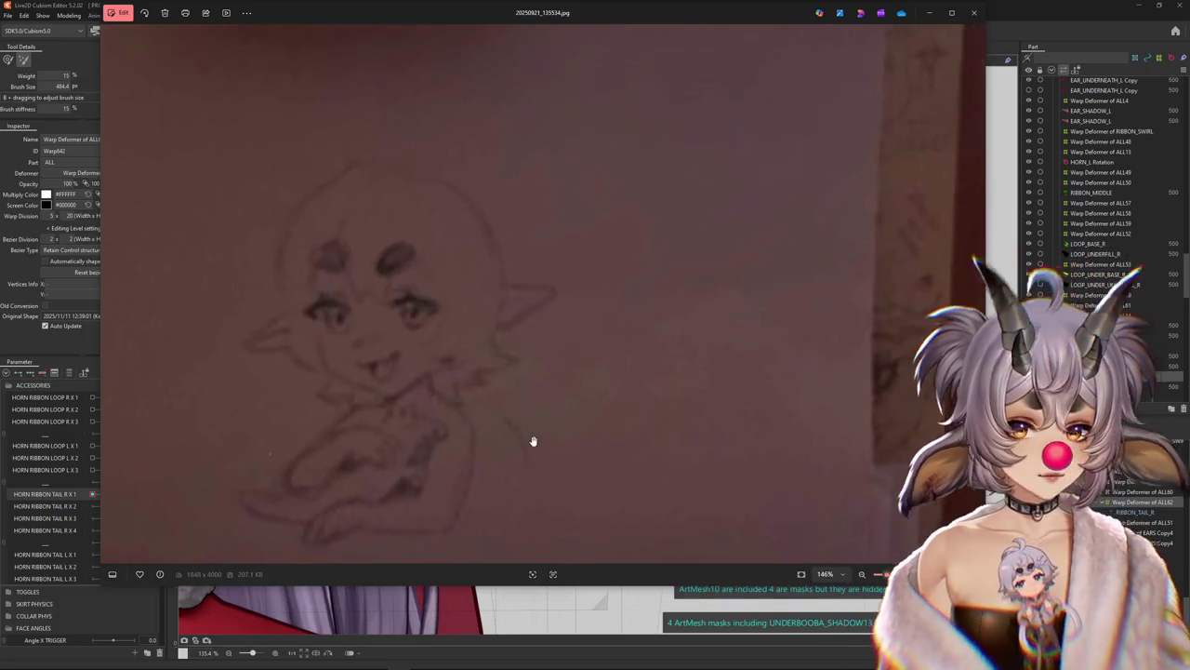
Pan to the lower figure drawing, zoom back out, and close Windows Photos
{"action": "left_click_drag", "start_coordinate": [508, 460], "coordinate": [558, 388]}
{"action": "scroll", "coordinate": [675, 374], "scroll_direction": "down", "scroll_amount": 1}
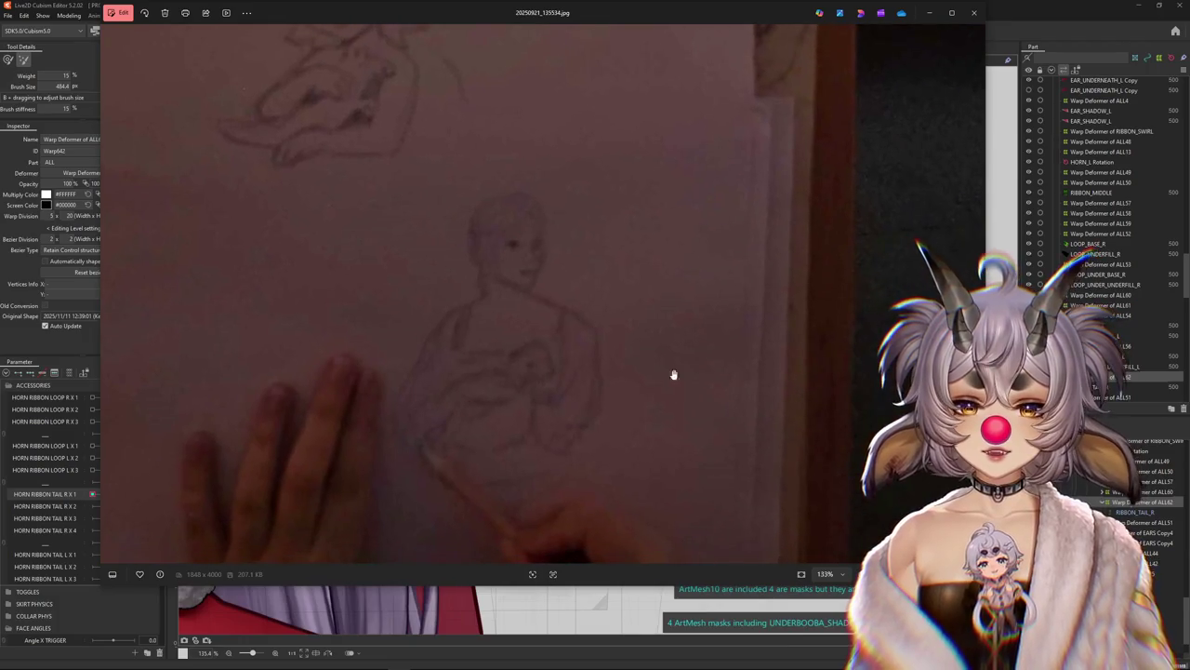
{"action": "scroll", "coordinate": [474, 279], "scroll_direction": "down", "scroll_amount": 1}
{"action": "left_click_drag", "start_coordinate": [474, 279], "coordinate": [475, 299]}
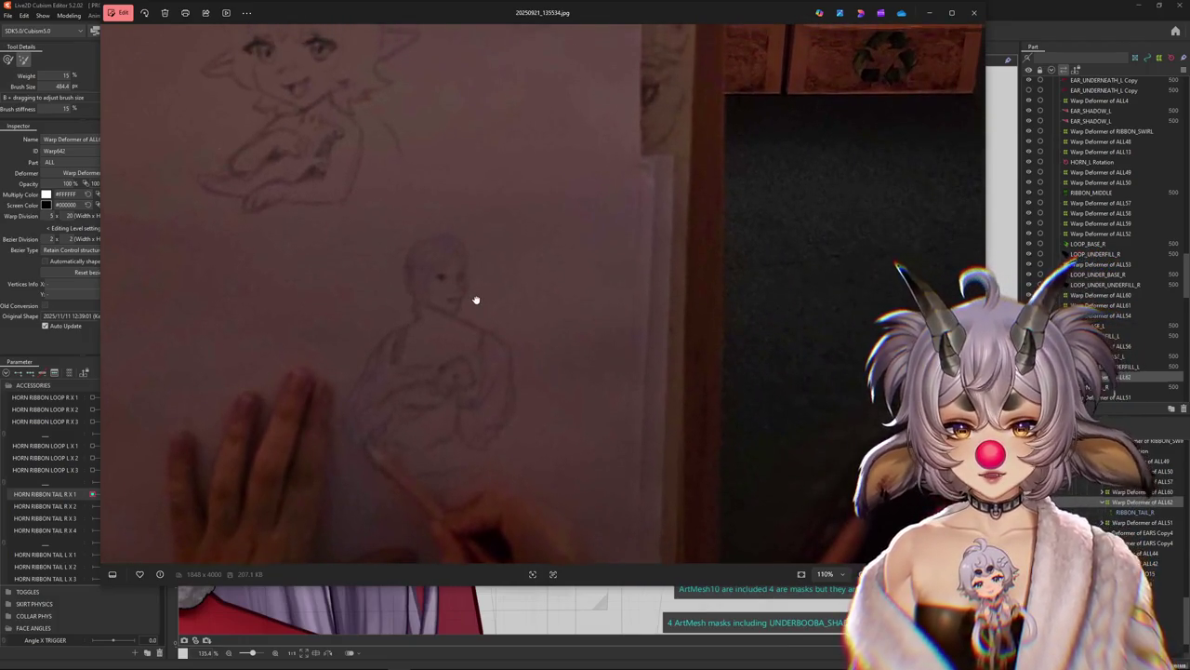
{"action": "scroll", "coordinate": [483, 206], "scroll_direction": "down", "scroll_amount": 2}
{"action": "scroll", "coordinate": [478, 213], "scroll_direction": "down", "scroll_amount": 6}
{"action": "scroll", "coordinate": [491, 199], "scroll_direction": "down", "scroll_amount": 3}
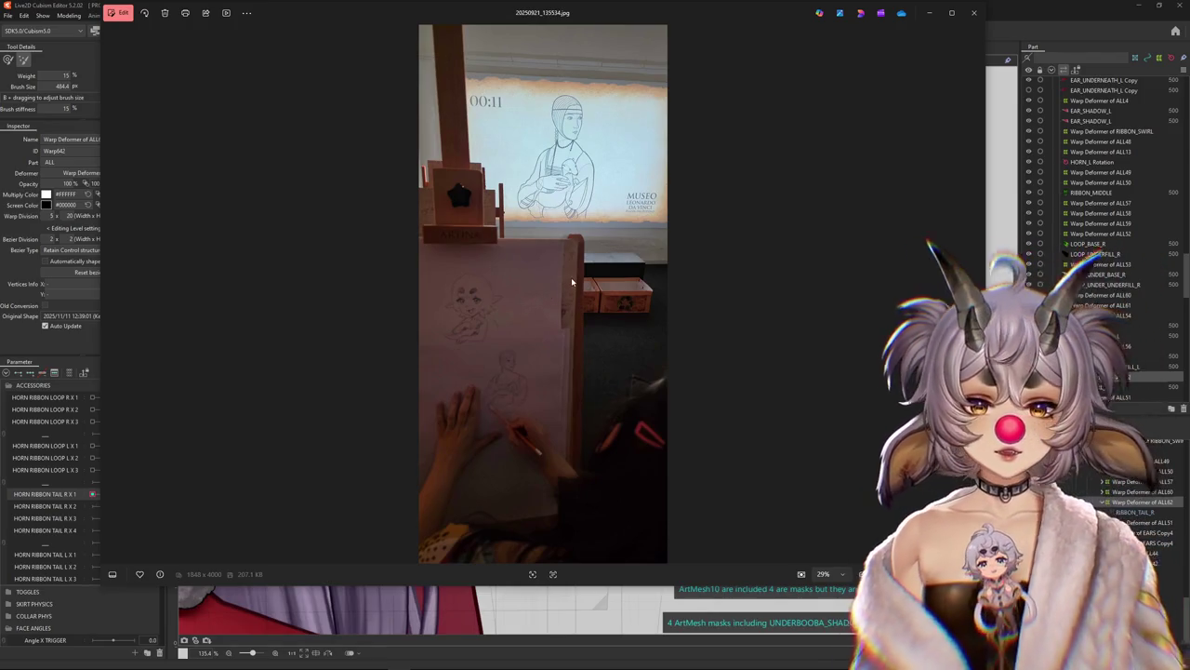
{"action": "scroll", "coordinate": [579, 272], "scroll_direction": "up", "scroll_amount": 1}
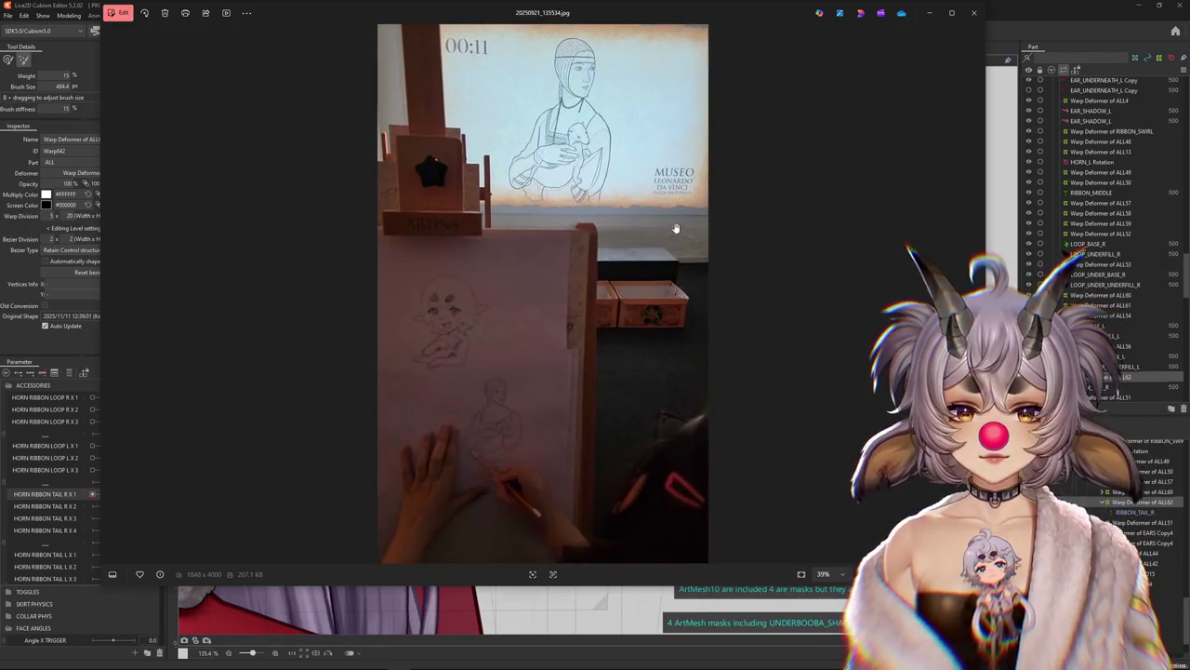
{"action": "scroll", "coordinate": [671, 228], "scroll_direction": "up", "scroll_amount": 1}
{"action": "scroll", "coordinate": [671, 211], "scroll_direction": "up", "scroll_amount": 1}
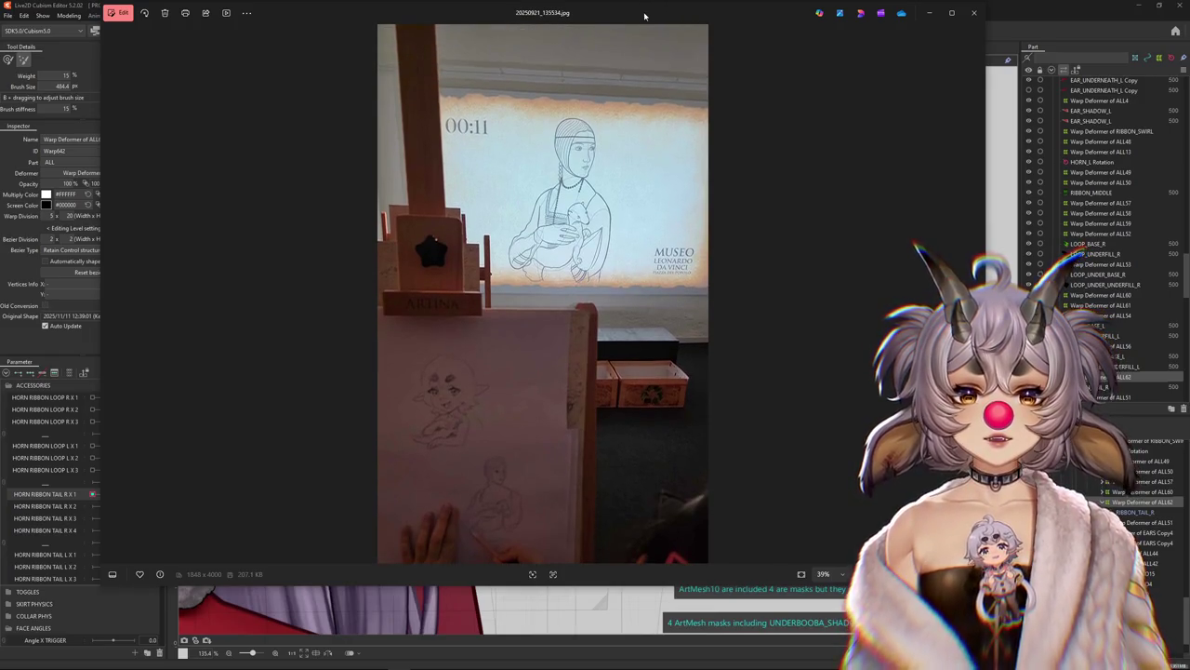
{"action": "key", "text": "alt+F4"}
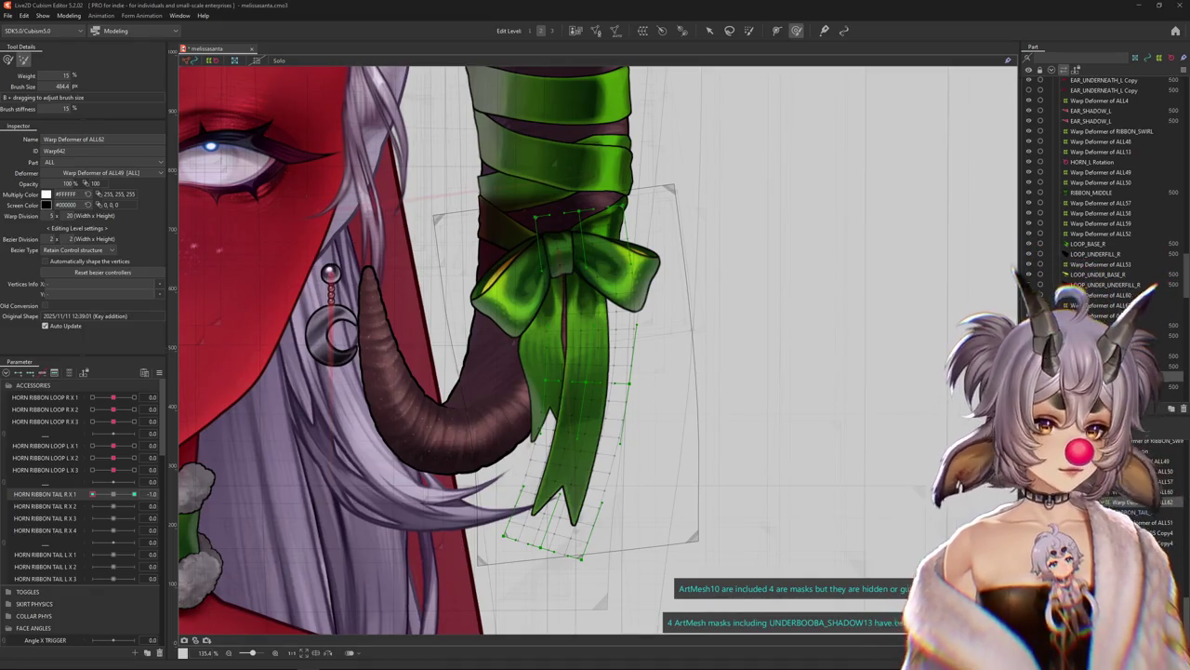
Resize the deform brush and bend the ribbon tail down and to the left
{"action": "scroll", "coordinate": [688, 330], "scroll_direction": "down", "scroll_amount": 3}
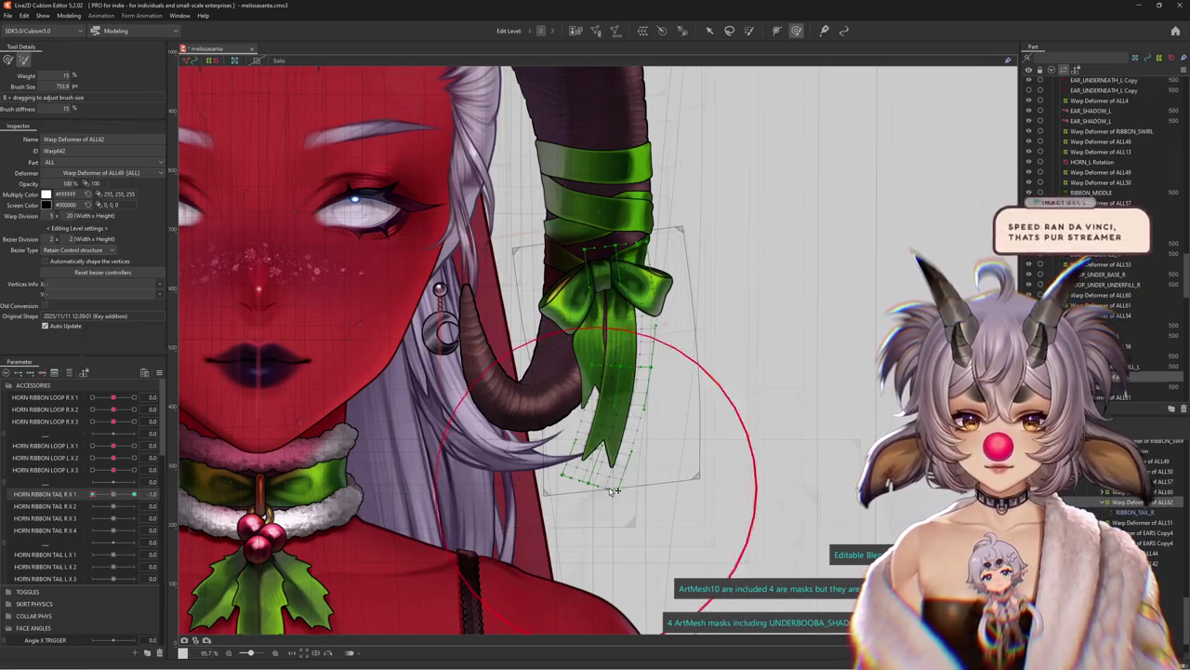
{"action": "left_click_drag", "start_coordinate": [614, 452], "coordinate": [786, 441]}
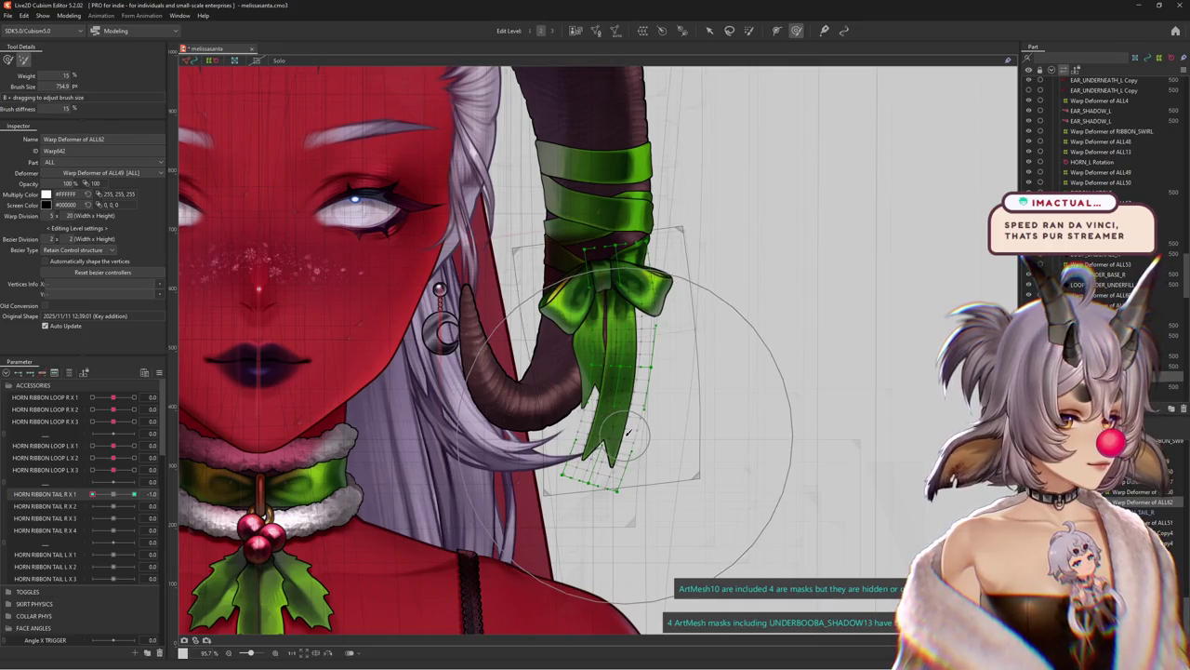
{"action": "mouse_move", "coordinate": [637, 437]}
{"action": "left_mouse_down"}
{"action": "mouse_move", "coordinate": [539, 416]}
{"action": "mouse_move", "coordinate": [558, 416]}
{"action": "left_mouse_up"}
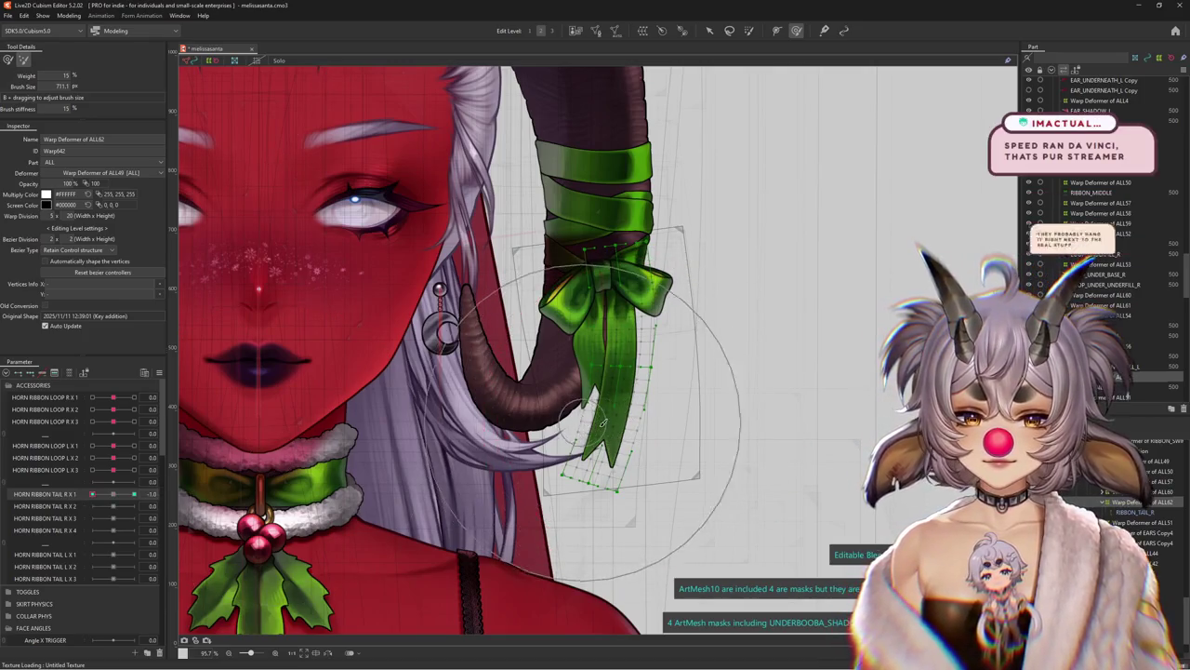
{"action": "left_click", "coordinate": [7, 60]}
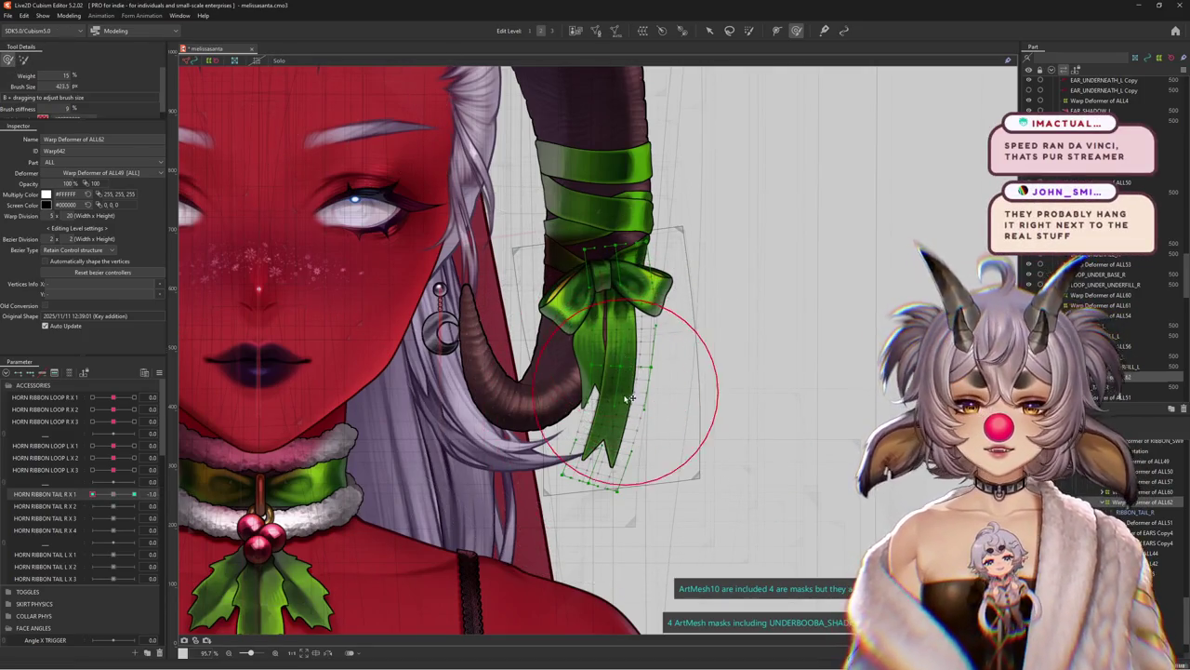
{"action": "mouse_move", "coordinate": [614, 372]}
{"action": "left_mouse_down"}
{"action": "mouse_move", "coordinate": [600, 456]}
{"action": "mouse_move", "coordinate": [465, 502]}
{"action": "mouse_move", "coordinate": [651, 558]}
{"action": "left_mouse_up"}
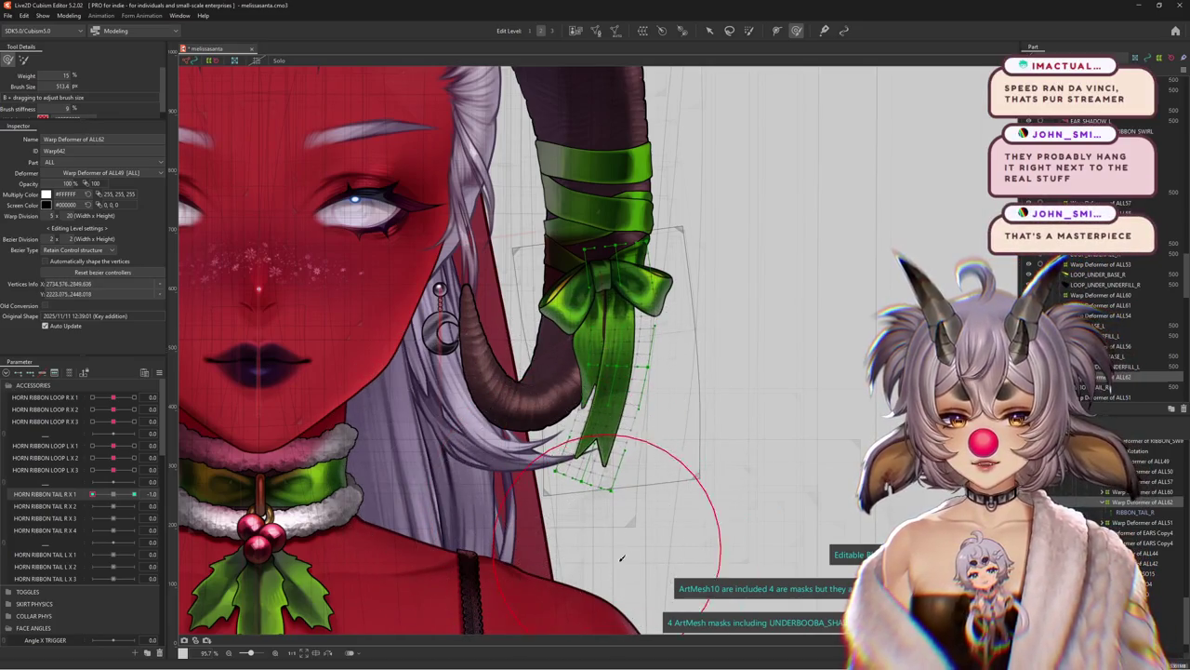
At HORN RIBBON TAIL R X 1 = 1.0, brush the tail tip right and smooth its curve
{"action": "left_click_drag", "start_coordinate": [116, 499], "coordinate": [135, 494]}
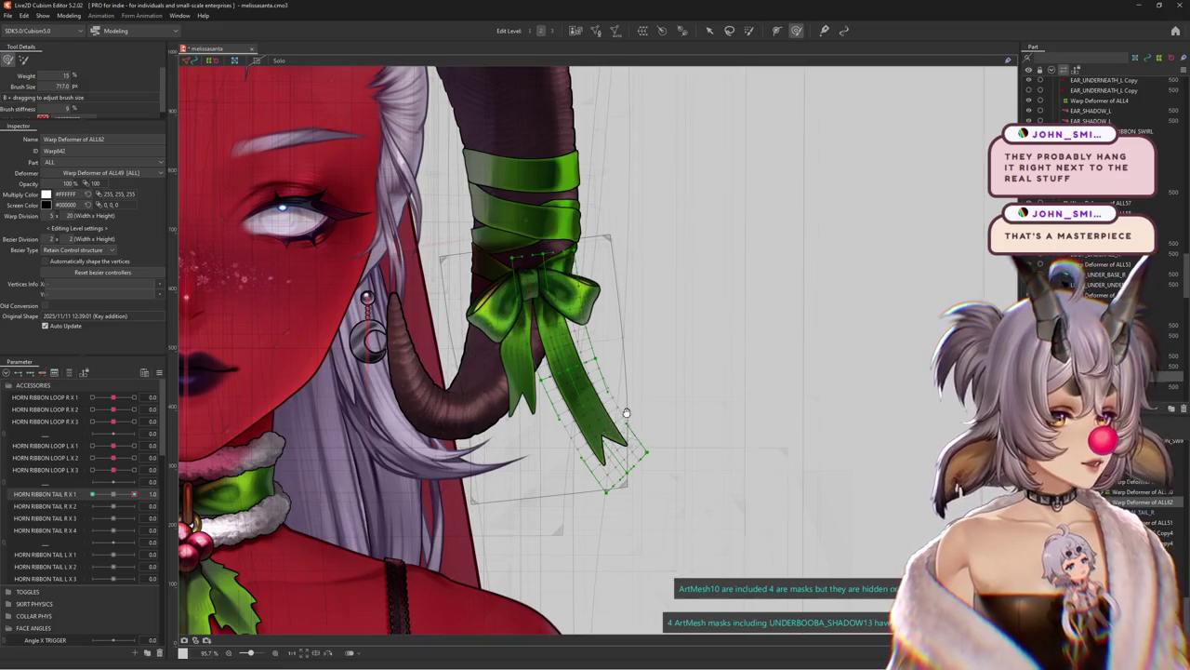
{"action": "left_click_drag", "start_coordinate": [633, 424], "coordinate": [620, 437]}
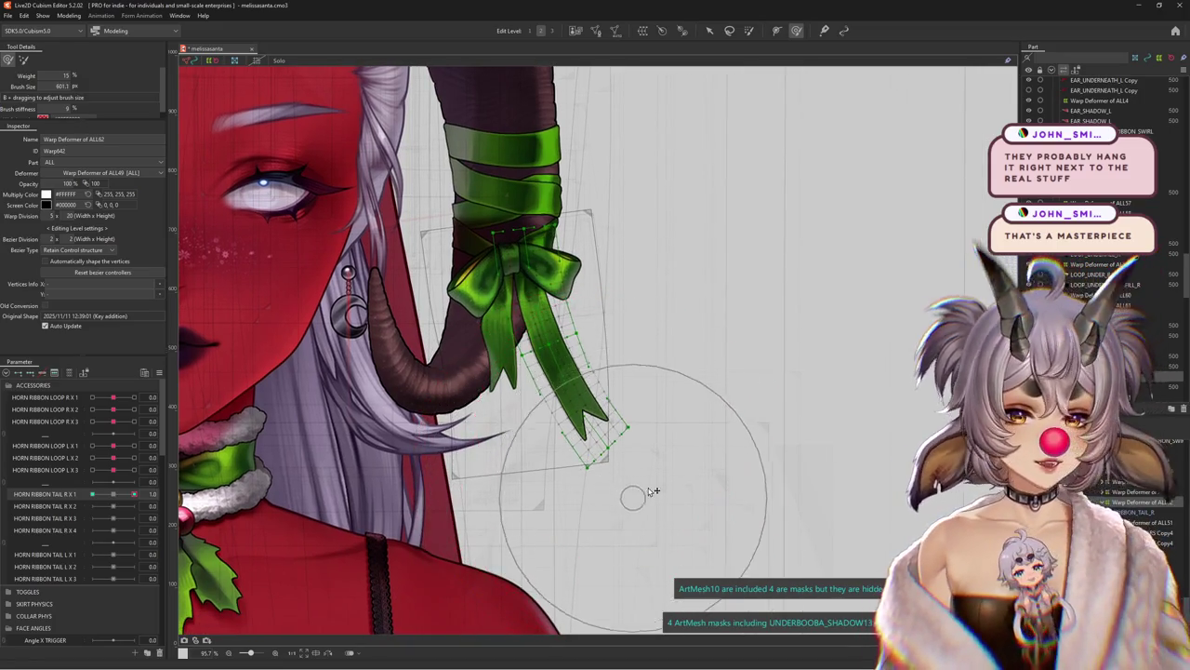
{"action": "left_click_drag", "start_coordinate": [676, 473], "coordinate": [681, 425]}
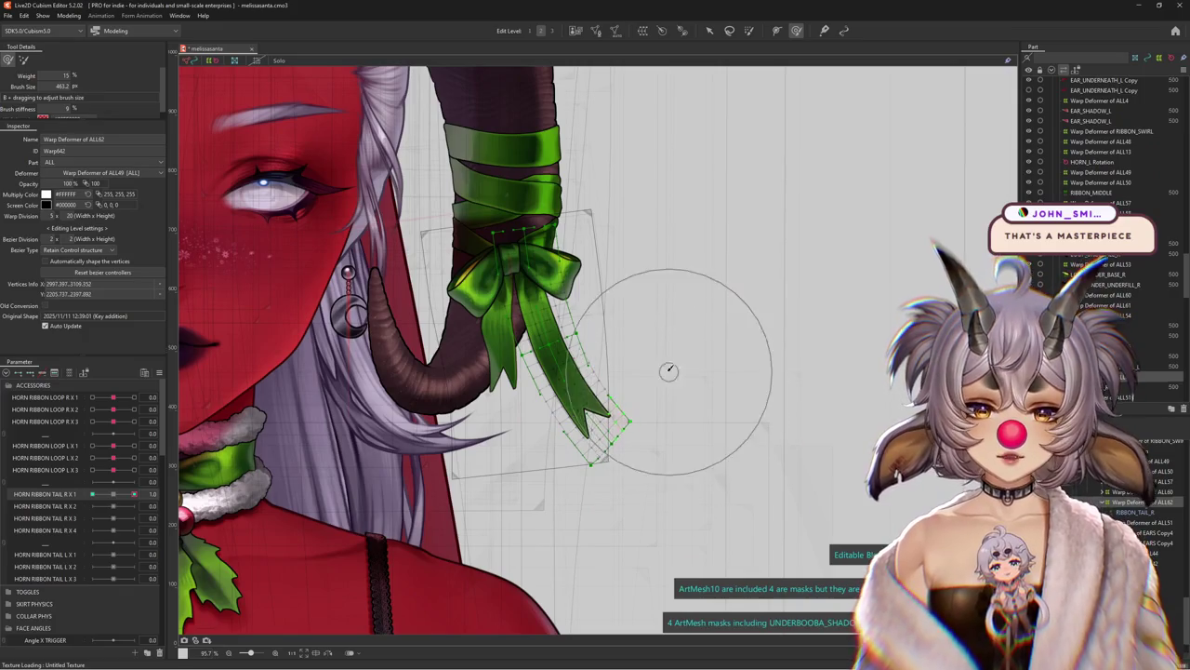
{"action": "left_click_drag", "start_coordinate": [669, 372], "coordinate": [537, 416]}
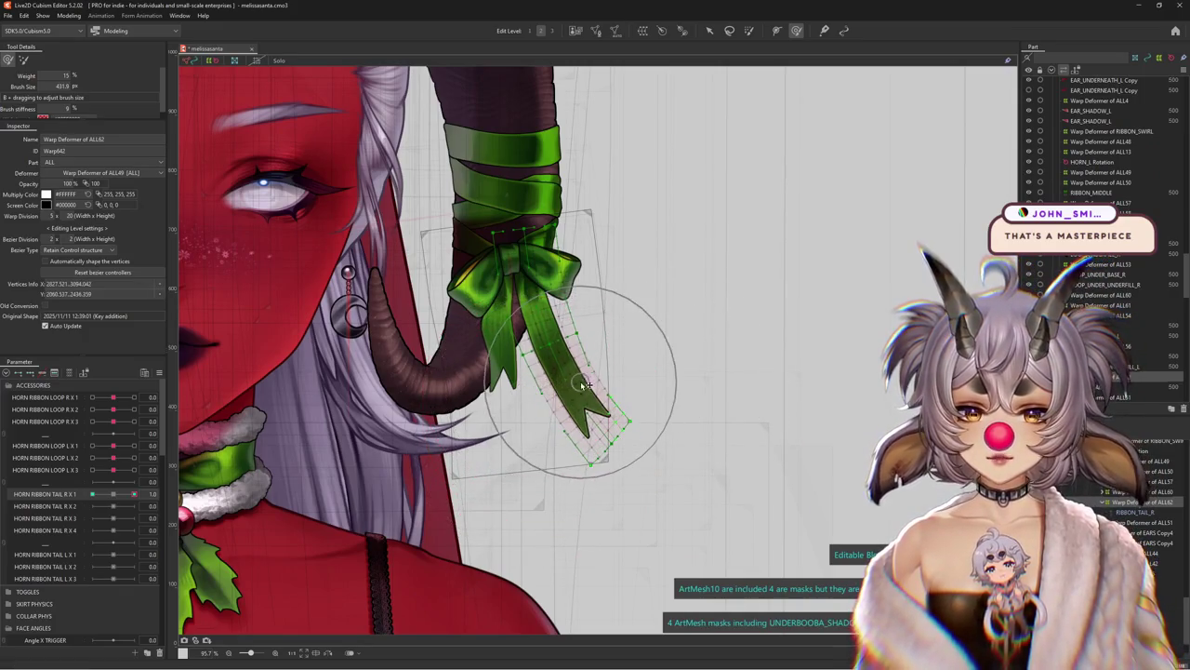
{"action": "left_click", "coordinate": [113, 496]}
{"action": "left_click_drag", "start_coordinate": [113, 498], "coordinate": [135, 496]}
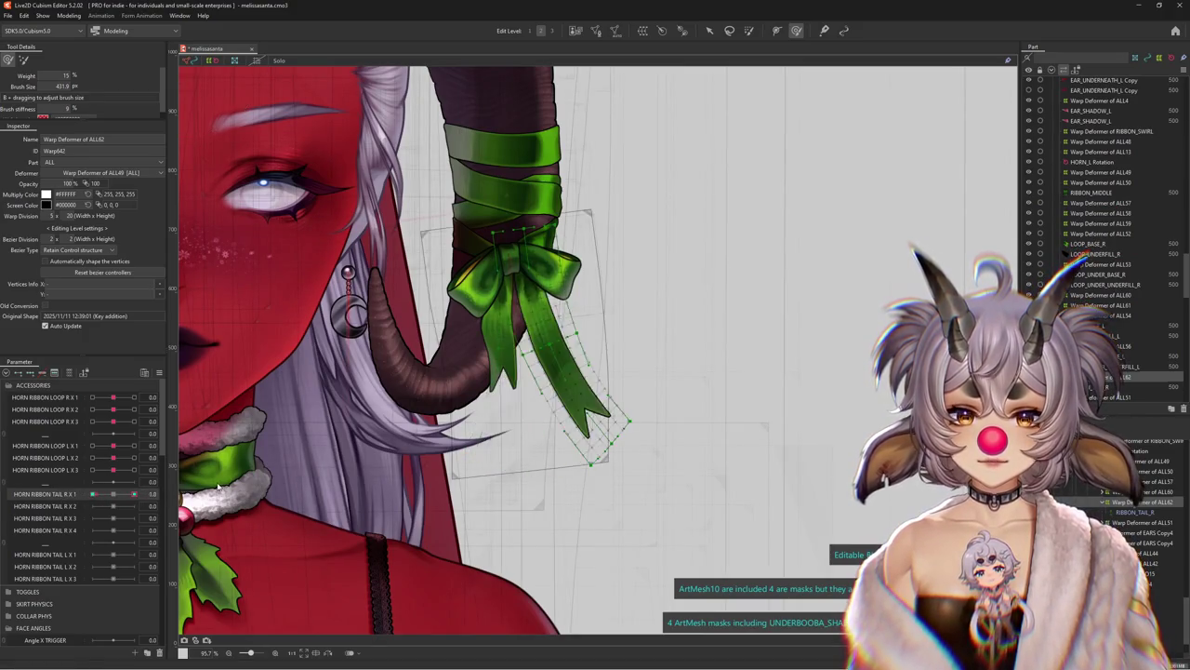
{"action": "left_click_drag", "start_coordinate": [135, 494], "coordinate": [113, 494]}
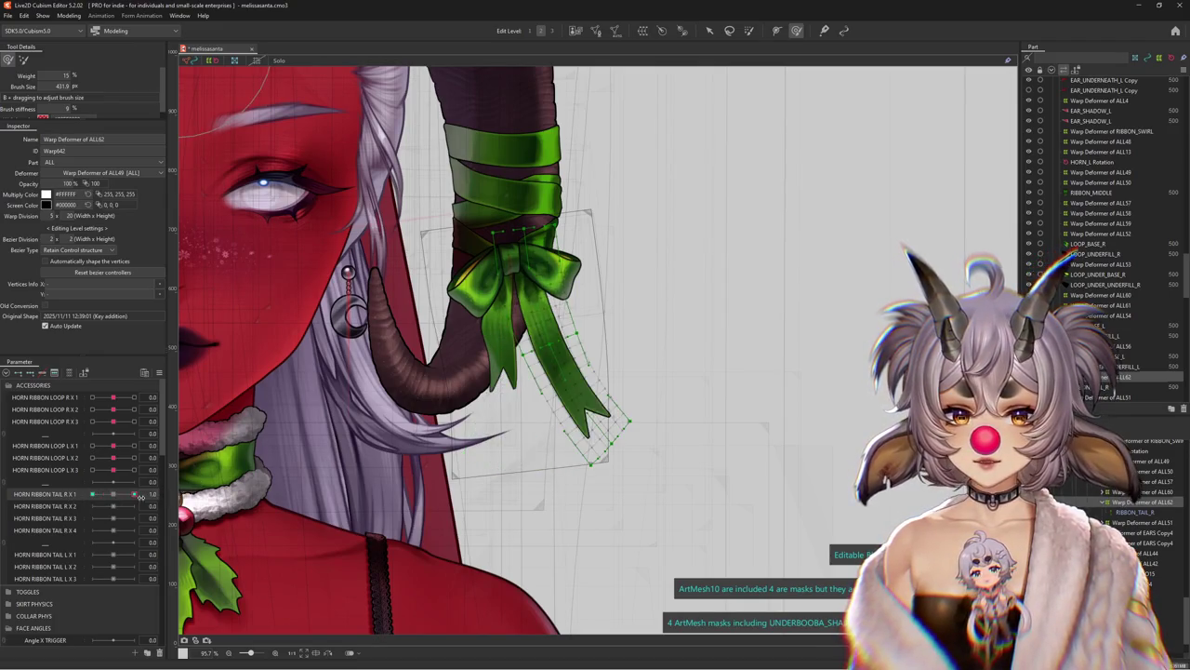
Paint deform weights onto the bow knot and preview the tail at 1.0, 0 and -1.0
{"action": "left_click", "coordinate": [750, 30]}
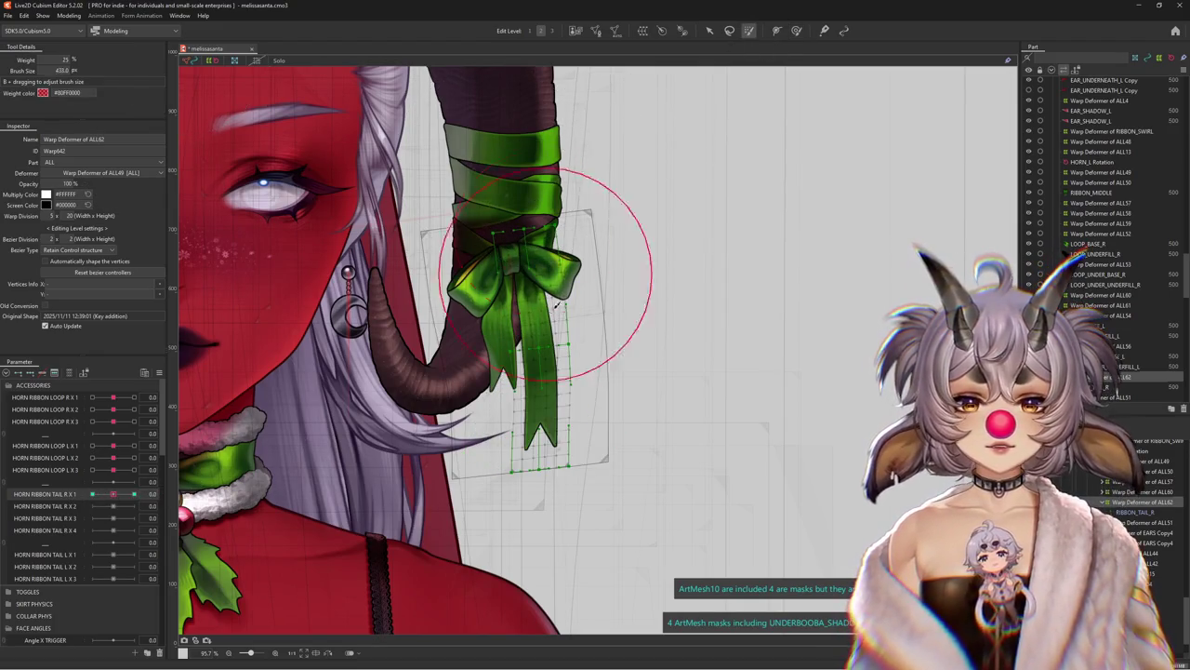
{"action": "left_click_drag", "start_coordinate": [556, 304], "coordinate": [496, 180]}
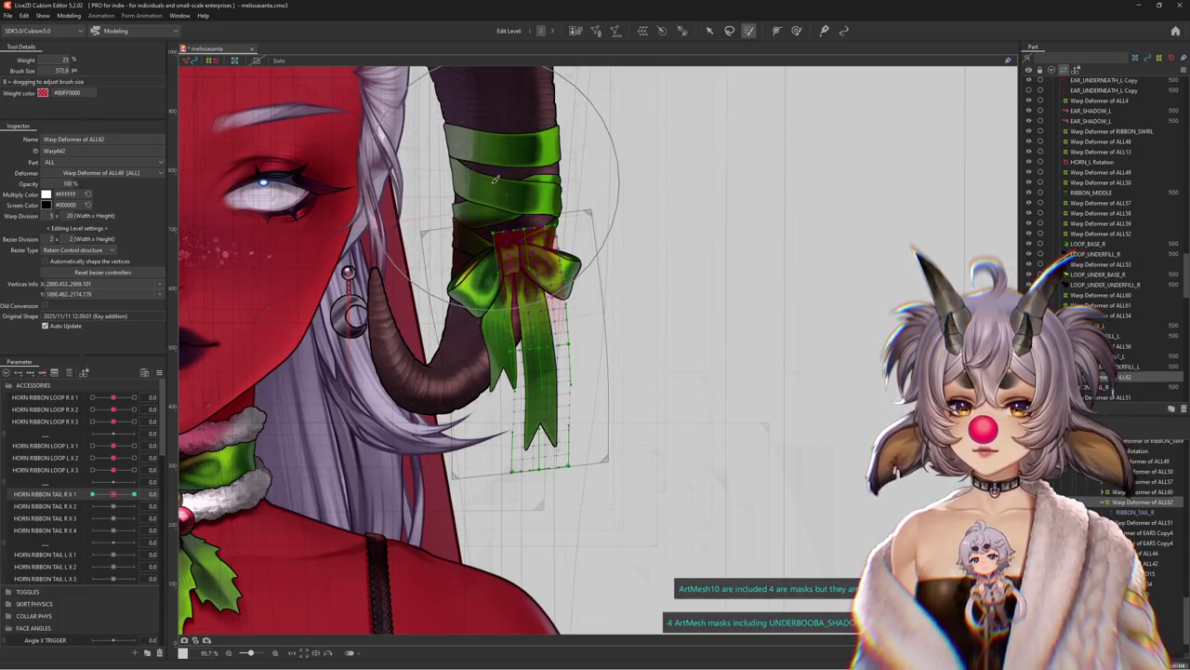
{"action": "left_click", "coordinate": [134, 494]}
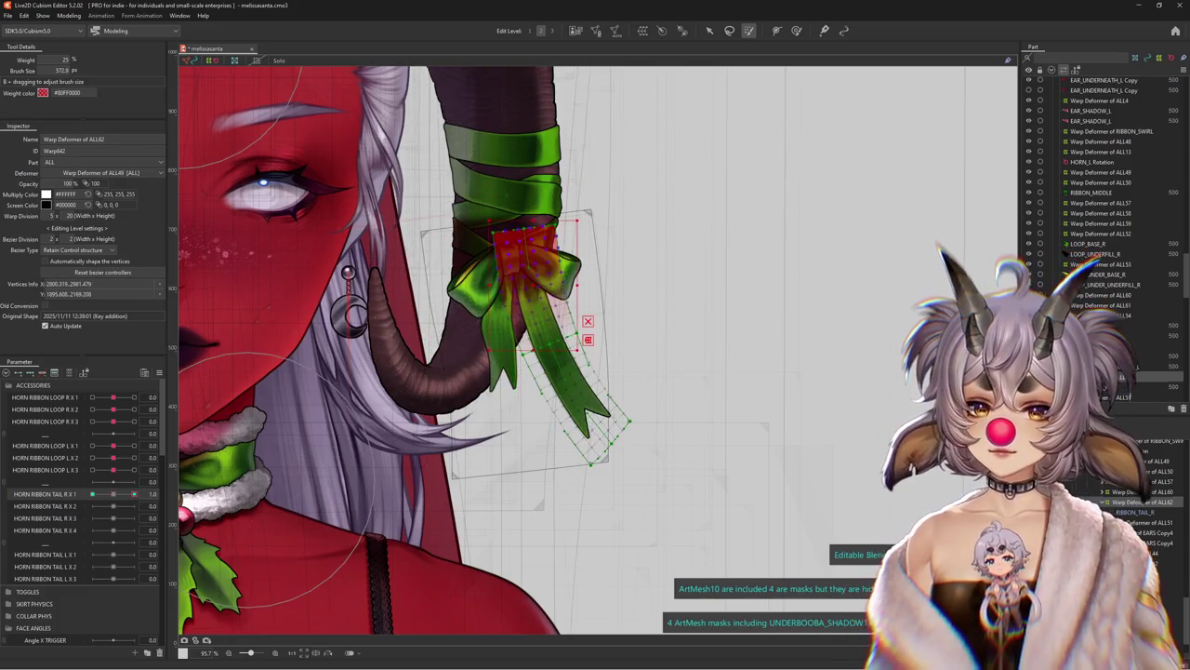
{"action": "left_click", "coordinate": [114, 494]}
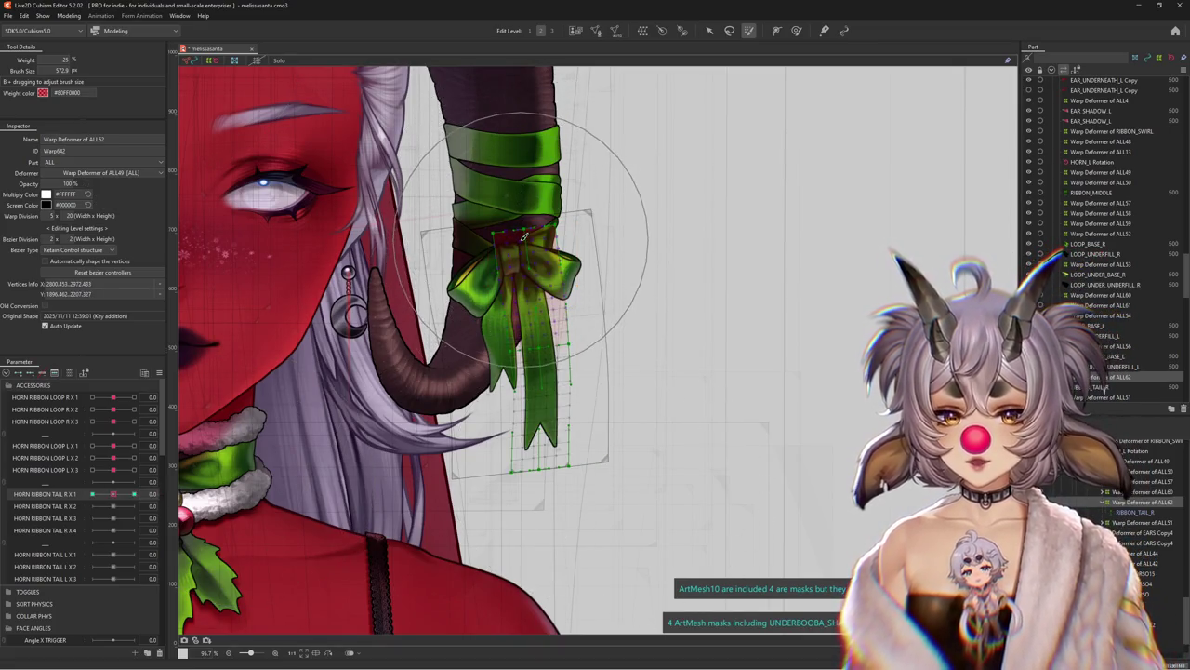
{"action": "left_click", "coordinate": [92, 494]}
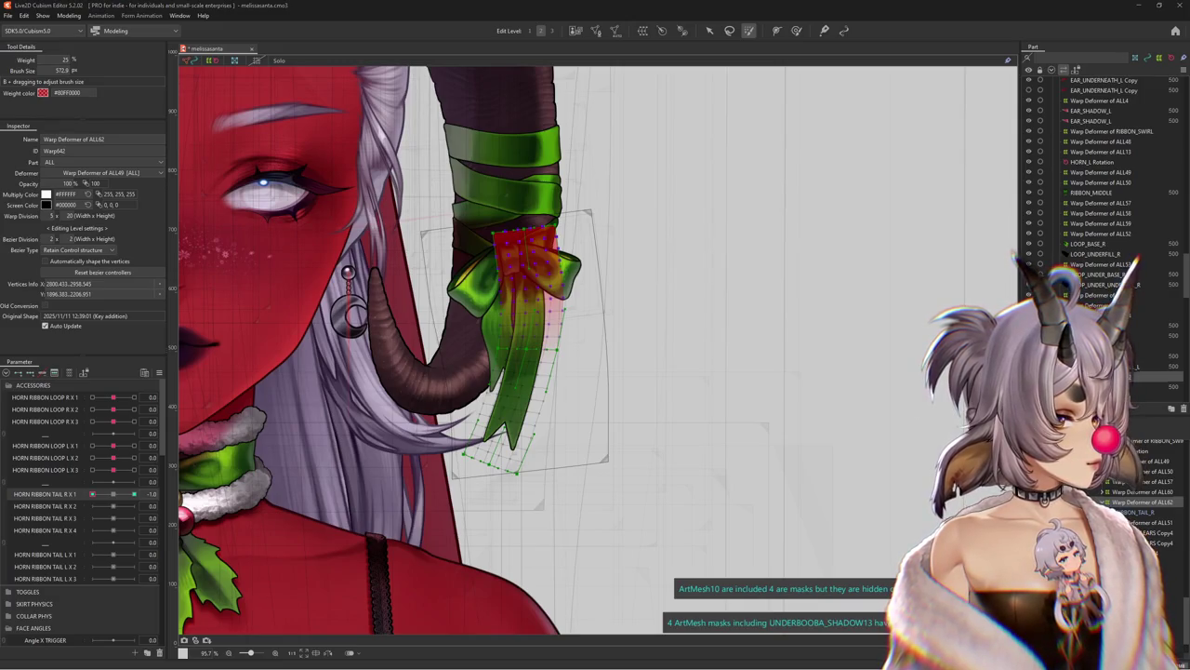
{"action": "left_click", "coordinate": [117, 495]}
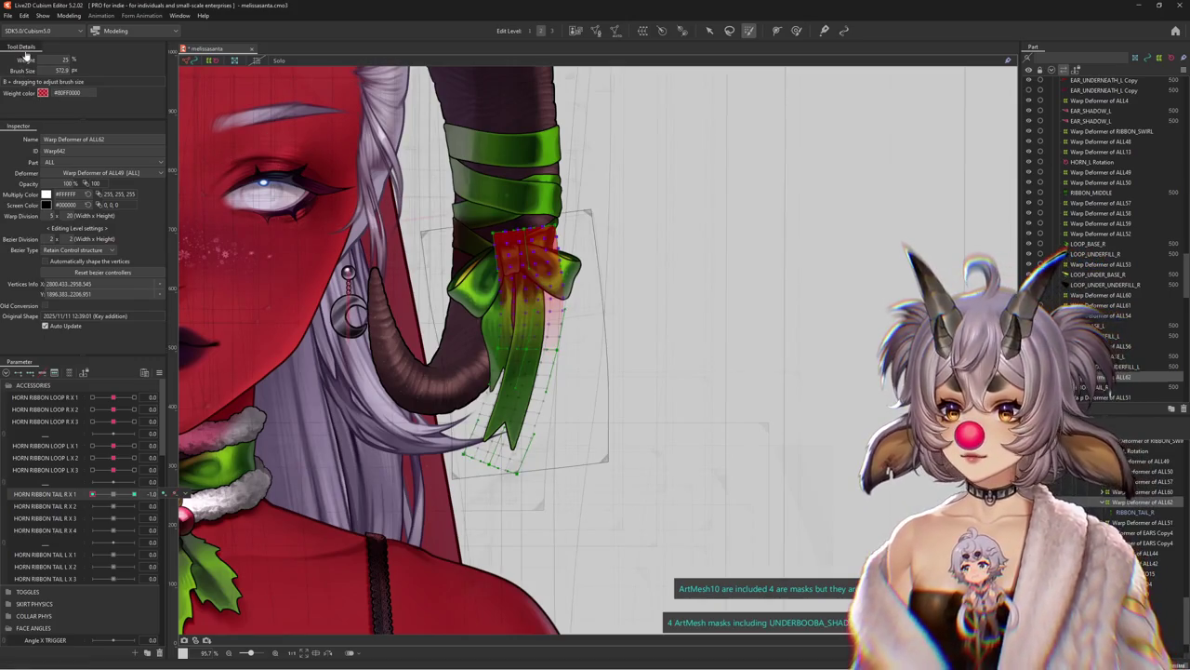
Brush the tail tip further down and left, then hide the deformer mesh overlay
{"action": "left_click", "coordinate": [797, 33]}
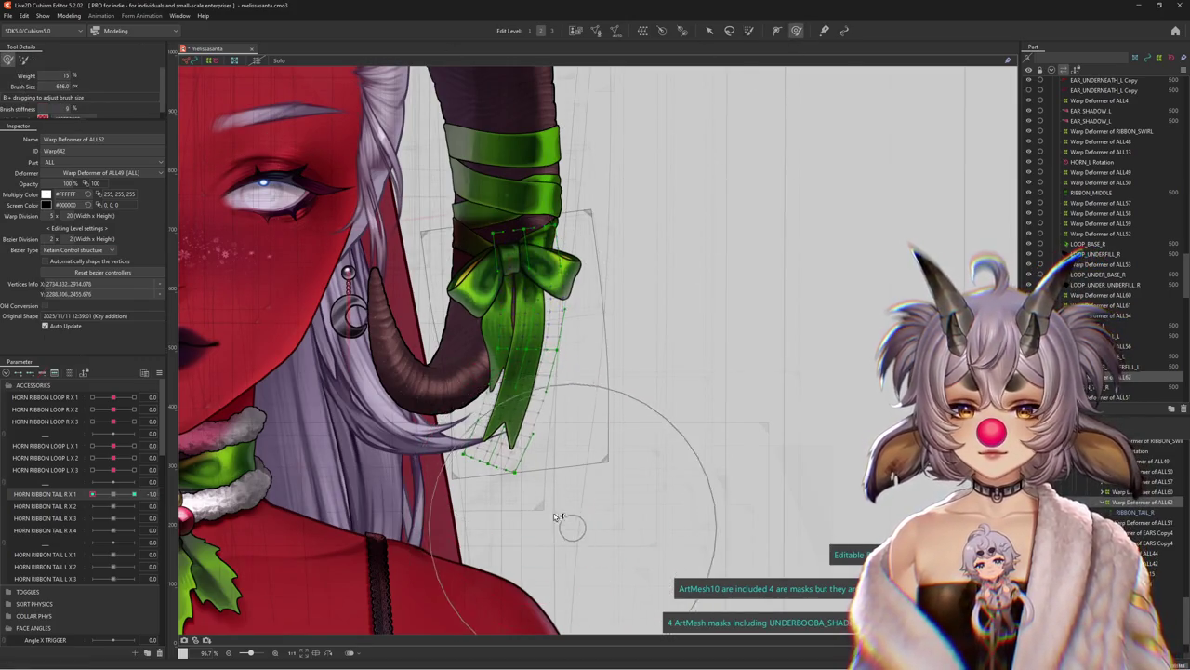
{"action": "left_click_drag", "start_coordinate": [513, 518], "coordinate": [225, 465]}
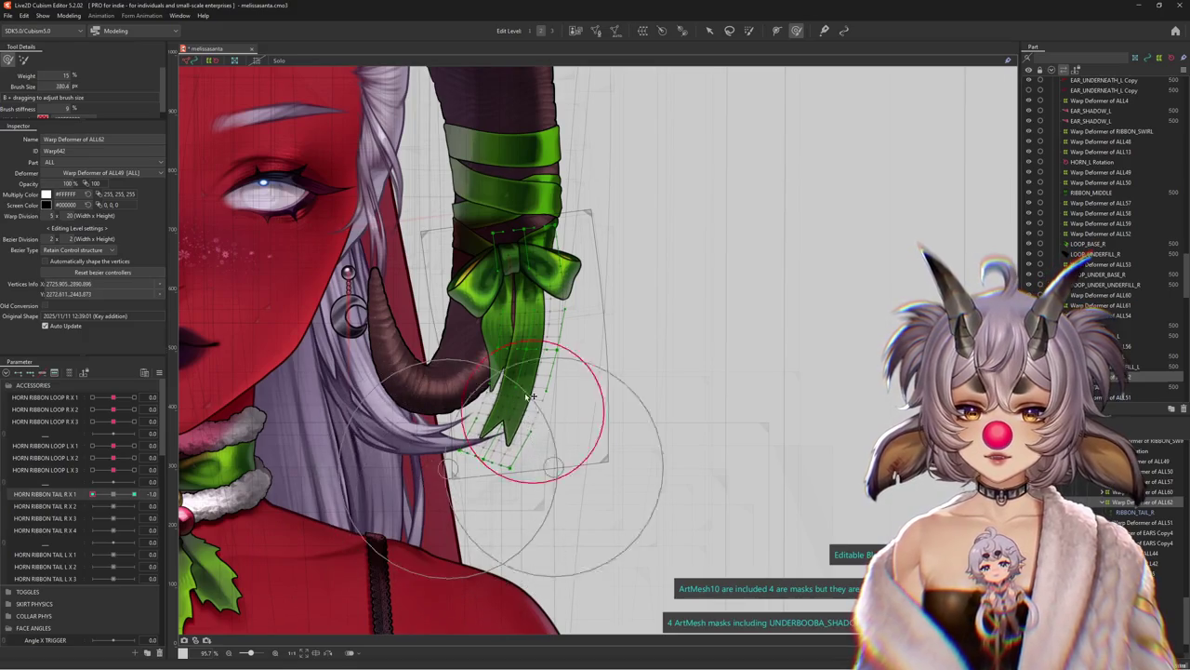
{"action": "key", "text": "ctrl+h"}
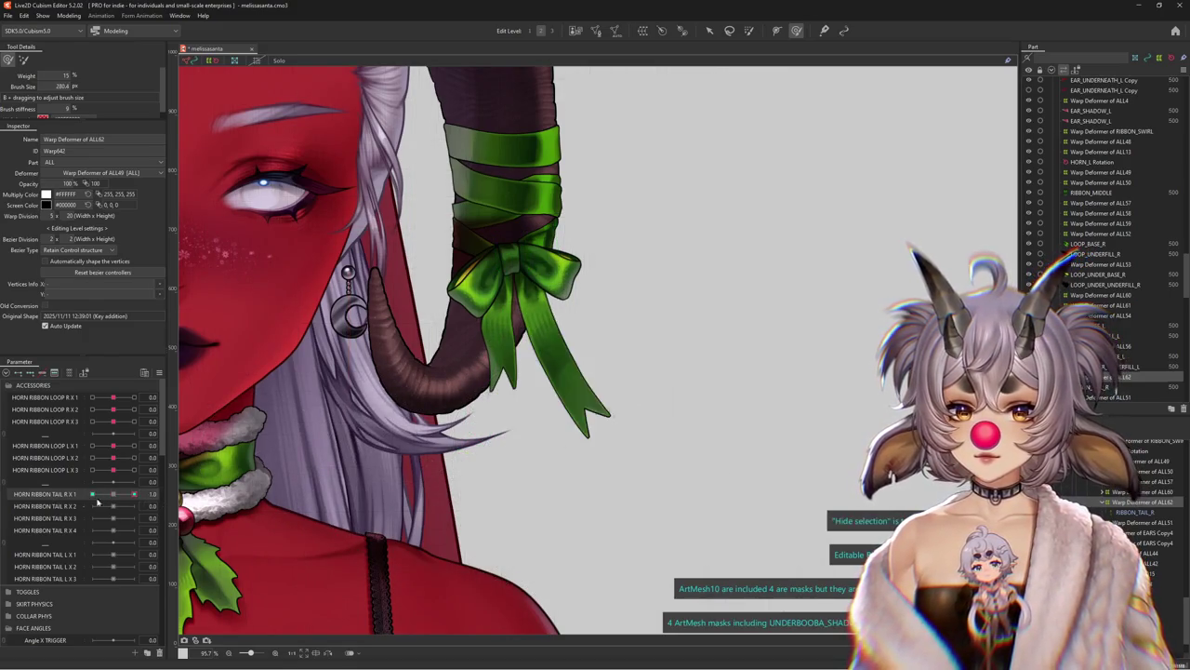
{"action": "left_click", "coordinate": [92, 494]}
Select the RIBBON_TAIL_R part and set HORN RIBBON TAIL R X 2 to 1.0
{"action": "left_click", "coordinate": [112, 494]}
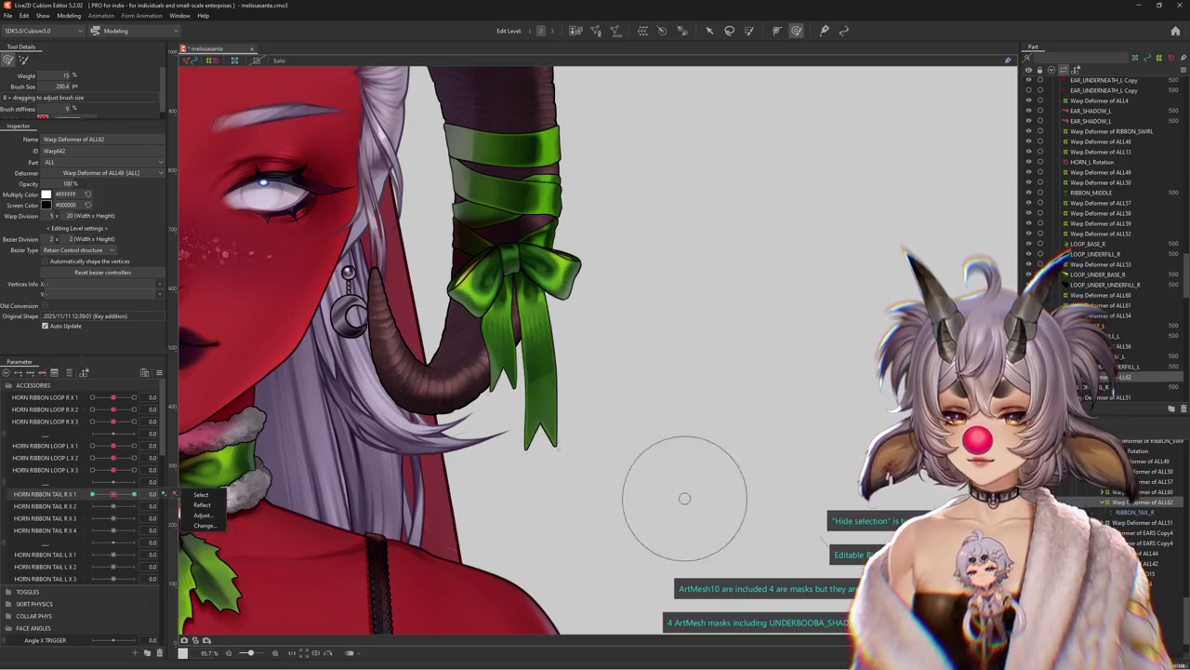
{"action": "left_click", "coordinate": [1136, 511]}
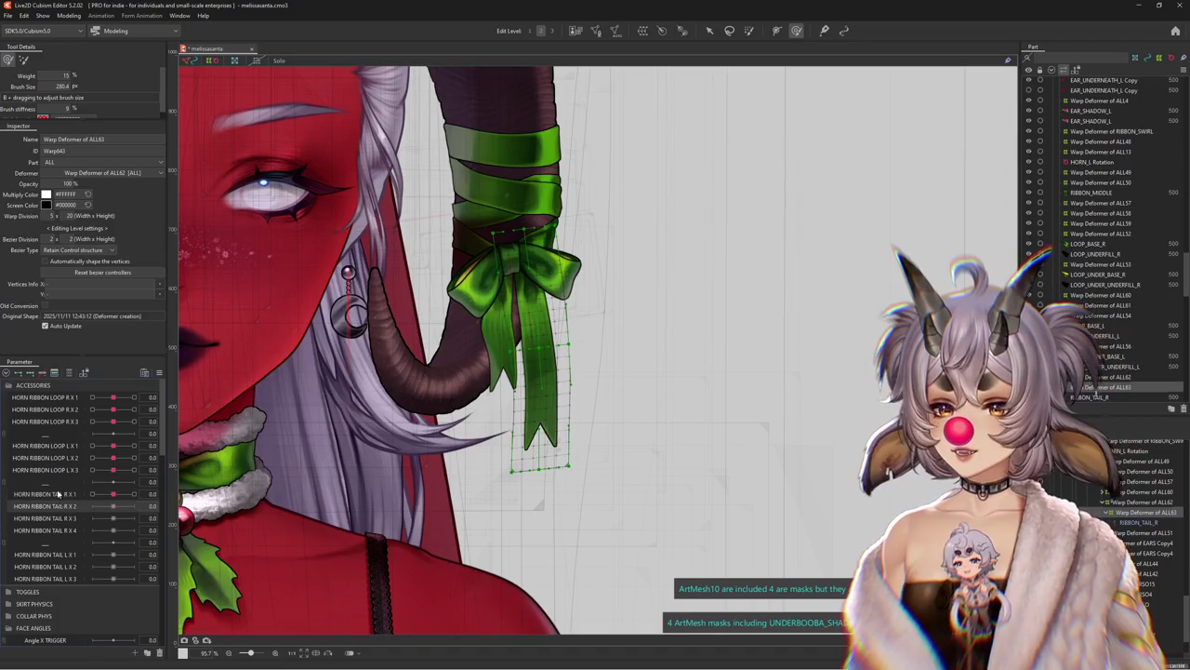
{"action": "left_click_drag", "start_coordinate": [112, 505], "coordinate": [135, 505]}
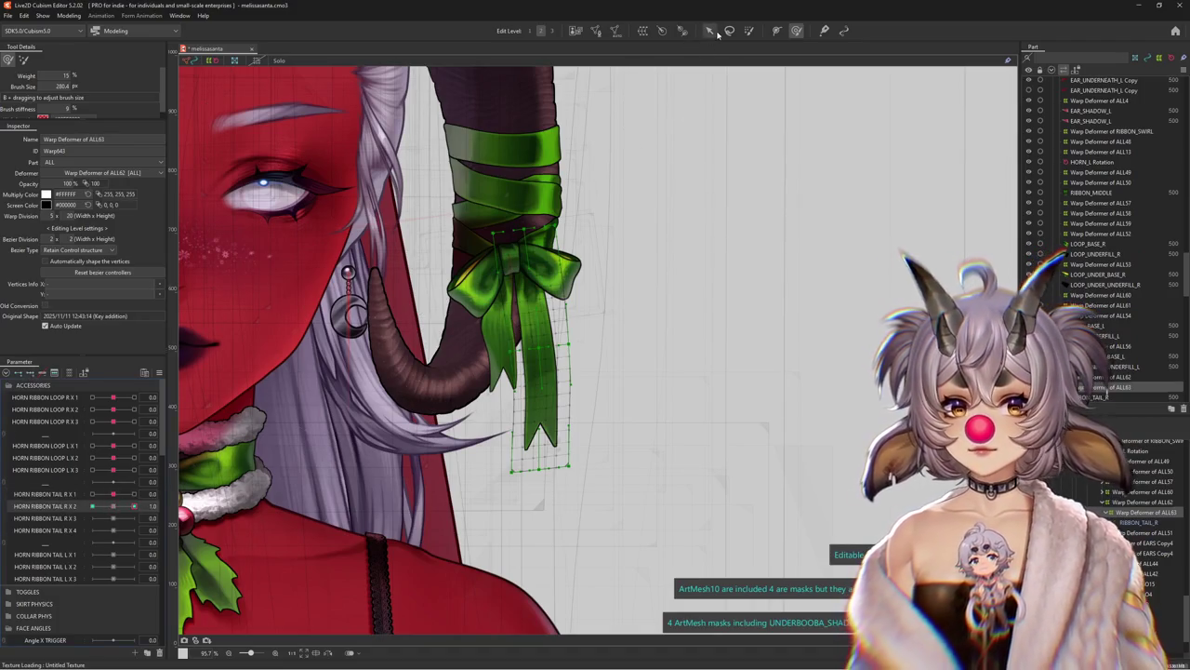
Bend the ribbon tail out to the right with a Temporary path deformation
{"action": "left_click", "coordinate": [713, 31]}
{"action": "left_click", "coordinate": [585, 434]}
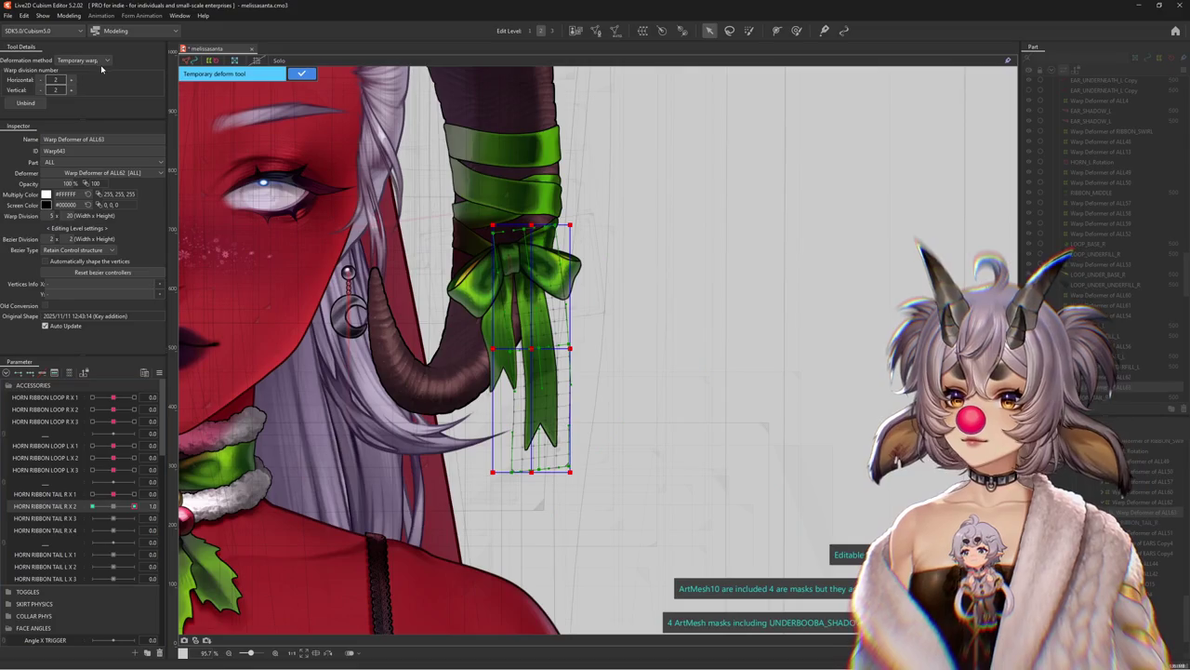
{"action": "left_click", "coordinate": [85, 60]}
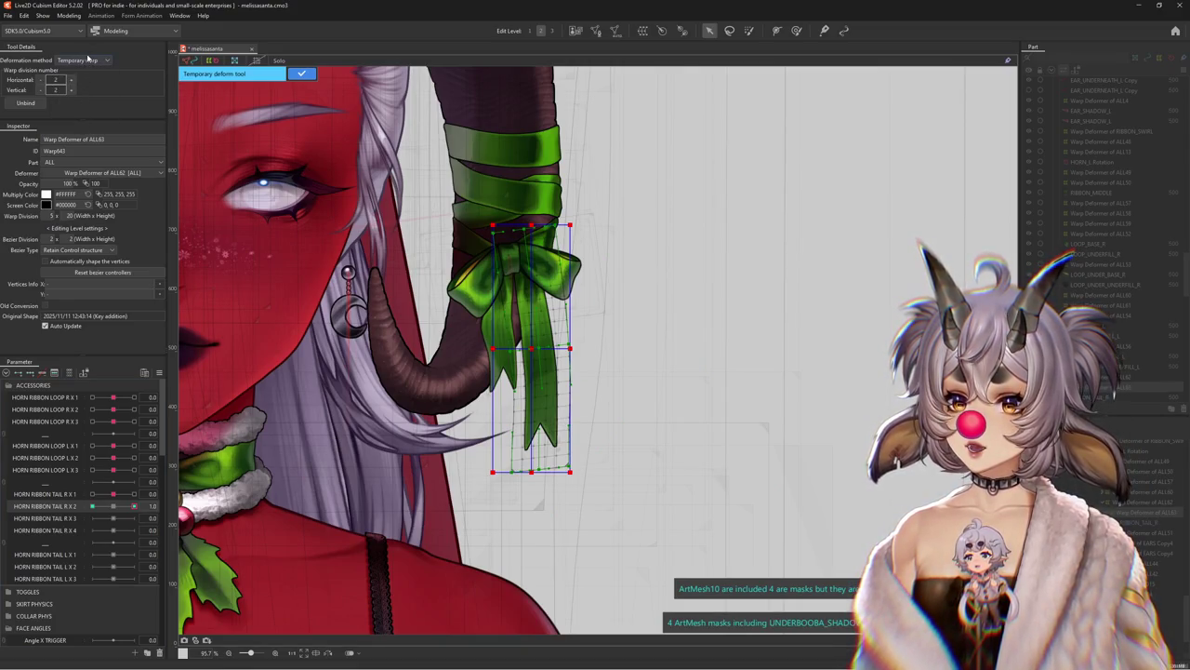
{"action": "left_click", "coordinate": [90, 61]}
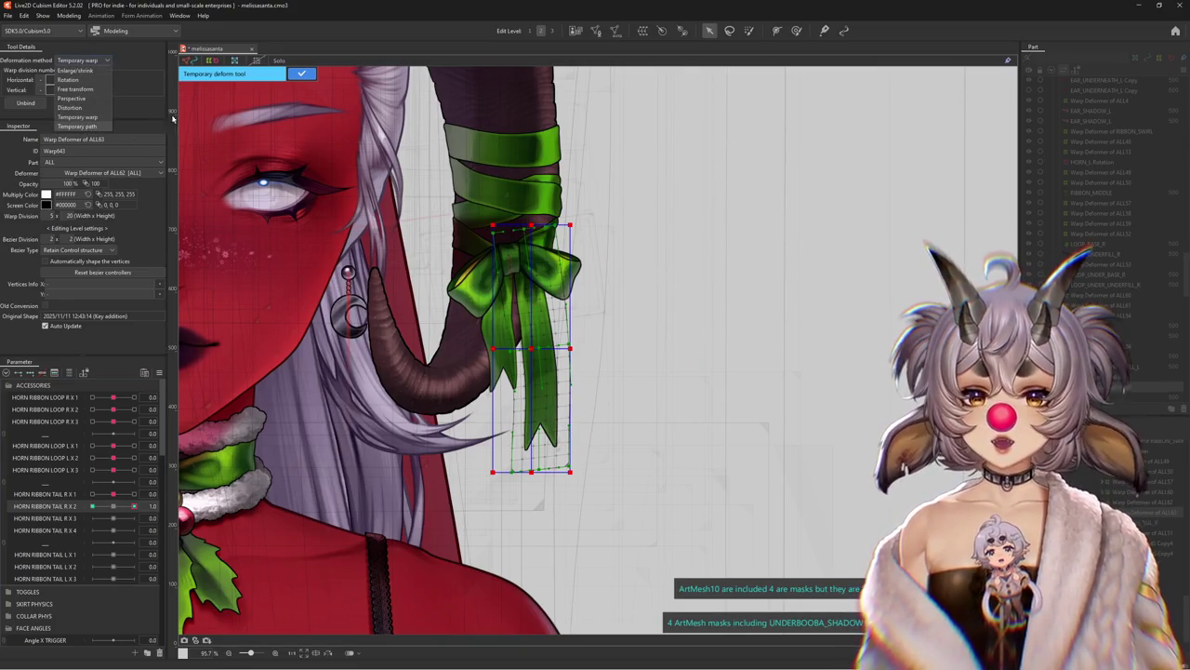
{"action": "left_click", "coordinate": [82, 126]}
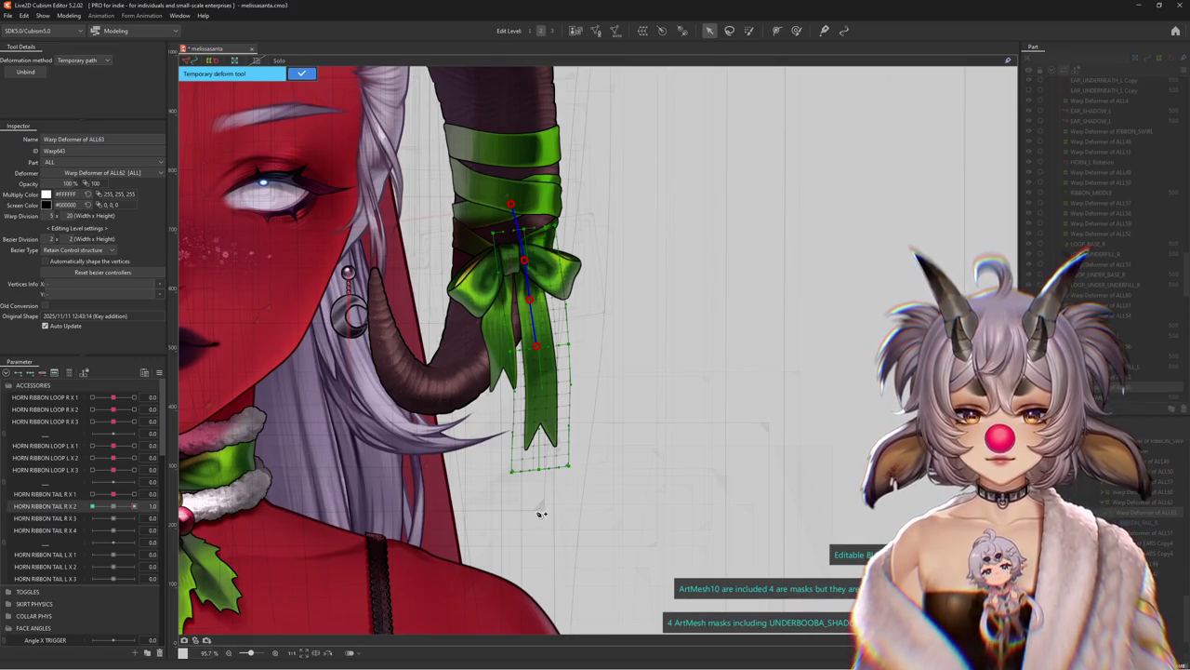
{"action": "left_click_drag", "start_coordinate": [565, 508], "coordinate": [644, 463]}
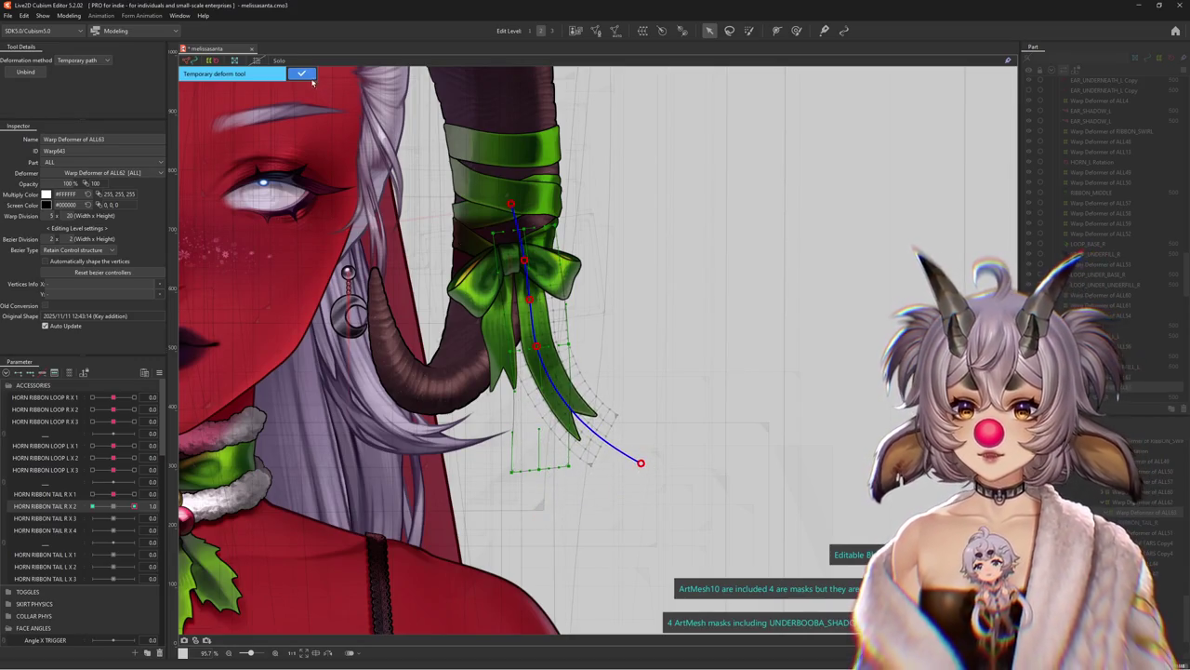
{"action": "left_click", "coordinate": [301, 74]}
{"action": "scroll", "coordinate": [533, 237], "scroll_direction": "down", "scroll_amount": 4}
{"action": "scroll", "coordinate": [533, 237], "scroll_direction": "down", "scroll_amount": 1}
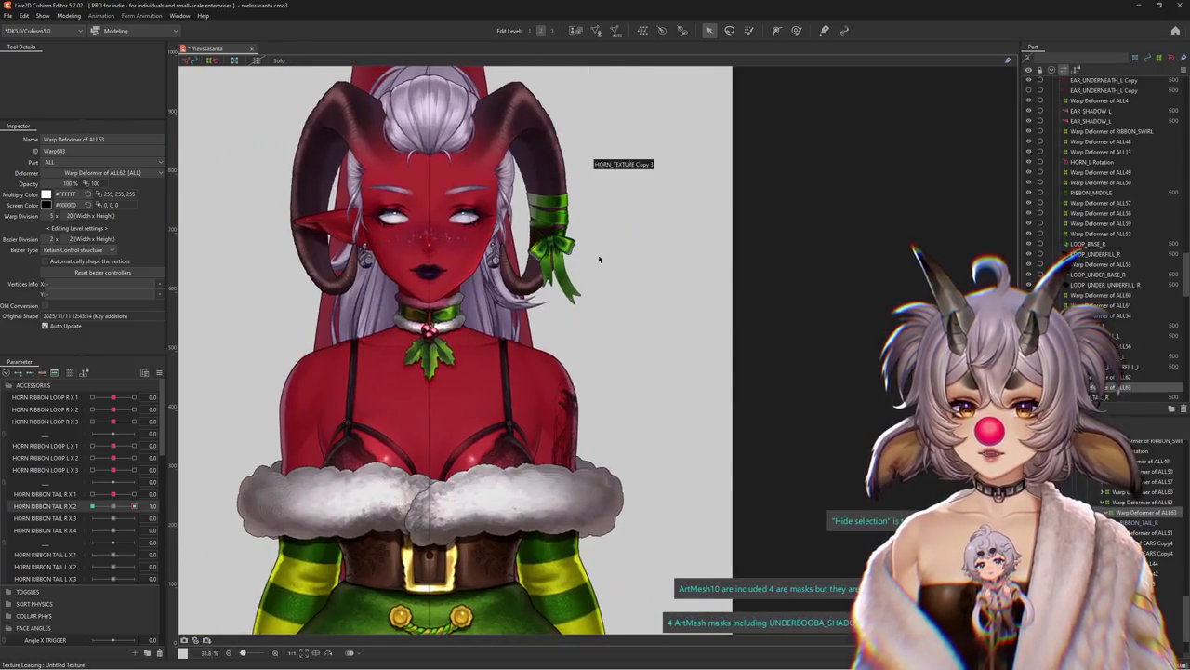
{"action": "scroll", "coordinate": [408, 321], "scroll_direction": "up", "scroll_amount": 2}
{"action": "scroll", "coordinate": [407, 321], "scroll_direction": "up", "scroll_amount": 3}
{"action": "scroll", "coordinate": [509, 353], "scroll_direction": "down", "scroll_amount": 5}
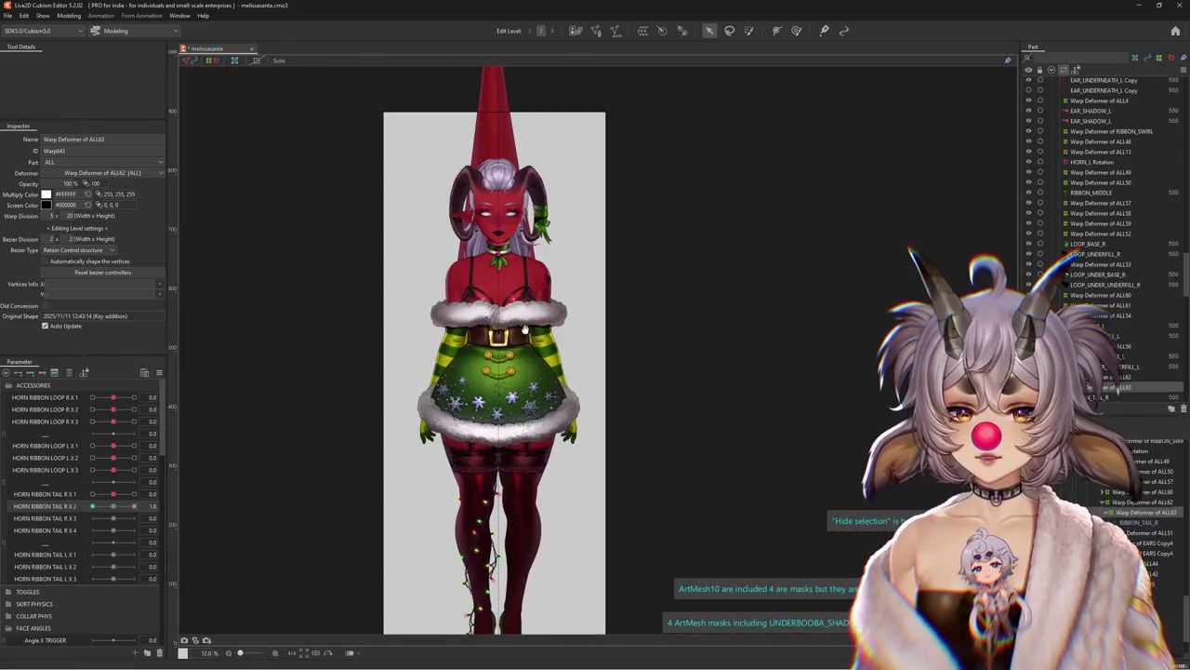
{"action": "scroll", "coordinate": [484, 419], "scroll_direction": "up", "scroll_amount": 3}
{"action": "left_click_drag", "start_coordinate": [493, 520], "coordinate": [503, 337]}
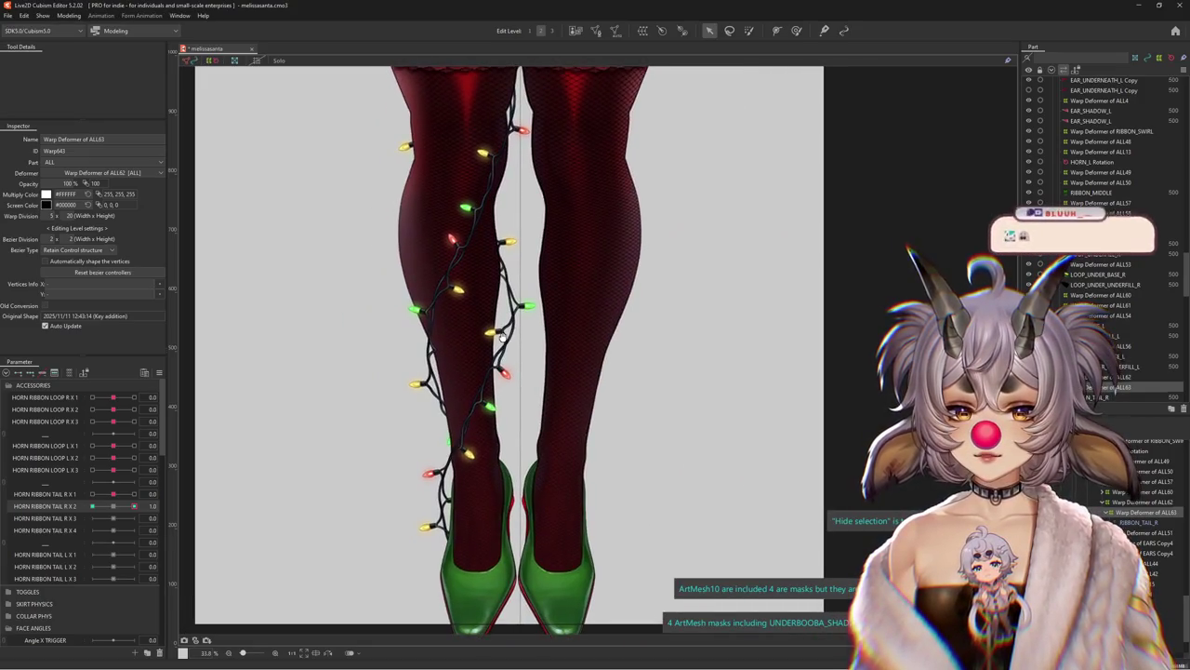
{"action": "left_click_drag", "start_coordinate": [505, 147], "coordinate": [525, 271]}
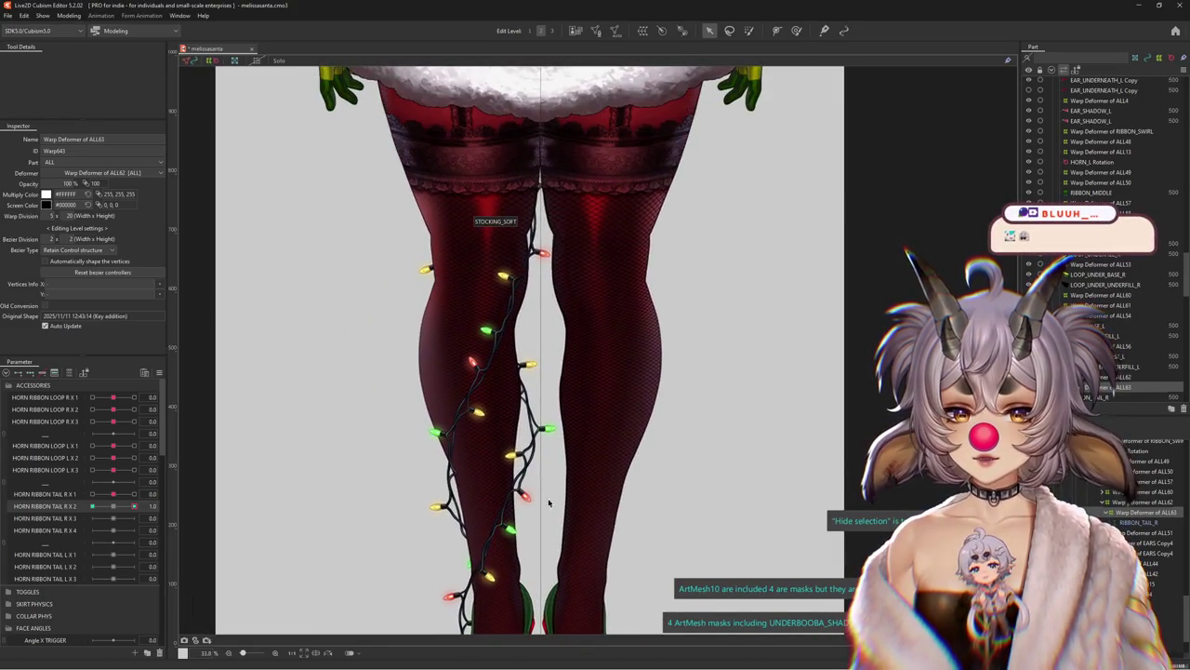
{"action": "mouse_move", "coordinate": [669, 233]}
{"action": "left_mouse_down"}
{"action": "mouse_move", "coordinate": [647, 484]}
{"action": "mouse_move", "coordinate": [626, 476]}
{"action": "left_mouse_up"}
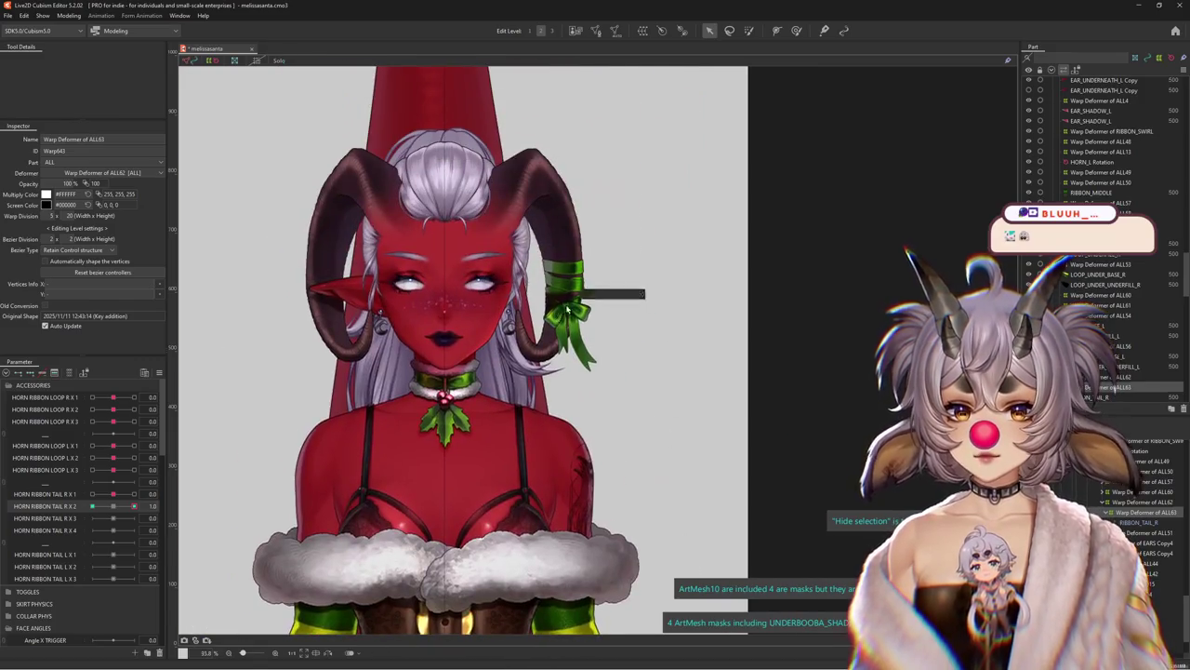
{"action": "scroll", "coordinate": [567, 307], "scroll_direction": "up", "scroll_amount": 5}
{"action": "scroll", "coordinate": [632, 421], "scroll_direction": "down", "scroll_amount": 2}
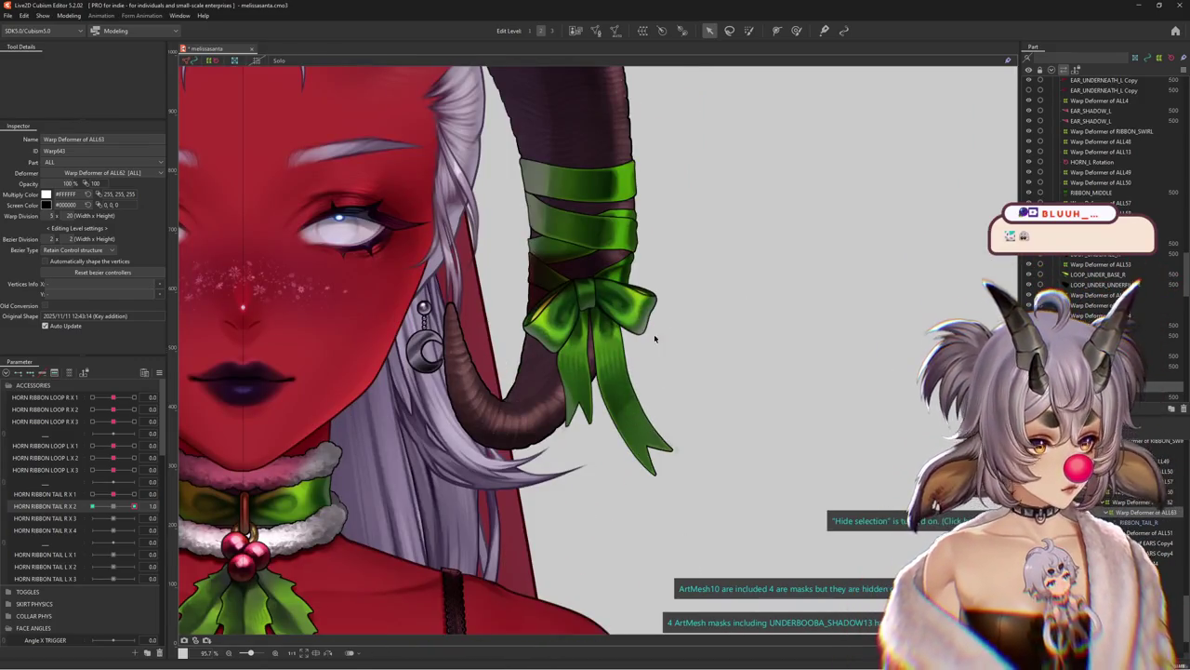
{"action": "scroll", "coordinate": [663, 364], "scroll_direction": "up", "scroll_amount": 1}
{"action": "scroll", "coordinate": [663, 363], "scroll_direction": "up", "scroll_amount": 1}
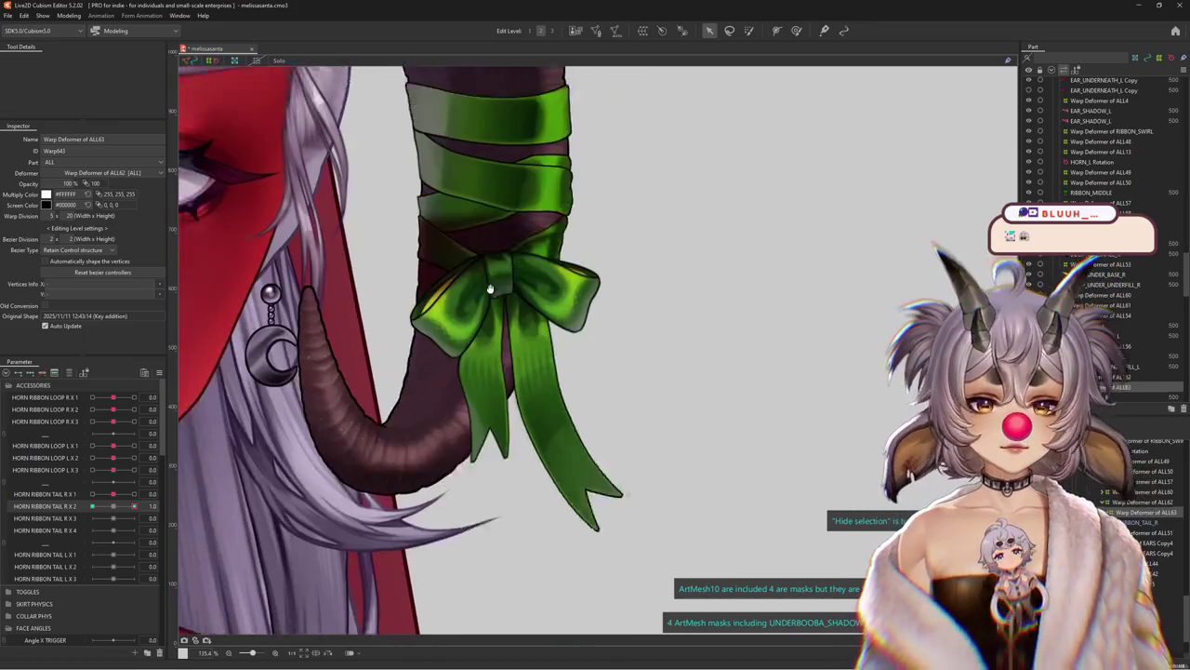
{"action": "scroll", "coordinate": [663, 364], "scroll_direction": "up", "scroll_amount": 1}
{"action": "left_click", "coordinate": [121, 508]}
{"action": "left_click", "coordinate": [796, 30]}
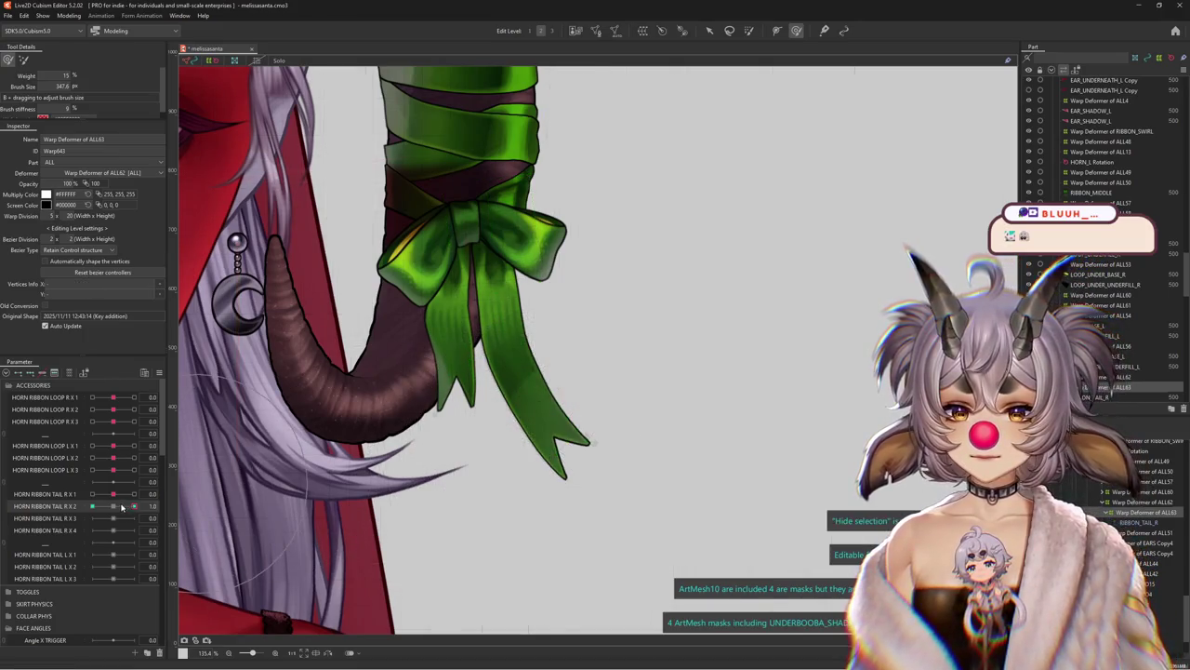
At HORN RIBBON TAIL R X 2 = -1.0, path-bend the ribbon tail down and left
{"action": "left_click_drag", "start_coordinate": [632, 472], "coordinate": [660, 474]}
{"action": "left_click_drag", "start_coordinate": [680, 434], "coordinate": [714, 467]}
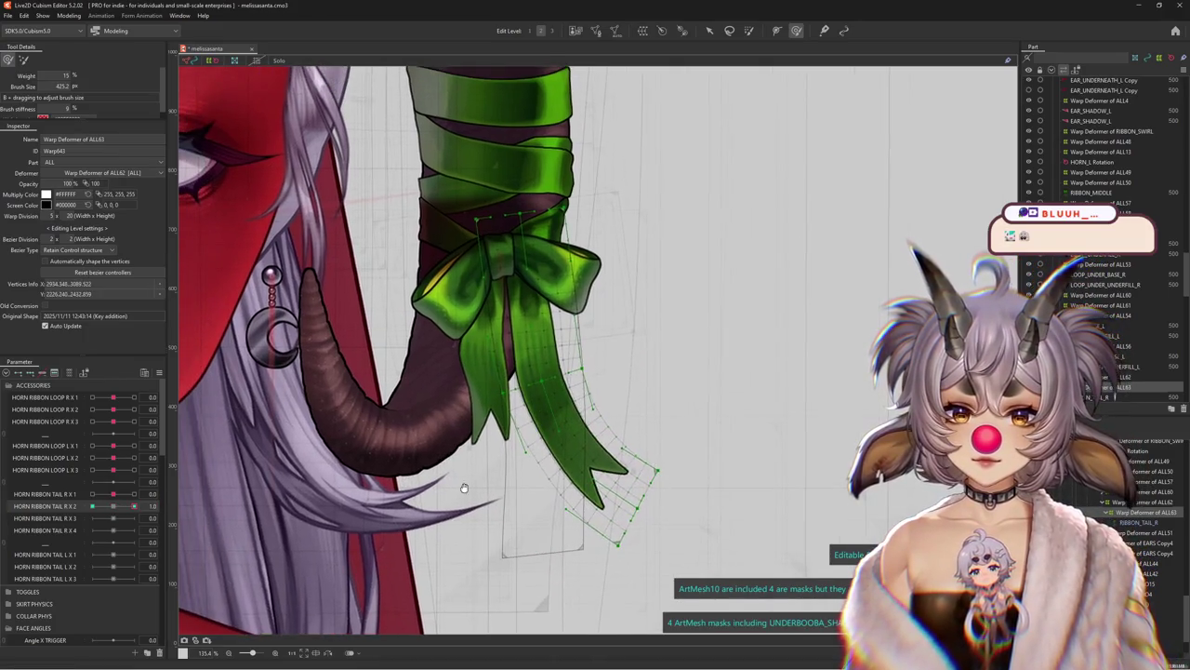
{"action": "left_click_drag", "start_coordinate": [134, 505], "coordinate": [93, 506]}
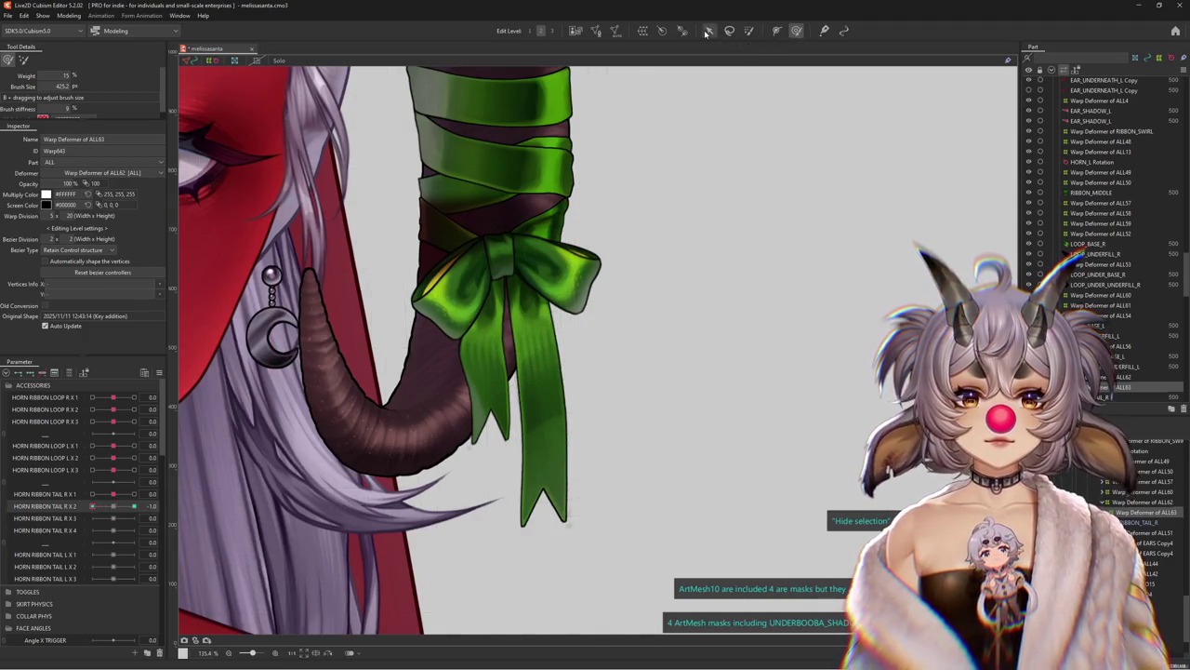
{"action": "left_click", "coordinate": [706, 31]}
{"action": "left_click", "coordinate": [81, 59]}
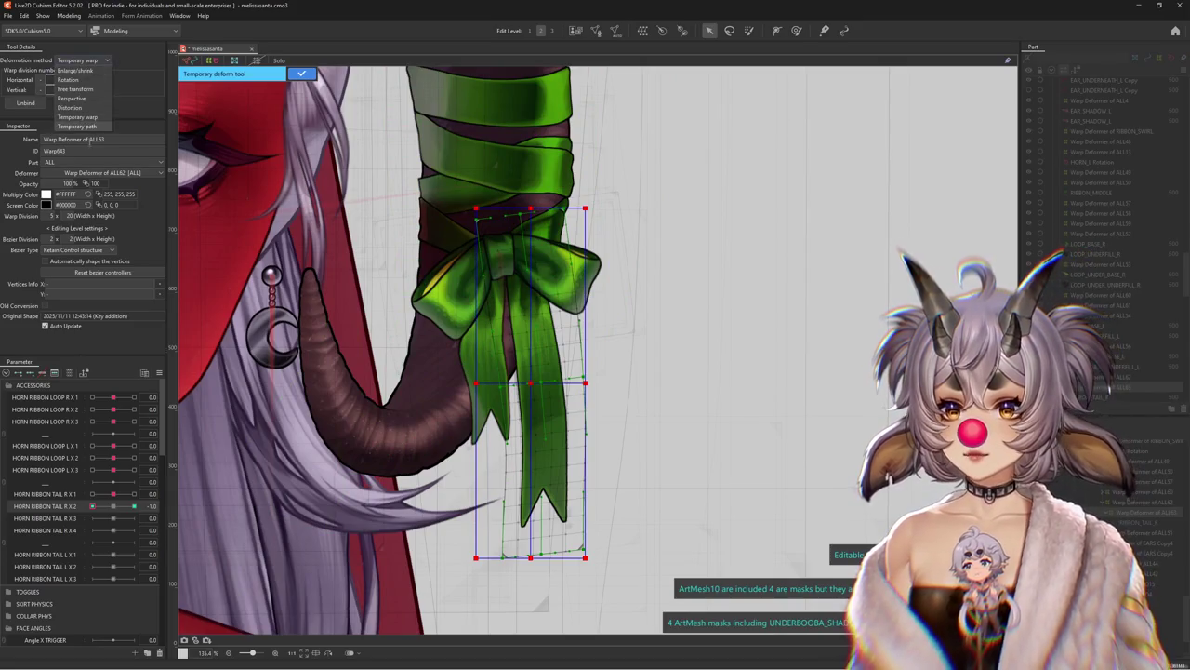
{"action": "left_click", "coordinate": [91, 129]}
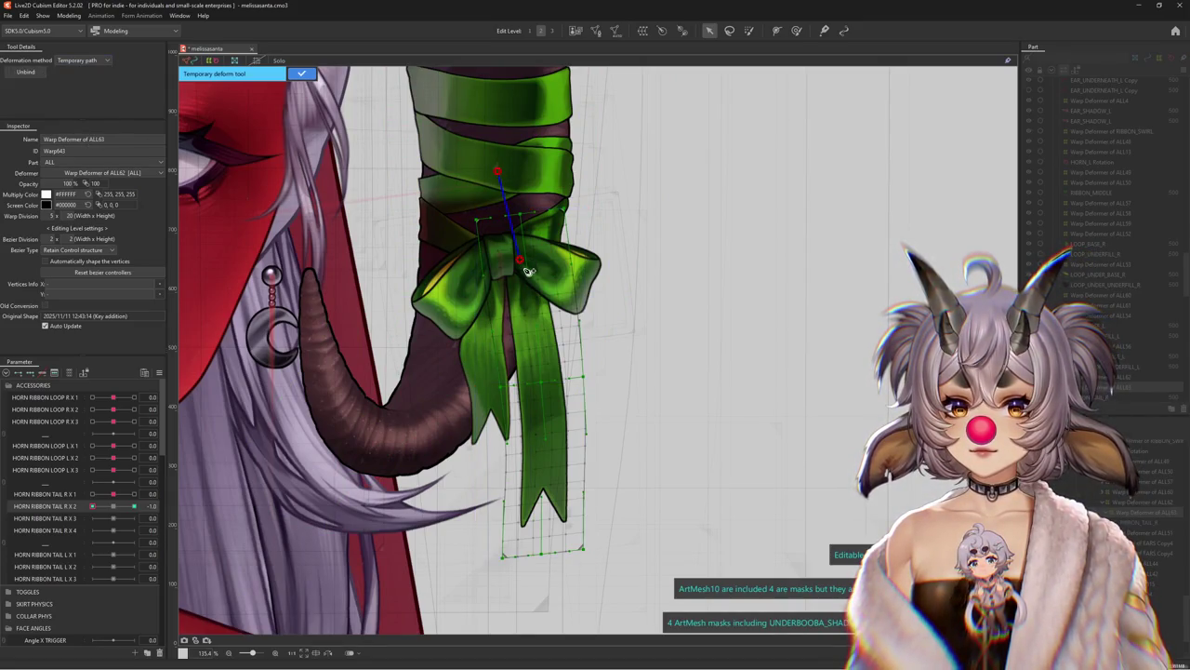
{"action": "scroll", "coordinate": [539, 427], "scroll_direction": "down", "scroll_amount": 2}
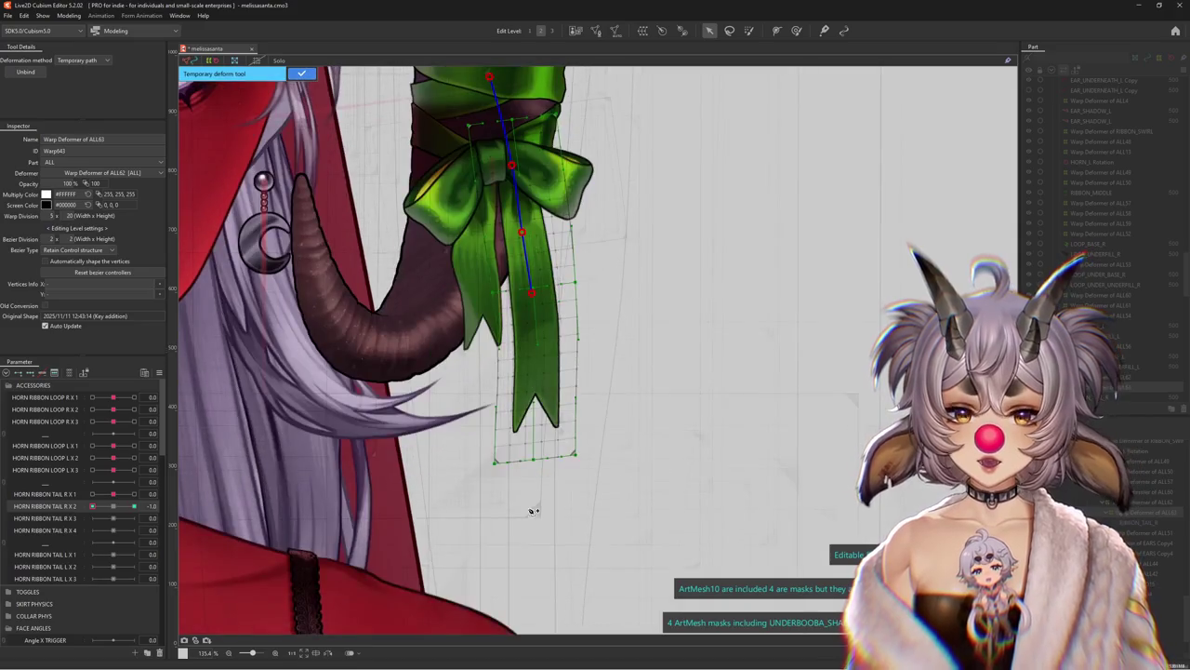
{"action": "left_click_drag", "start_coordinate": [531, 505], "coordinate": [405, 475]}
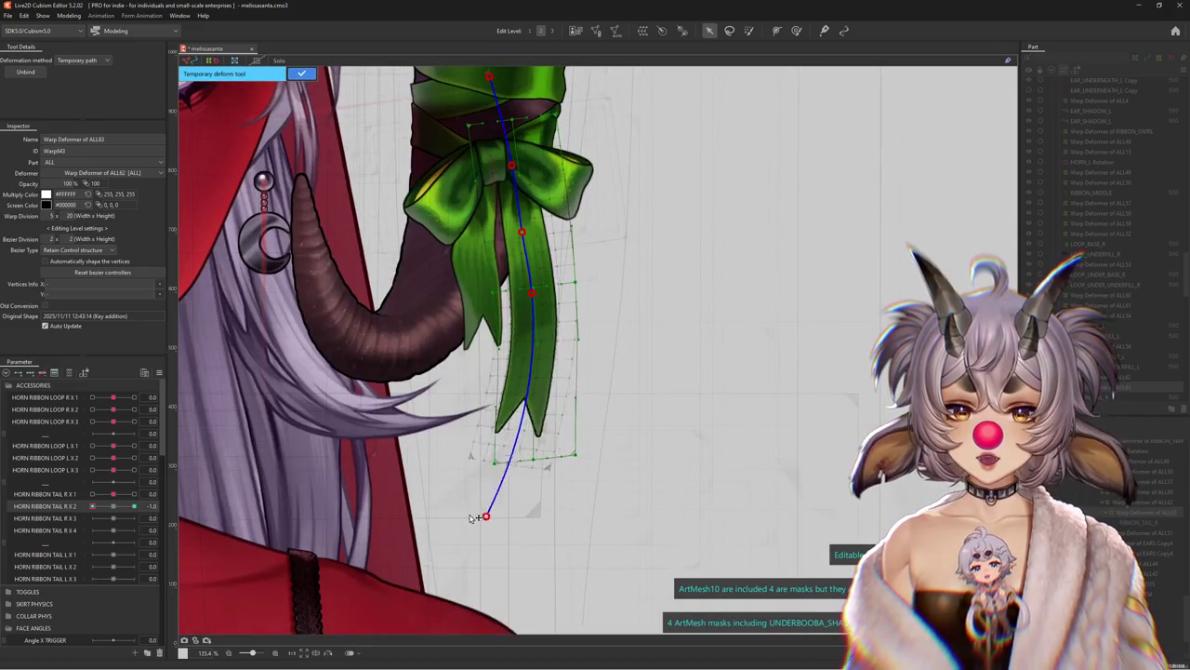
{"action": "left_click", "coordinate": [302, 74]}
Refine the tail shape with the deform brush, then paint deform weights over the bow
{"action": "key", "text": "b"}
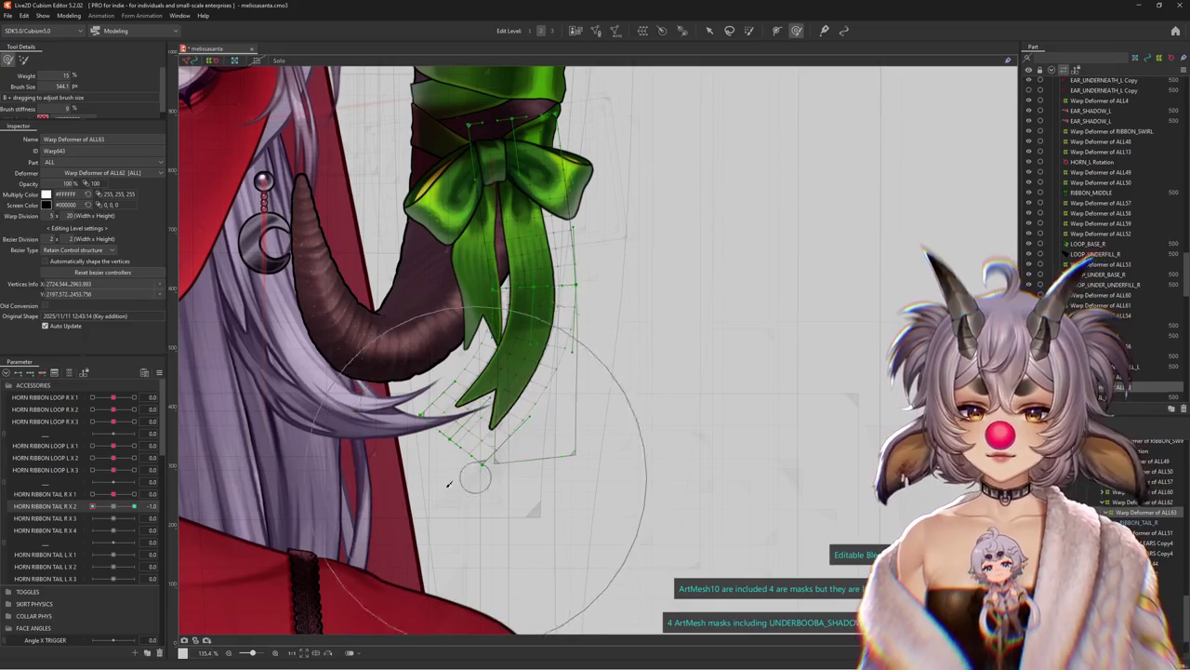
{"action": "left_click_drag", "start_coordinate": [450, 482], "coordinate": [419, 437]}
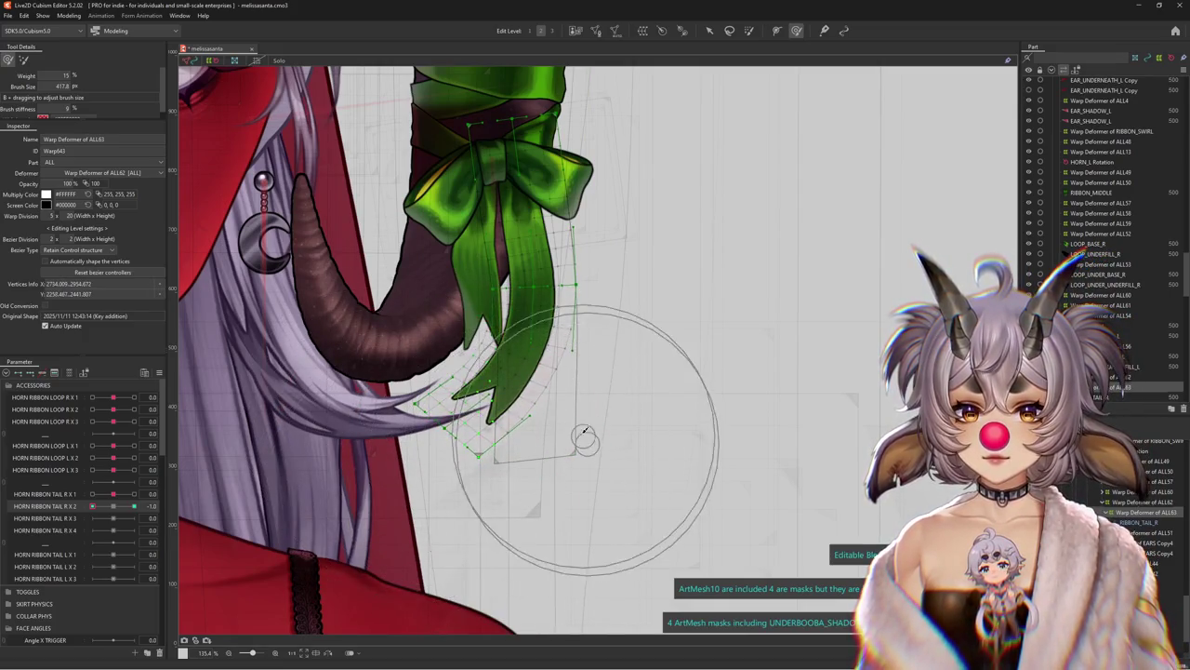
{"action": "mouse_move", "coordinate": [135, 506]}
{"action": "left_mouse_down"}
{"action": "mouse_move", "coordinate": [158, 507]}
{"action": "mouse_move", "coordinate": [54, 517]}
{"action": "mouse_move", "coordinate": [112, 507]}
{"action": "left_mouse_up"}
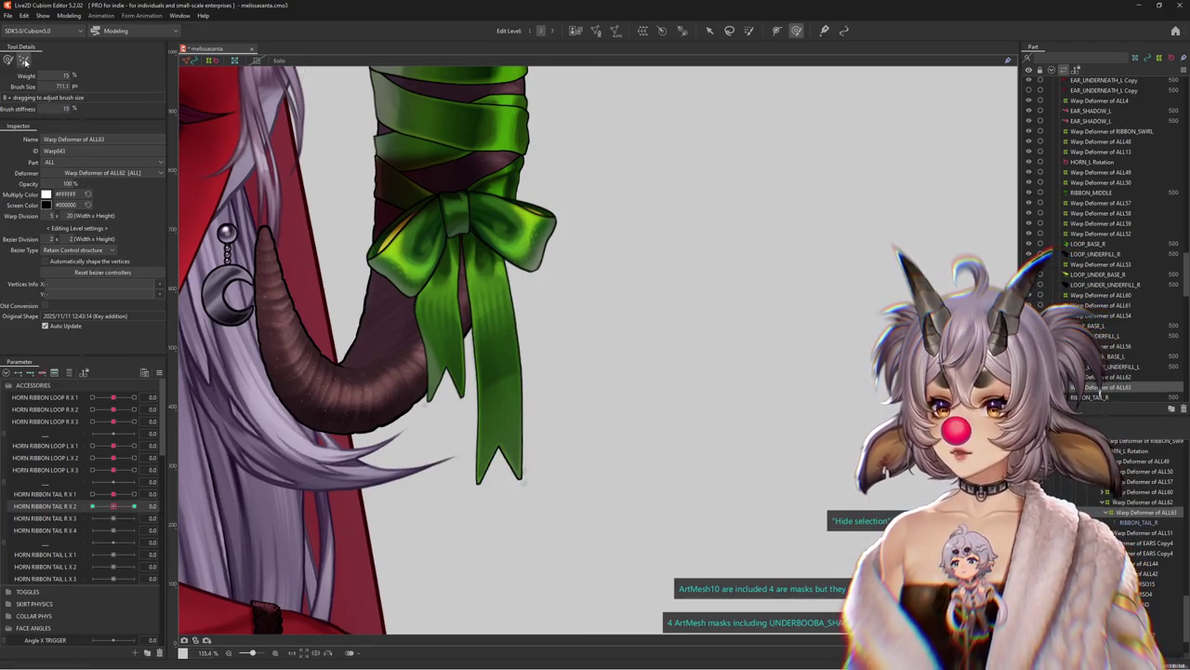
{"action": "left_click", "coordinate": [25, 61]}
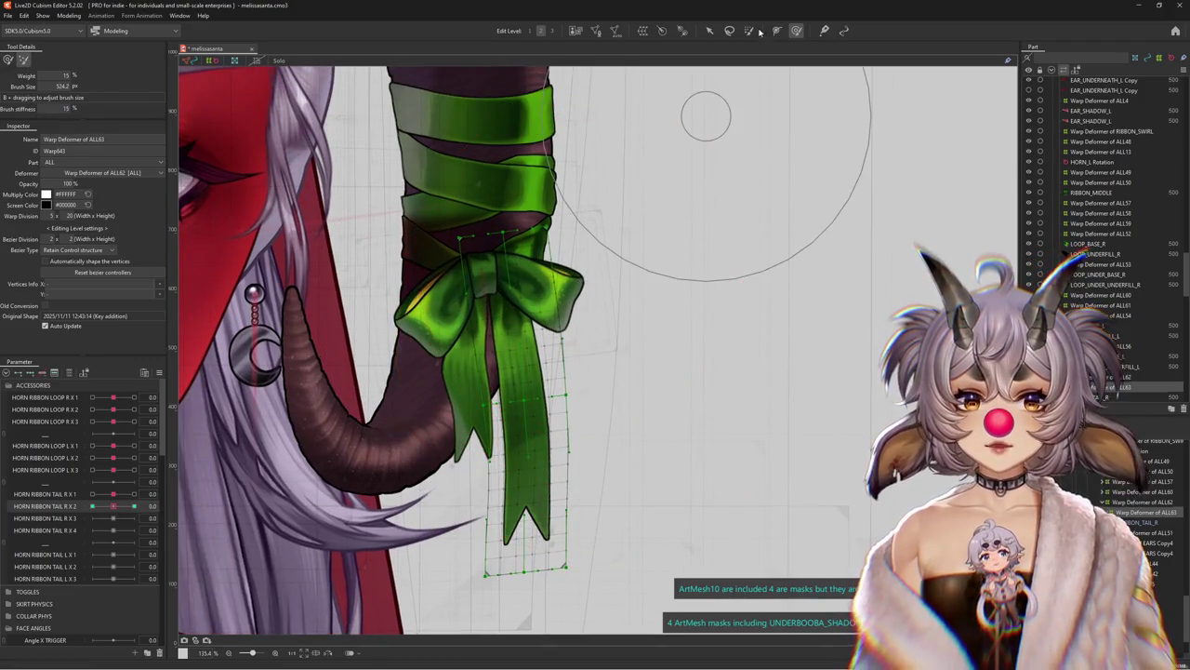
{"action": "left_click", "coordinate": [753, 31]}
{"action": "mouse_move", "coordinate": [531, 372]}
{"action": "left_mouse_down"}
{"action": "mouse_move", "coordinate": [523, 299]}
{"action": "mouse_move", "coordinate": [511, 310]}
{"action": "left_mouse_up"}
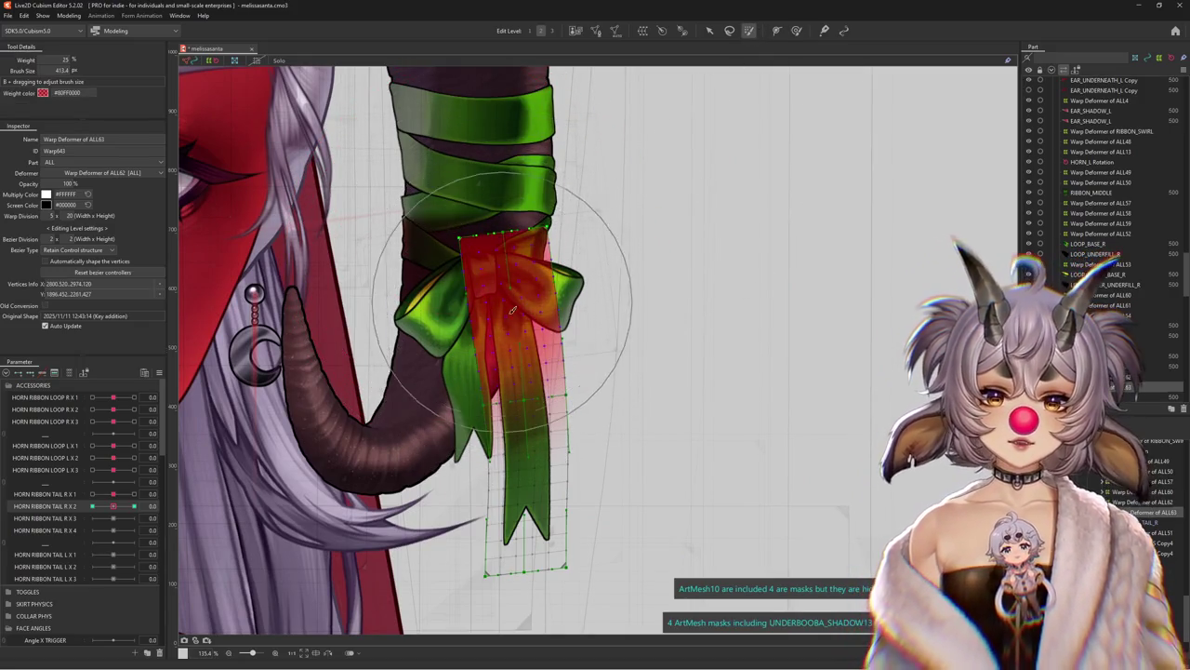